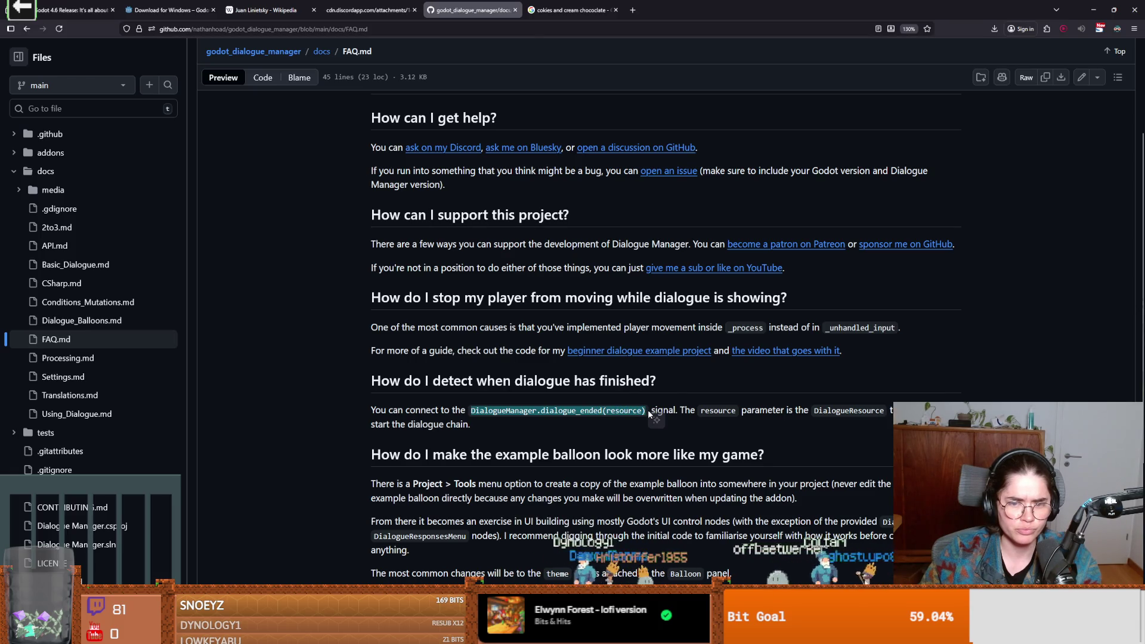
- Dismiss the accidental save dialog on the FAQ page and return to dialogic_trigger.gd in Godot
key(ctrl+s)
click(510, 305)
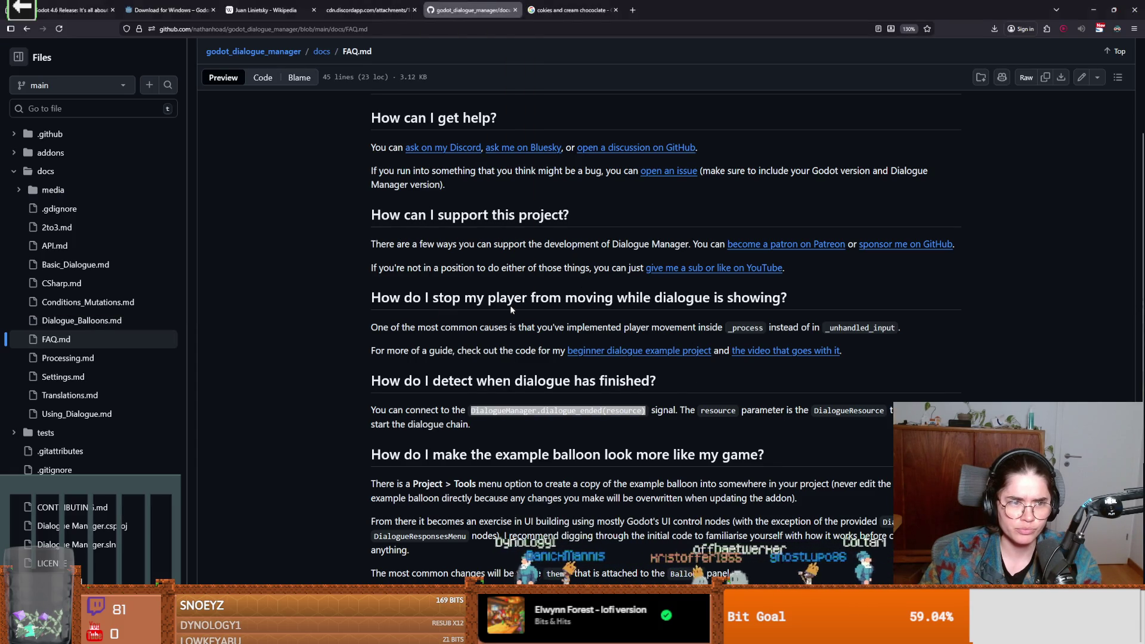
click(510, 305)
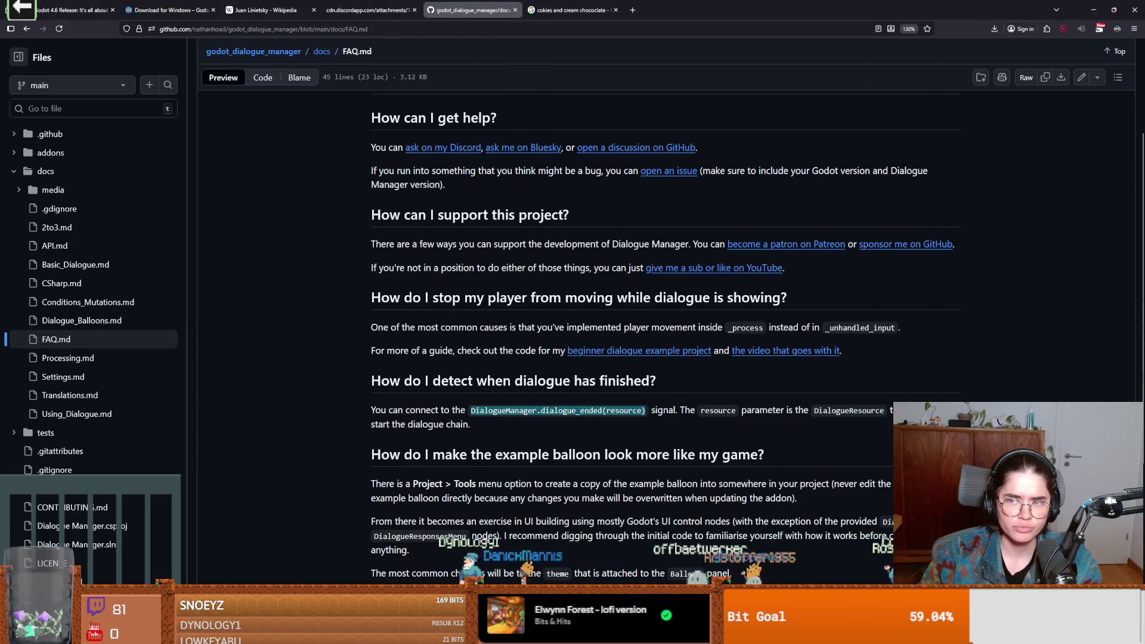
key(alt+Tab)
scroll(520, 287, down, 5)
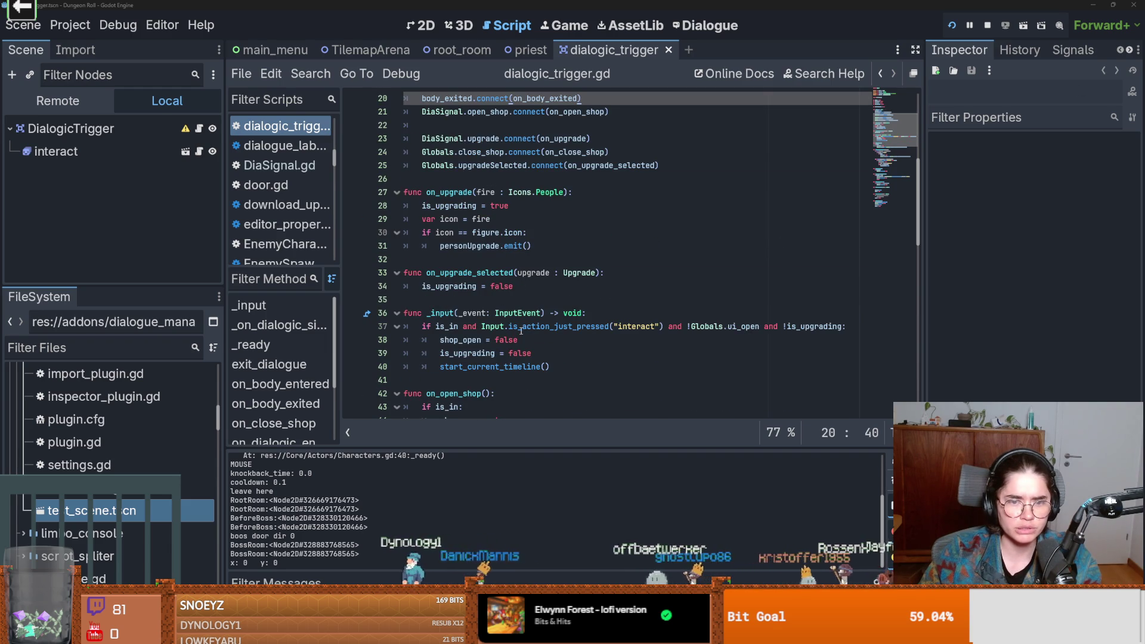
- Paste the dialogue_ended snippet below the dialogue balloon call in start_current_timeline
click(521, 328)
scroll(625, 313, down, 1)
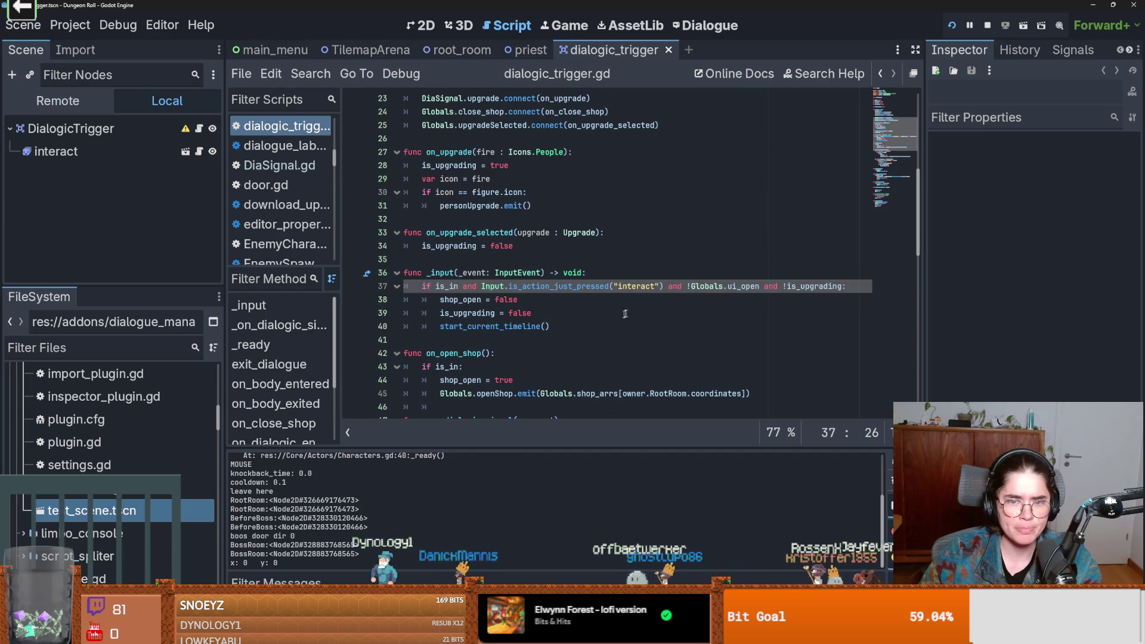
ctrl+click(522, 326)
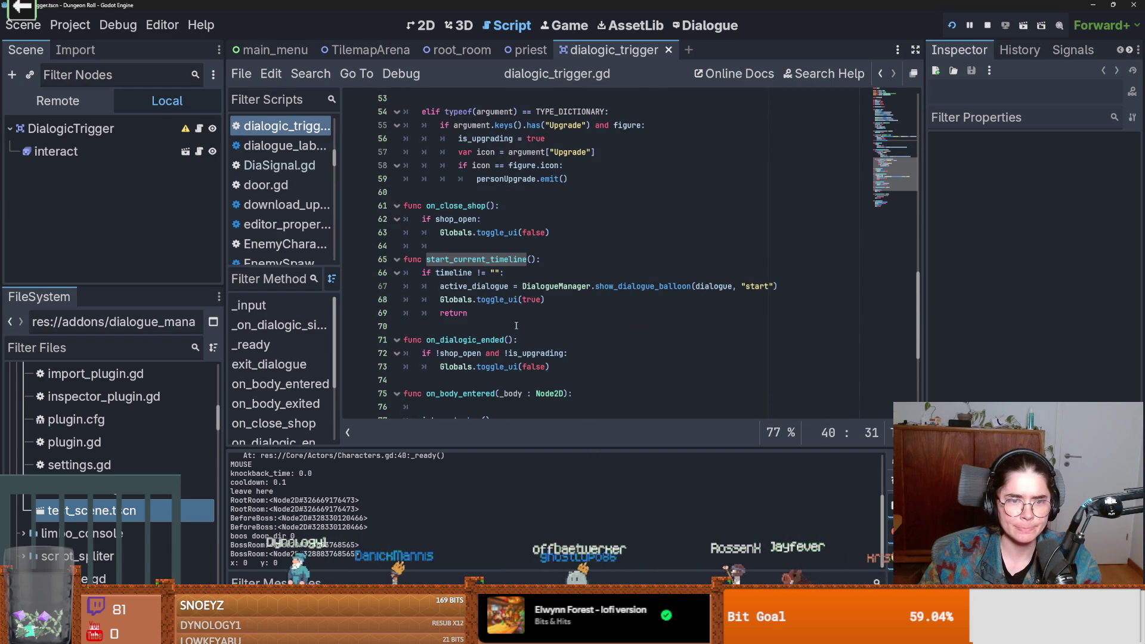
click(495, 287)
click(769, 289)
key(Return)
text(DialogueManager.dialogue_ended(resource))
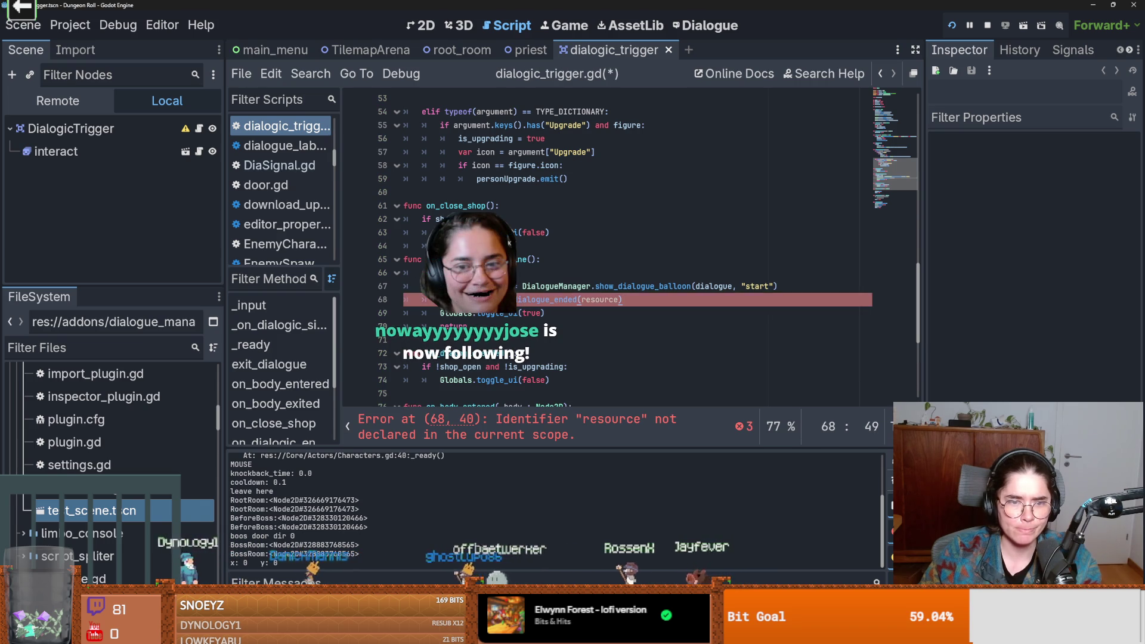
- Replace the snippet's resource argument with dialogue and check the dialogue_ended signal definition
double_click(498, 287)
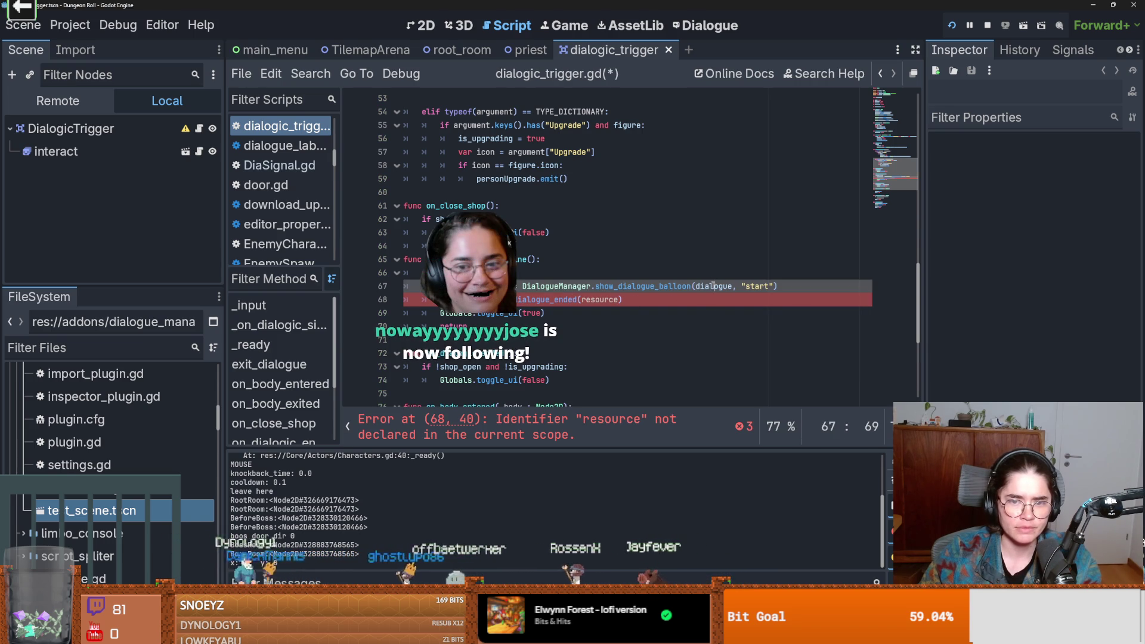
double_click(599, 300)
text(dialogue)
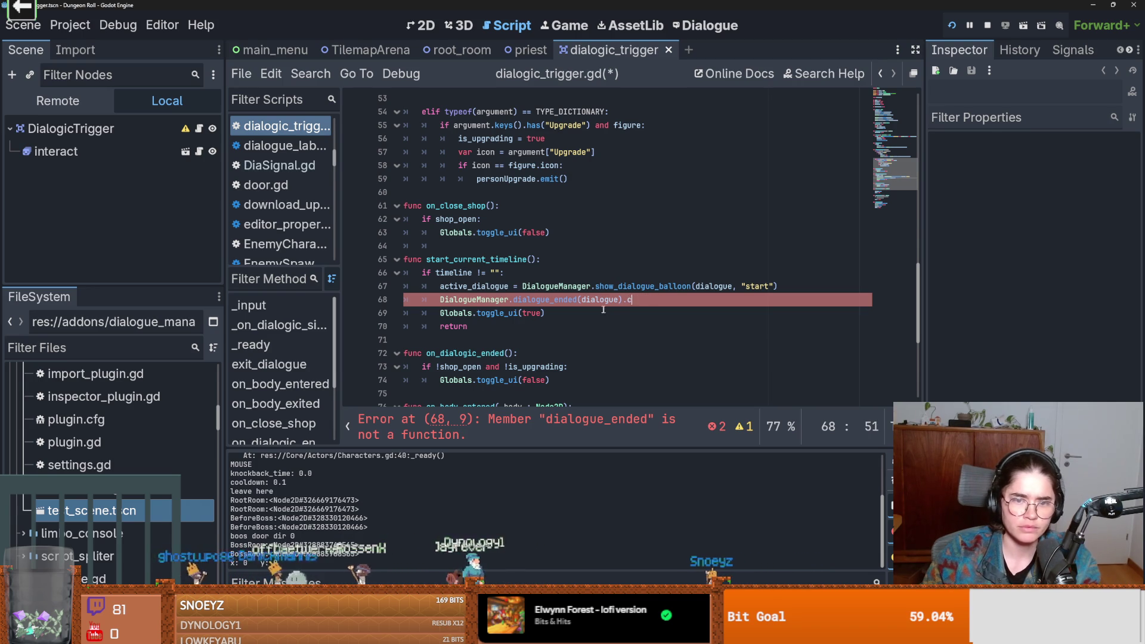
ctrl+click(538, 300)
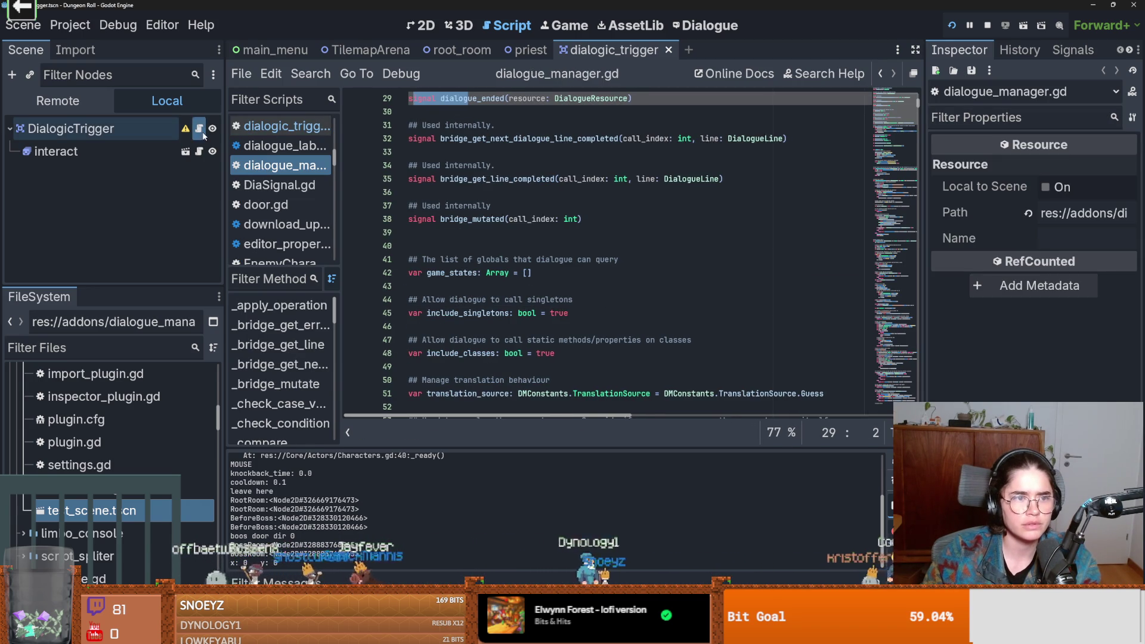
key(alt+Left)
click(597, 299)
mouse_move(622, 299)
mouse_down()
mouse_move(575, 299)
mouse_move(667, 308)
mouse_up()
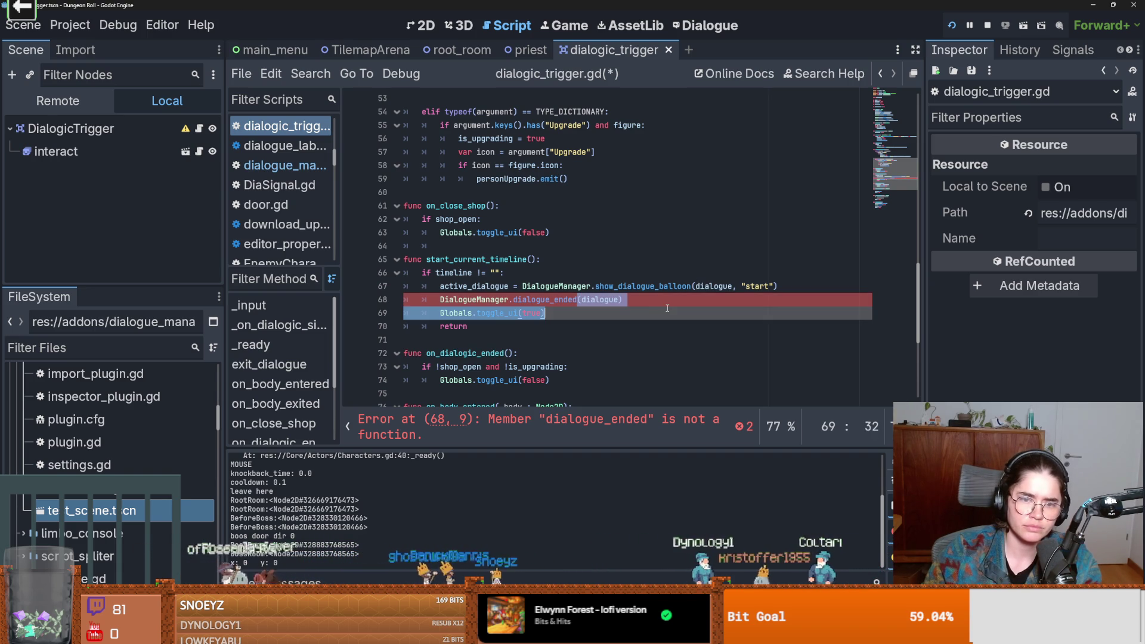
click(643, 300)
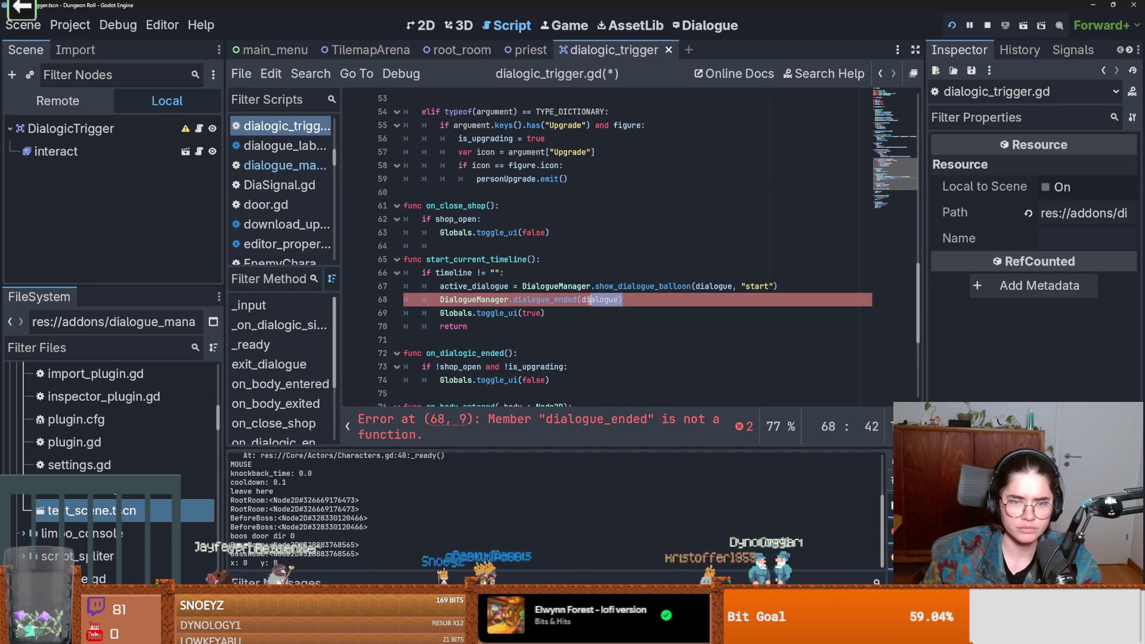
- Make line 68 read DialogueManager.dialogue_ended.connect(on_dialogic_ended)
text(.co)
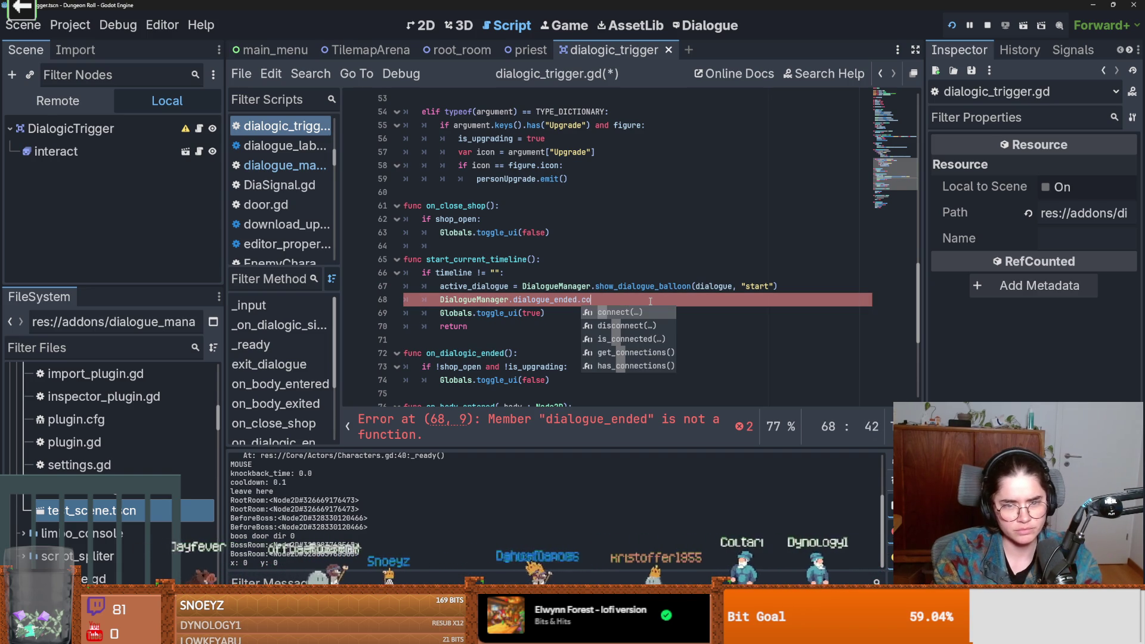
key(Return)
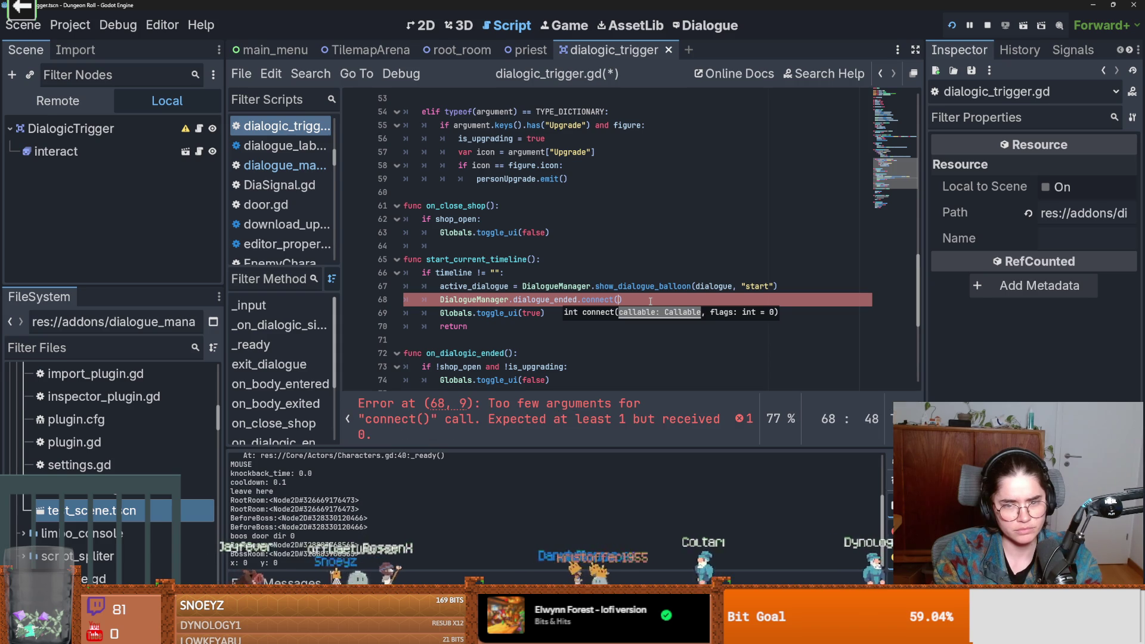
text(dialpgue_end)
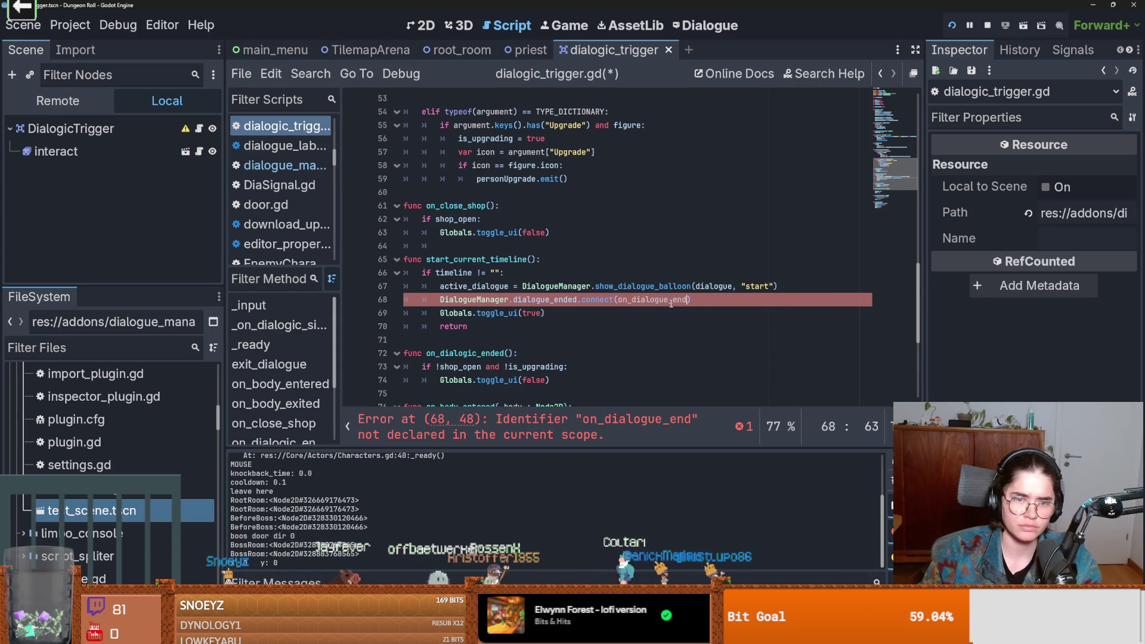
scroll(548, 365, down, 4)
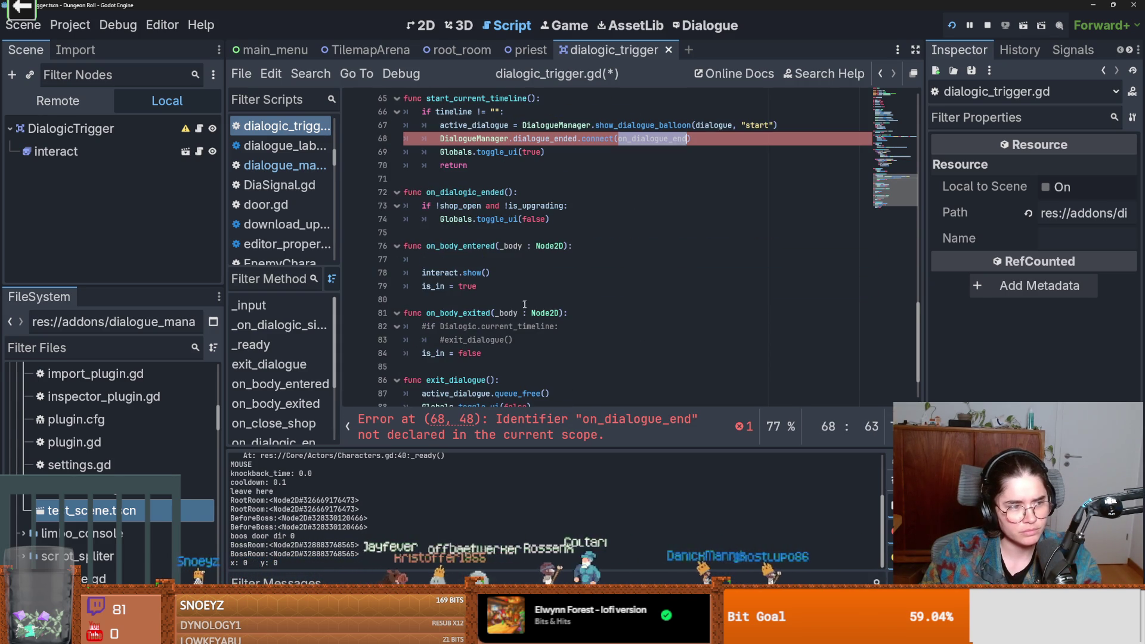
scroll(495, 304, up, 2)
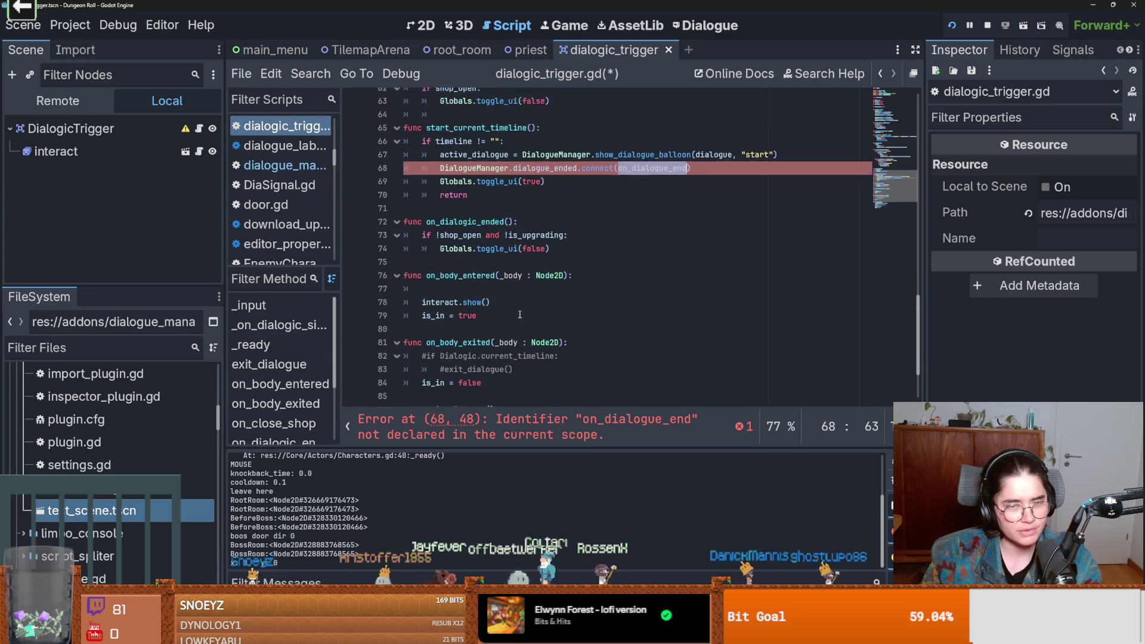
scroll(435, 234, down, 1)
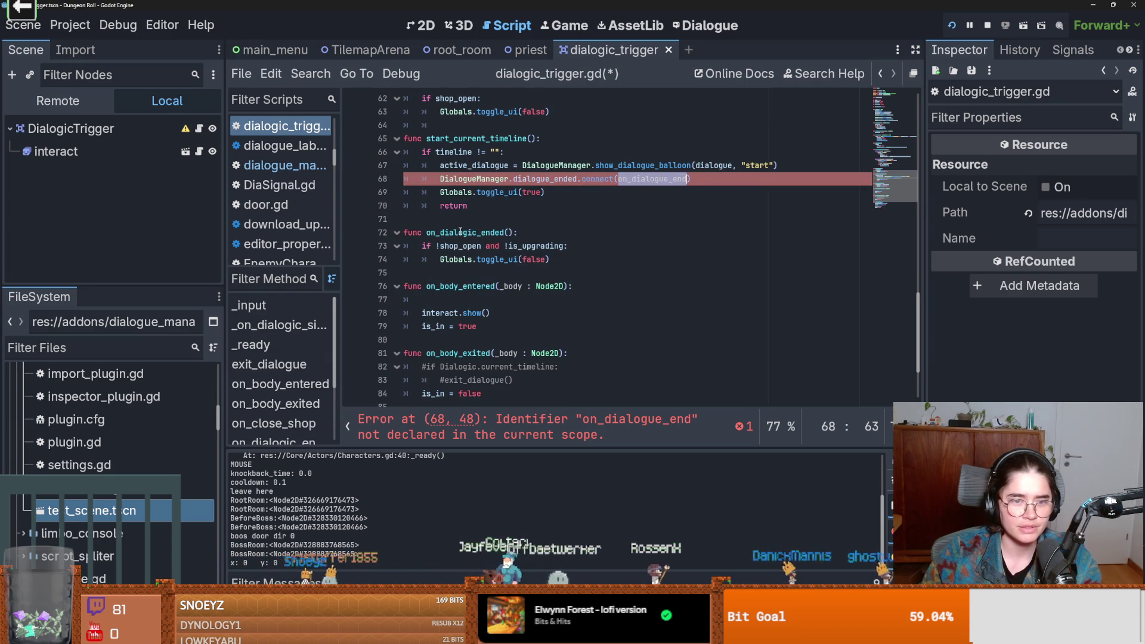
double_click(460, 232)
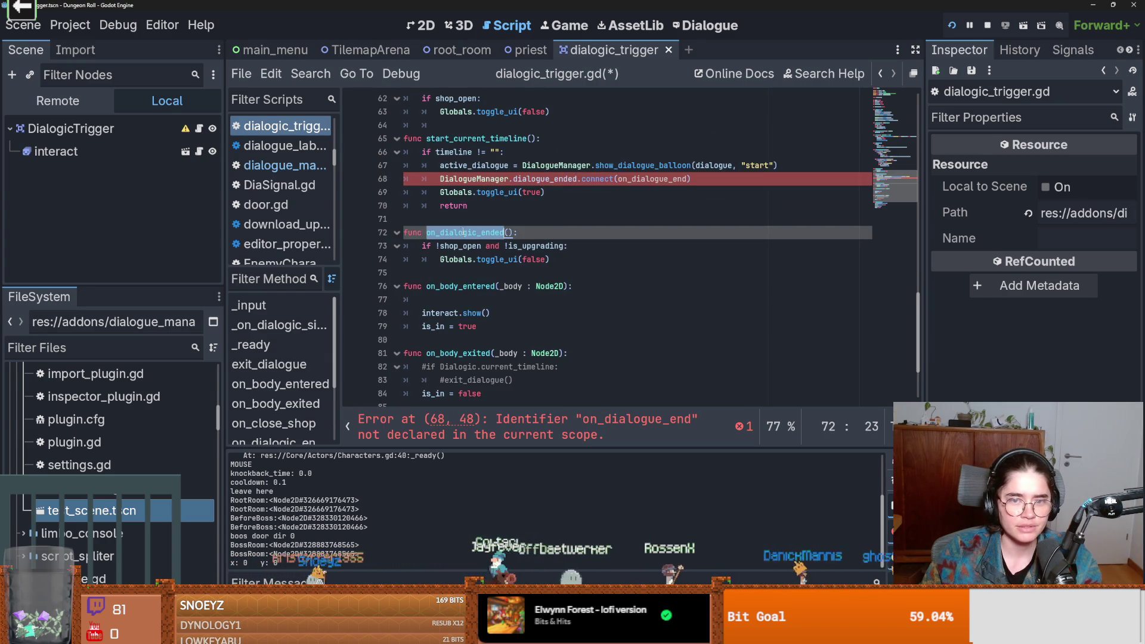
double_click(662, 179)
double_click(471, 232)
- Add active_dialogue.queue_free() inside on_dialogic_ended's if block and run the project
click(519, 260)
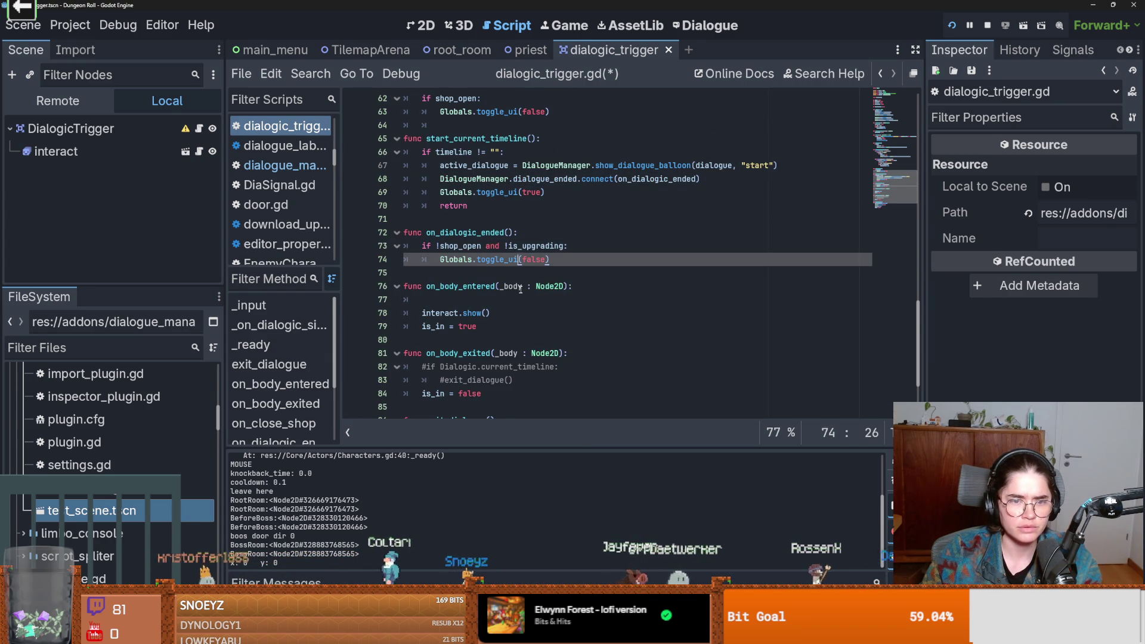
scroll(520, 289, down, 3)
drag(549, 341, 424, 341)
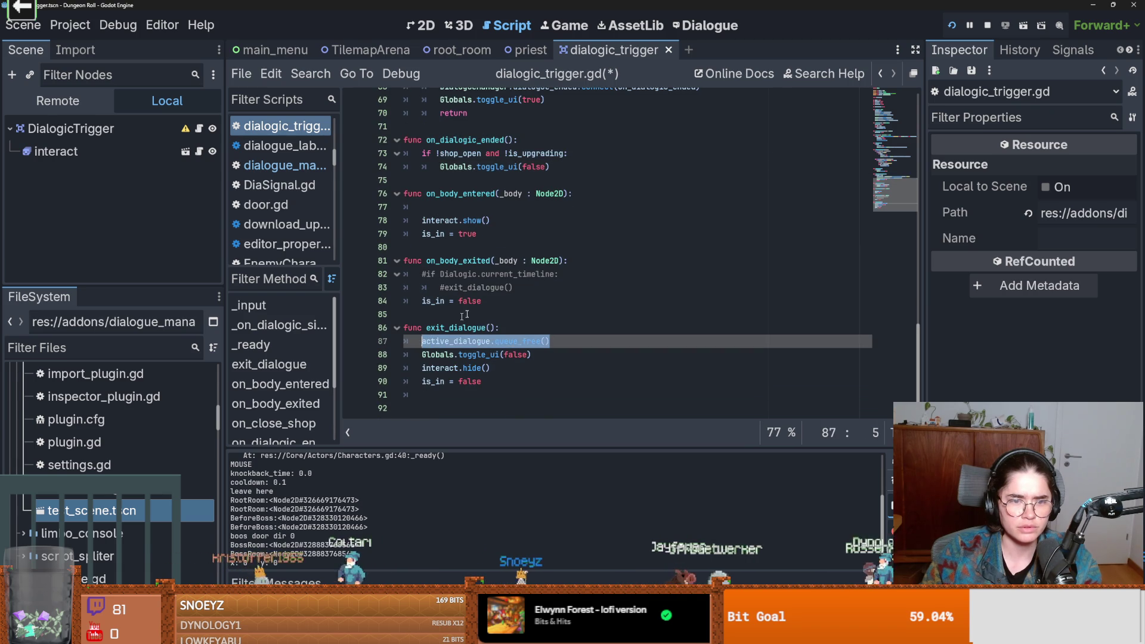
scroll(515, 306, up, 1)
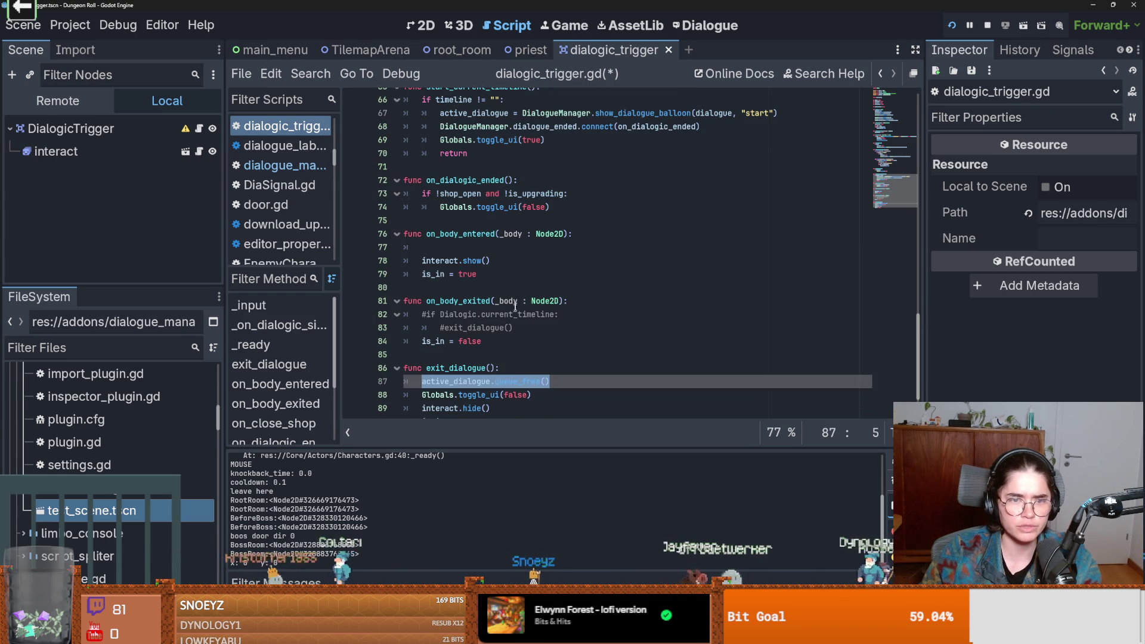
click(576, 192)
key(Return)
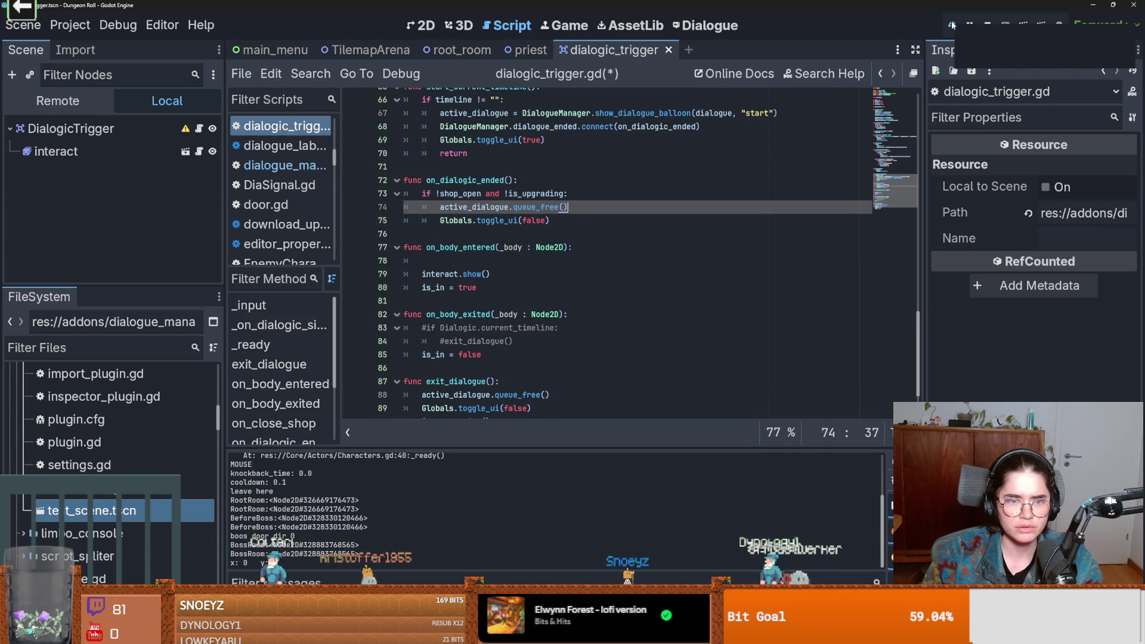
scroll(574, 329, up, 1)
scroll(574, 329, up, 2)
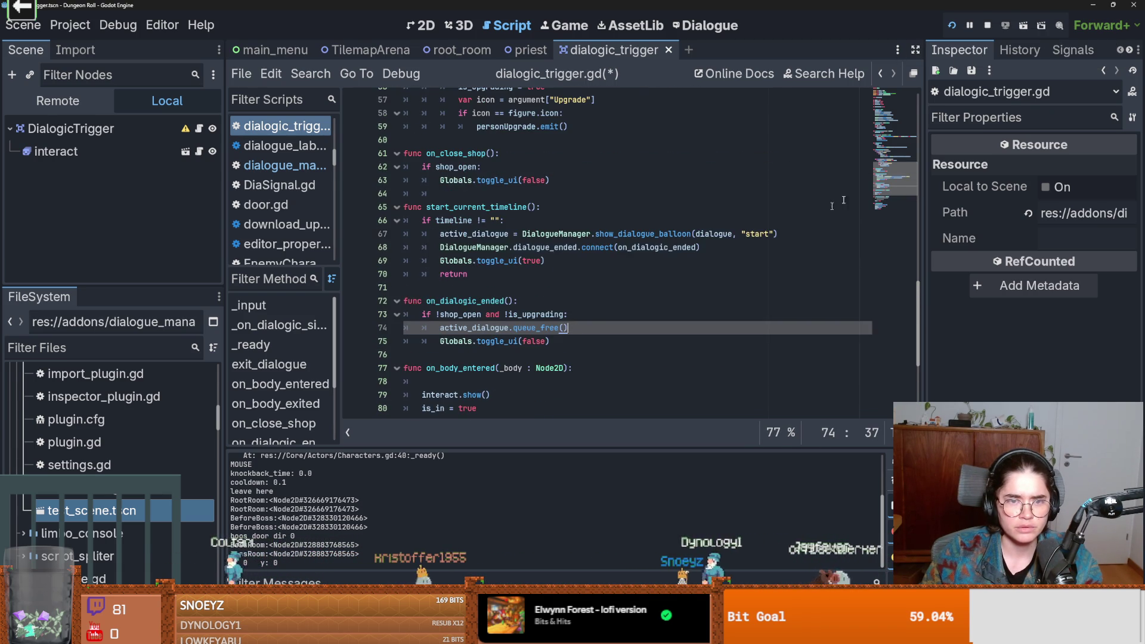
click(950, 27)
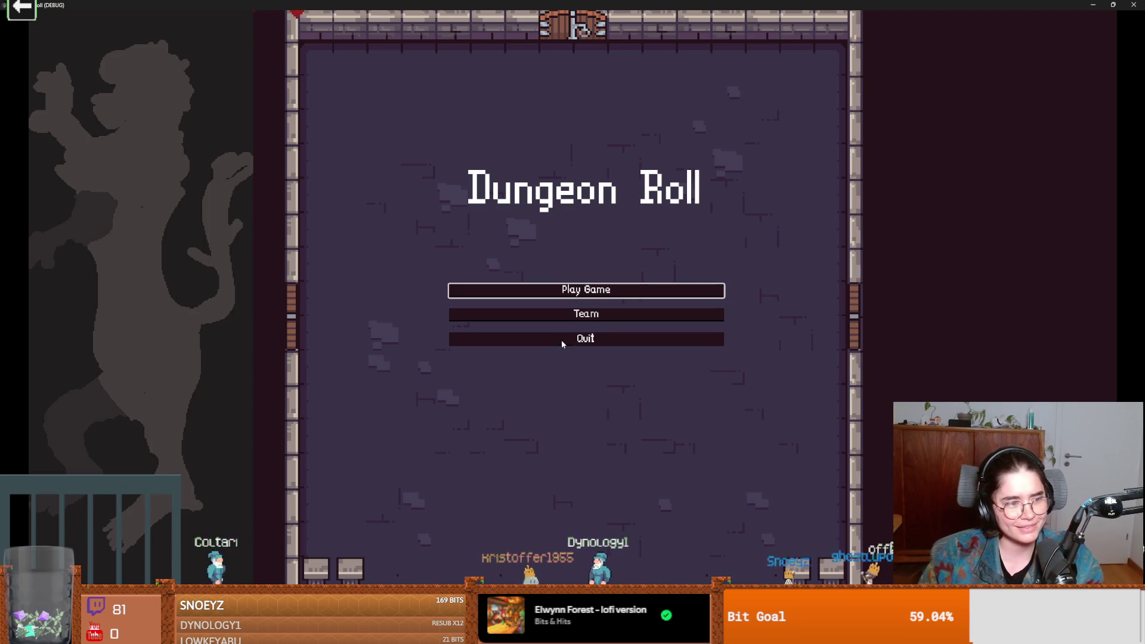
- Start a new game as the Crusader and talk to the Priest
click(567, 313)
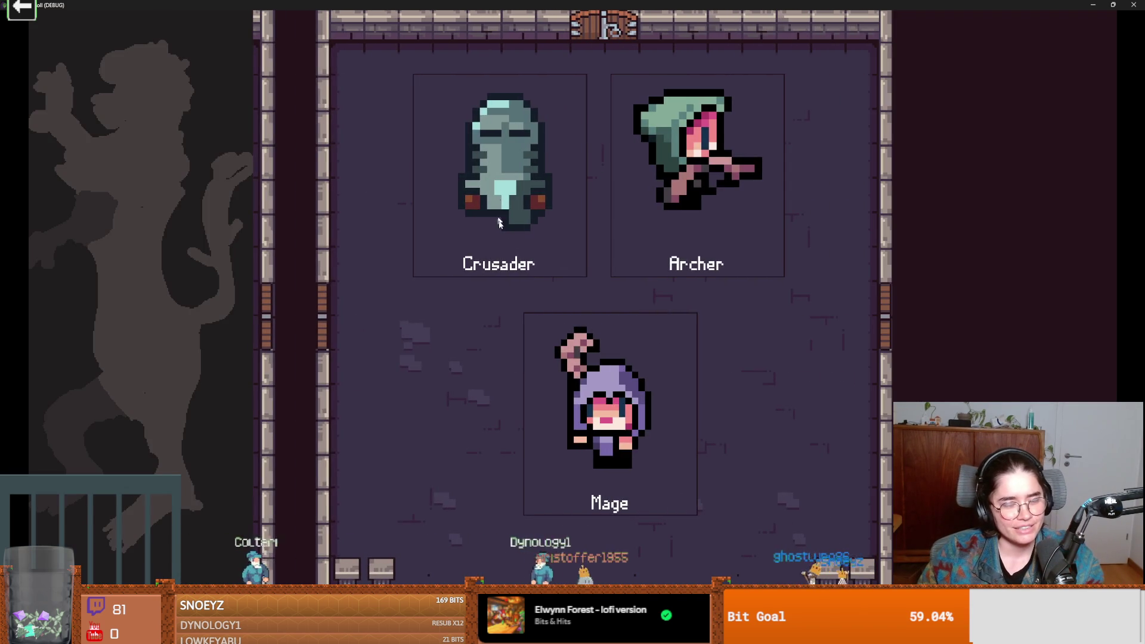
click(535, 239)
key(d)
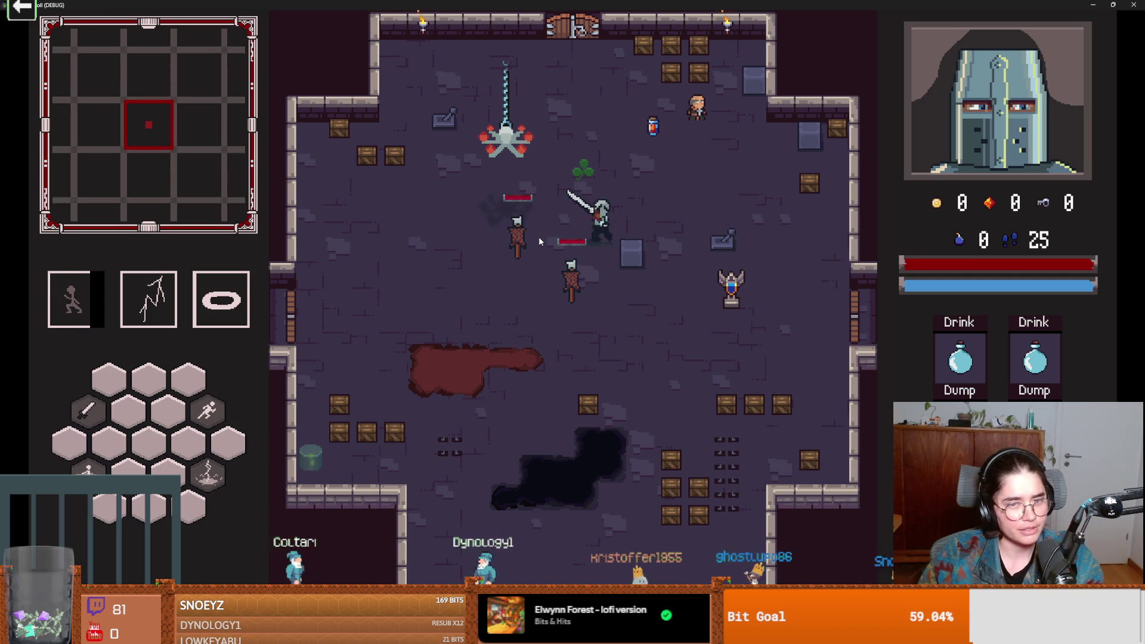
key(w)
key(e)
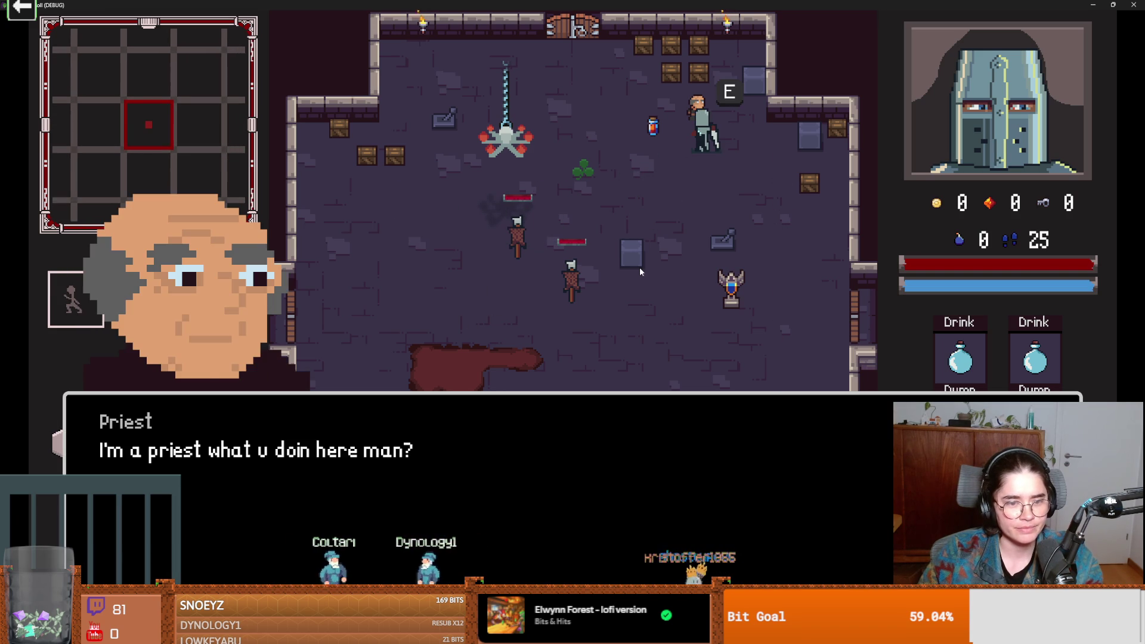
key(e)
key(e)
key(e)
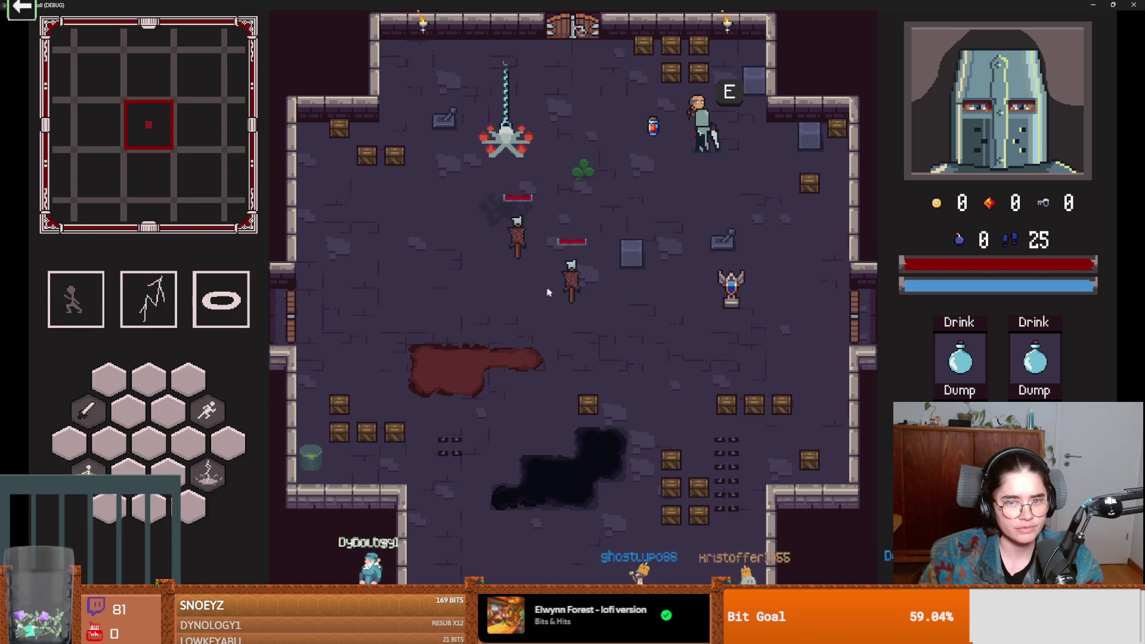
- Stop the game, review the errors, and give on_dialogic_ended a parameter s
double_click(594, 5)
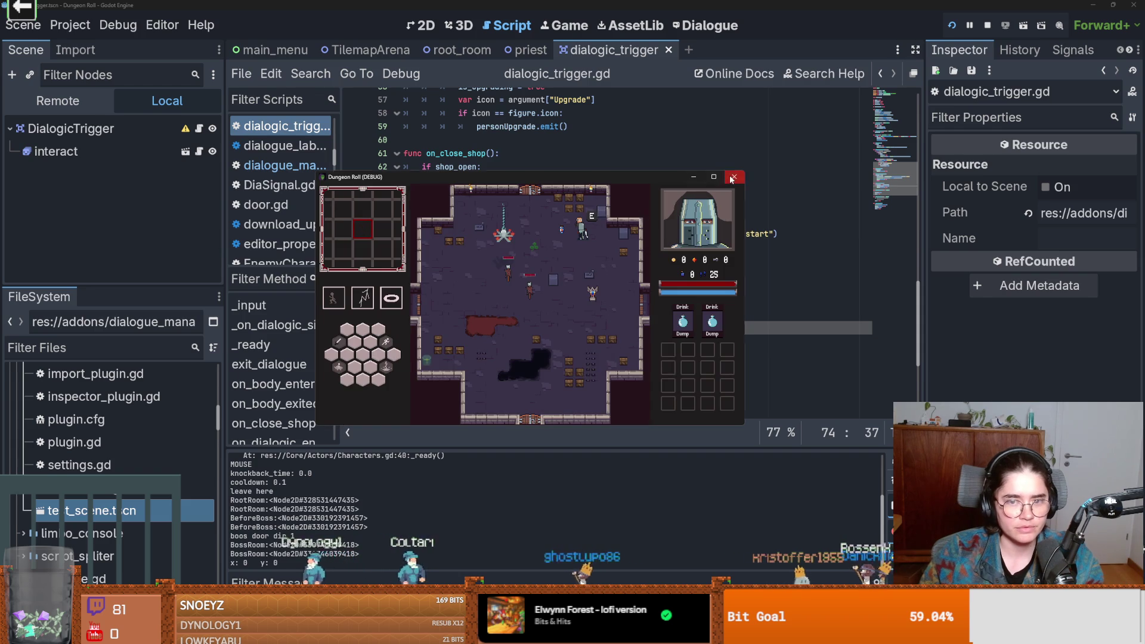
click(734, 177)
click(369, 468)
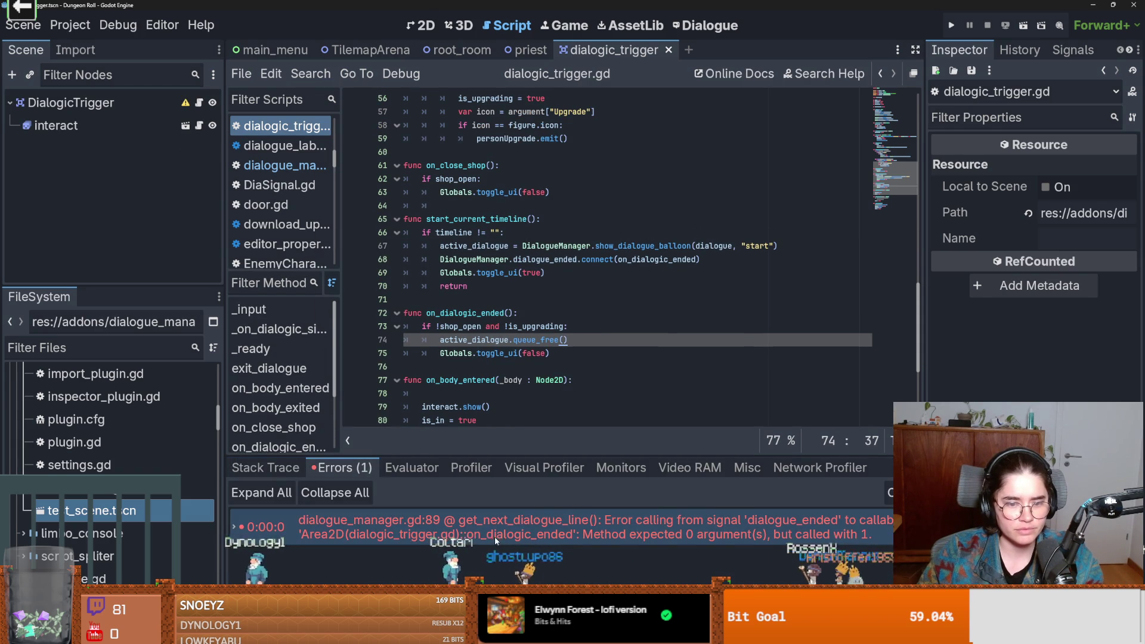
click(508, 313)
text(s)
- Relaunch as the Crusader and choose 'where am I?' in the Priest's dialogue
click(953, 27)
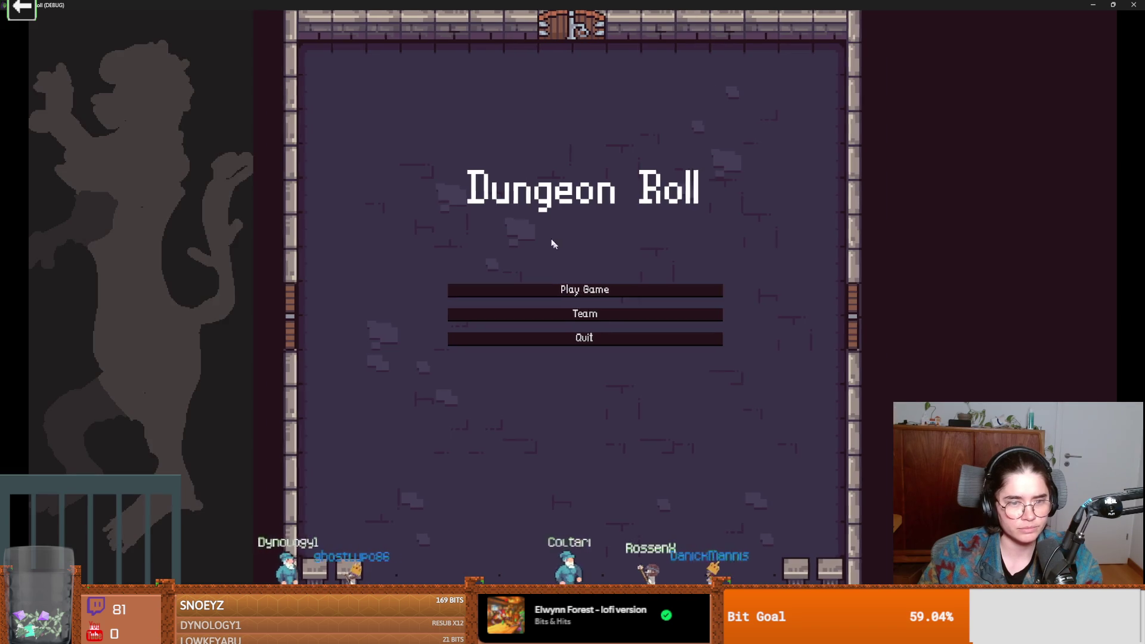
key(Return)
key(Return)
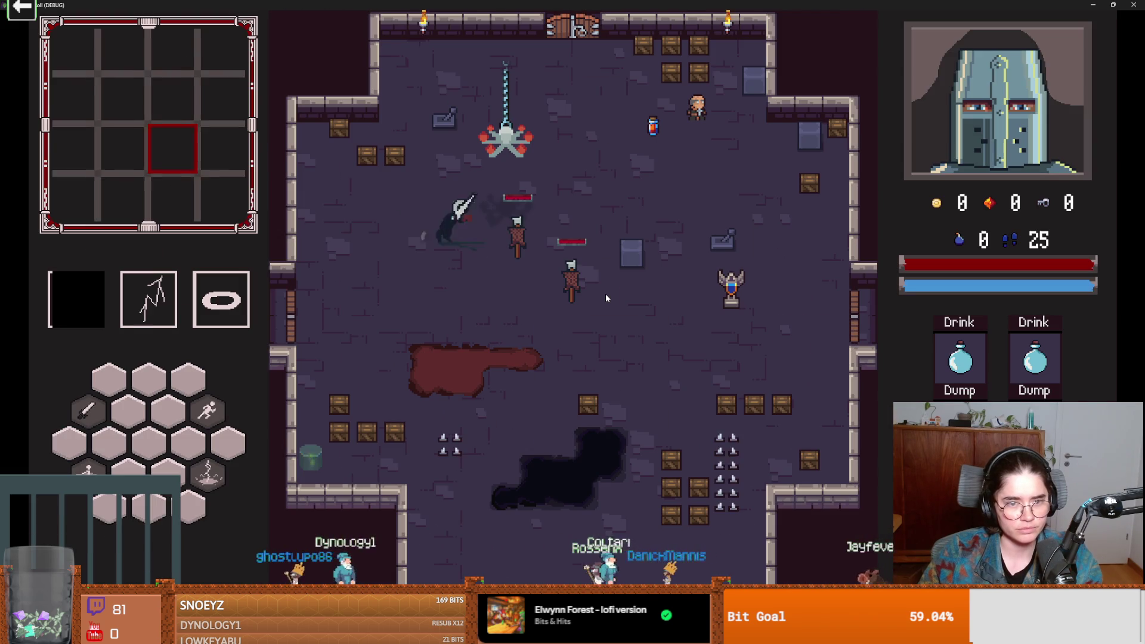
key(w+d)
key(e)
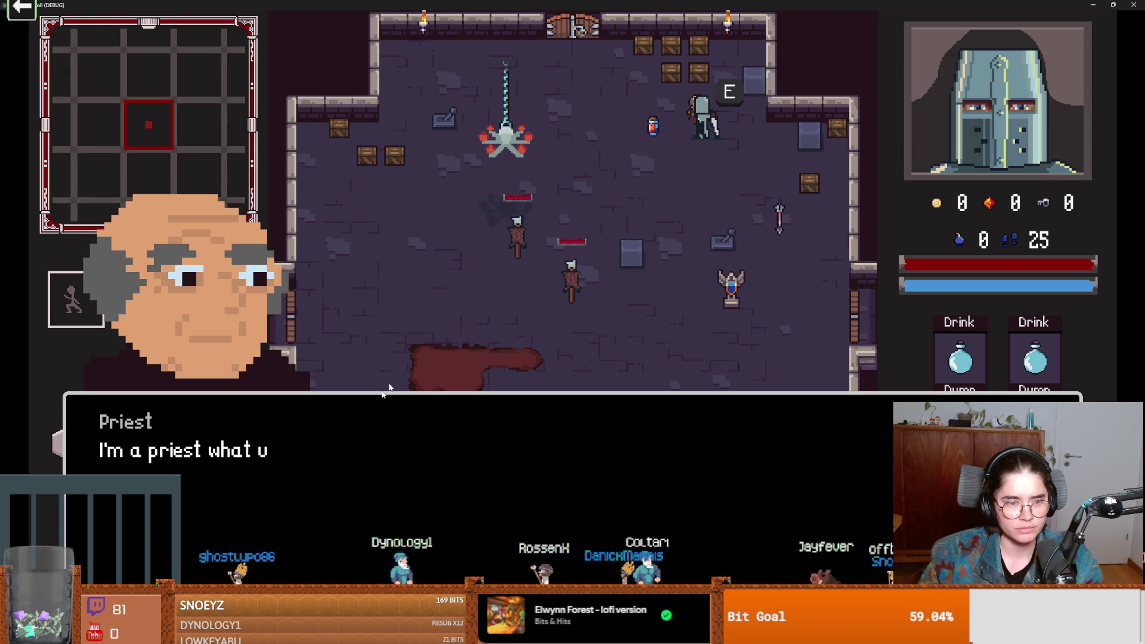
key(e)
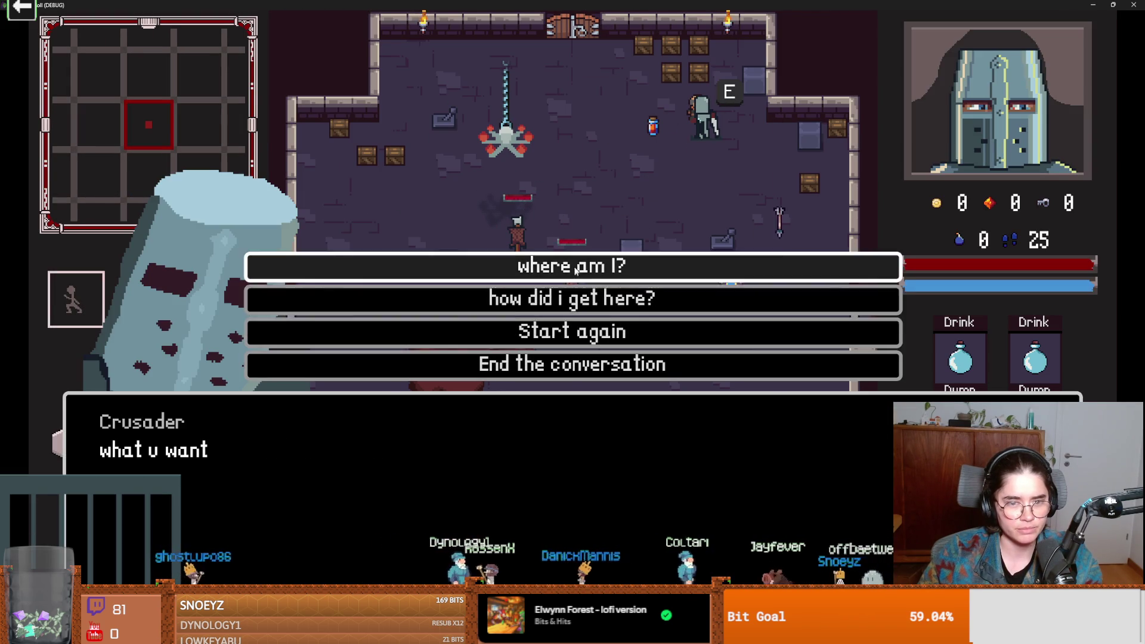
key(e)
key(e)
double_click(702, 4)
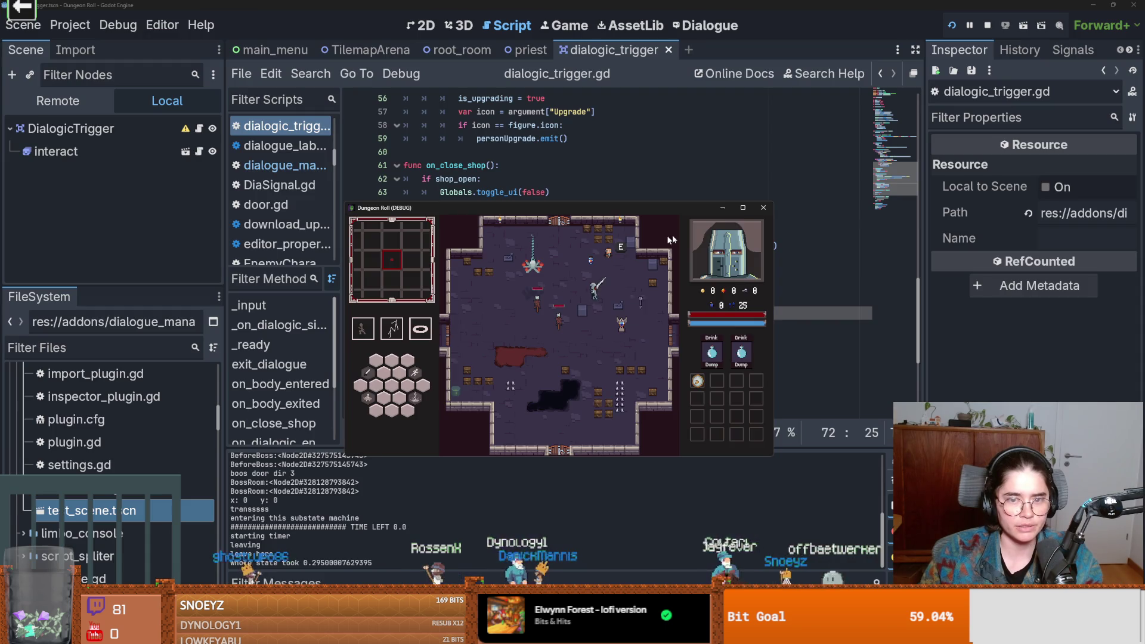
- Stop the game and rename the on_dialogic_ended parameter to _dialogue
key(F8)
key(shift+Left)
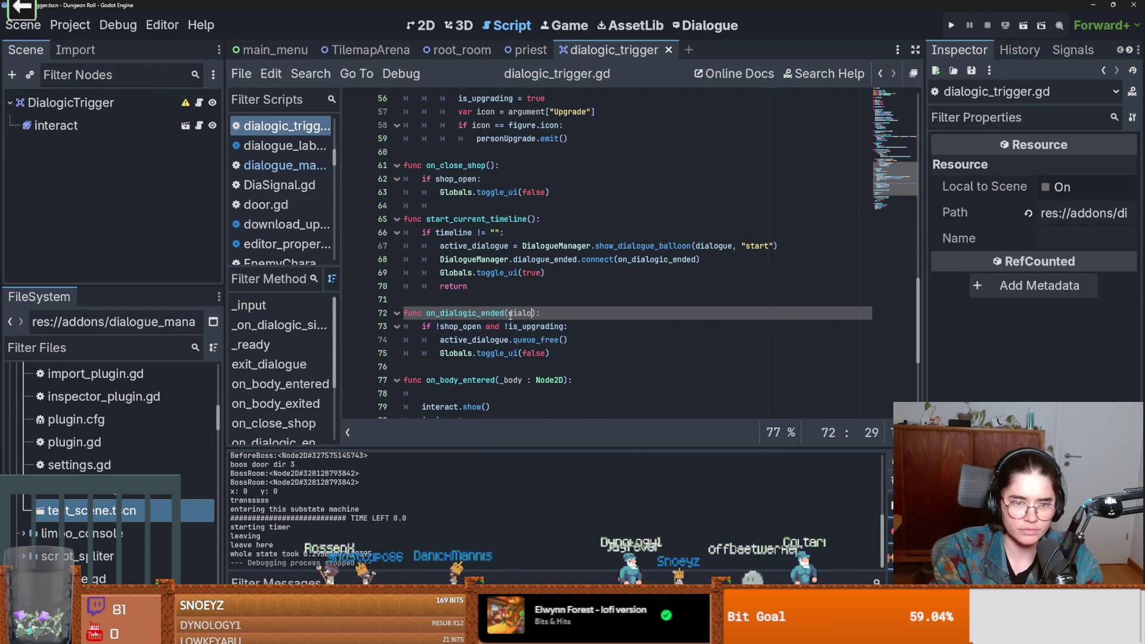
text(gue)
key(ctrl+s)
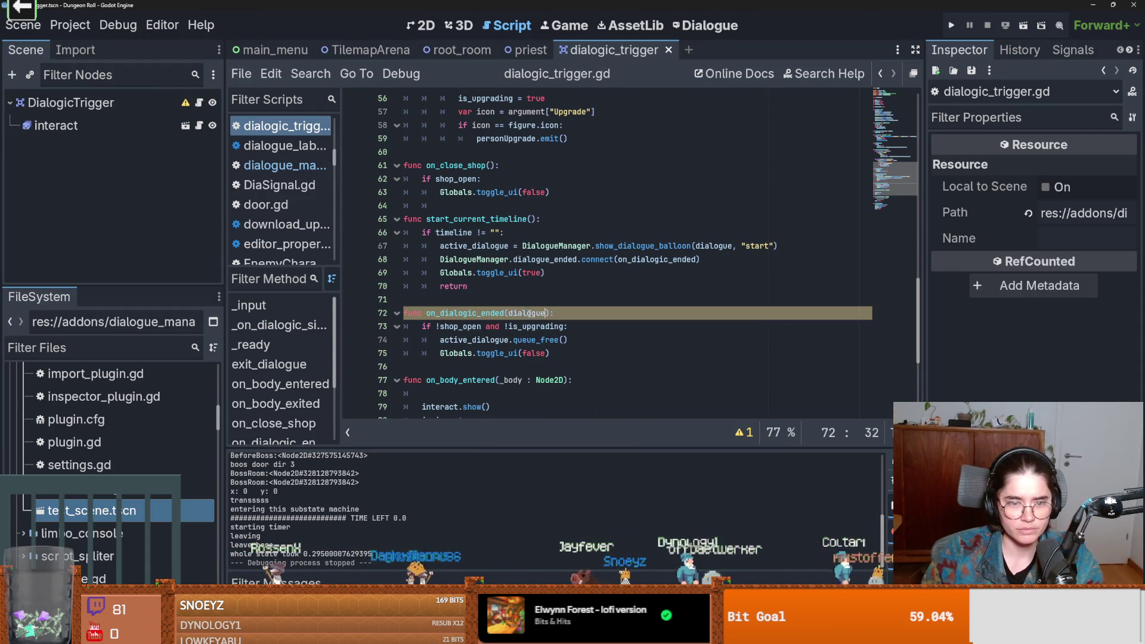
key(Left)
text(_)
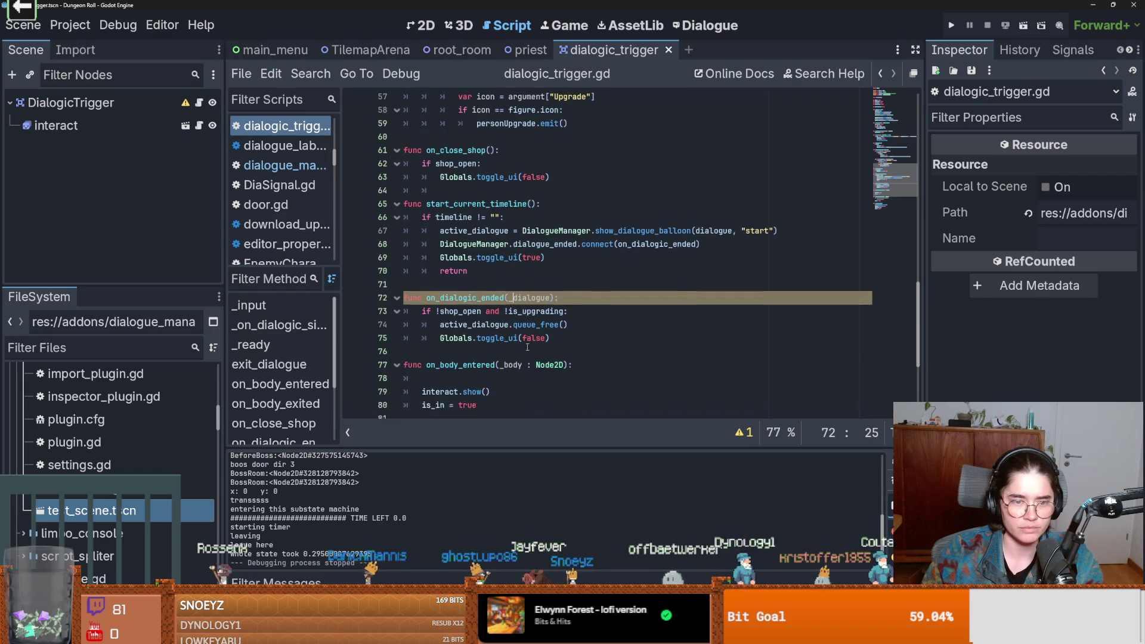
- Delete the exit_dialogue function and save dialogic_trigger.gd
scroll(484, 338, down, 5)
click(485, 338)
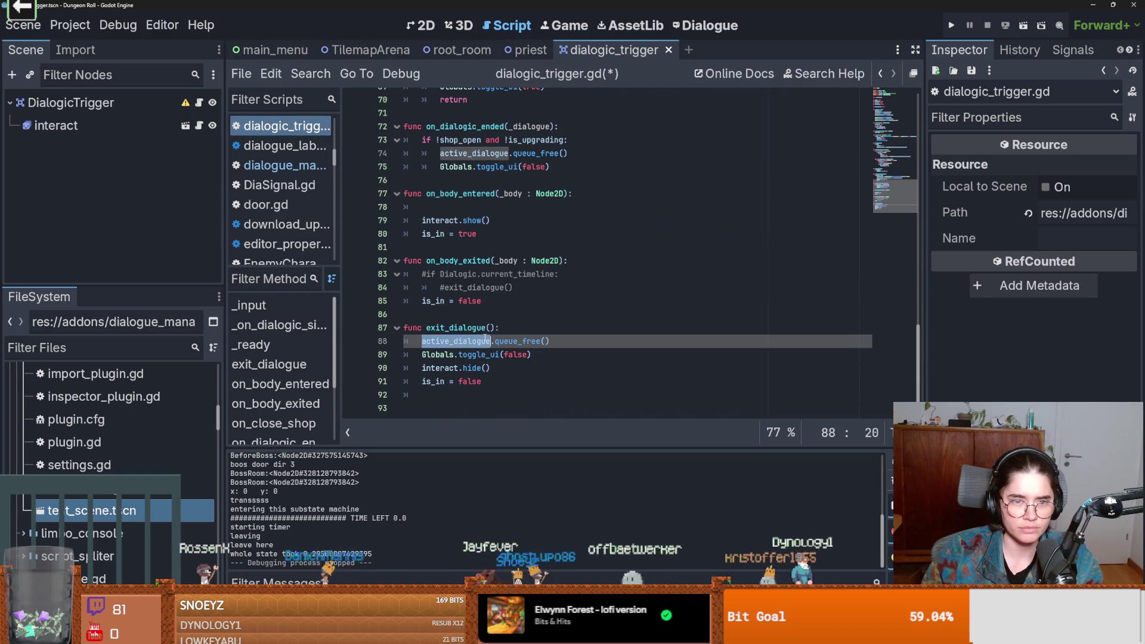
click(448, 361)
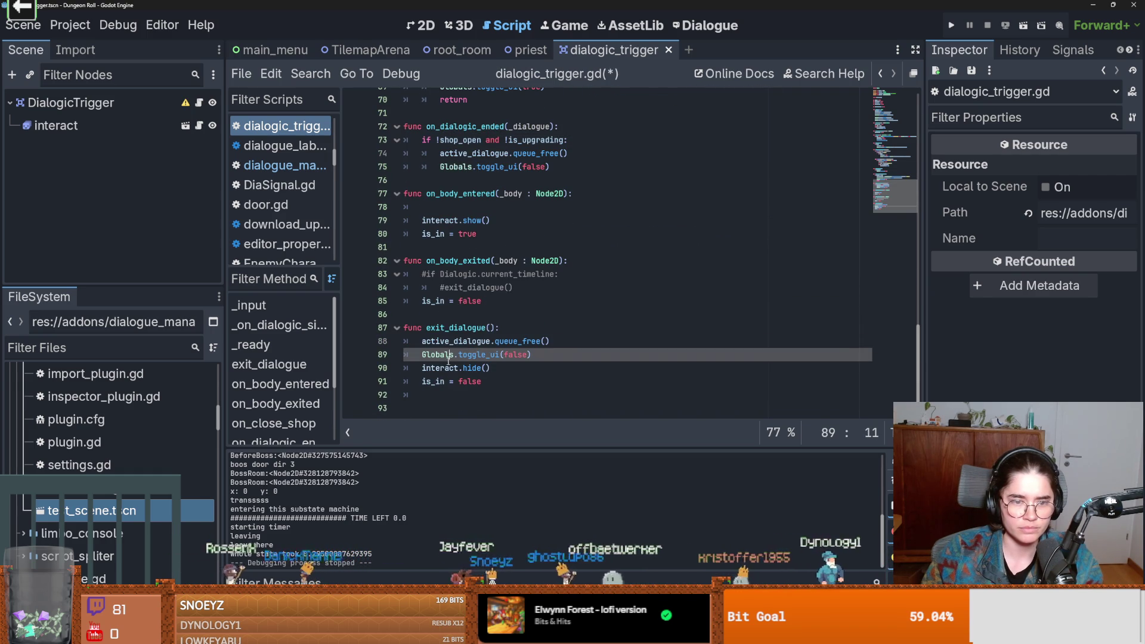
click(494, 381)
drag(475, 377, 403, 327)
key(BackSpace)
key(ctrl+s)
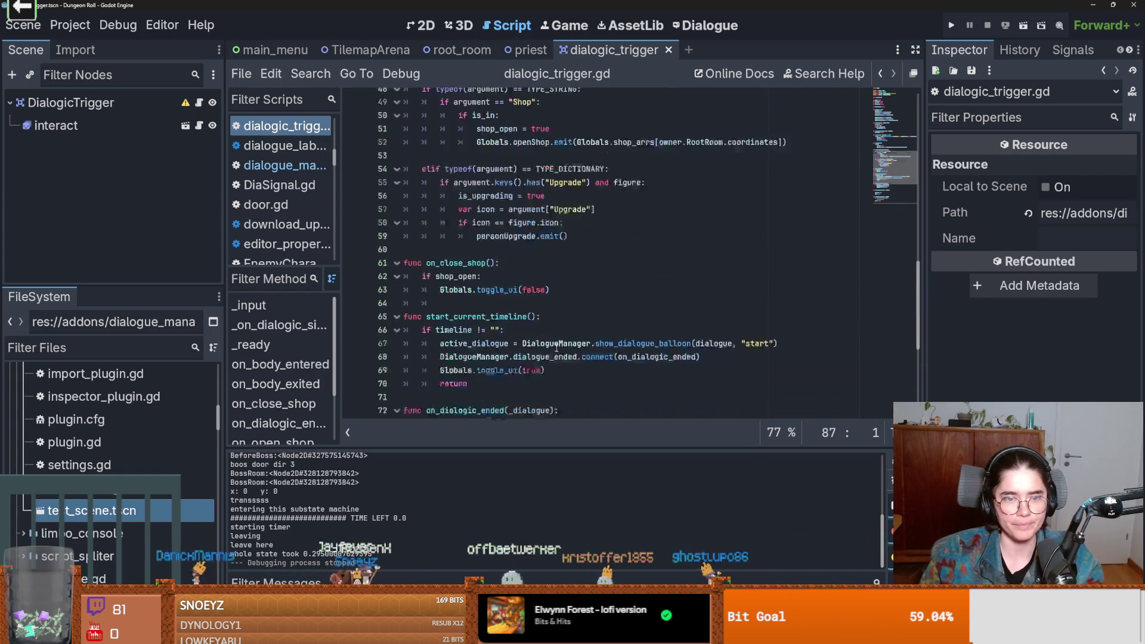
scroll(556, 348, down, 2)
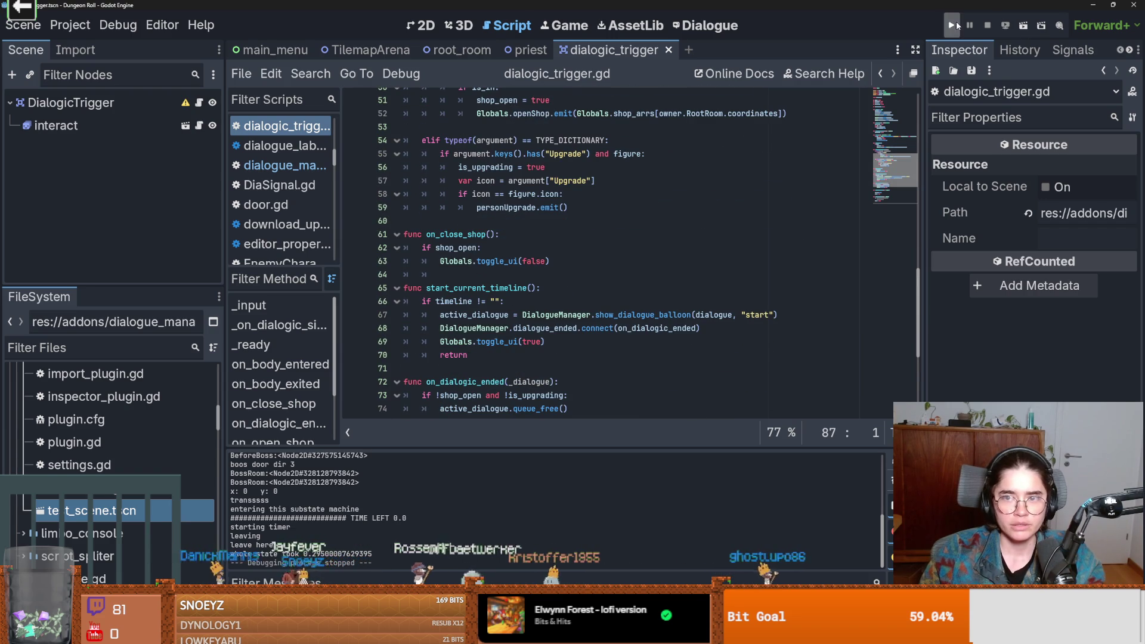
- Run the game as the Crusader, enter the forest room via the debug list, and talk to the King
click(953, 25)
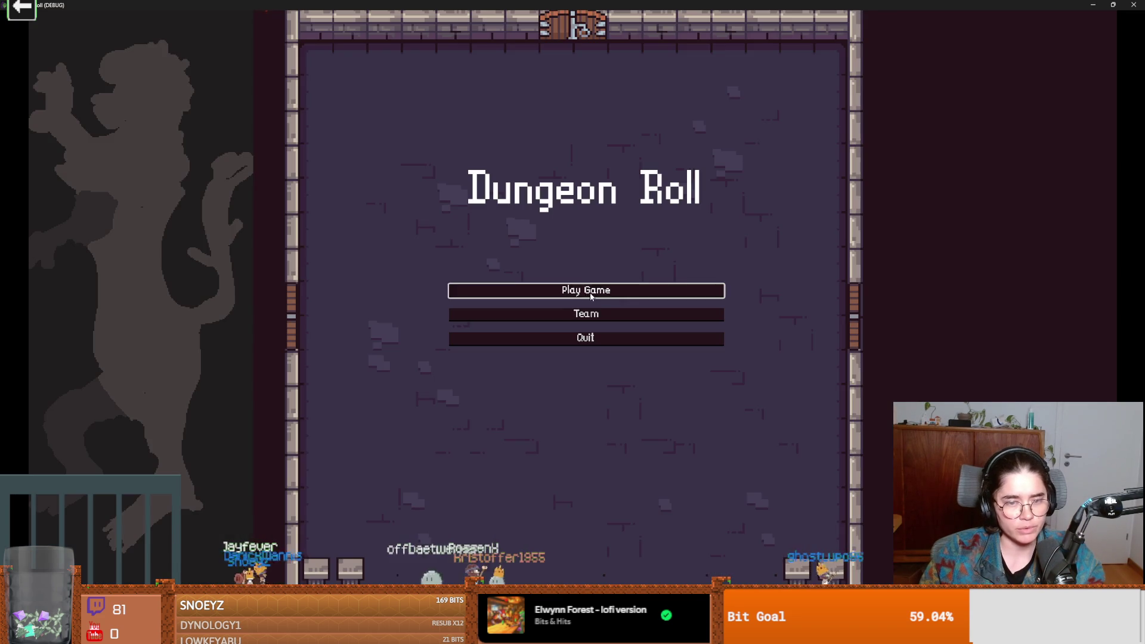
click(563, 289)
click(525, 196)
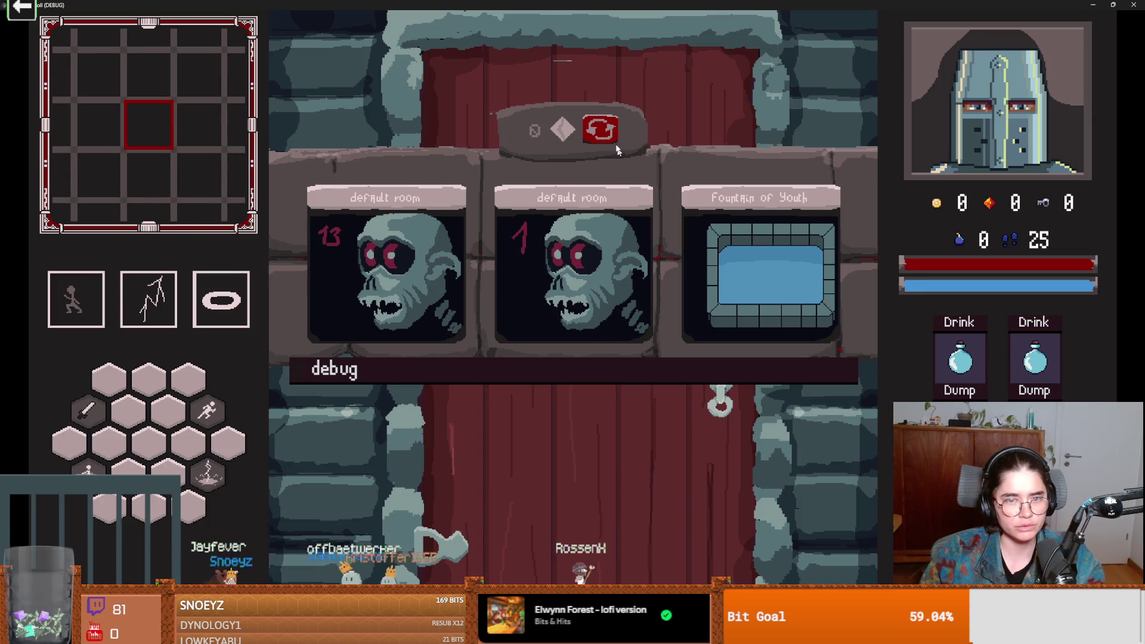
click(501, 367)
scroll(571, 457, down, 3)
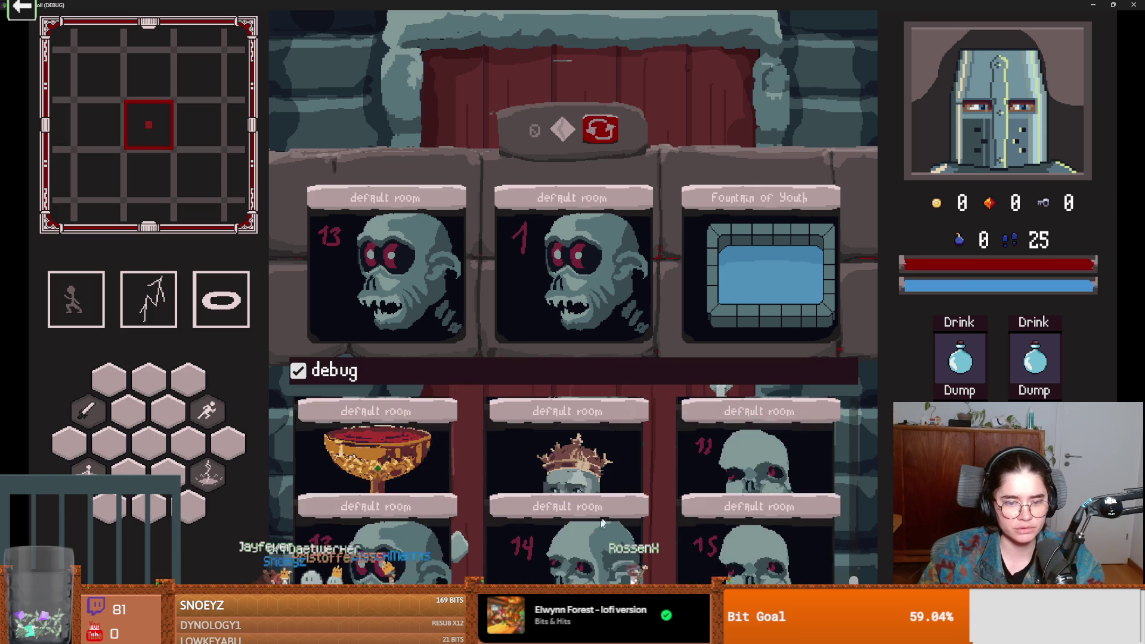
click(571, 458)
key(a)
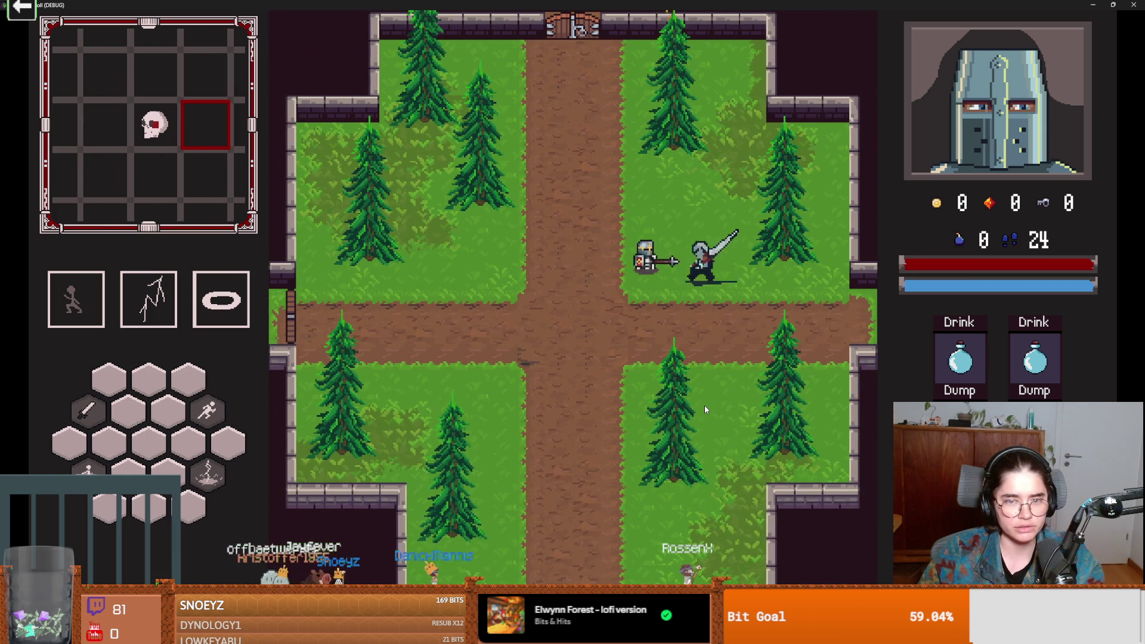
key(e)
key(e)
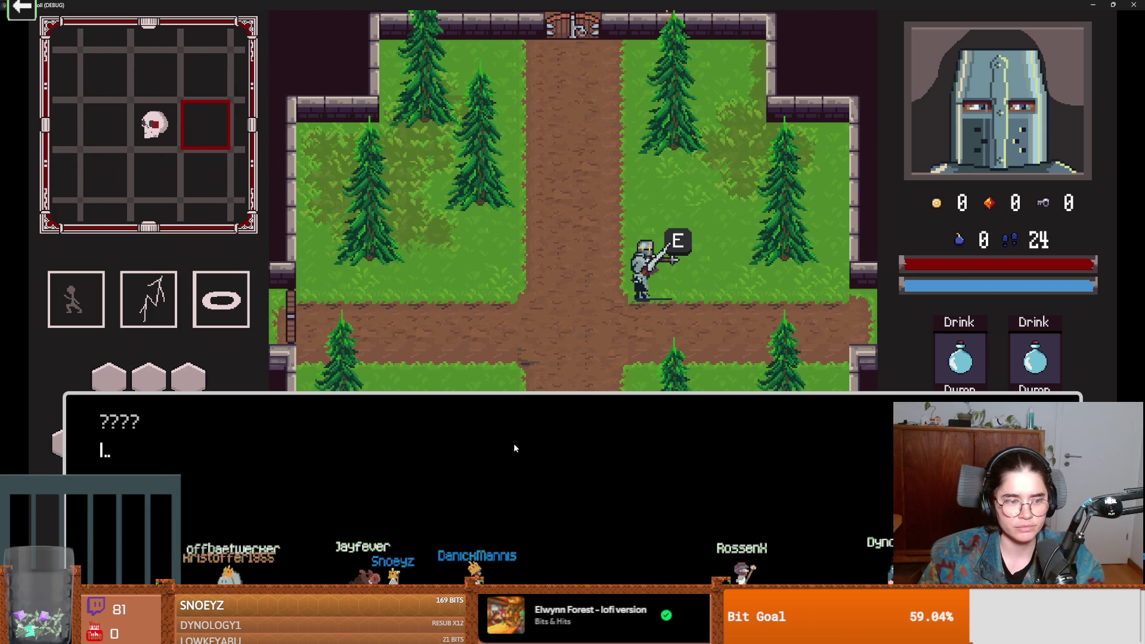
key(e)
key(e)
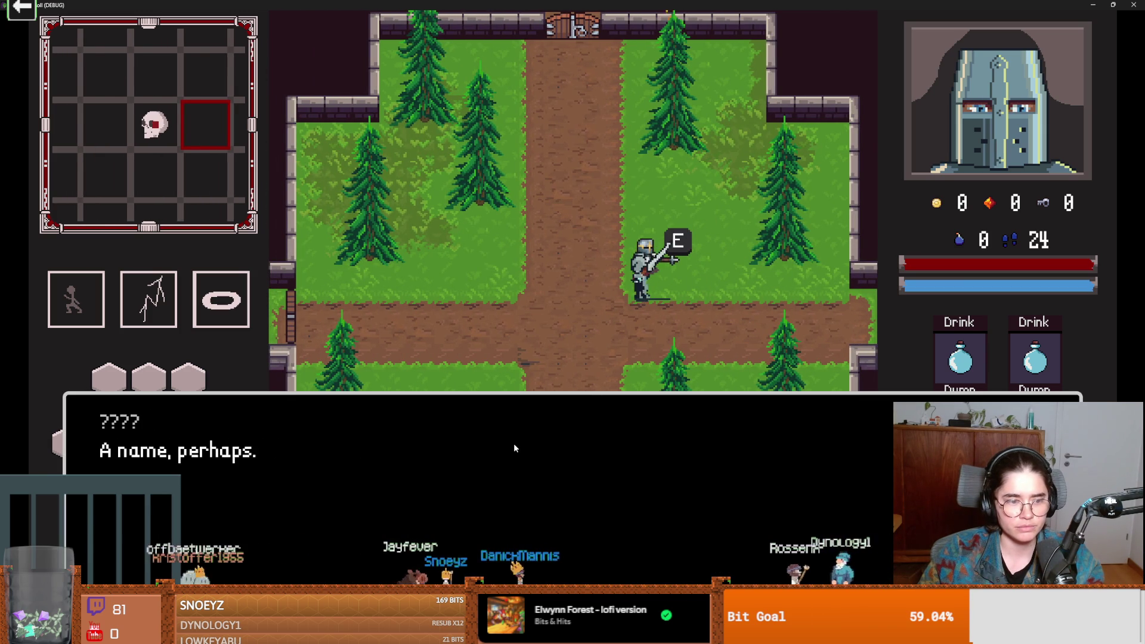
key(e)
key(e)
key(e)
key(e)
key(e)
key(e)
key(e)
key(e)
key(e)
key(e)
key(a)
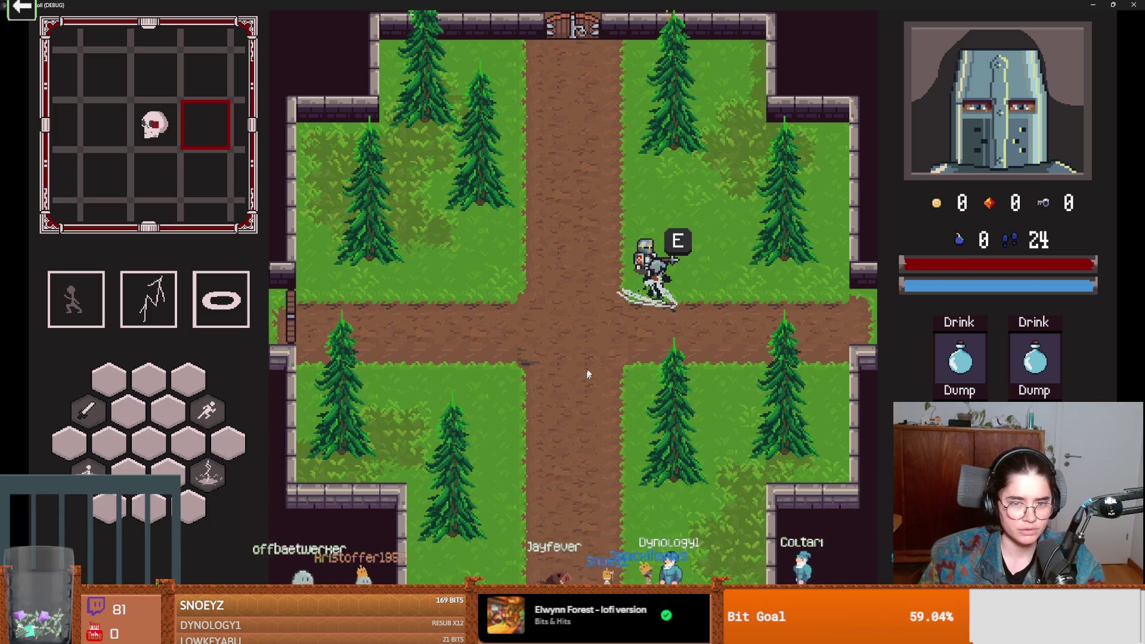
key(w)
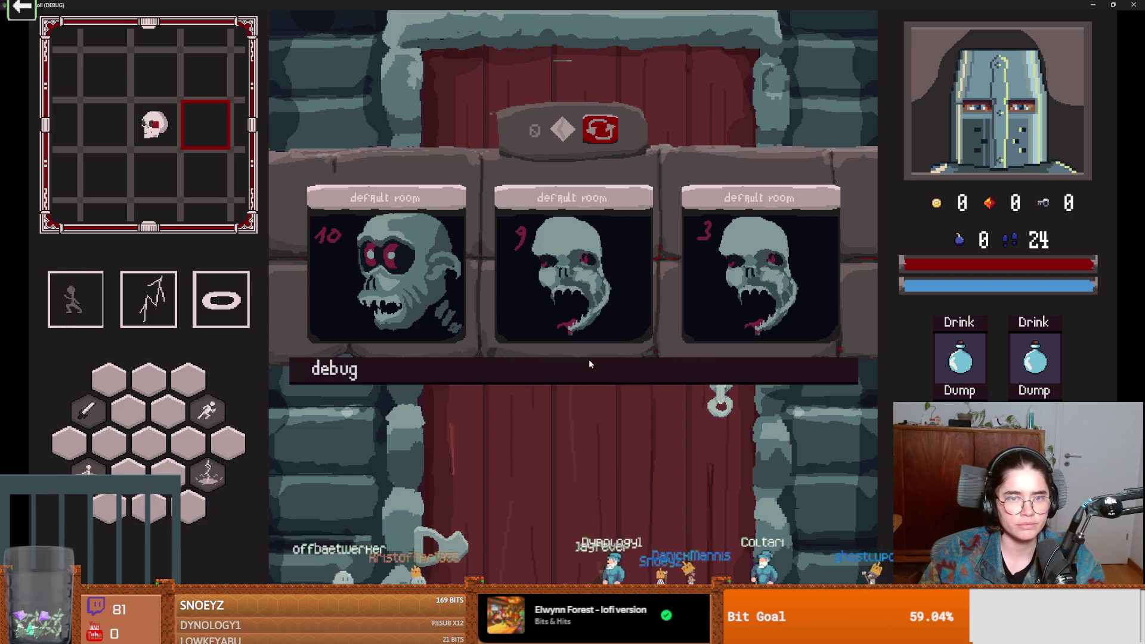
- Pick the Silk Road desert room from the debug list and walk to the merchant's rug
click(505, 381)
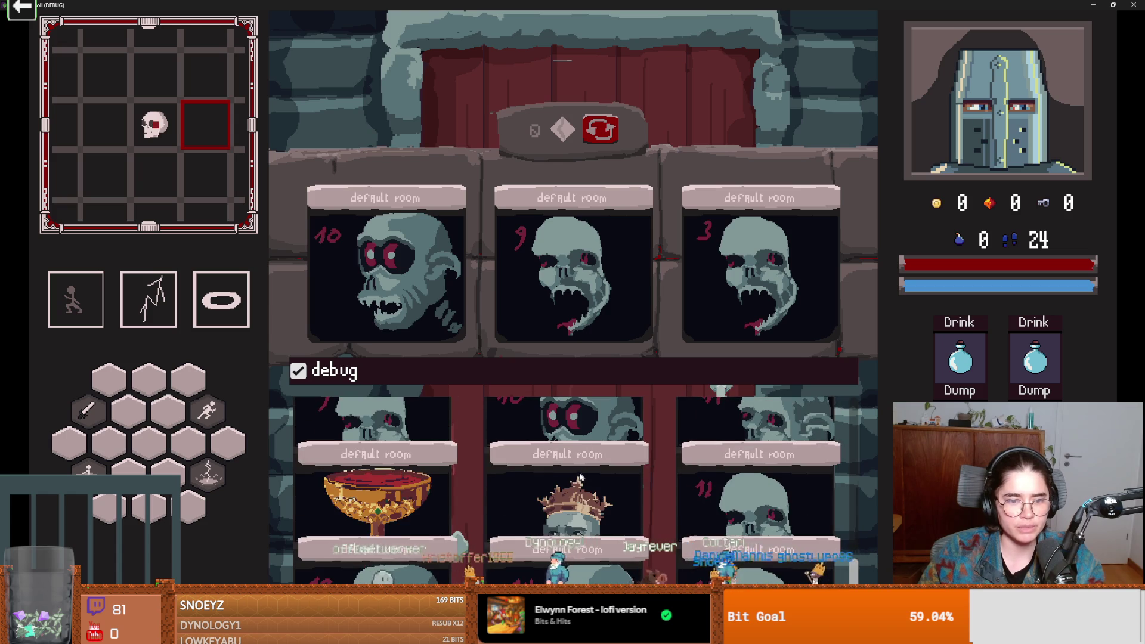
scroll(459, 475, down, 5)
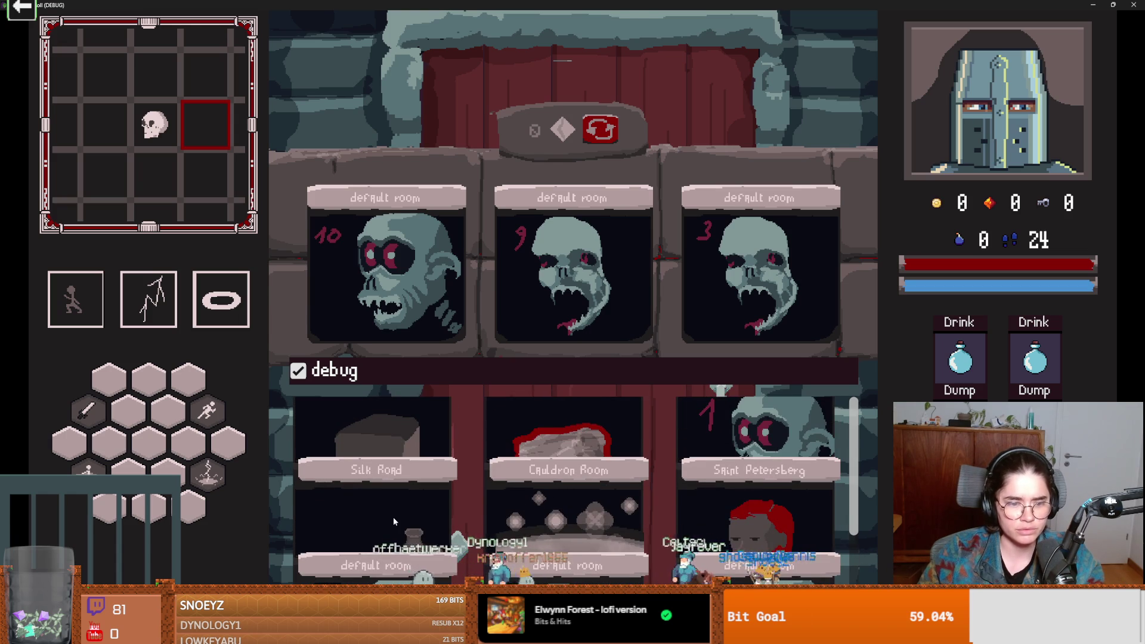
click(392, 517)
key(w)
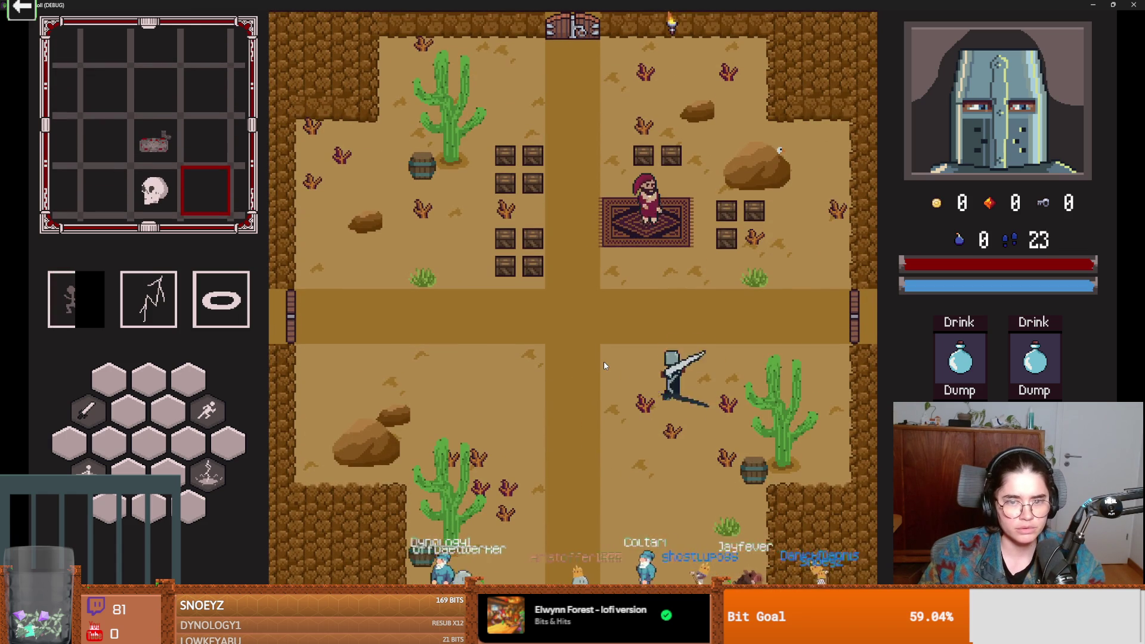
key(d)
key(s)
key(a)
key(w)
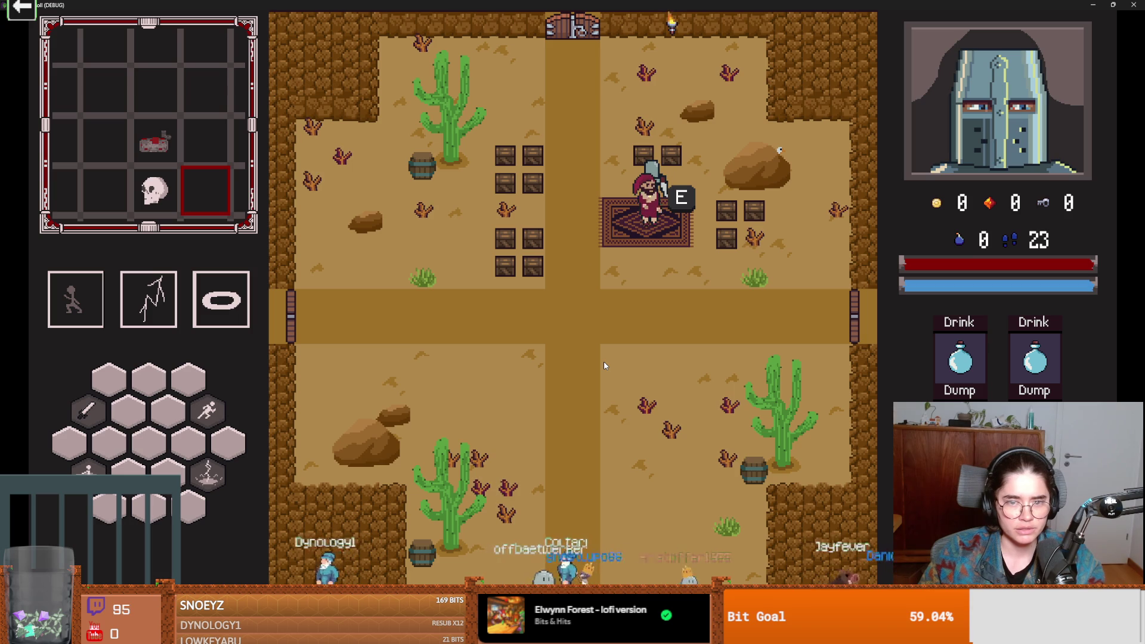
key(F8)
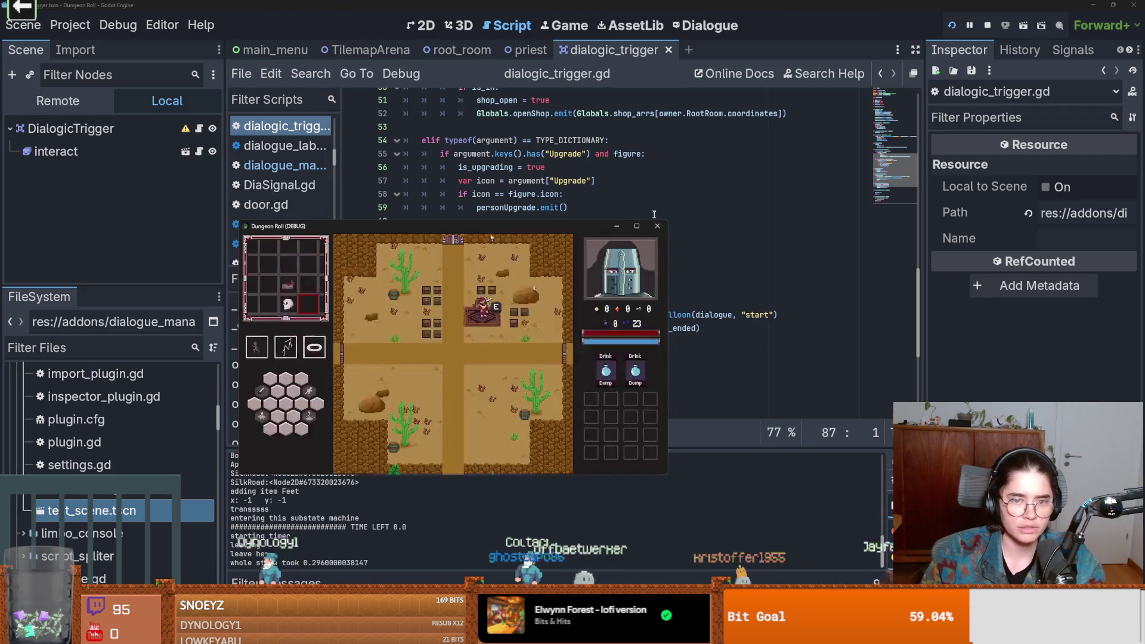
- Select the open_shop line of the marco dialogue, then switch to GitHub Desktop
click(705, 25)
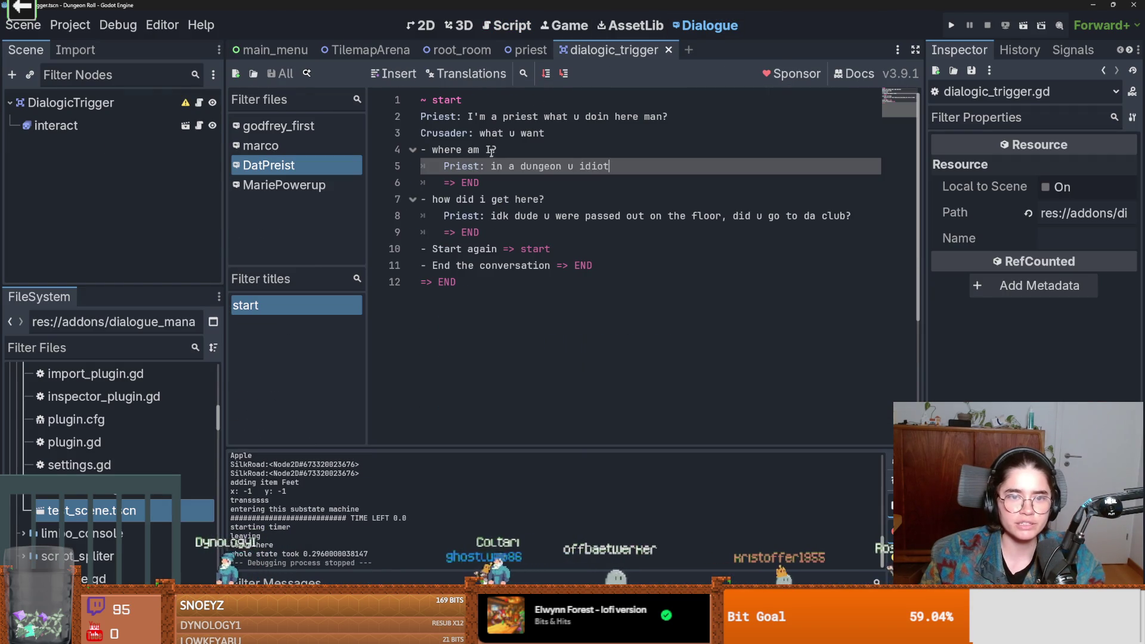
click(306, 153)
click(575, 182)
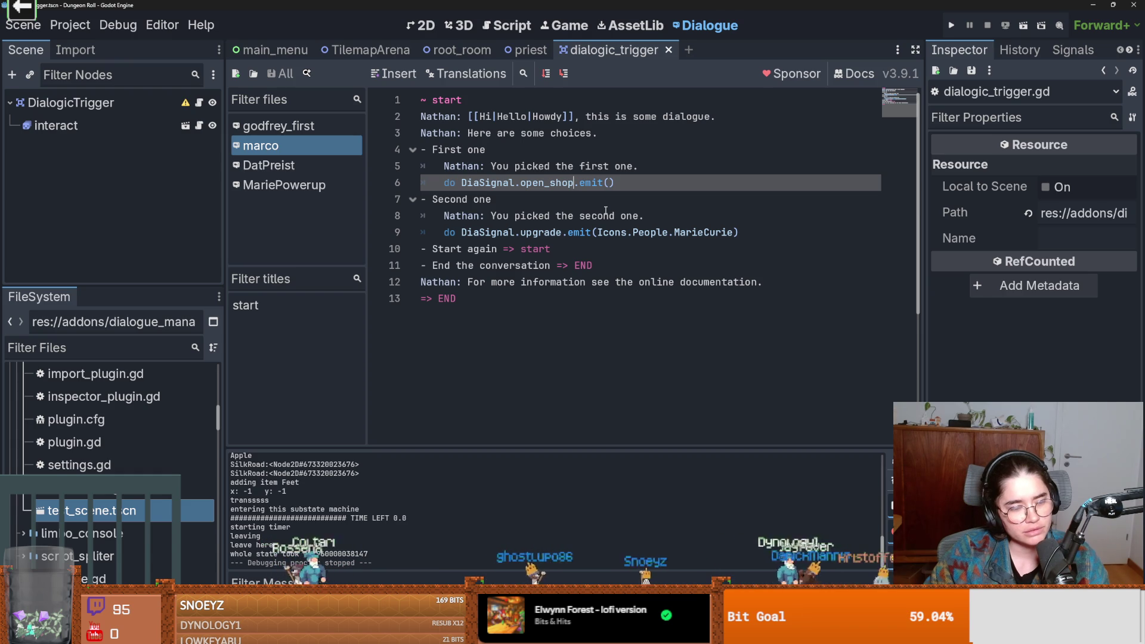
key(alt+Tab)
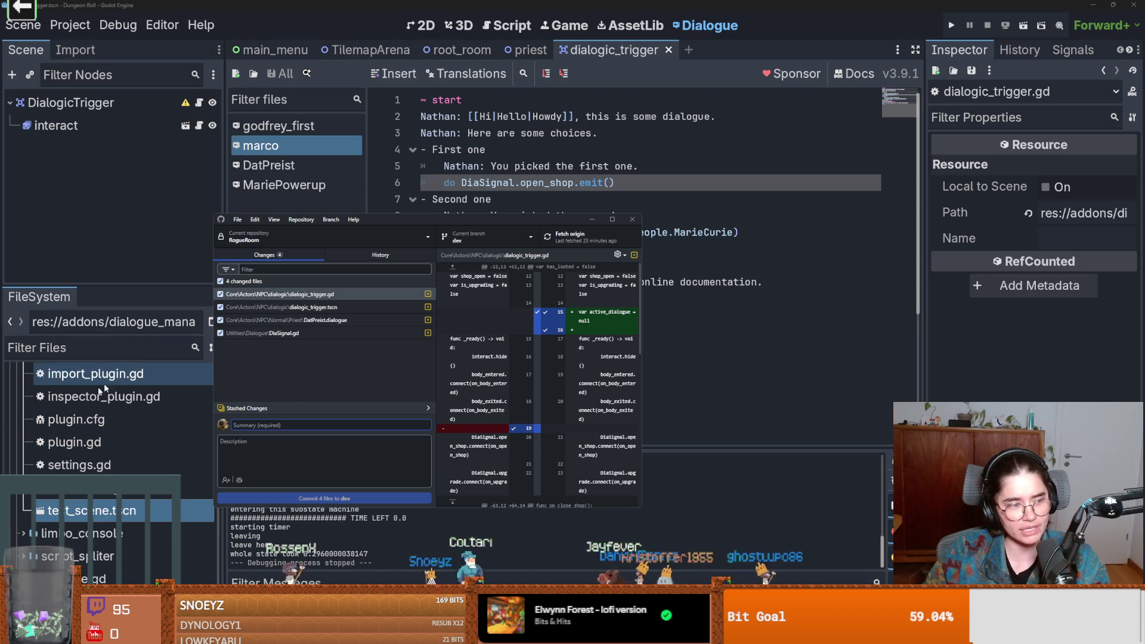
- Review the DiaSignal.gd and dialogic_trigger.gd diffs
key(ctrl+1)
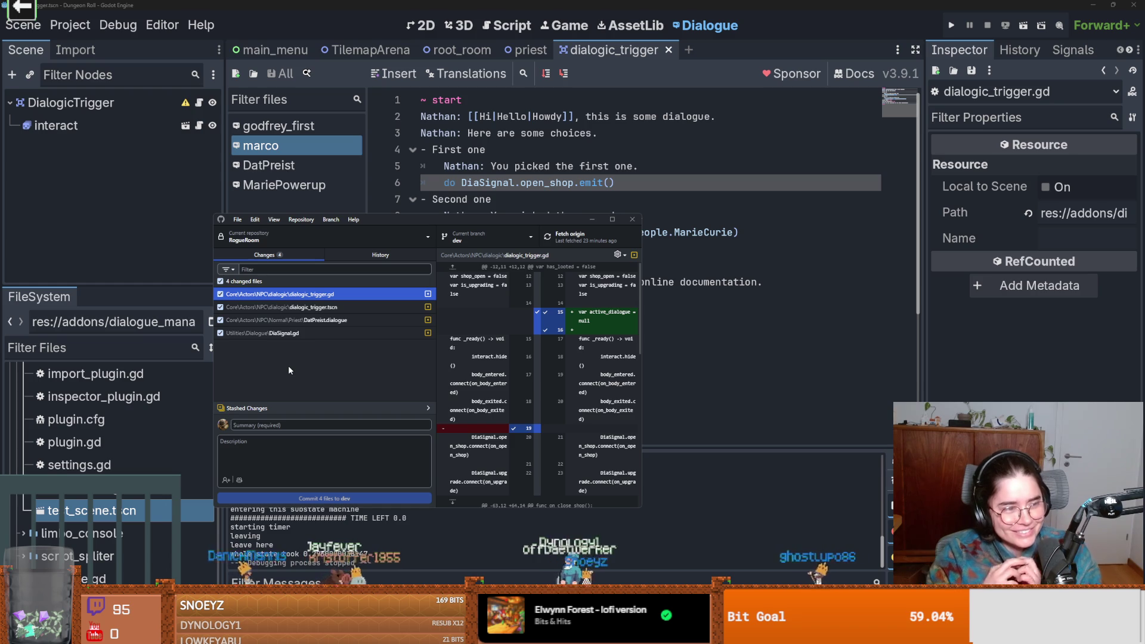
click(321, 333)
key(Up)
key(Up)
key(Up)
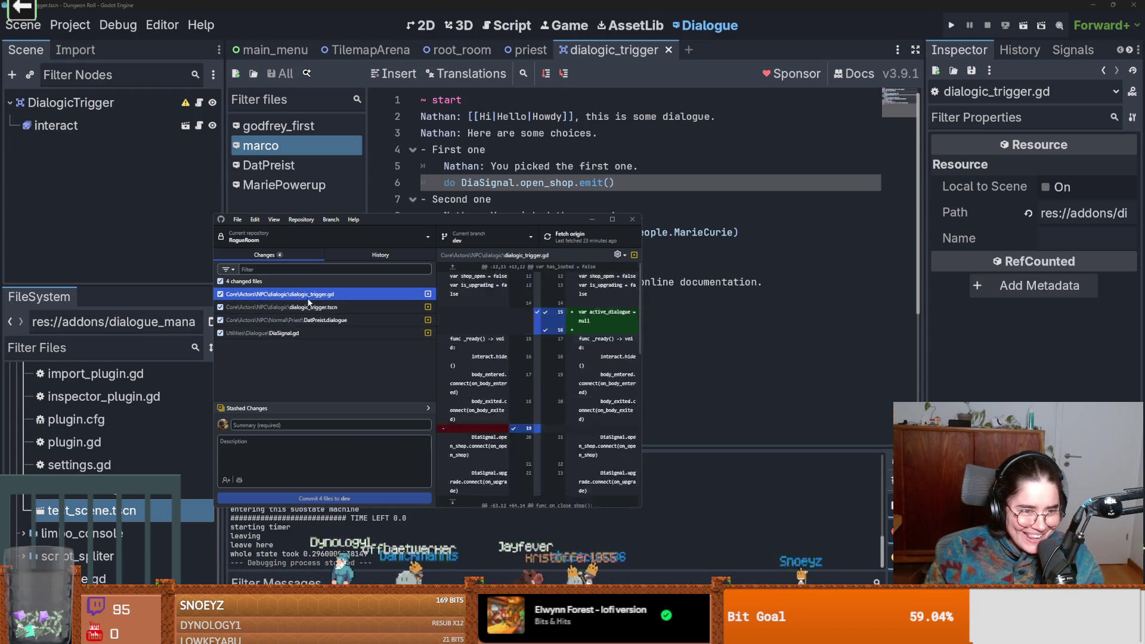
- Commit the four files to dev with summary 'dialogue', push to origin, and save in Godot
click(322, 425)
text(dia)
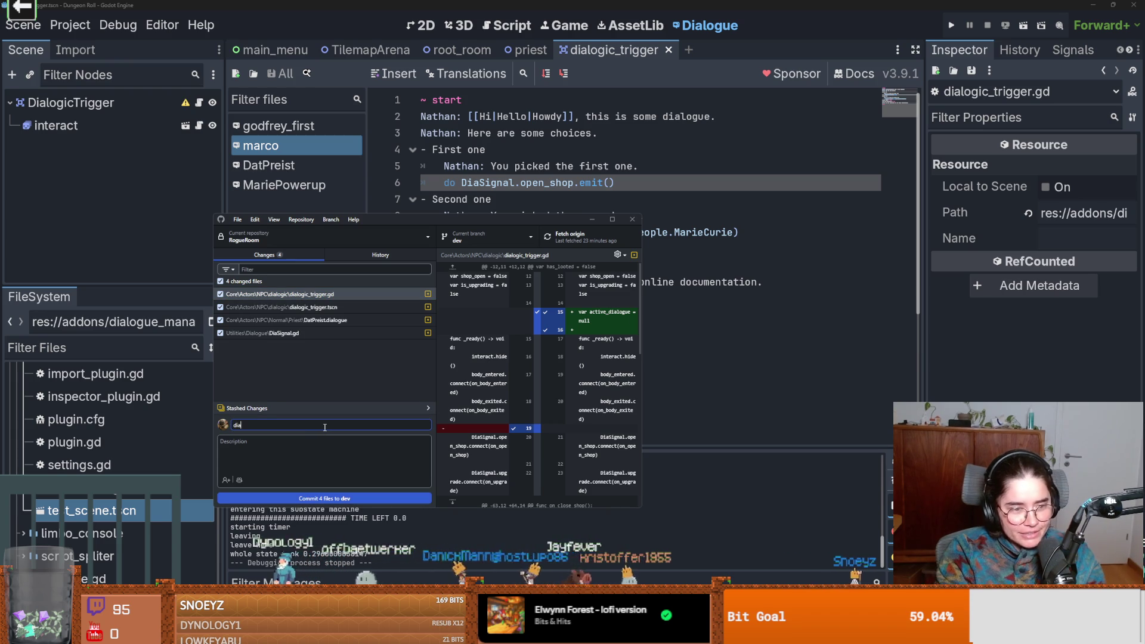
text(logue)
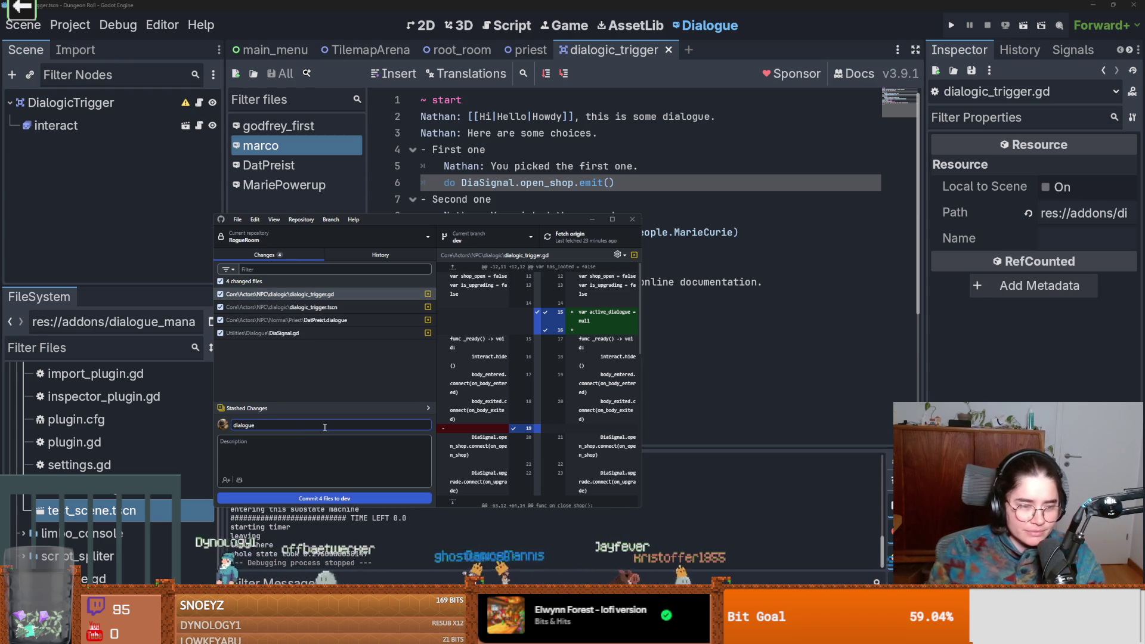
click(324, 498)
click(590, 236)
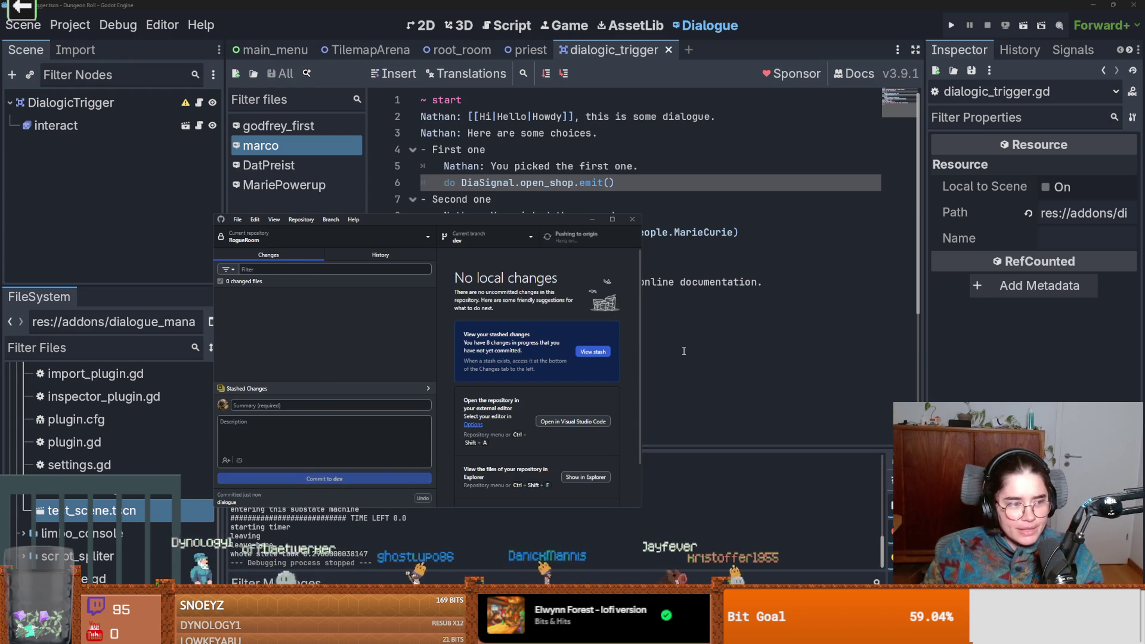
click(684, 350)
key(ctrl+s)
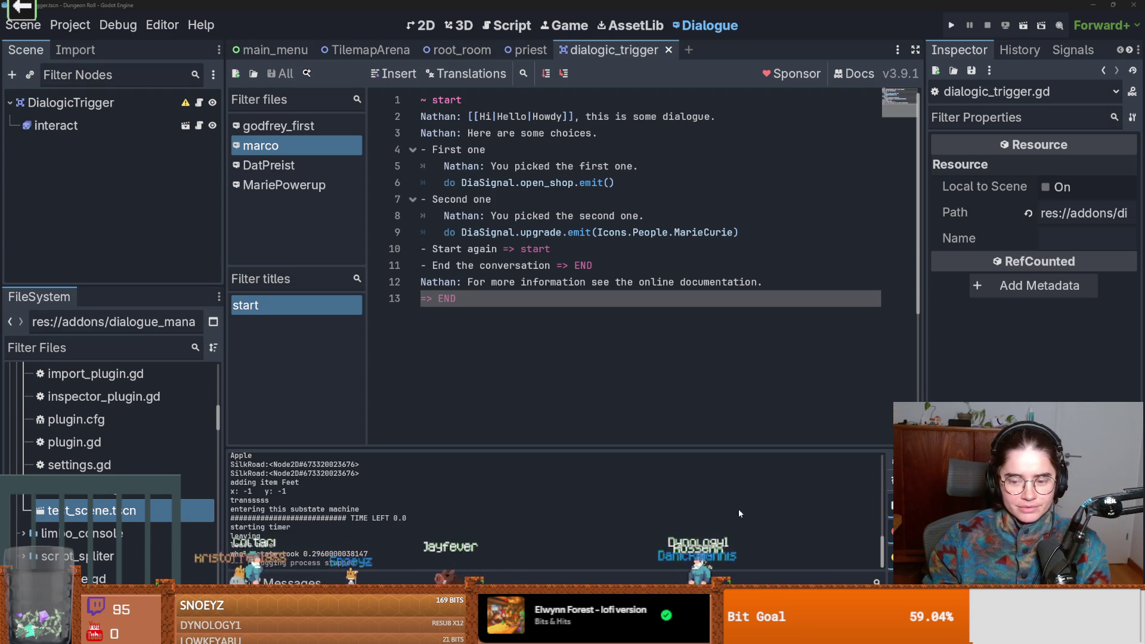
- Launch the Cannon game from the stream games picker, then switch to Discord
click(27, 18)
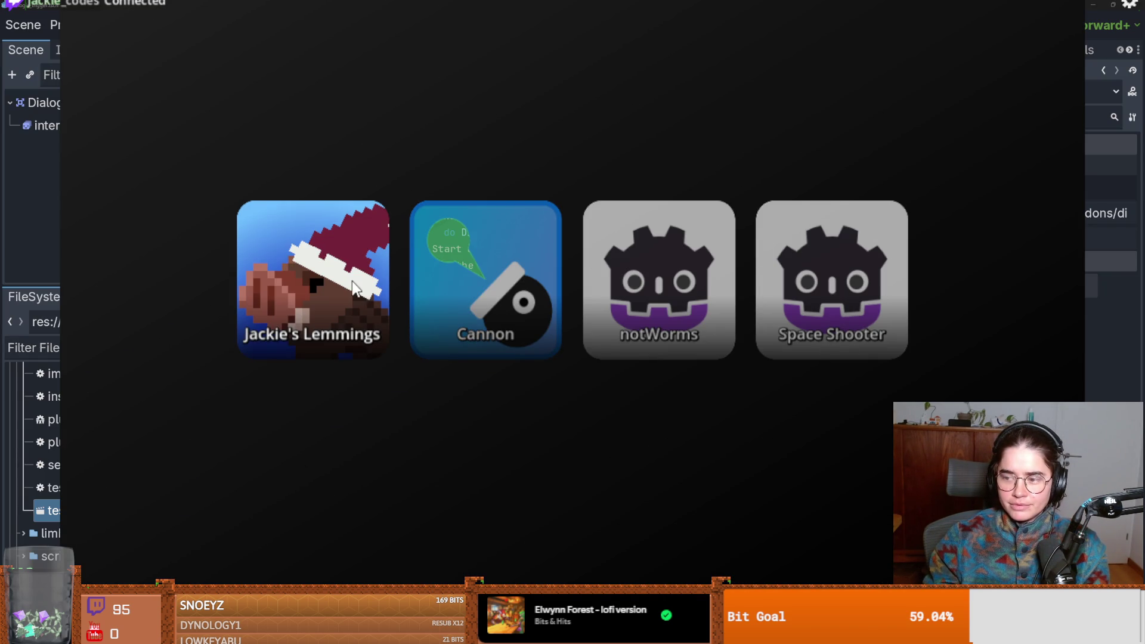
click(485, 280)
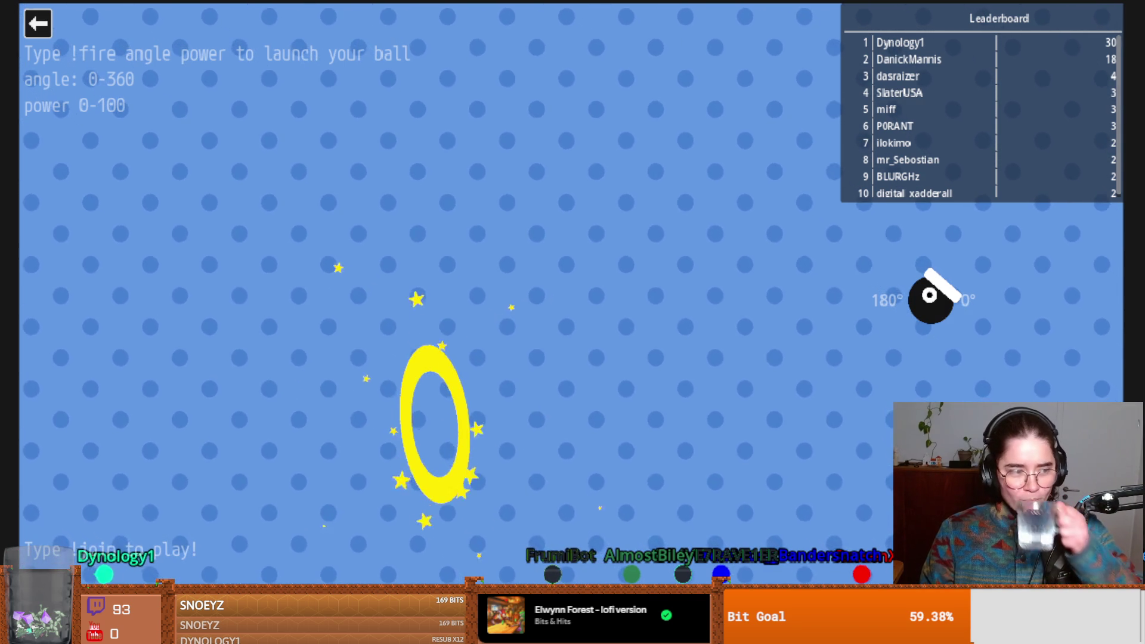
key(alt+Tab)
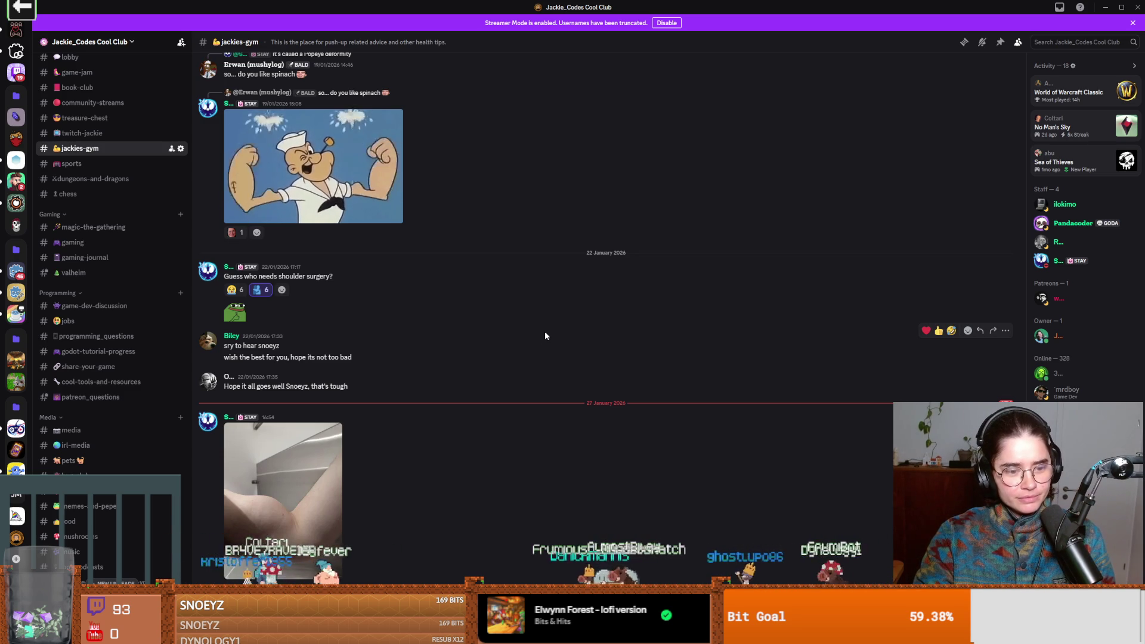
- Scroll through the jackies-gym shoulder surgery thread and center the Twitch viewer card
scroll(545, 333, up, 5)
scroll(546, 405, down, 4)
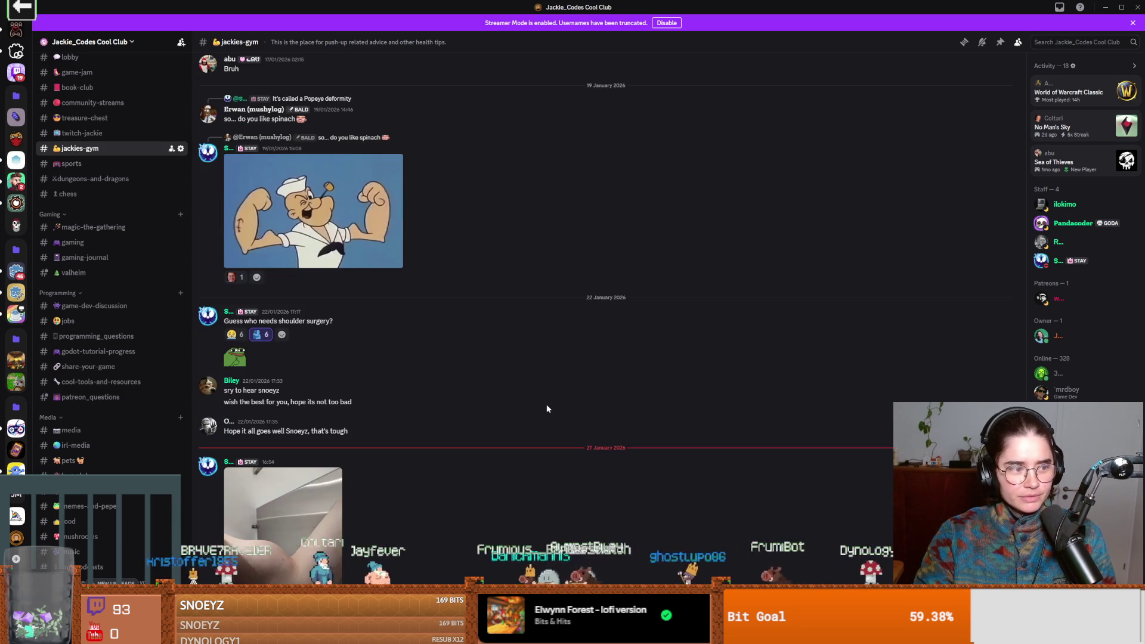
scroll(678, 394, down, 1)
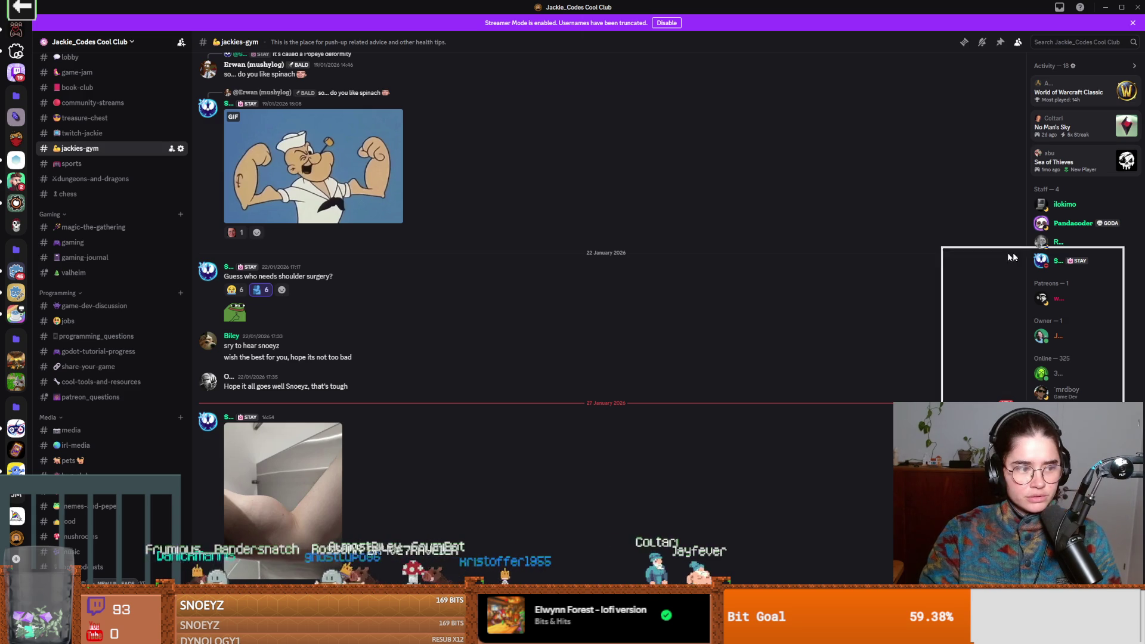
mouse_move(785, 246)
mouse_down()
mouse_move(726, 246)
mouse_move(543, 168)
mouse_move(514, 120)
mouse_up()
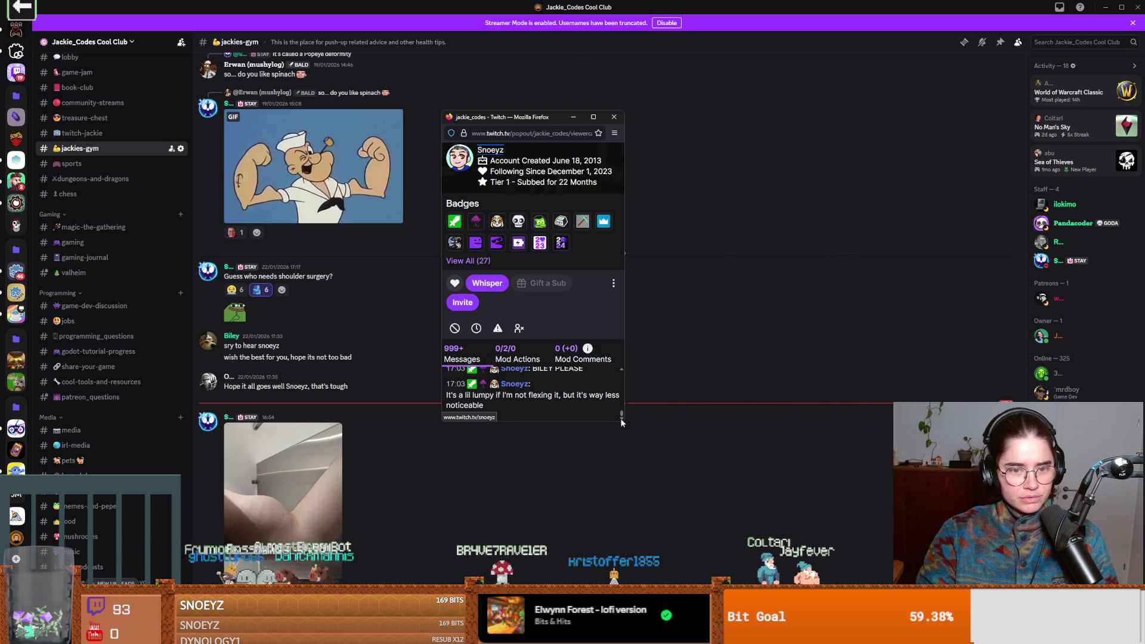
- Enlarge the viewer card, read the chatter's earlier messages, close it, and view the lhb tendon search
drag(622, 422, 879, 564)
scroll(660, 455, up, 10)
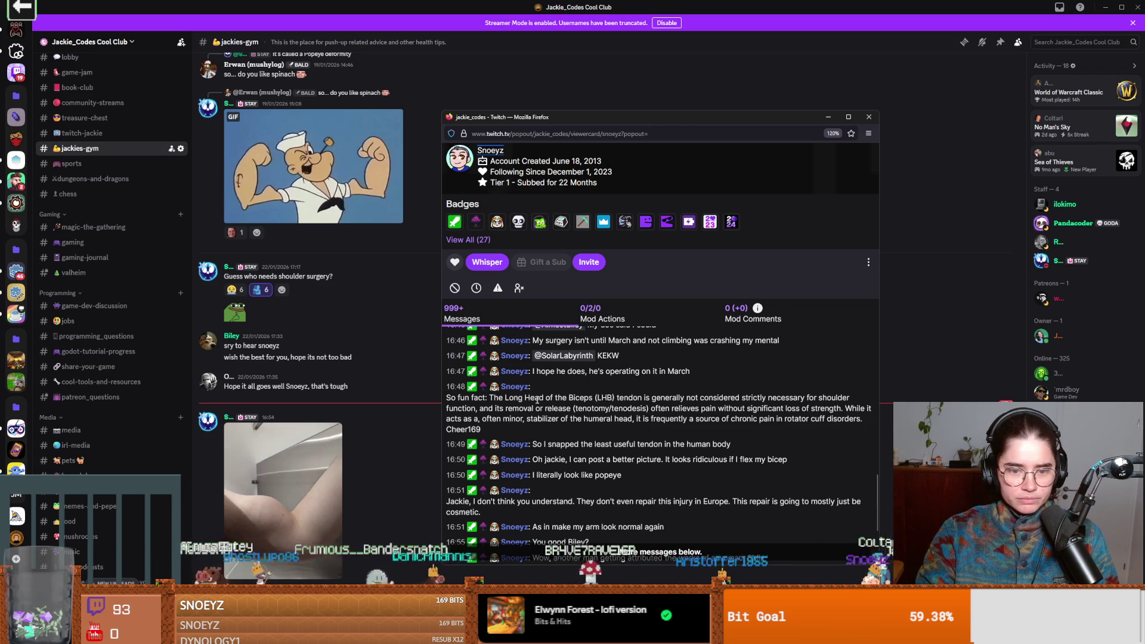
drag(644, 397, 687, 398)
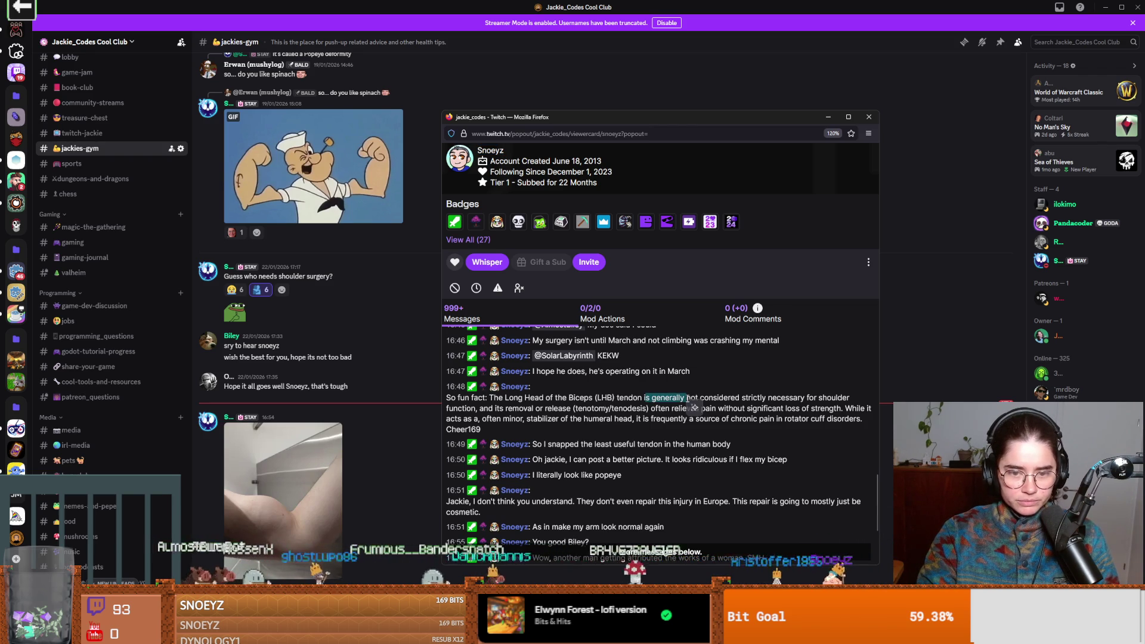
click(700, 397)
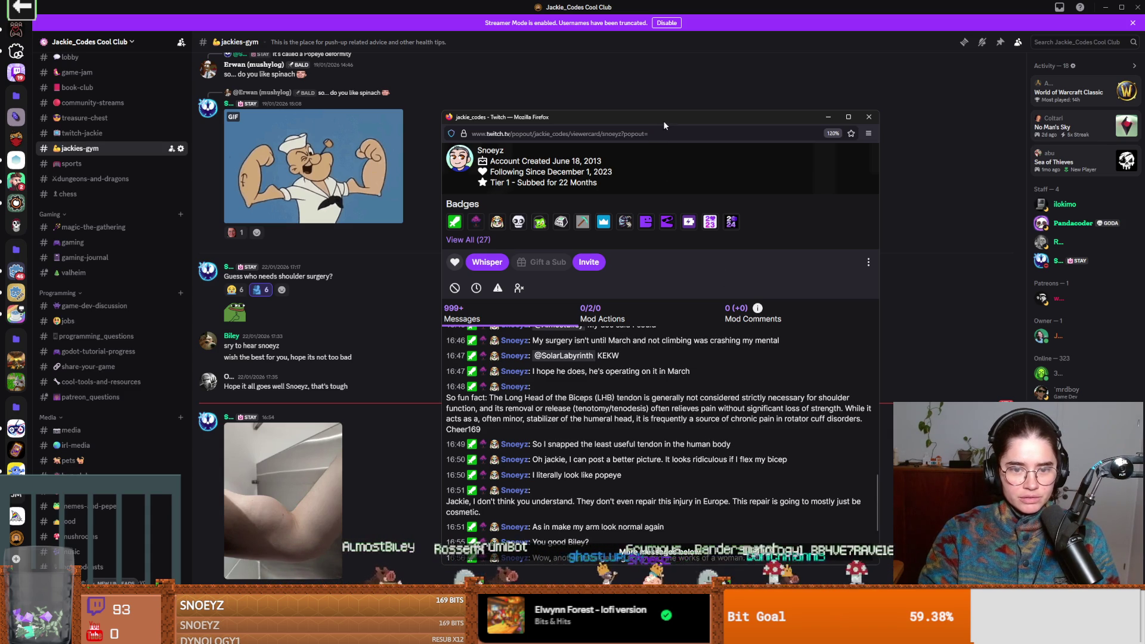
key(ctrl+w)
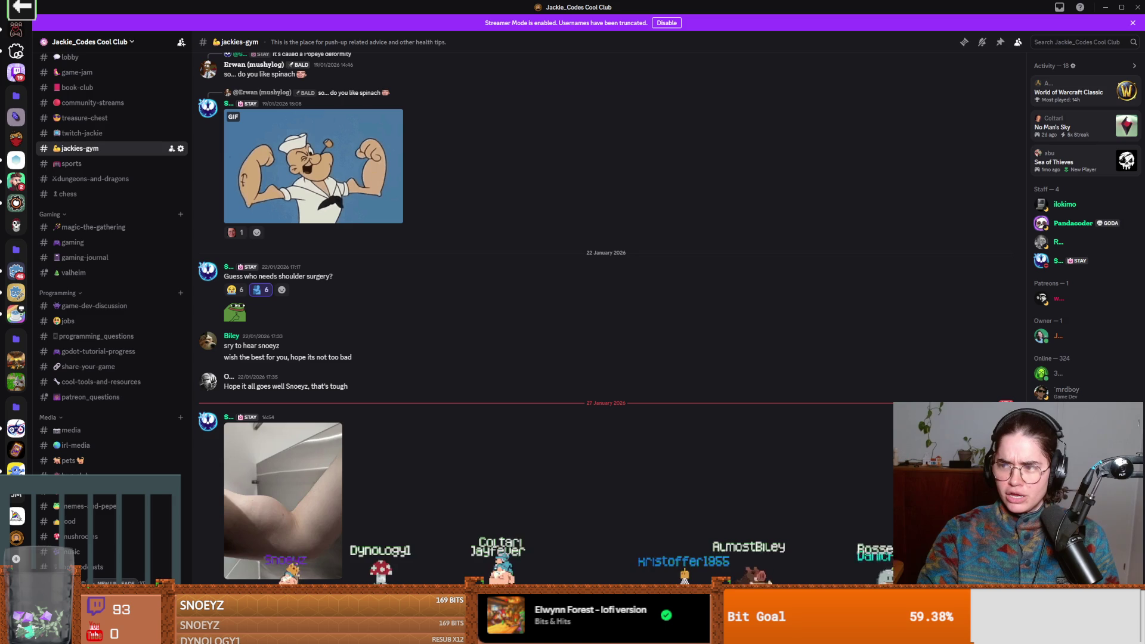
key(alt+Tab)
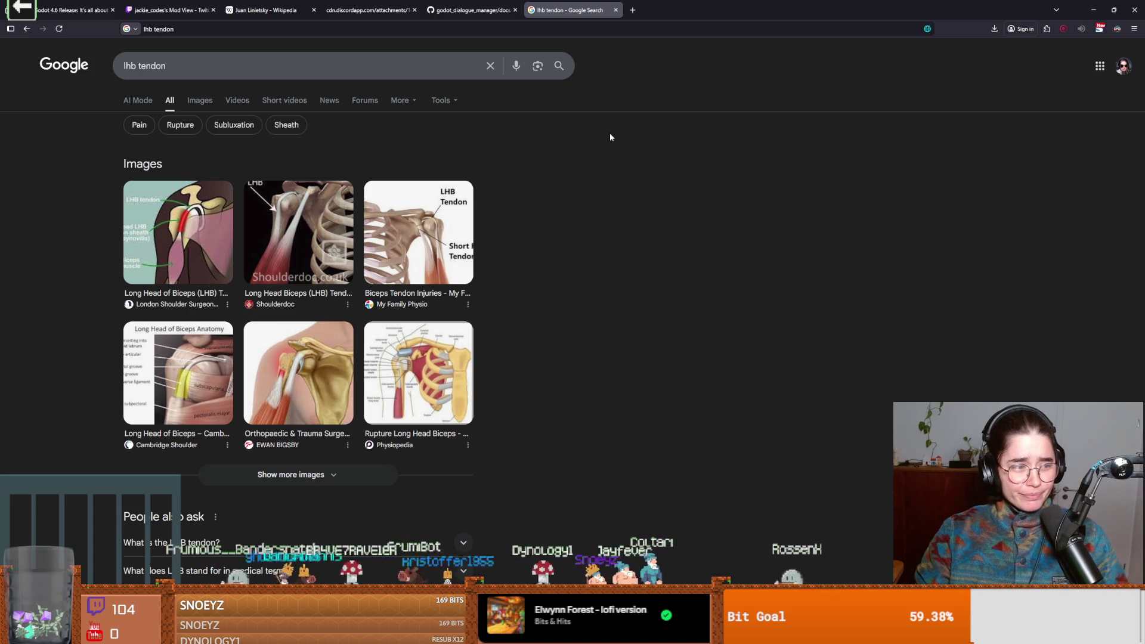
- Scroll up through the jackies-gym shoulder-surgery messages in Discord, then go back to Godot
key(alt+Tab)
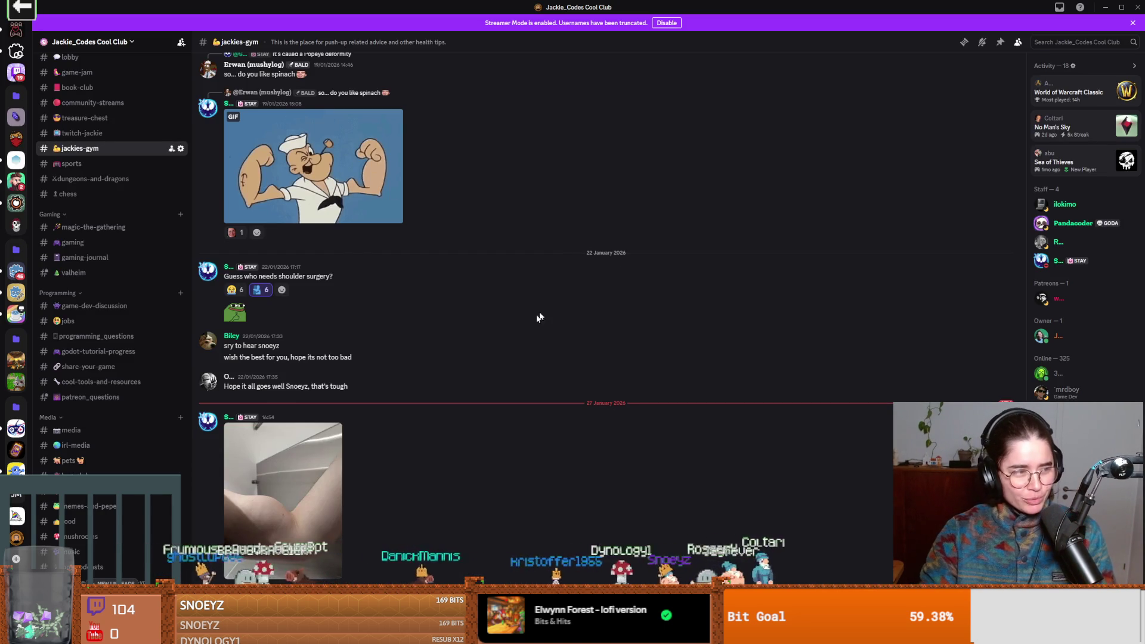
scroll(456, 373, up, 3)
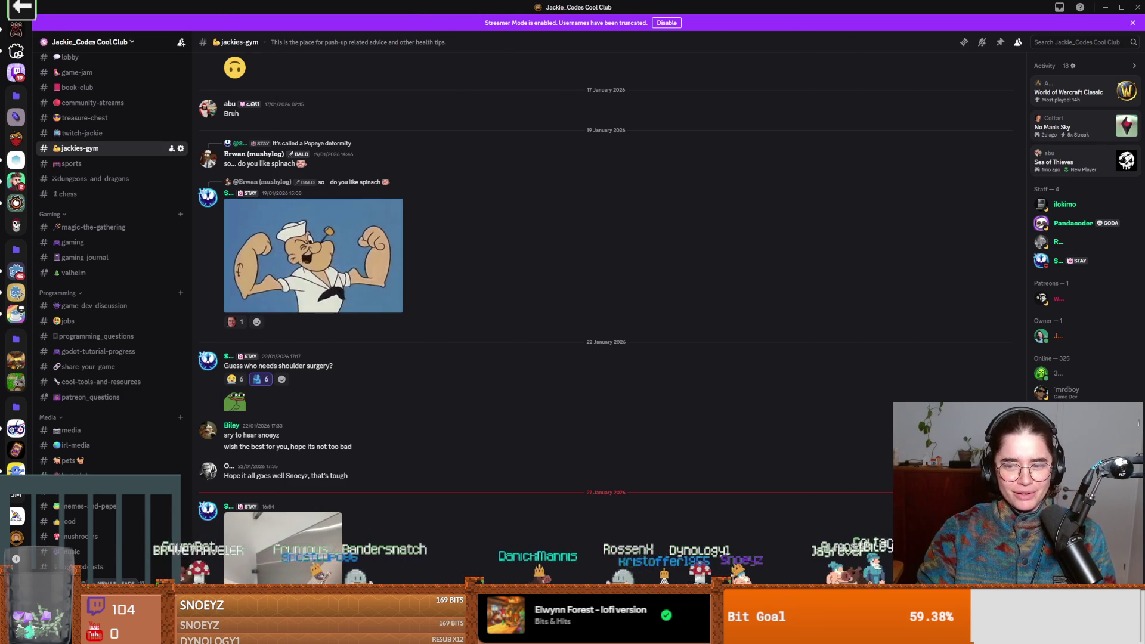
key(alt+Tab)
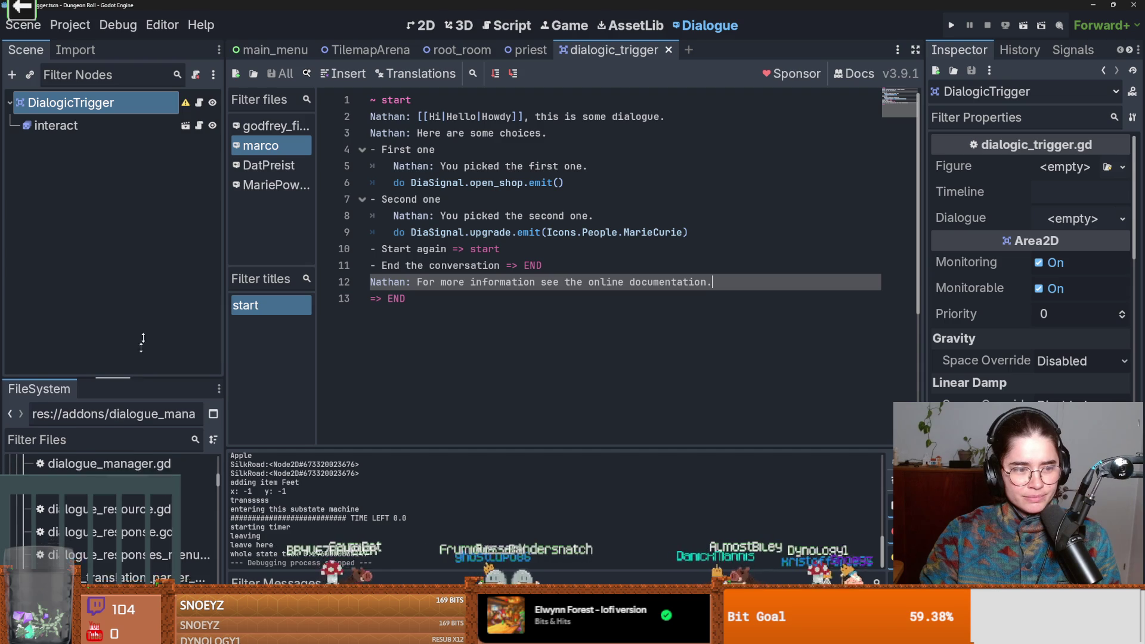
- Enlarge the FileSystem dock, collapse the addons, dialogue_manager and Core folders, and save the scene
drag(136, 386, 136, 288)
scroll(213, 397, up, 2)
scroll(209, 394, up, 5)
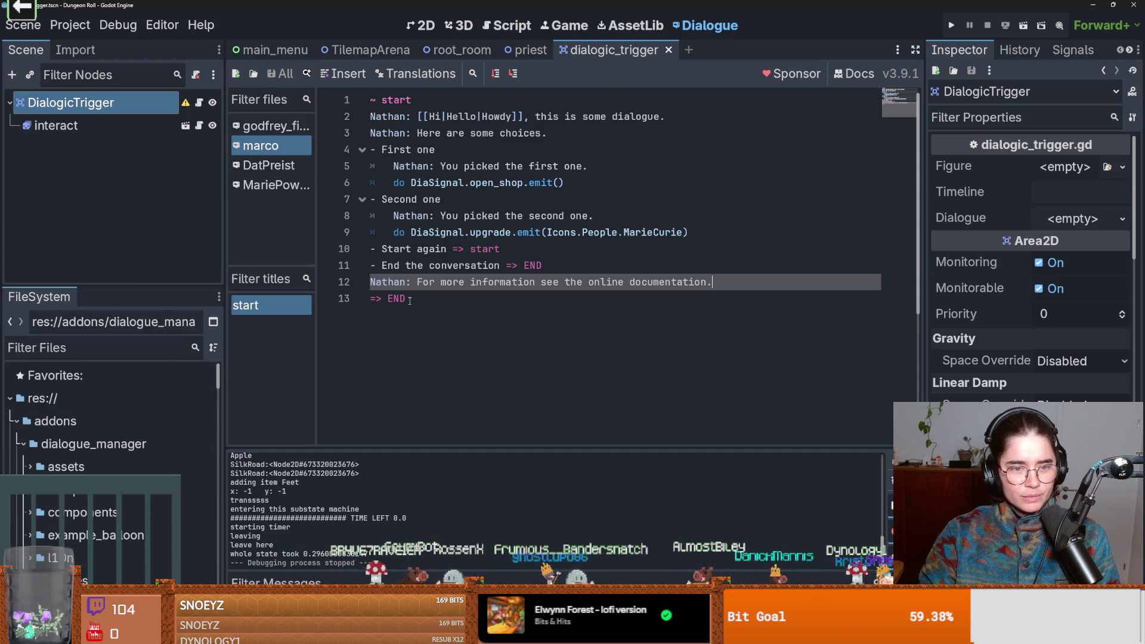
key(Down)
key(Left)
key(Left)
key(ctrl+s)
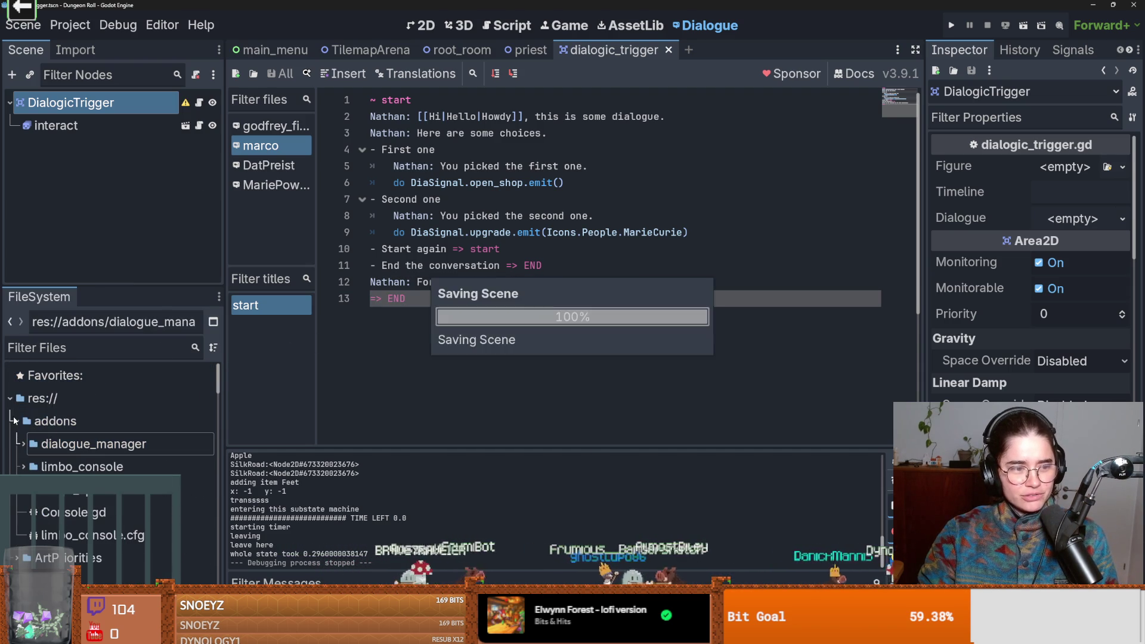
key(Left)
key(ctrl+s)
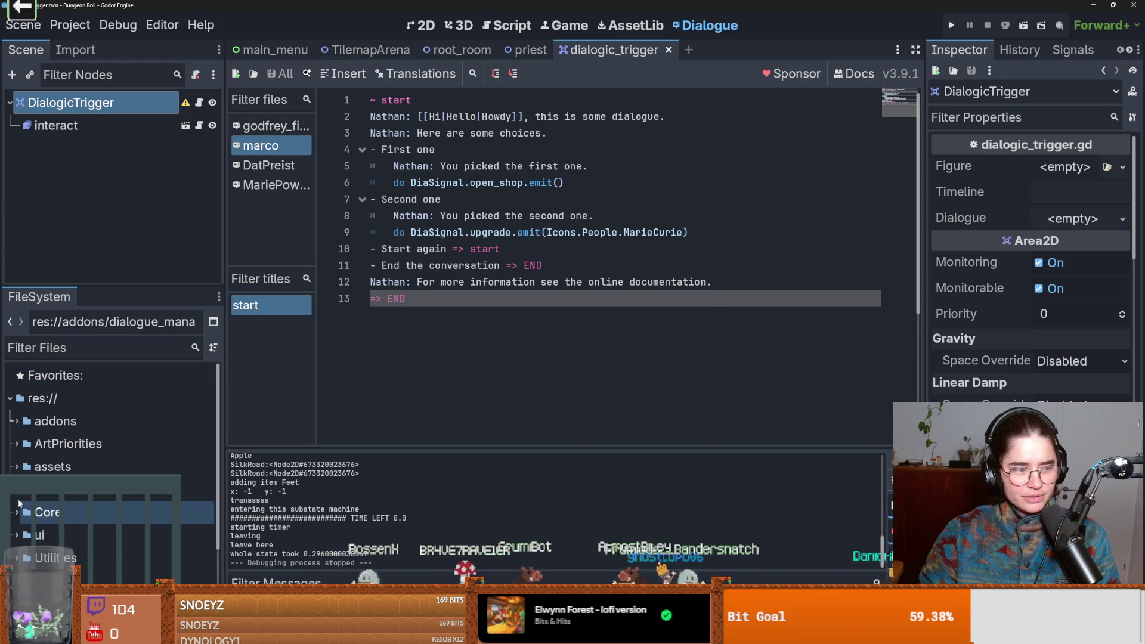
click(90, 461)
key(ctrl+s)
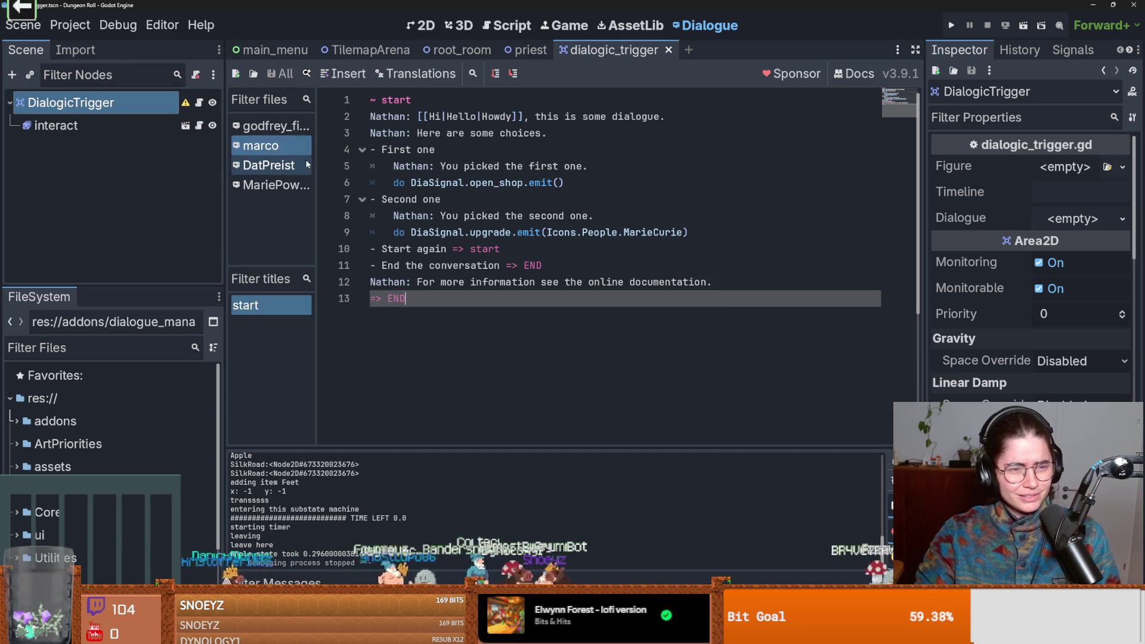
- Widen the dialogue file list to show full names, save, and check GitHub Desktop for uncommitted changes
drag(314, 169, 352, 167)
key(ctrl+s)
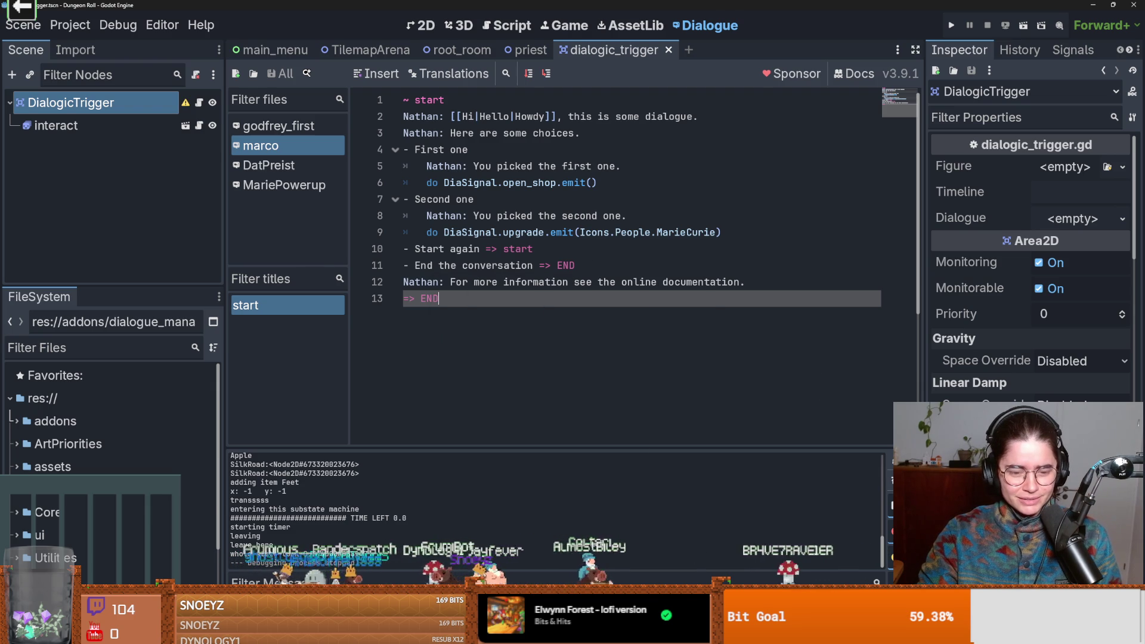
key(alt+Tab)
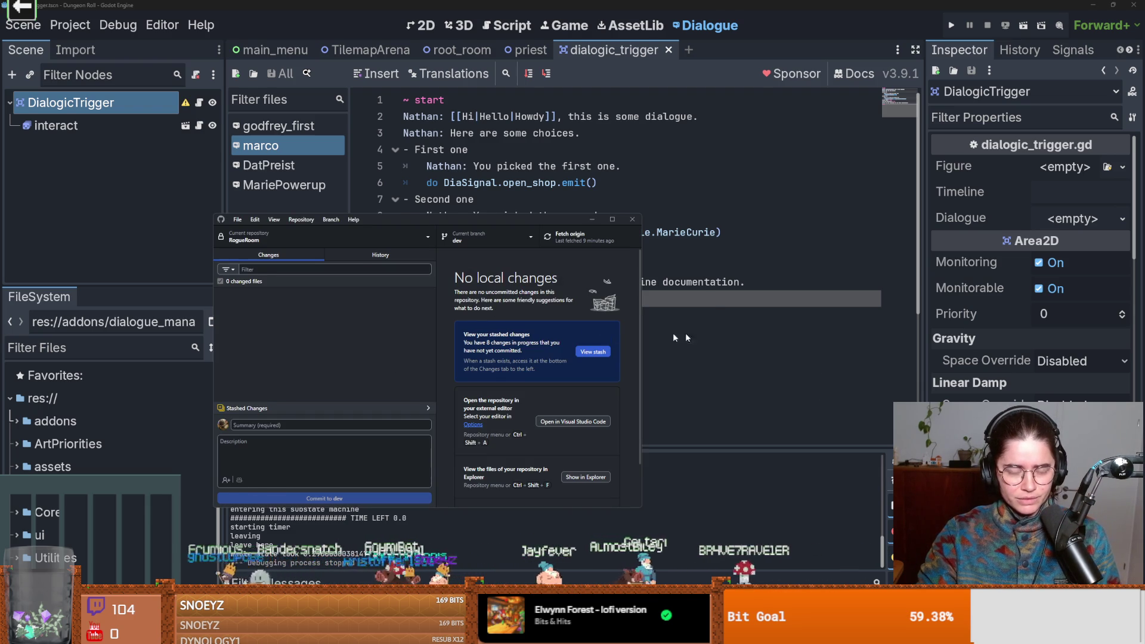
click(675, 335)
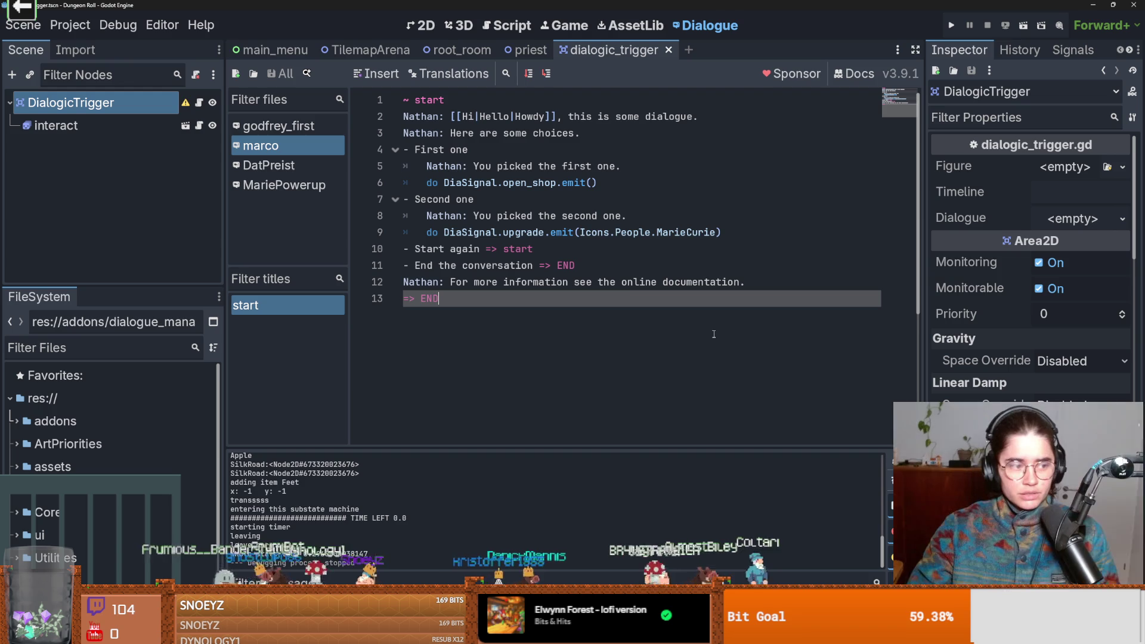
click(501, 182)
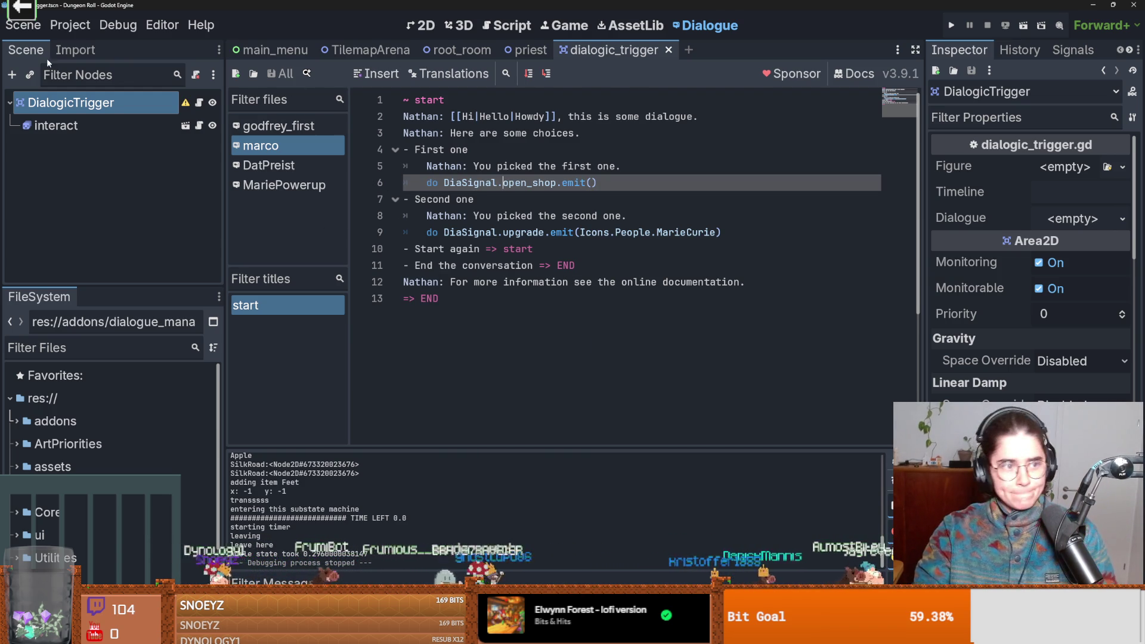
click(73, 53)
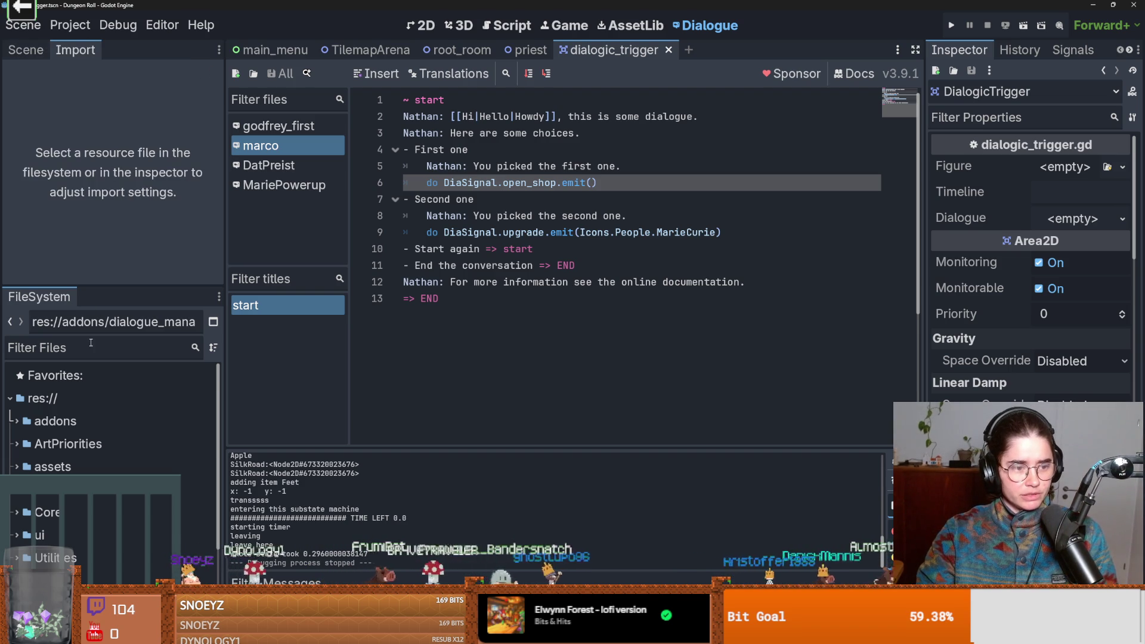
- Filter the FileSystem for 'monster' and open monster_room_21 and monster_room_20 in the 2D editor
mouse_move(116, 285)
mouse_down()
mouse_move(114, 173)
mouse_move(95, 138)
mouse_up()
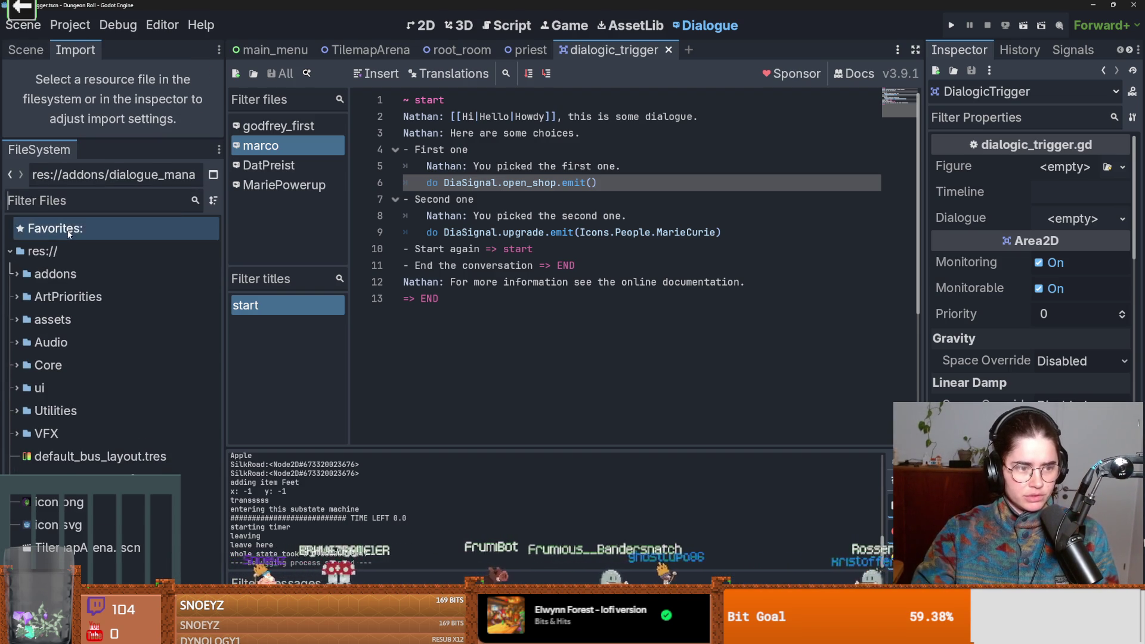
click(43, 209)
text(monster)
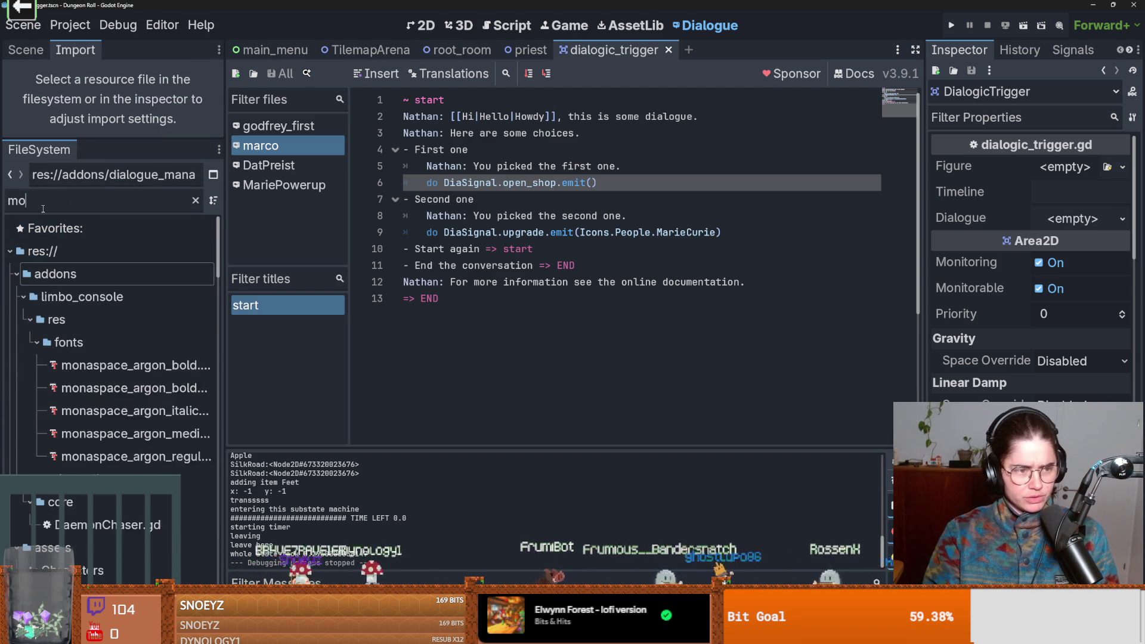
scroll(113, 442, down, 10)
scroll(113, 442, down, 10)
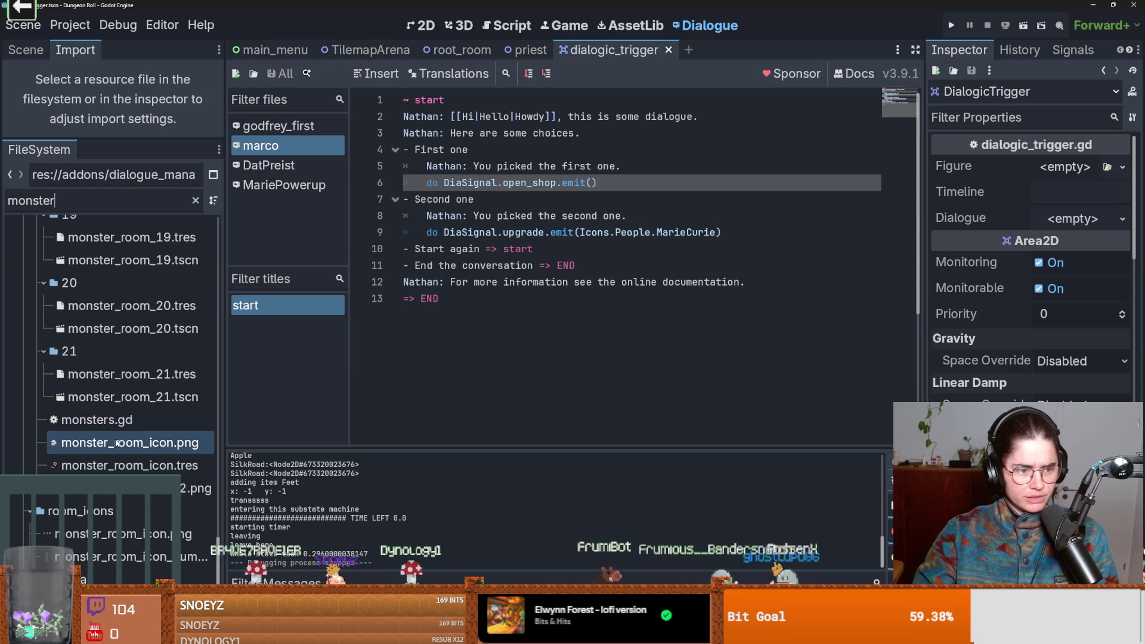
double_click(101, 396)
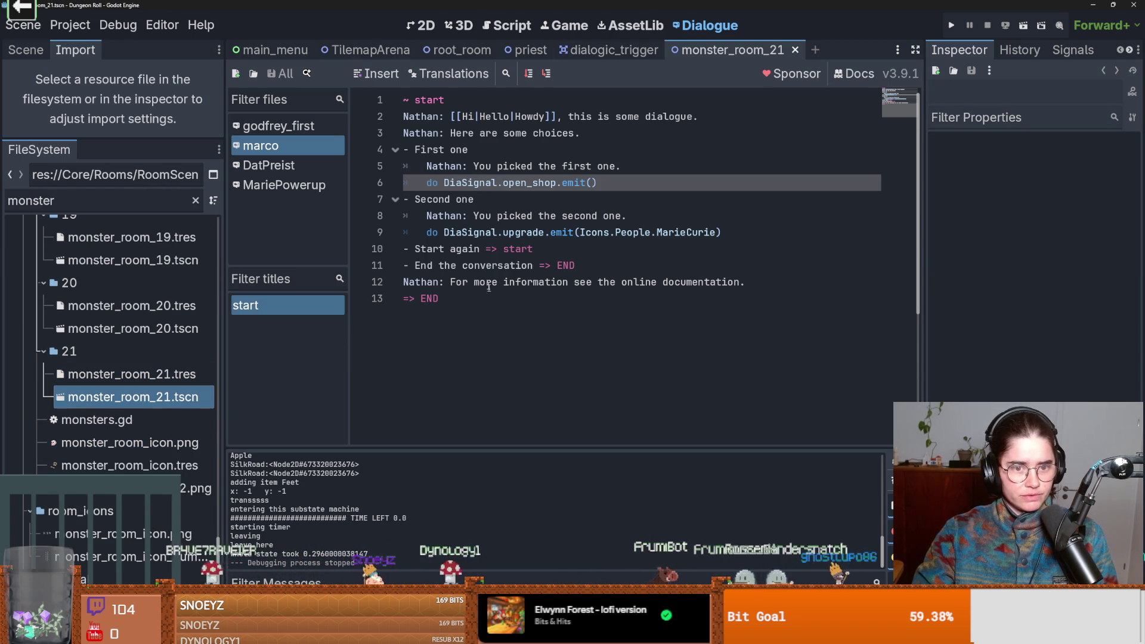
click(434, 30)
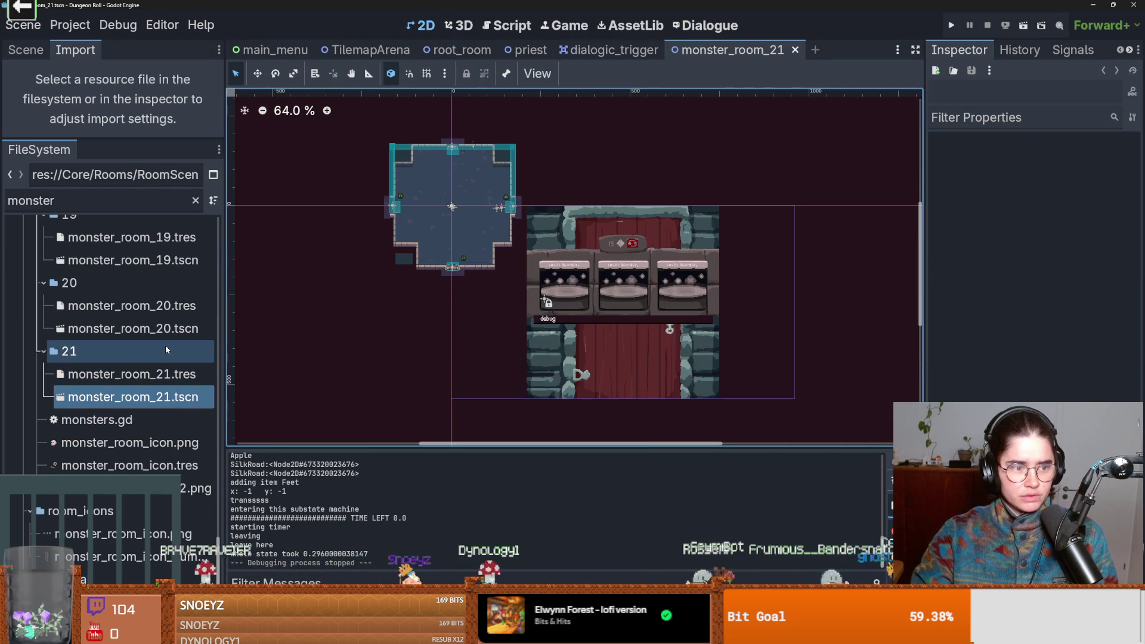
click(117, 332)
double_click(117, 332)
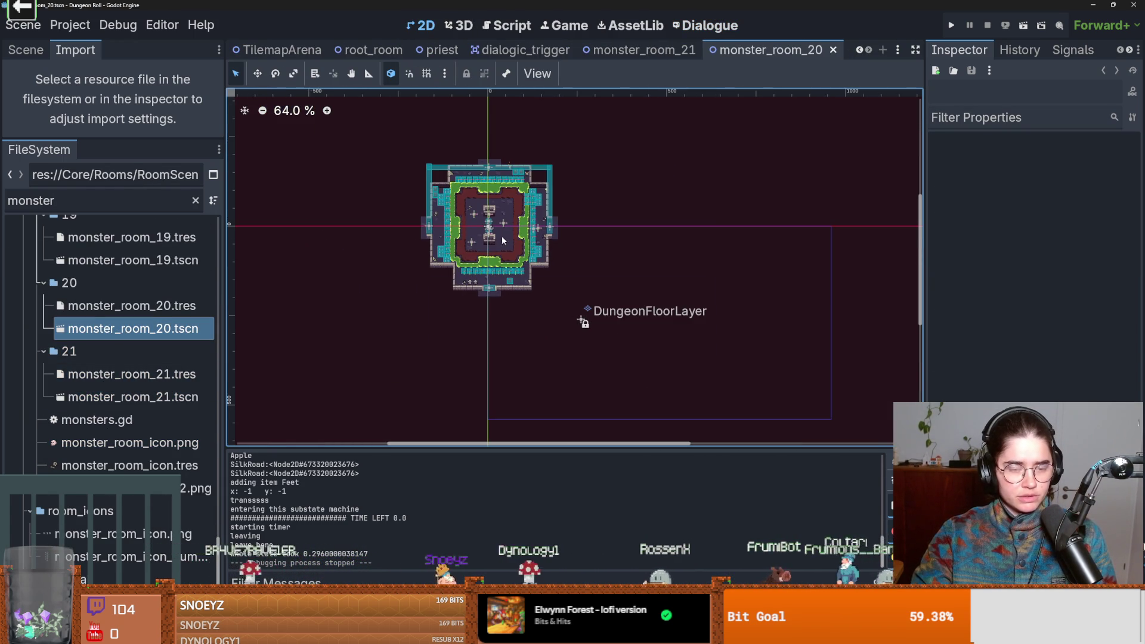
- Try a 'rock' file filter, clear it, and select a sprite in the monster room
scroll(499, 256, up, 5)
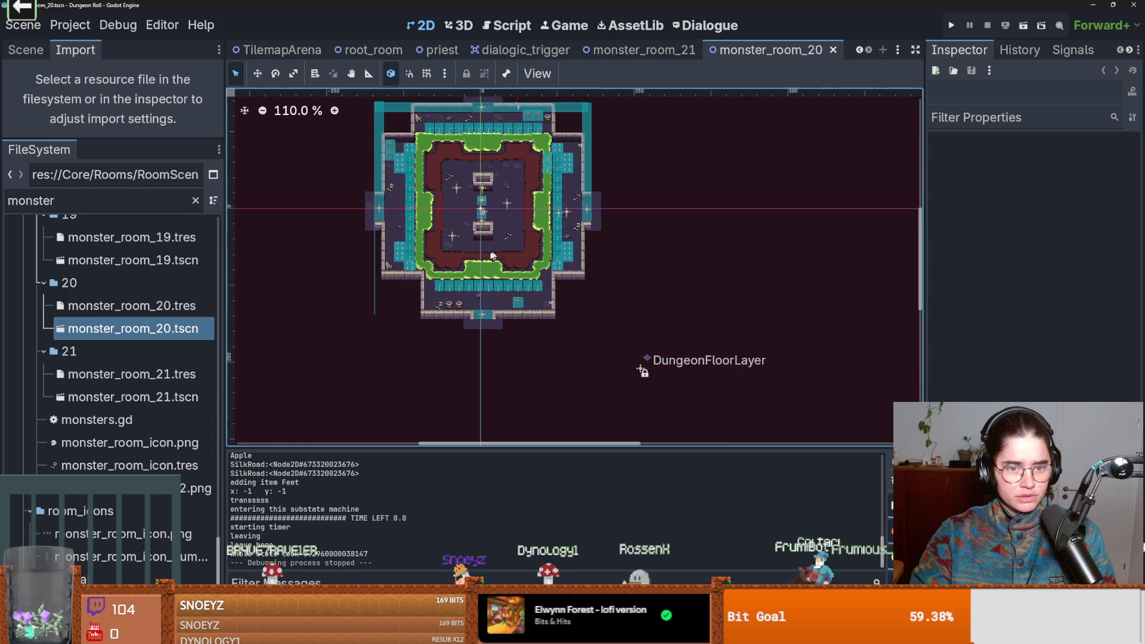
double_click(82, 202)
text(rock)
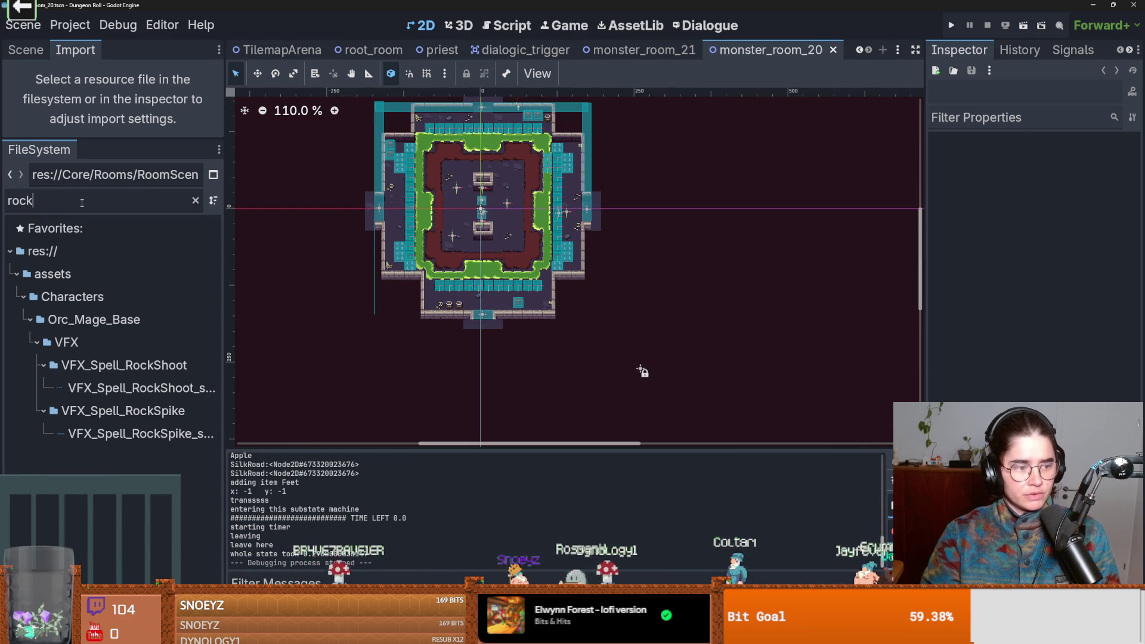
double_click(20, 201)
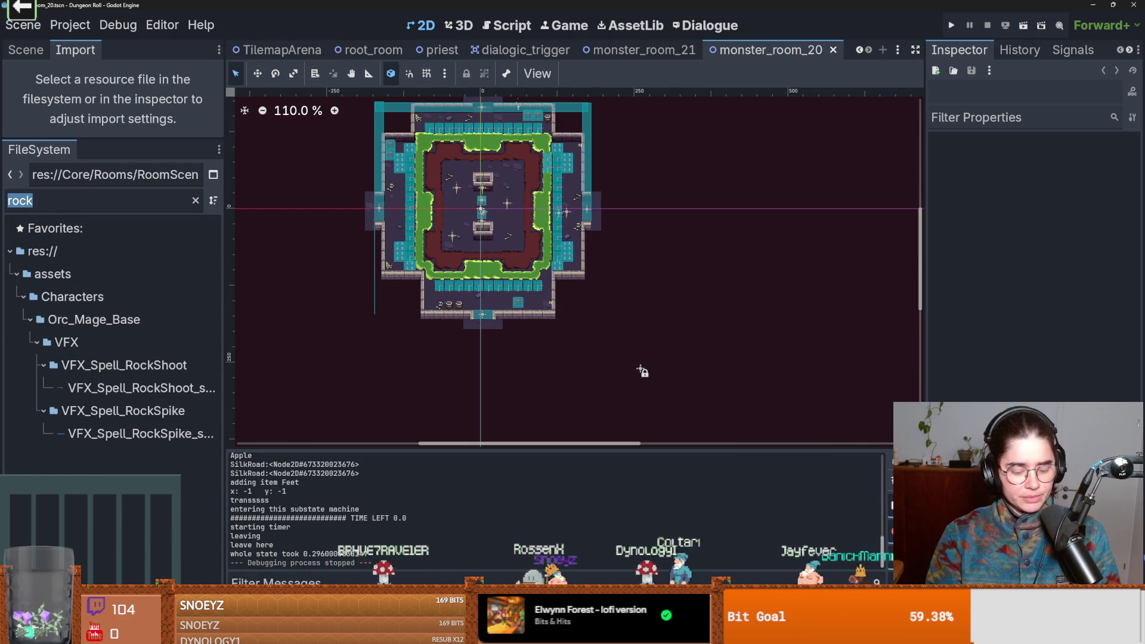
key(BackSpace)
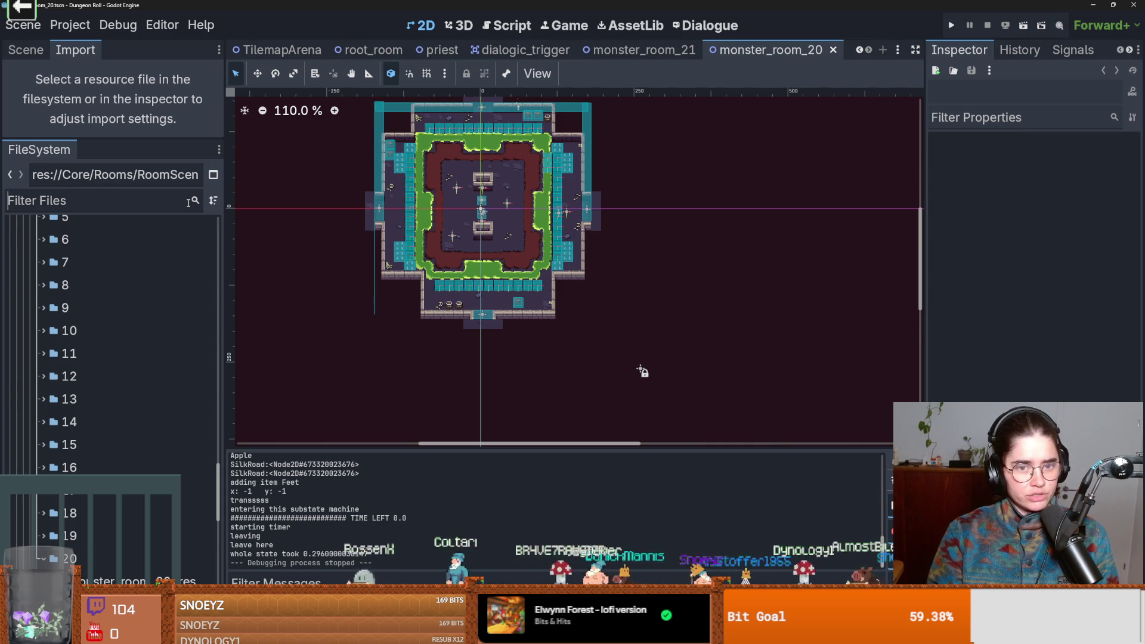
scroll(590, 221, up, 10)
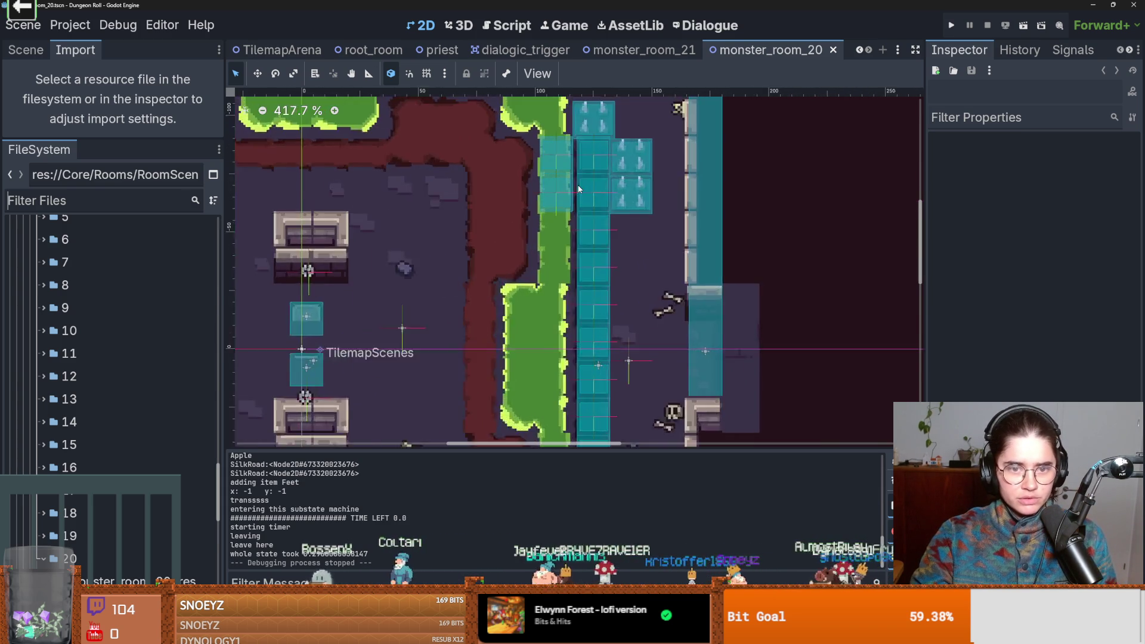
scroll(622, 234, down, 3)
click(602, 225)
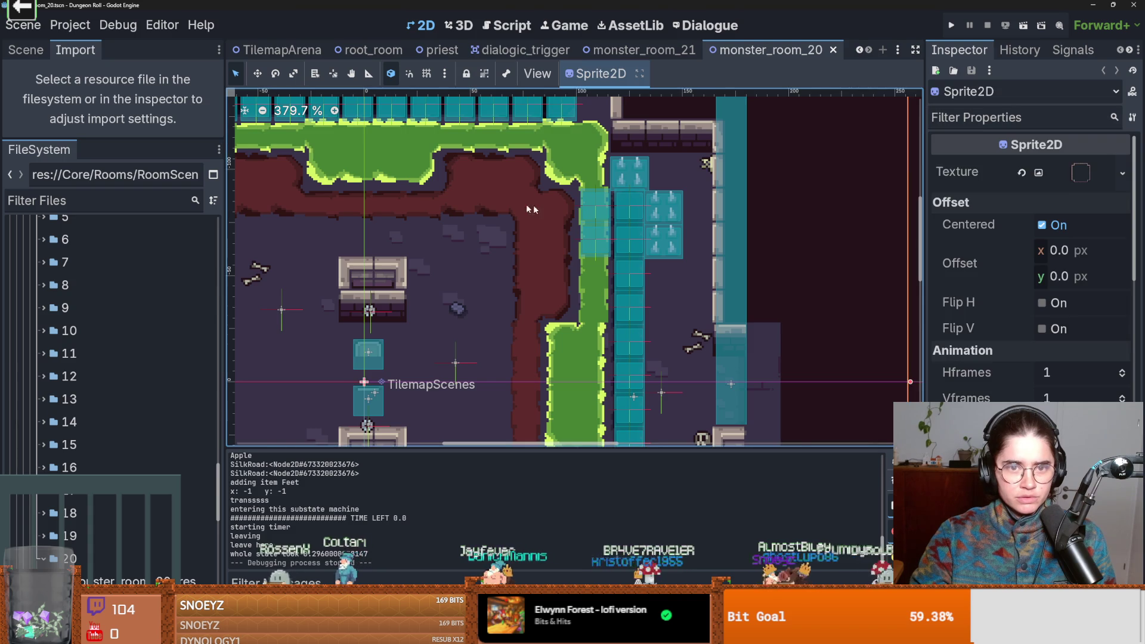
scroll(533, 205, down, 6)
scroll(533, 206, up, 3)
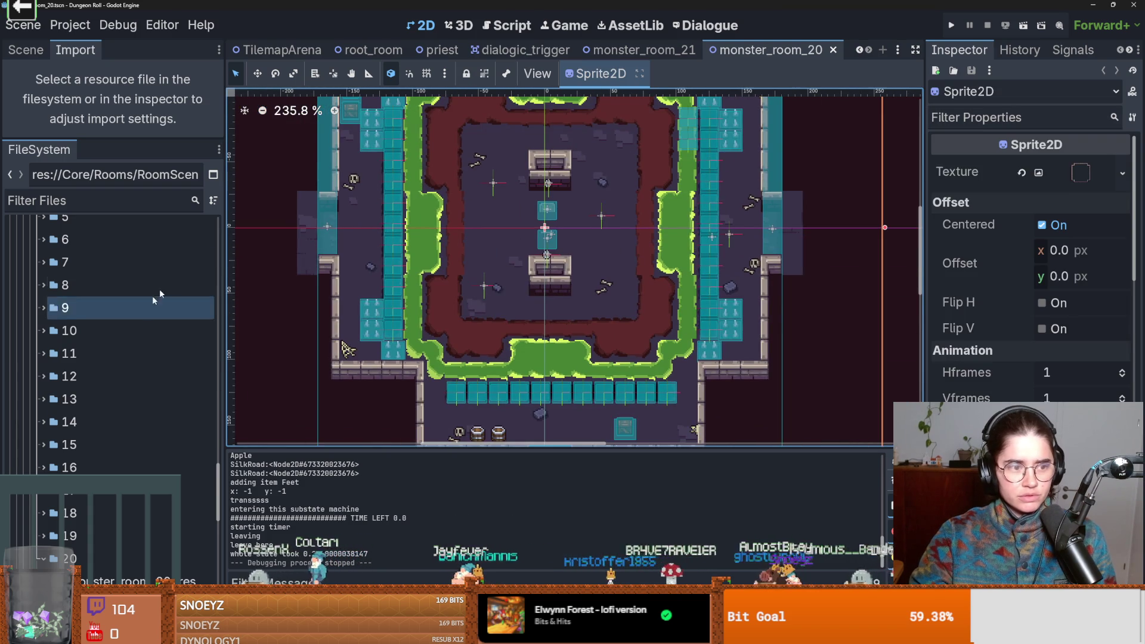
- Filter the FileSystem for 'room' and browse the room resources, selecting the shop room icon
click(75, 206)
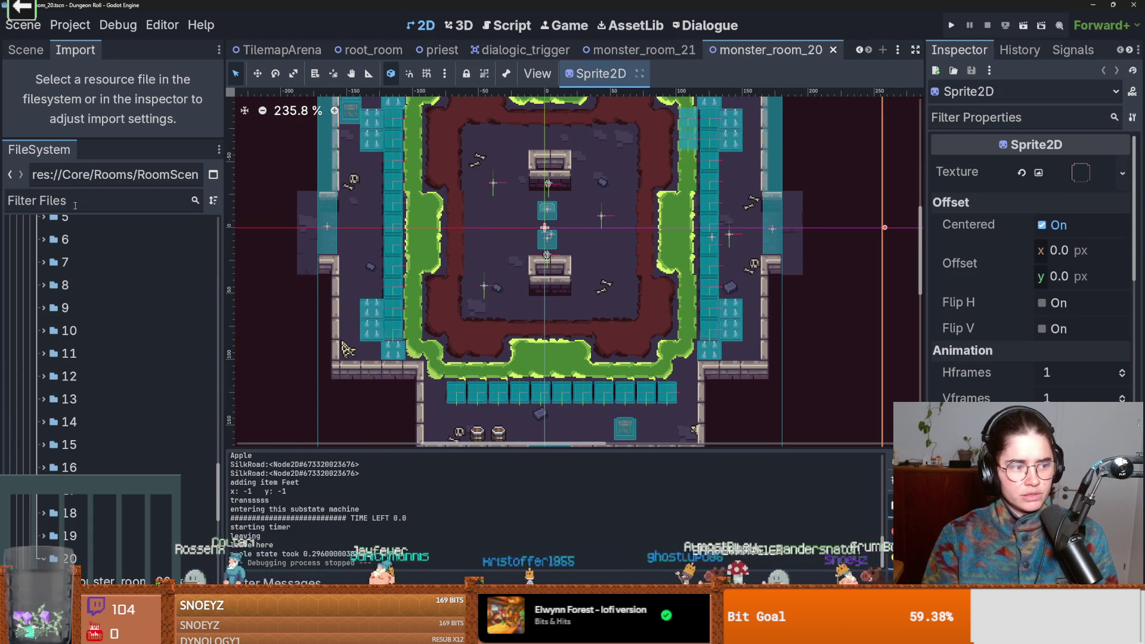
text(room)
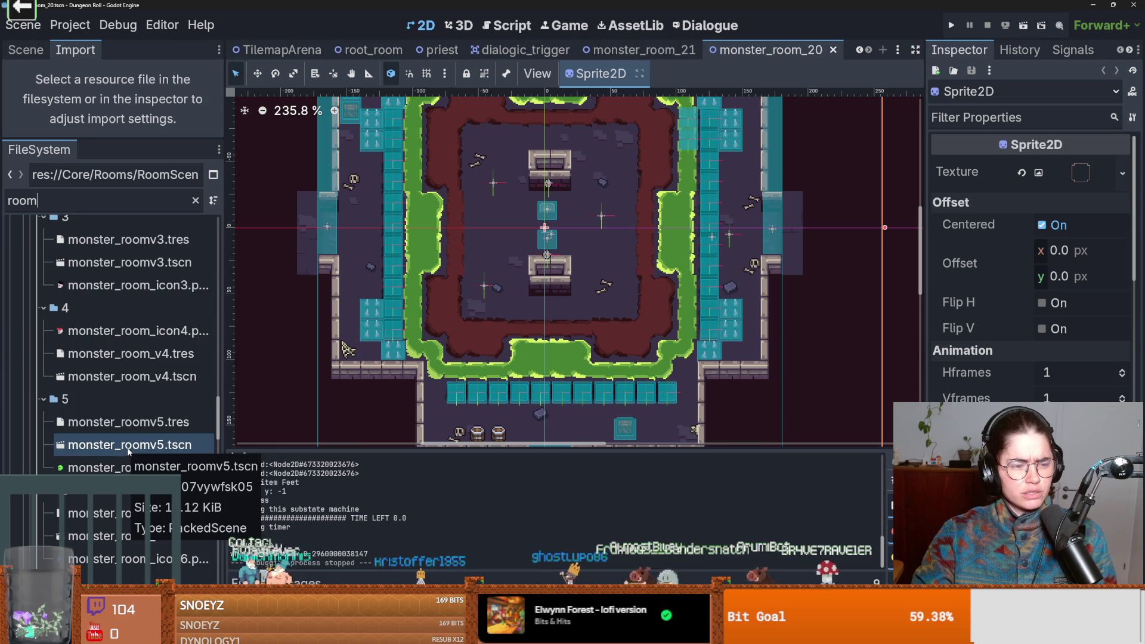
scroll(143, 451, down, 5)
scroll(156, 450, down, 12)
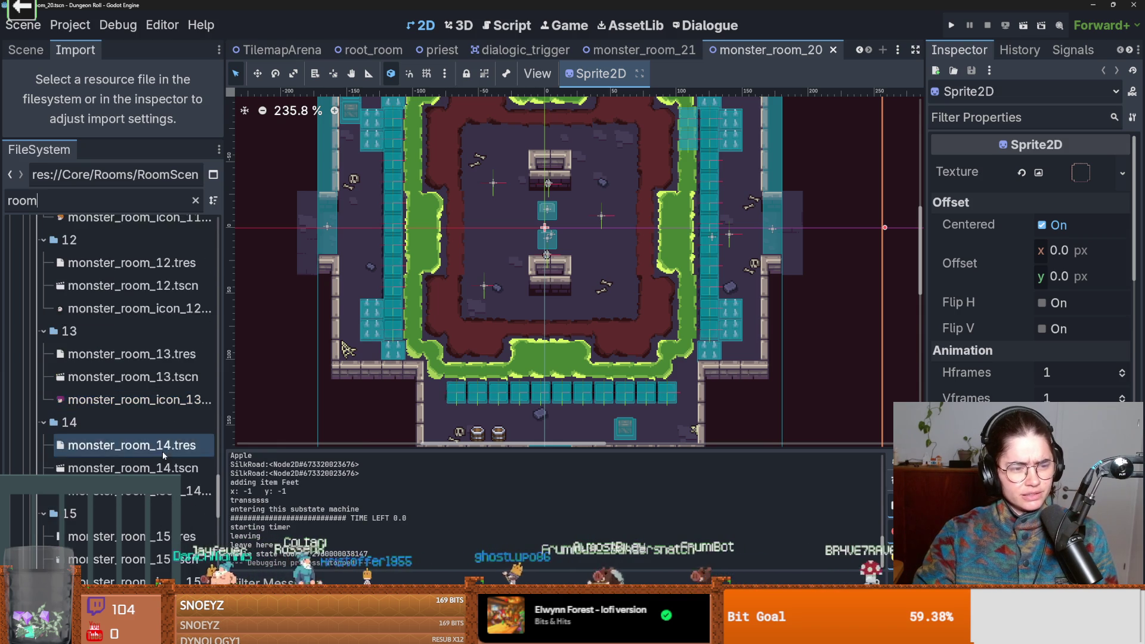
scroll(175, 459, down, 8)
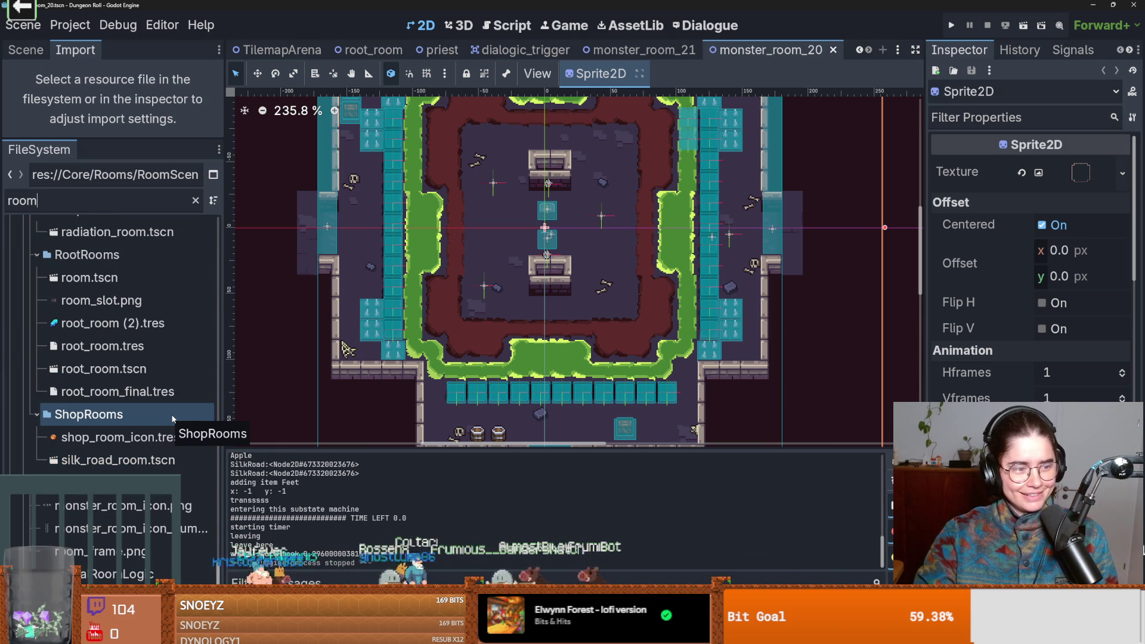
click(178, 437)
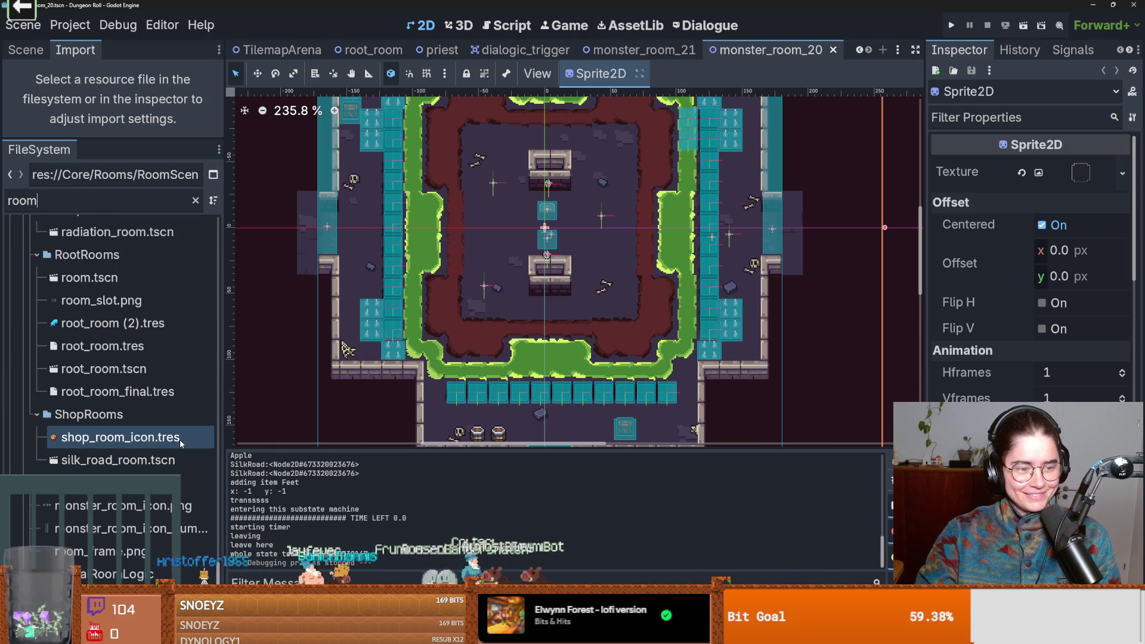
scroll(180, 438, down, 2)
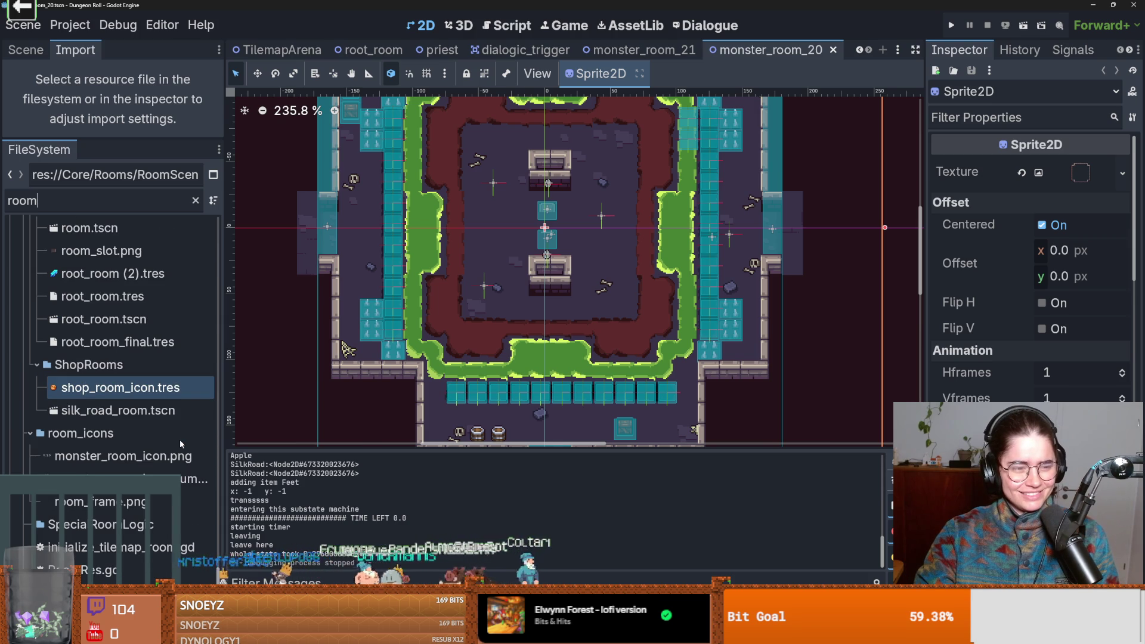
scroll(155, 471, up, 4)
scroll(161, 492, up, 10)
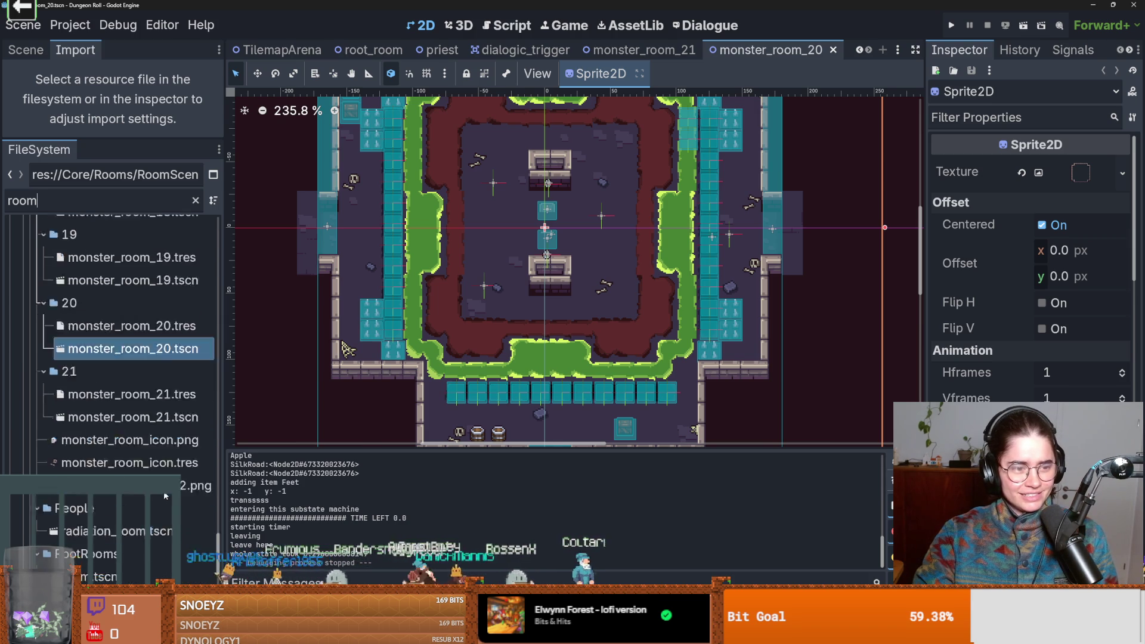
mouse_move(220, 520)
mouse_down()
mouse_move(256, 216)
mouse_move(245, 283)
mouse_move(157, 315)
mouse_up()
- Load RoomLootTable.tres and add five empty slots (22–26) to its Rds Contents list
click(137, 287)
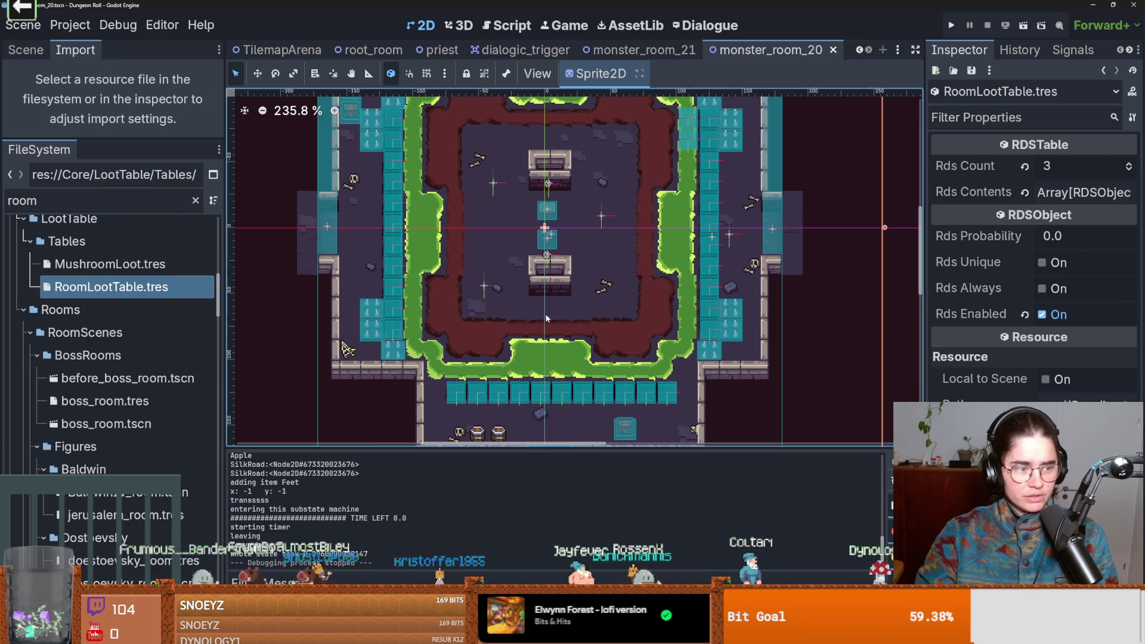
click(1083, 192)
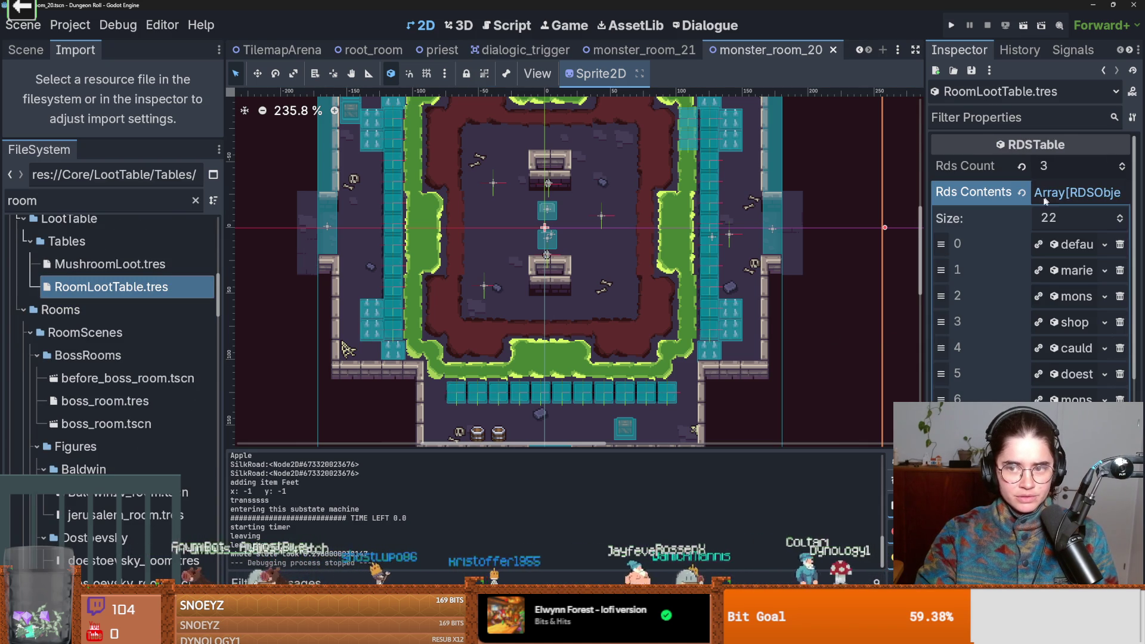
drag(923, 355, 693, 357)
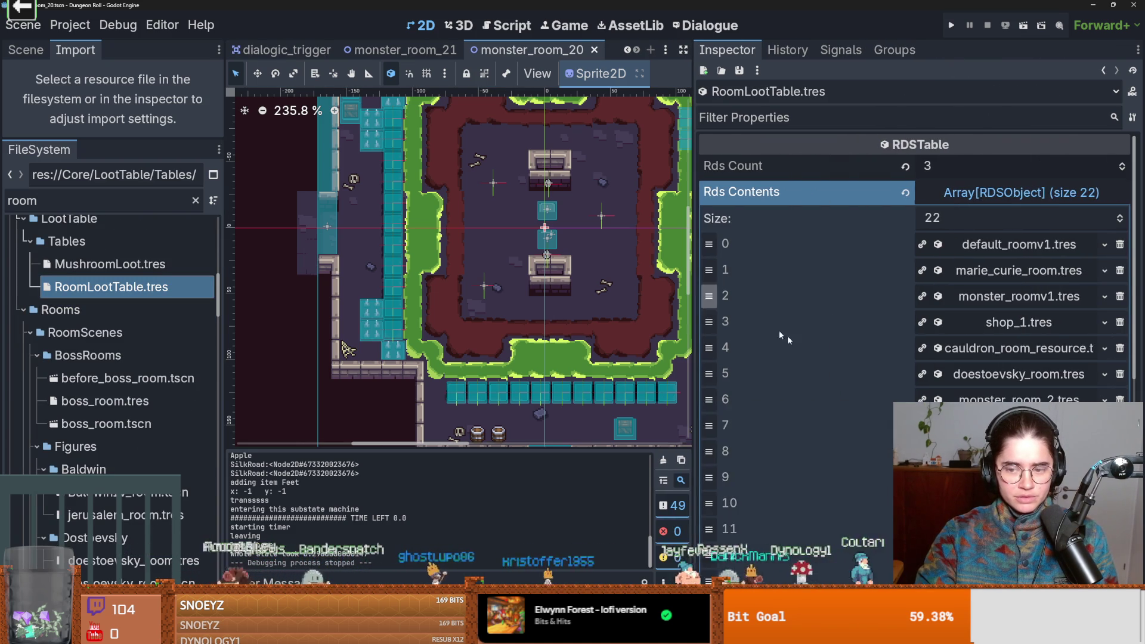
scroll(841, 412, down, 5)
click(949, 463)
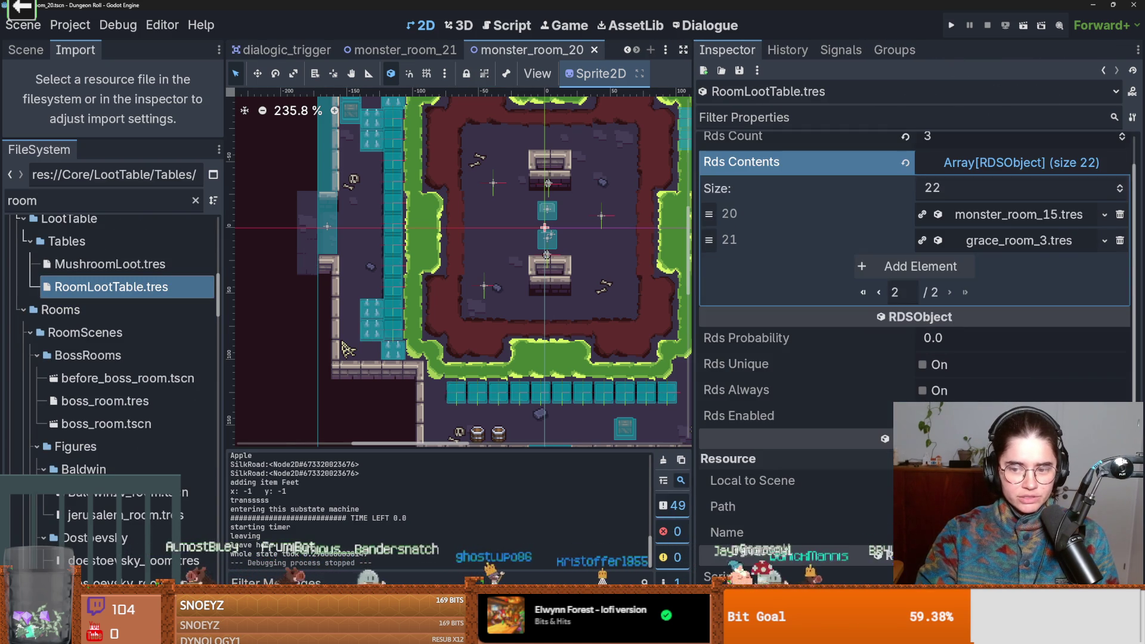
scroll(885, 390, up, 1)
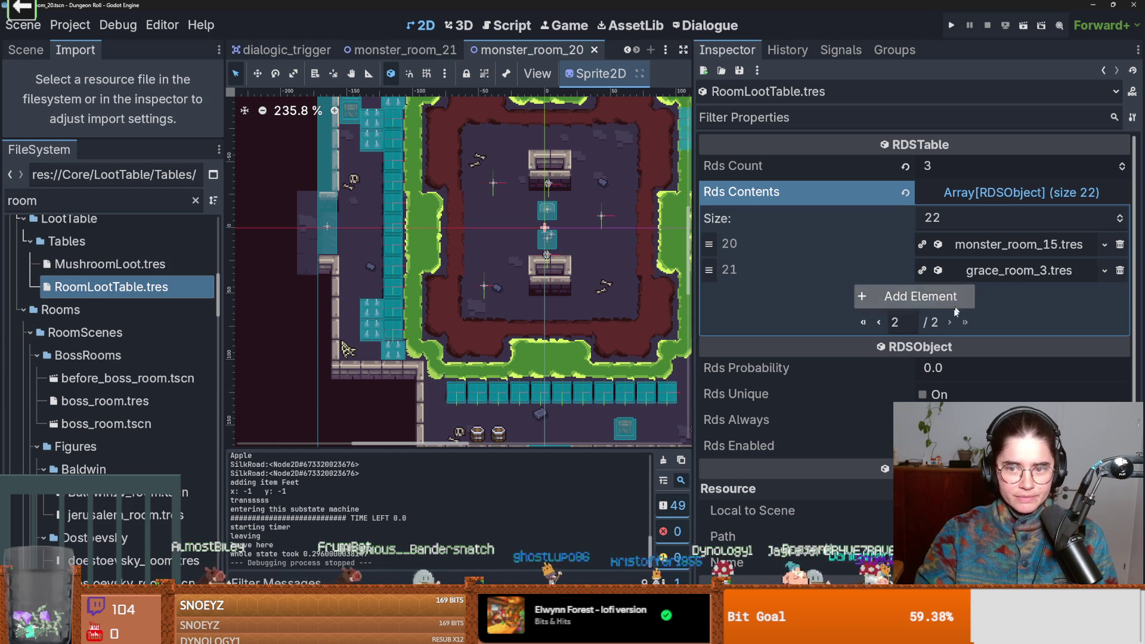
click(1121, 216)
click(1121, 215)
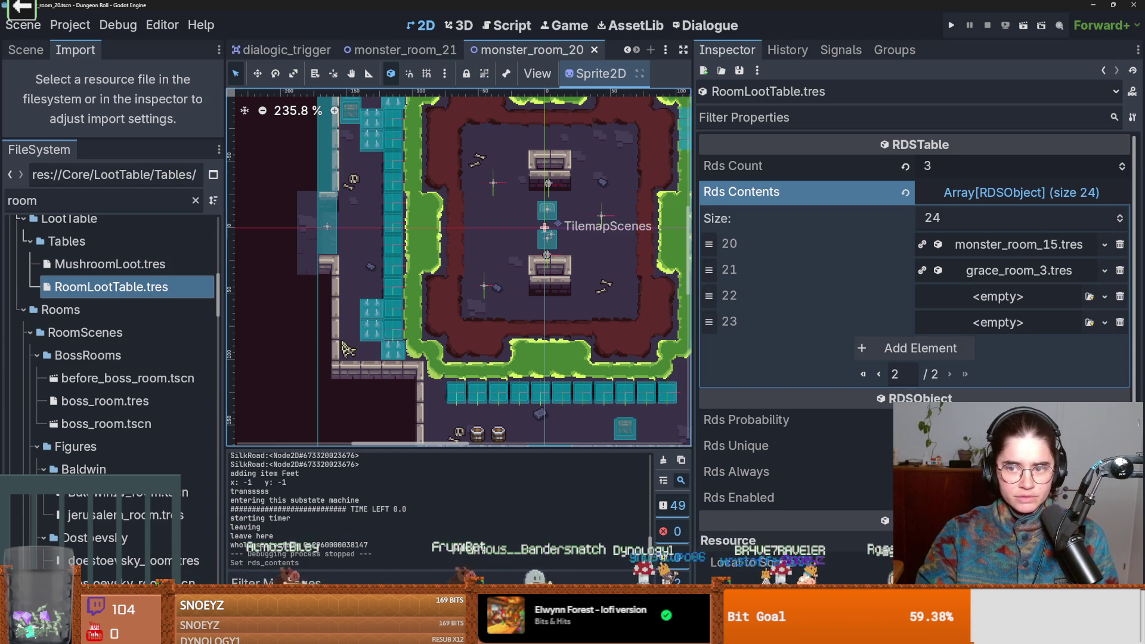
click(1121, 216)
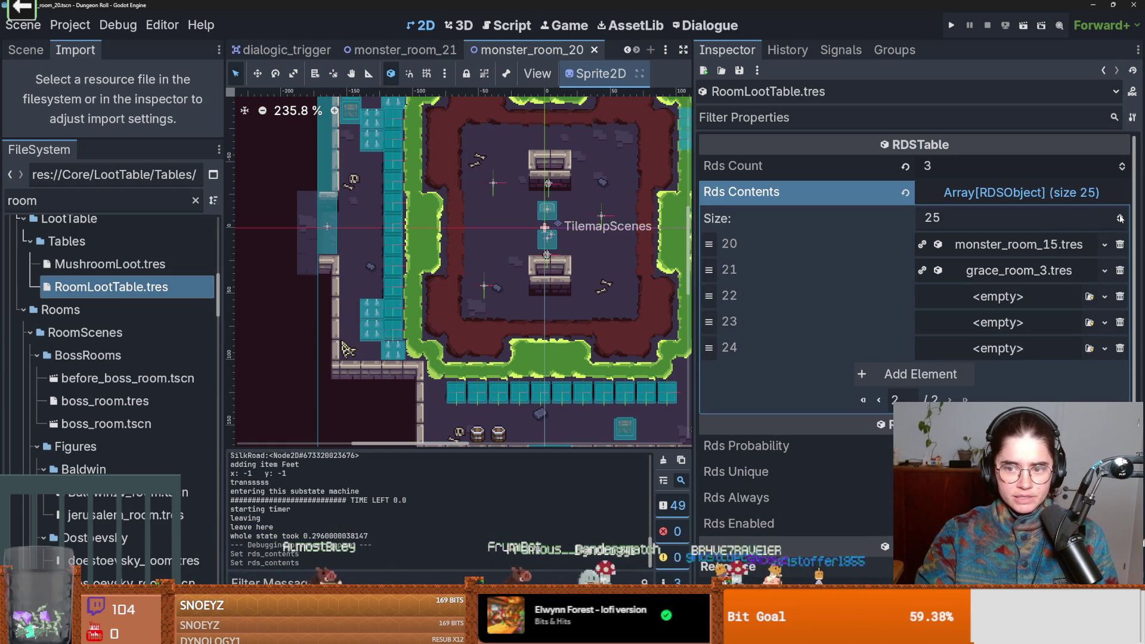
click(1121, 215)
click(1120, 216)
click(1104, 297)
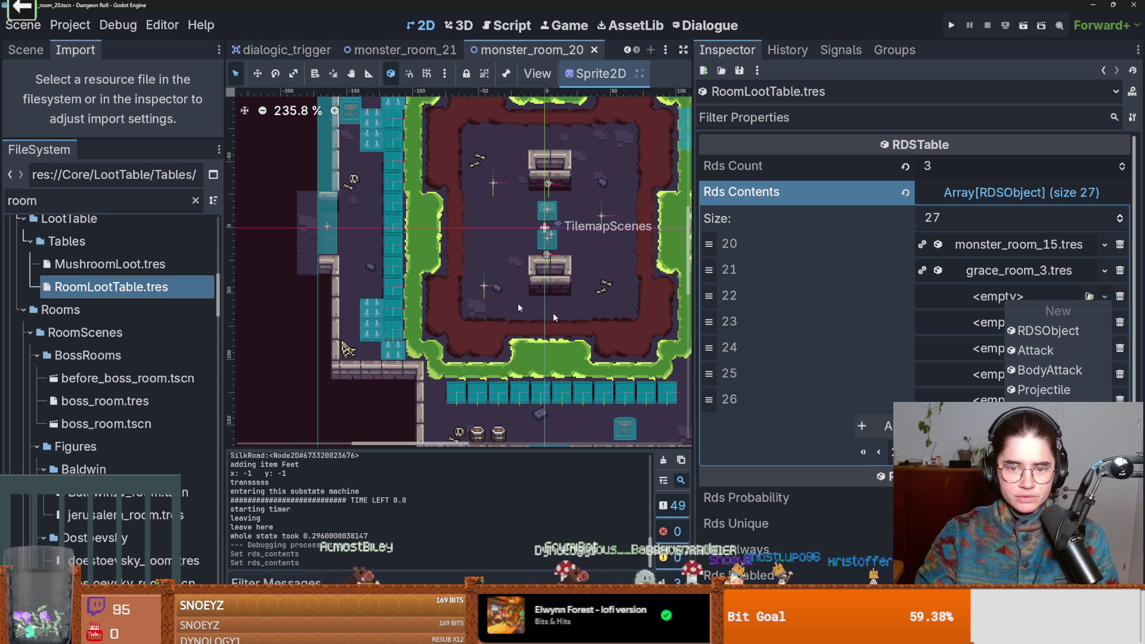
click(188, 201)
- Filter for 'monster', drag monster_room_16 through monster_room_20 .tres into slots 22–26, then run the project
right_click(158, 313)
click(148, 247)
double_click(122, 241)
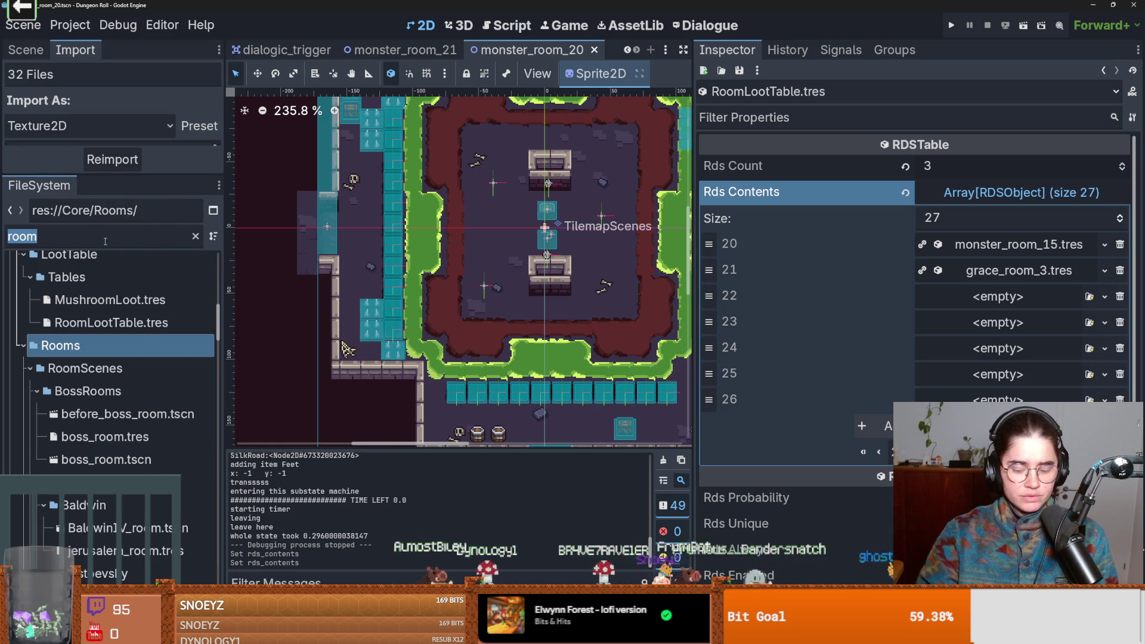
text(monster)
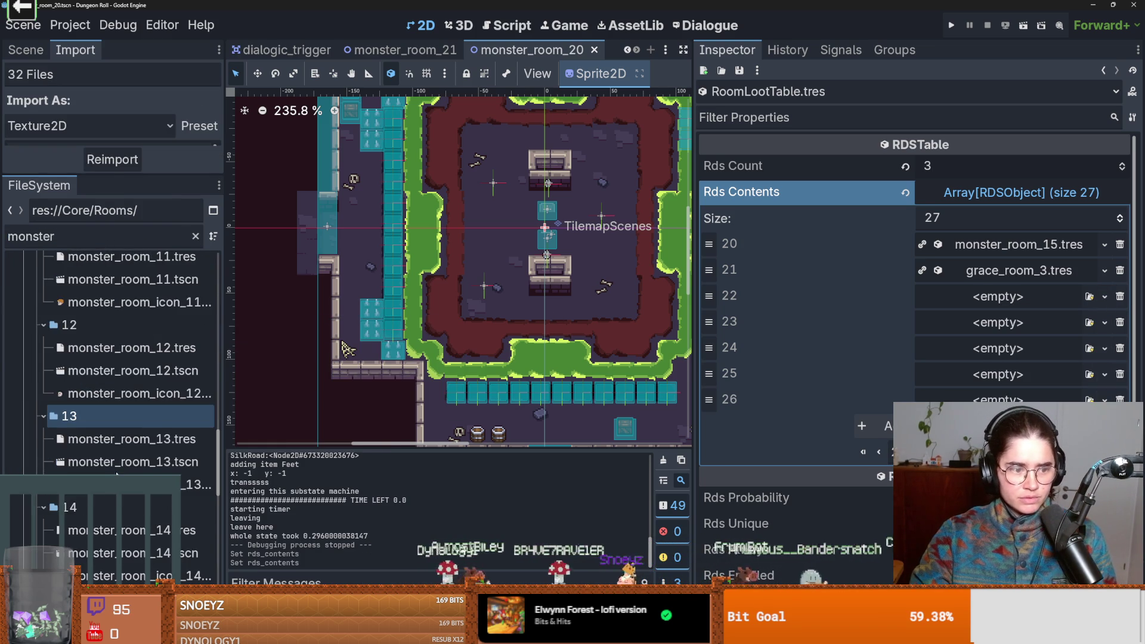
scroll(125, 460, down, 5)
drag(135, 445, 997, 296)
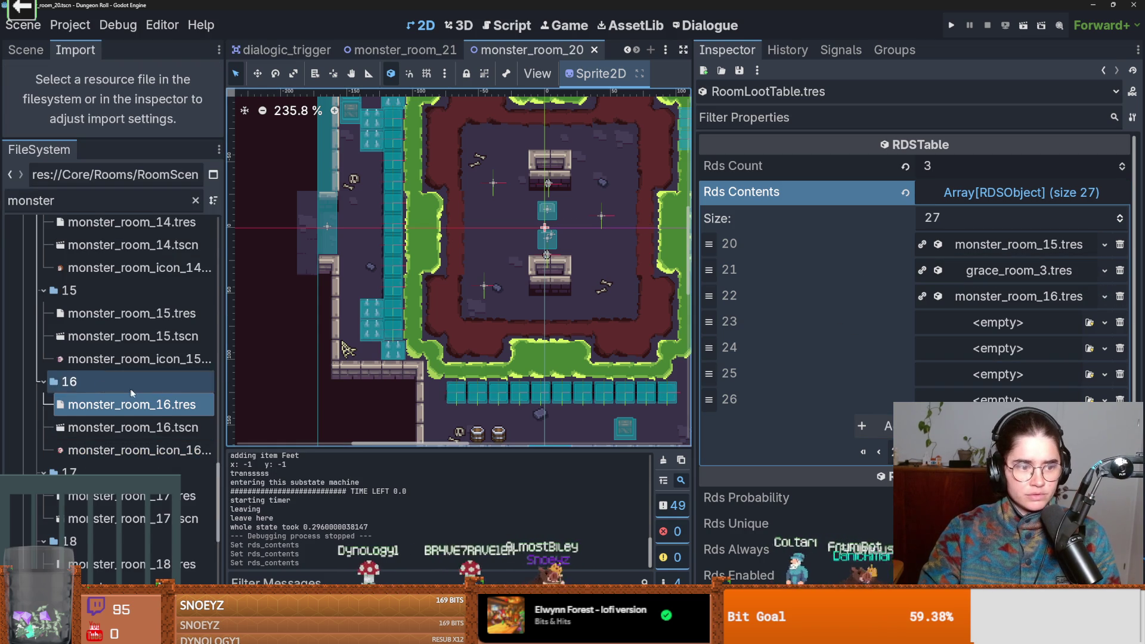
scroll(131, 392, down, 3)
mouse_move(131, 396)
mouse_down()
mouse_move(417, 358)
mouse_move(877, 340)
mouse_move(998, 322)
mouse_up()
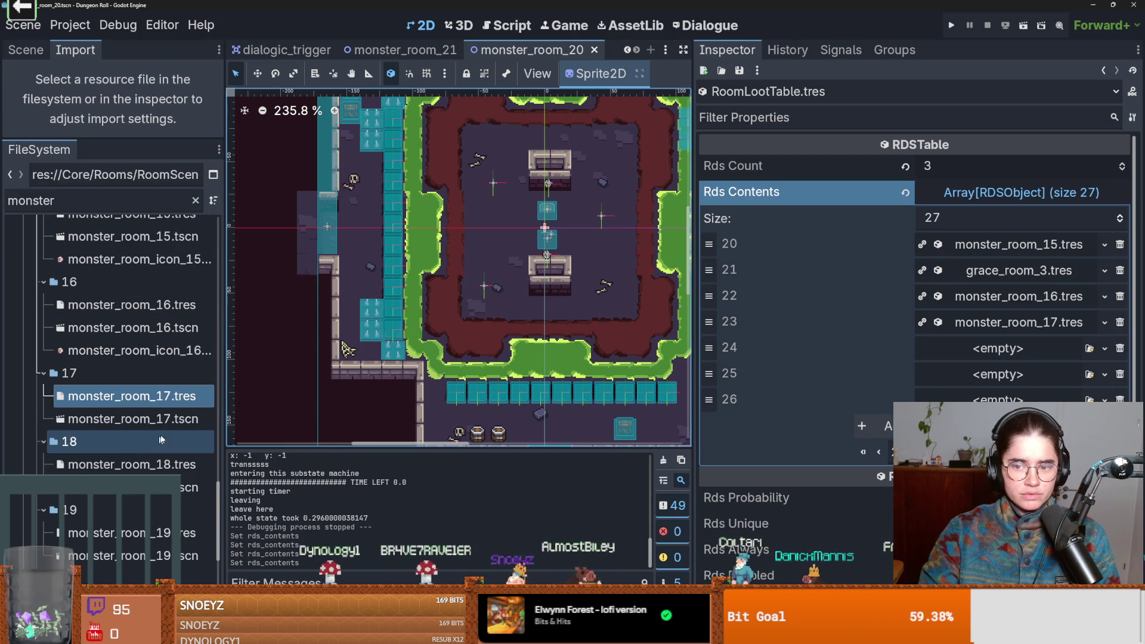
scroll(113, 434, down, 4)
drag(115, 371, 997, 348)
mouse_move(132, 433)
mouse_down()
mouse_move(632, 235)
mouse_move(997, 374)
mouse_up()
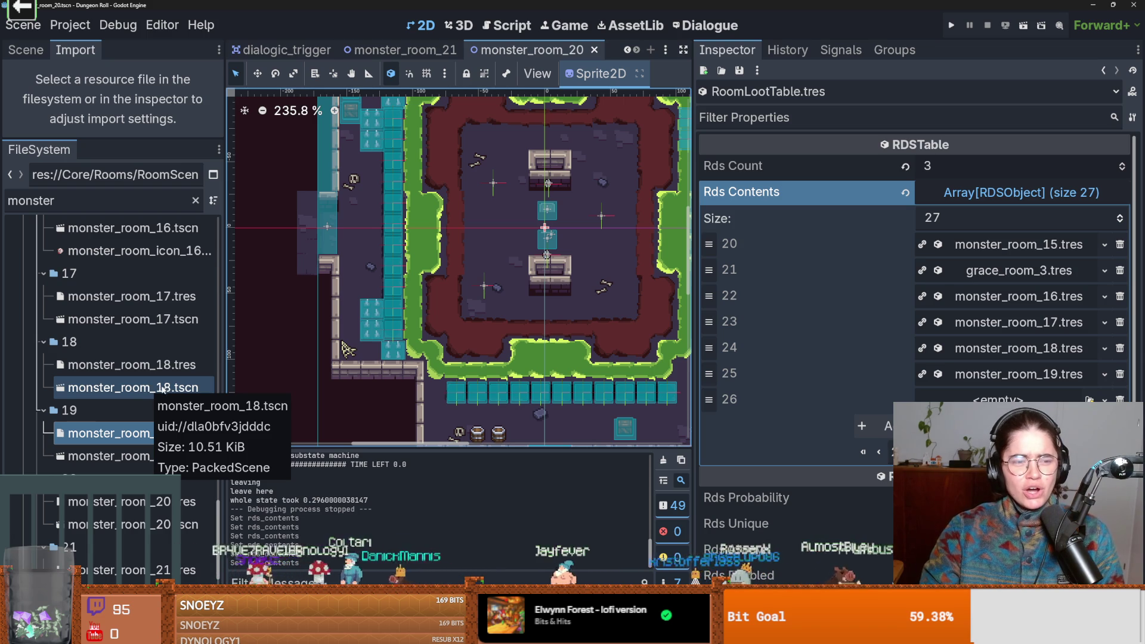
scroll(186, 434, down, 2)
mouse_move(131, 452)
mouse_down()
mouse_move(775, 387)
mouse_move(998, 398)
mouse_up()
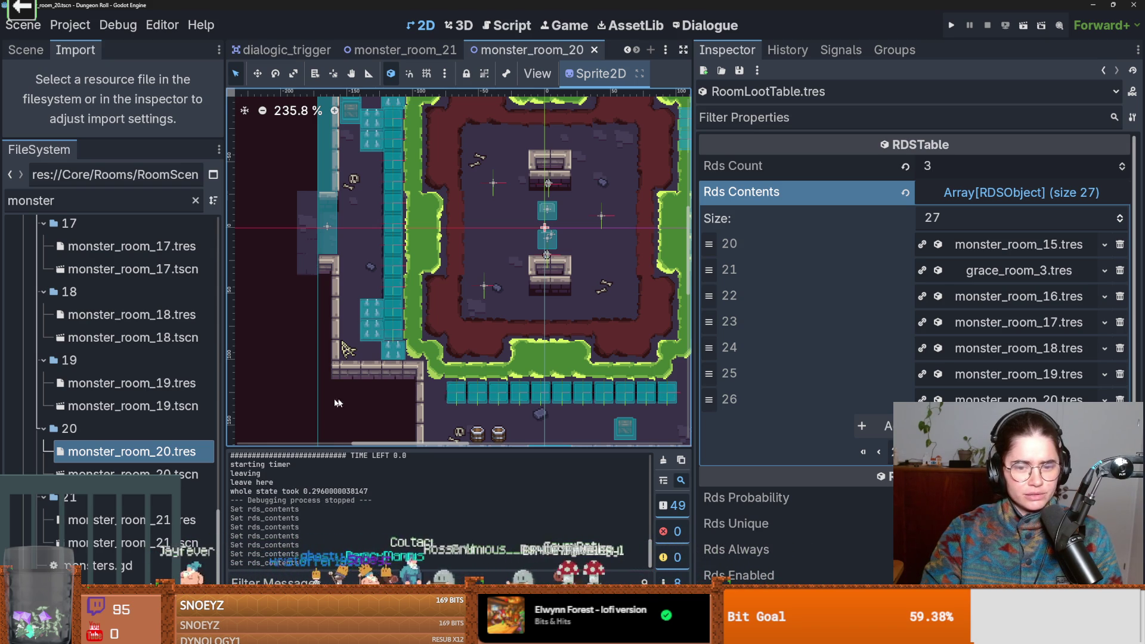
click(1040, 193)
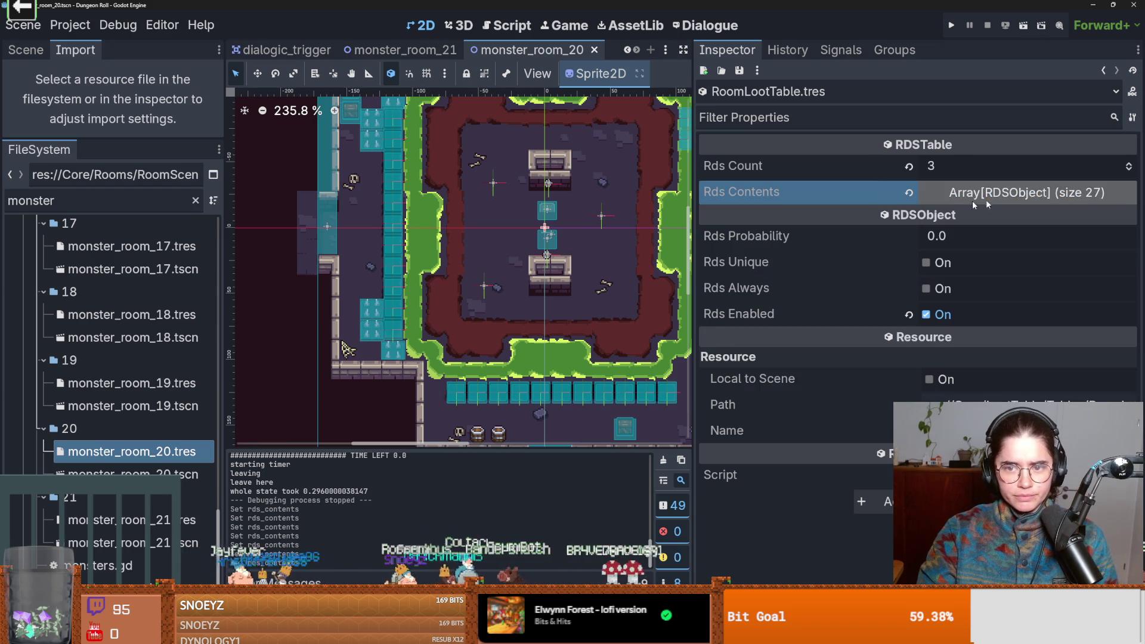
click(950, 26)
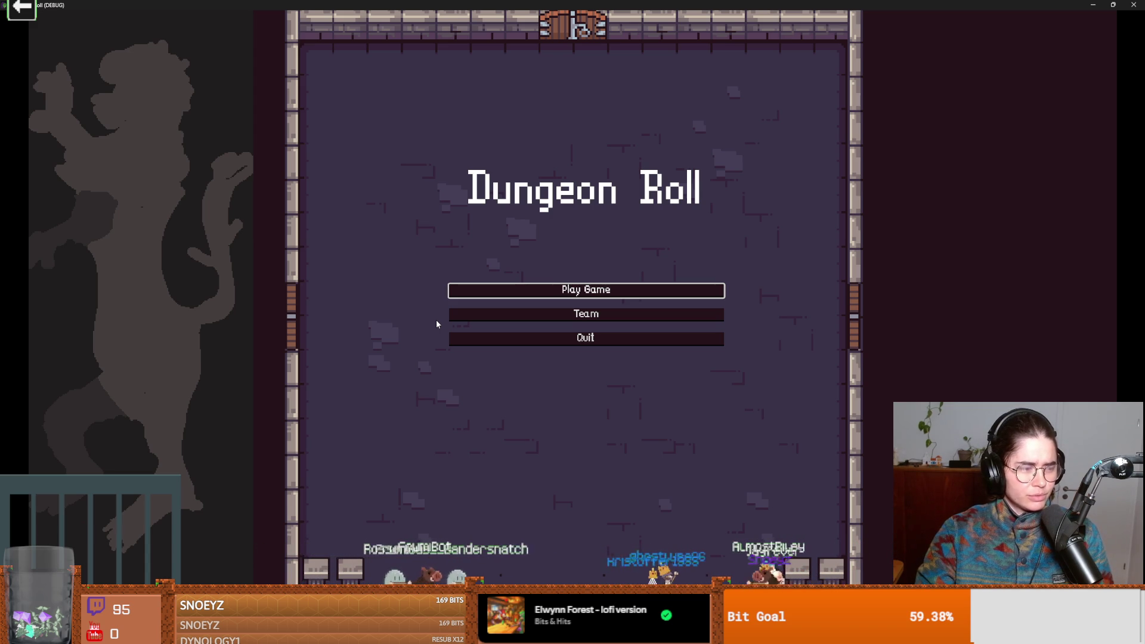
- Start a Crusader run with debug room selection, enter a chosen monster room, then close the game
click(618, 300)
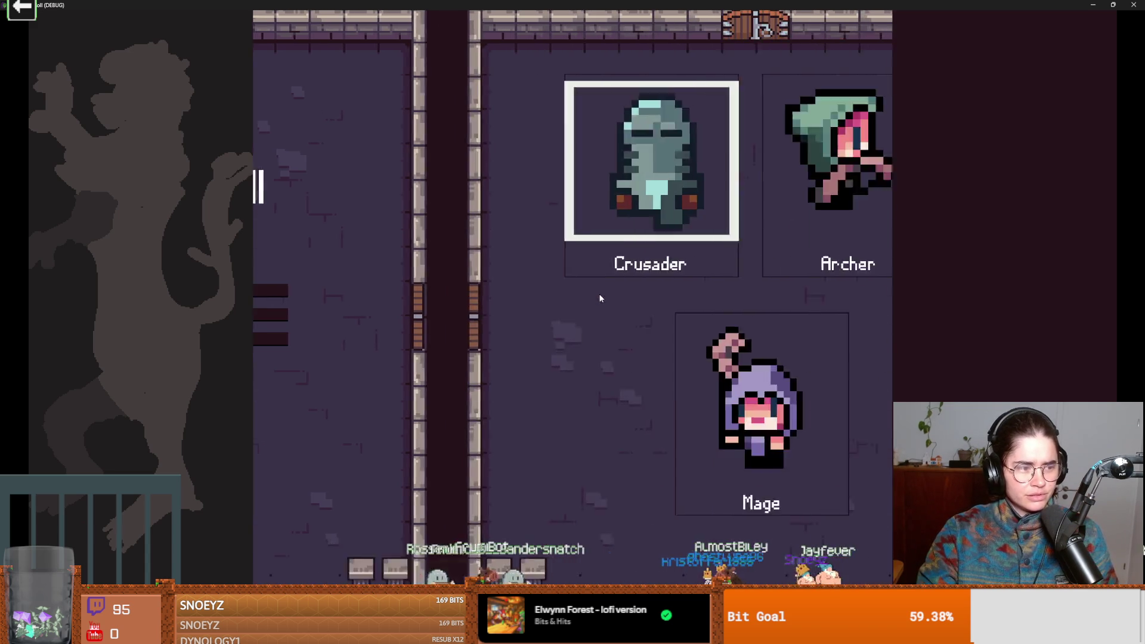
click(519, 244)
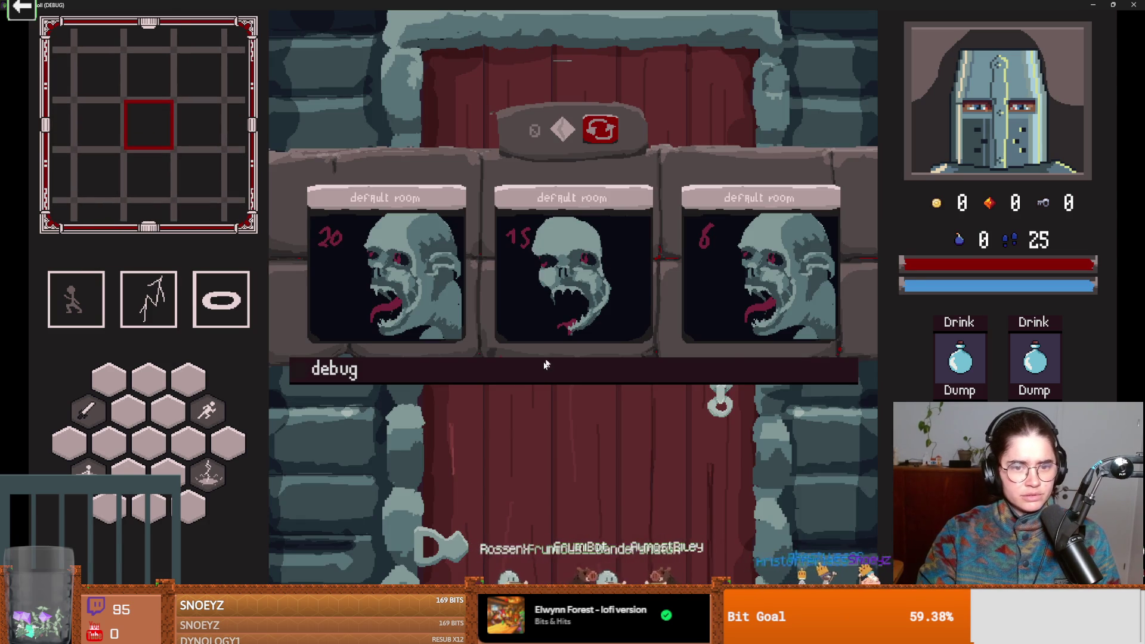
click(543, 366)
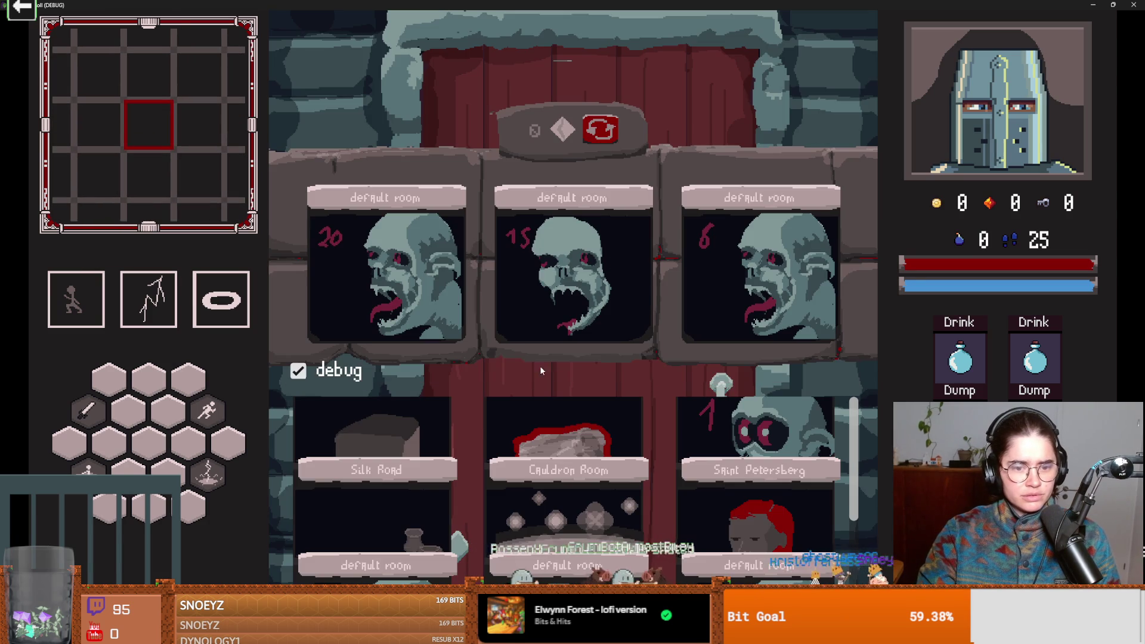
scroll(745, 477, down, 5)
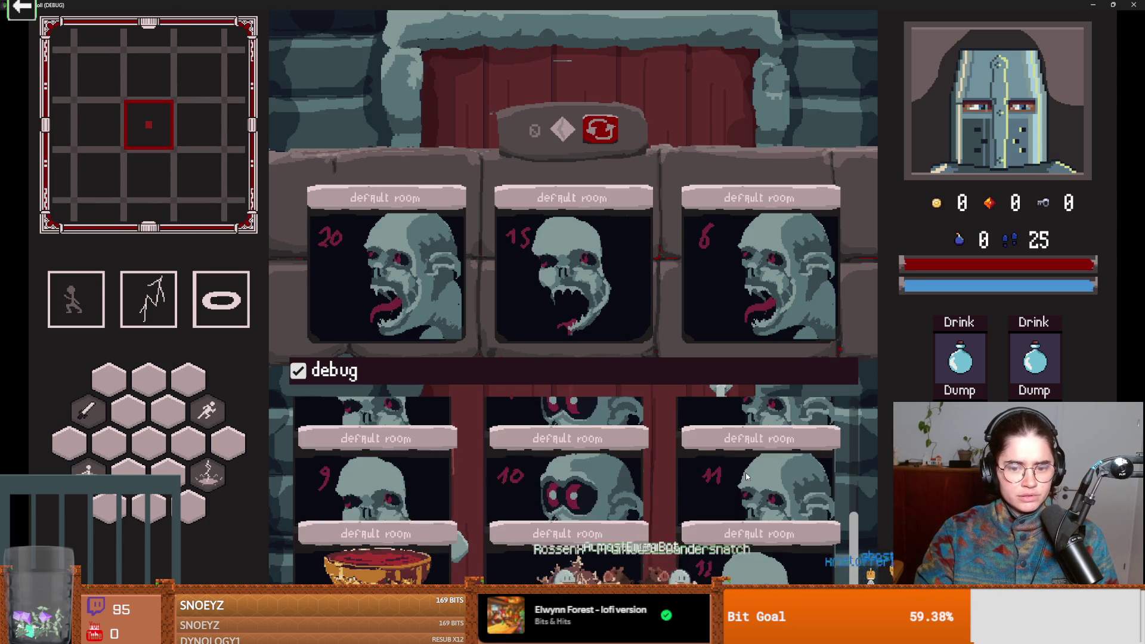
click(744, 514)
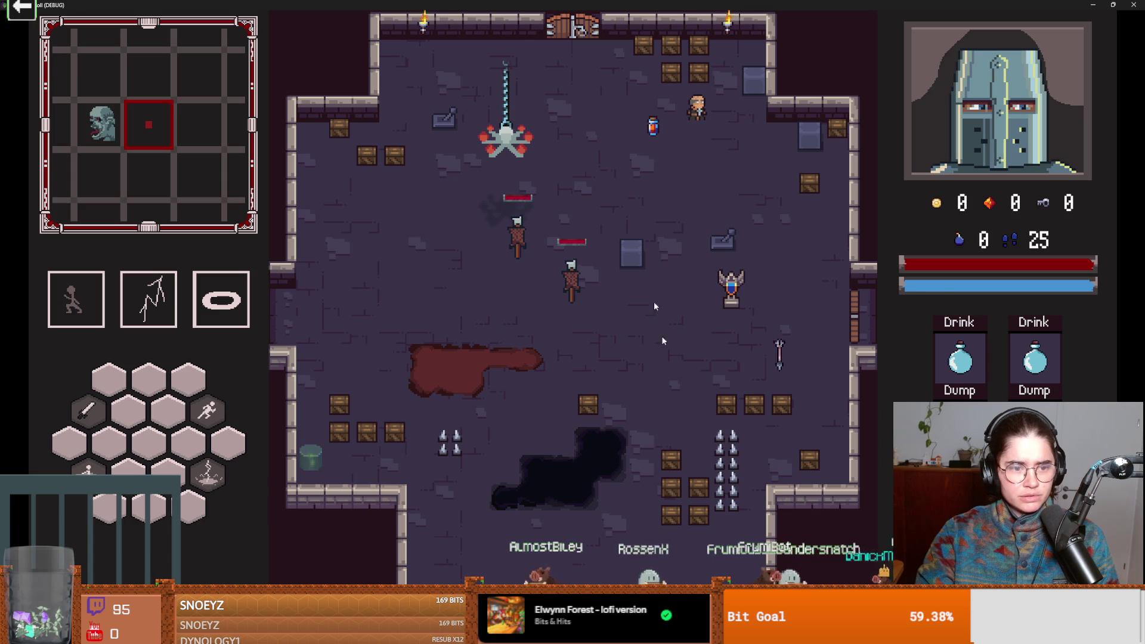
key(super+Down)
click(765, 263)
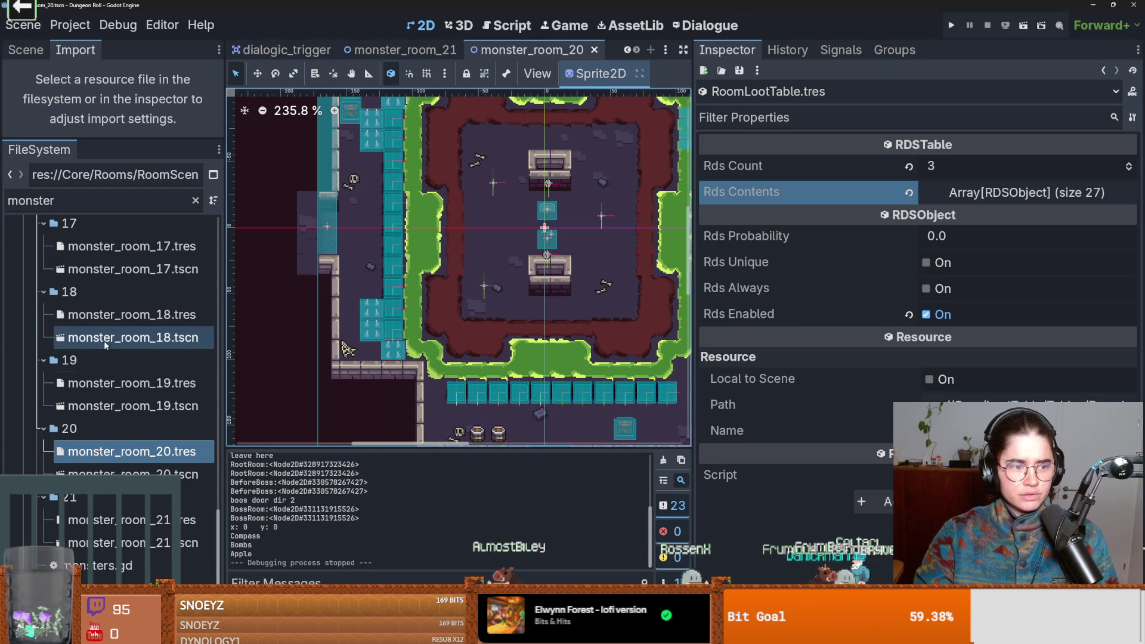
- Open monster_room_17, enlarge the scene tree, select TilemapScenes and switch to tile erasing
scroll(104, 341, up, 1)
click(114, 320)
double_click(114, 320)
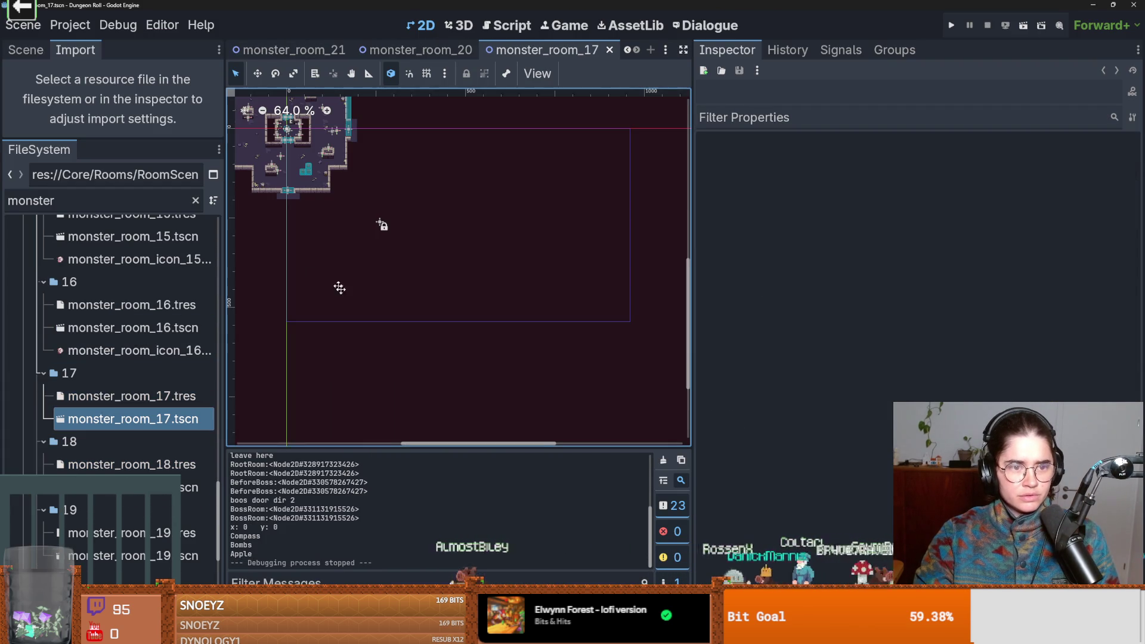
scroll(507, 389, up, 3)
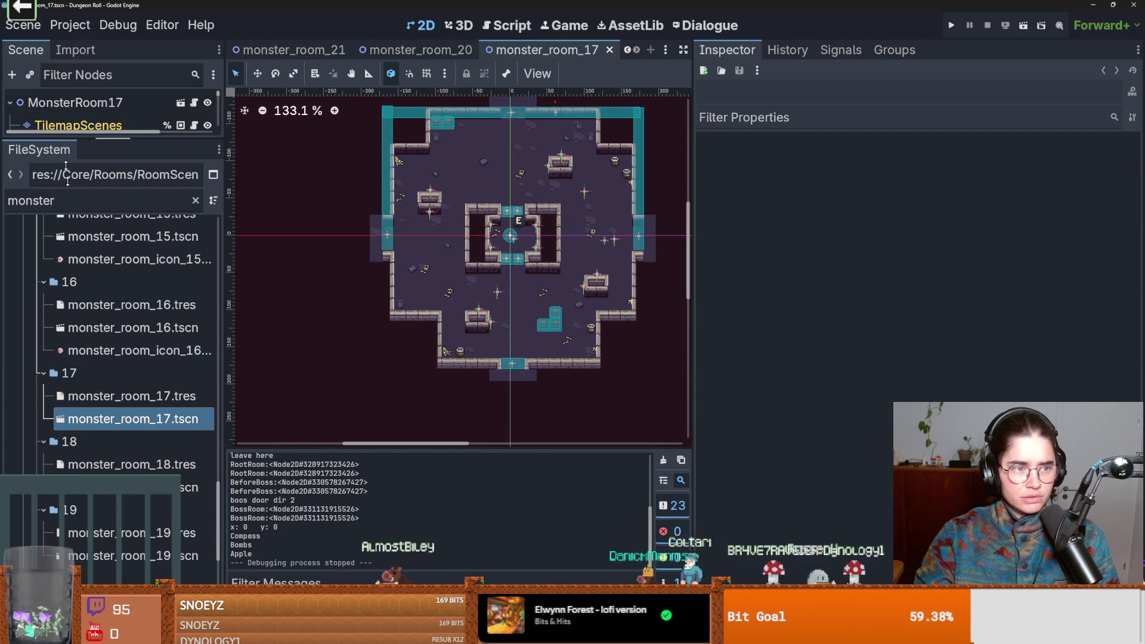
drag(63, 137, 64, 385)
click(90, 125)
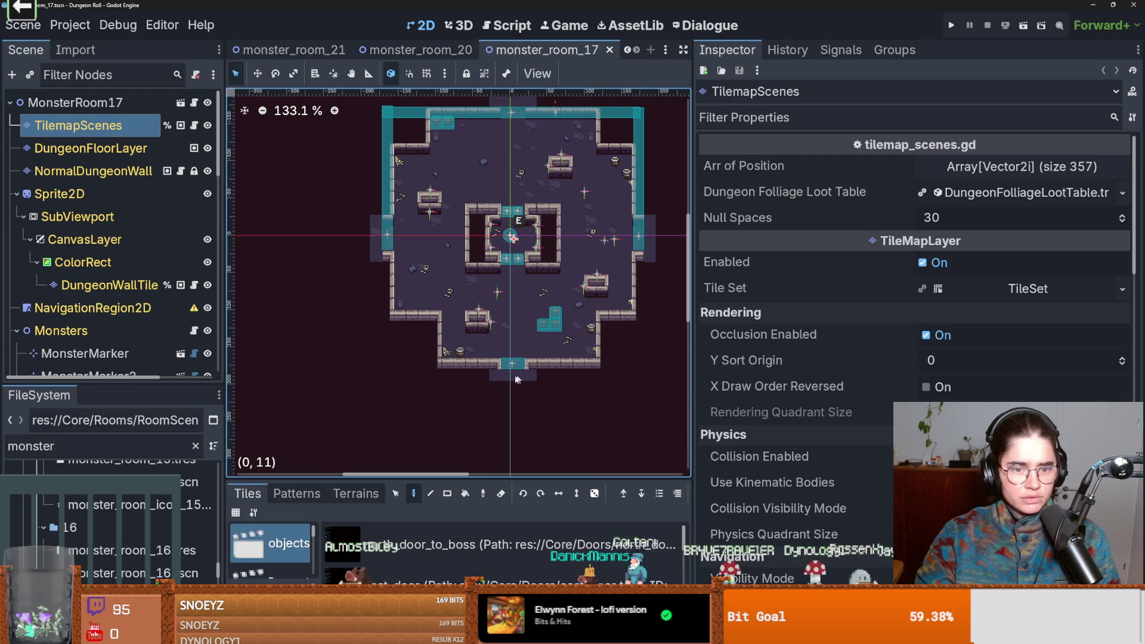
scroll(516, 383, up, 2)
scroll(516, 378, up, 7)
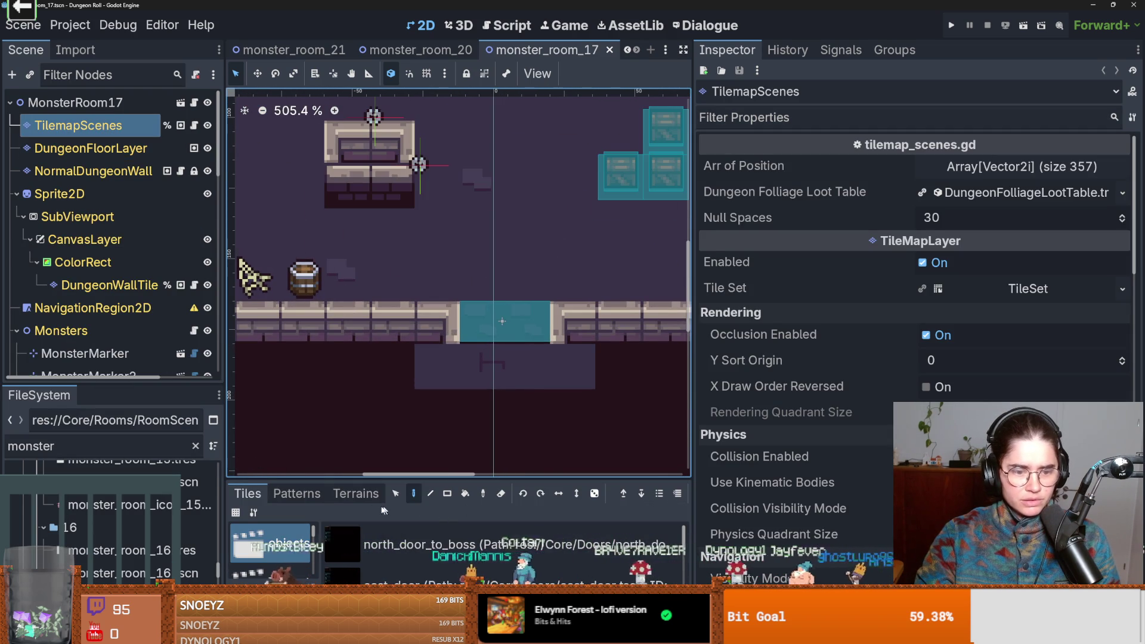
click(501, 494)
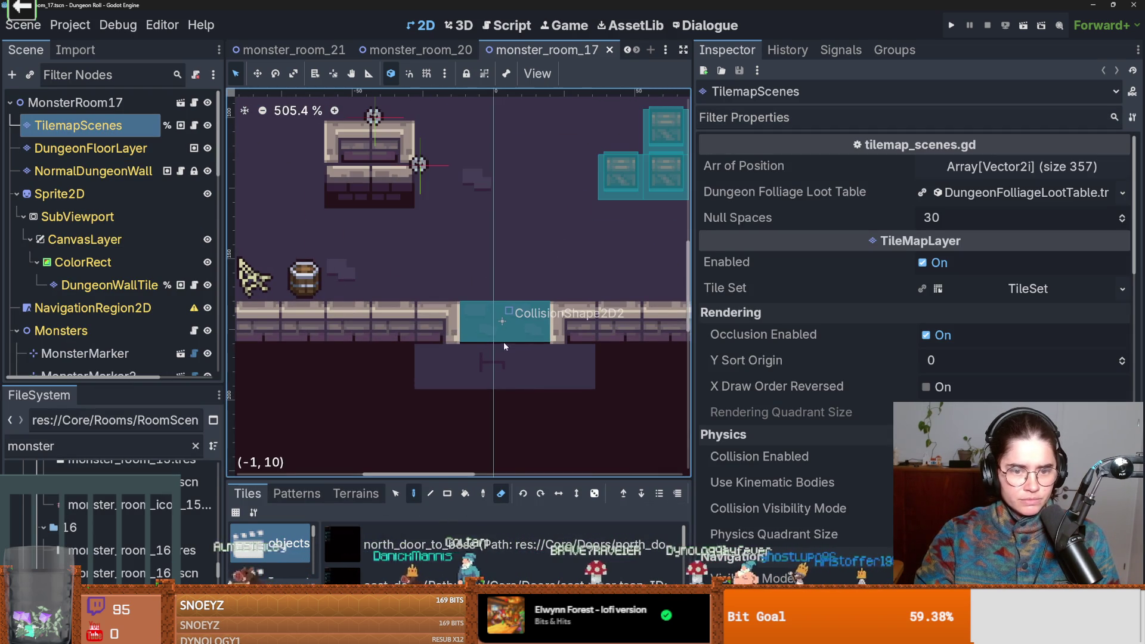
scroll(493, 382, down, 9)
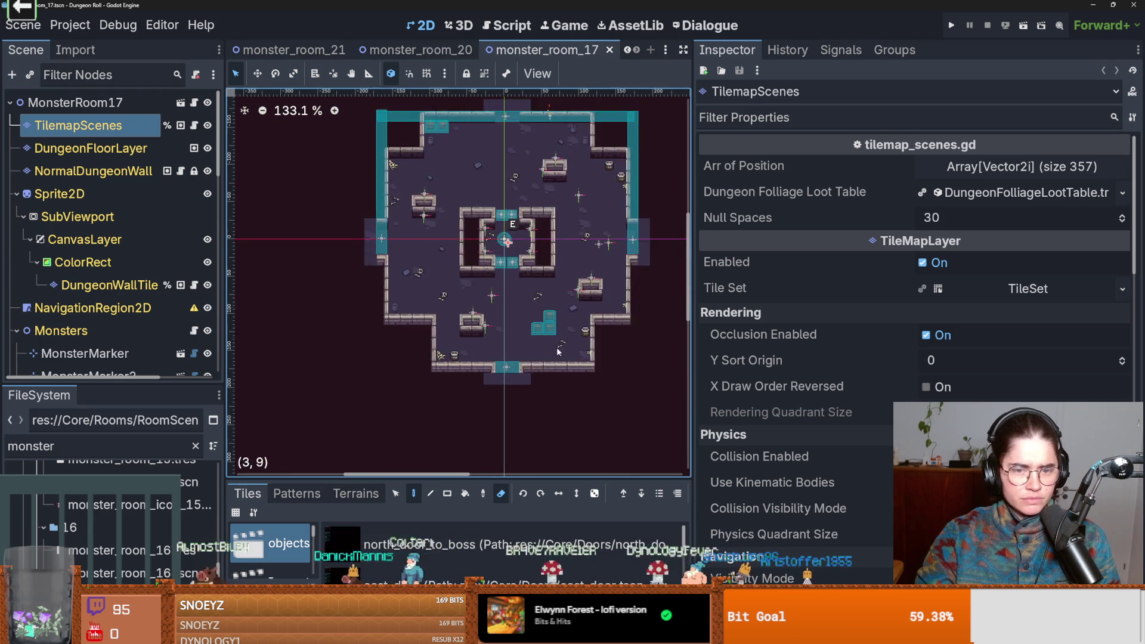
scroll(441, 304, up, 1)
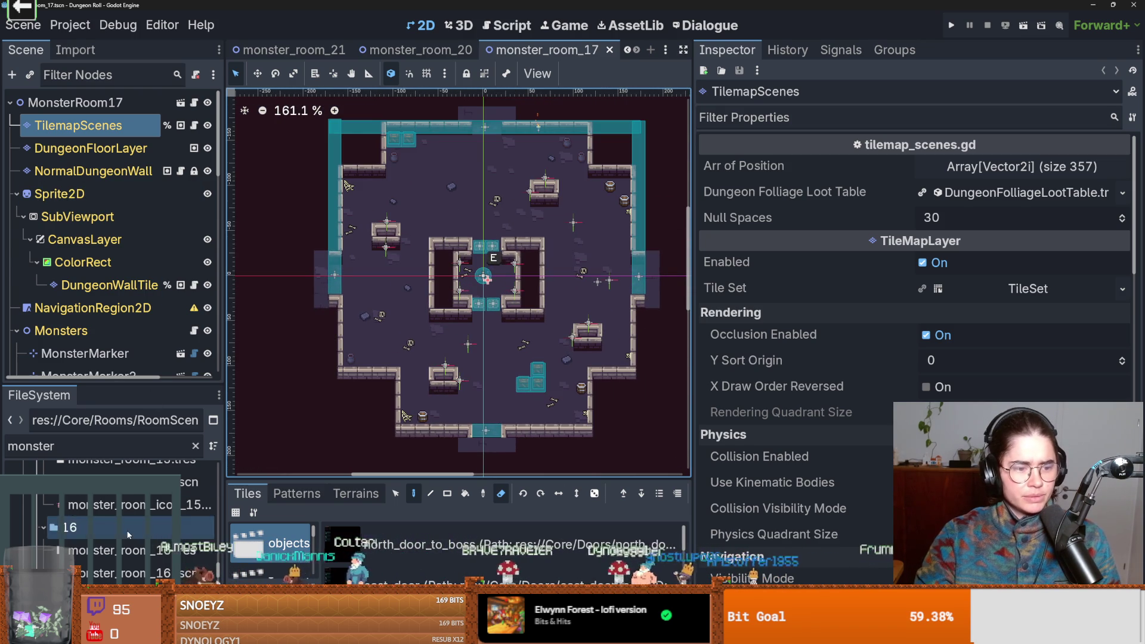
- Open the monster_room_16 and monster_room_15 scenes from the FileSystem dock
click(128, 573)
double_click(129, 574)
scroll(567, 337, up, 6)
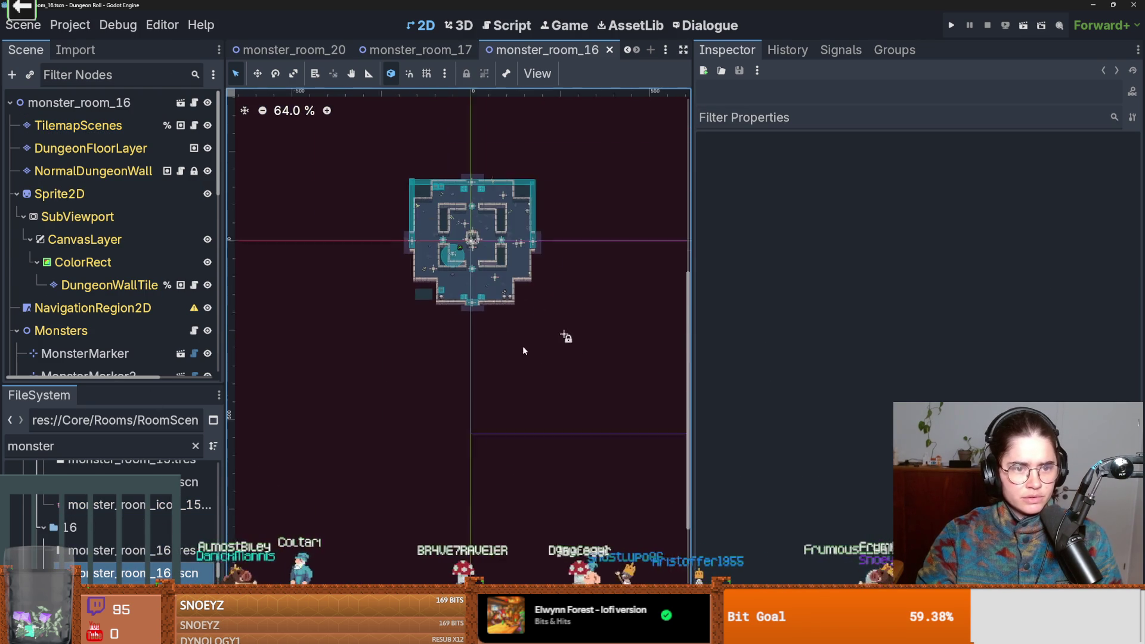
scroll(493, 307, up, 2)
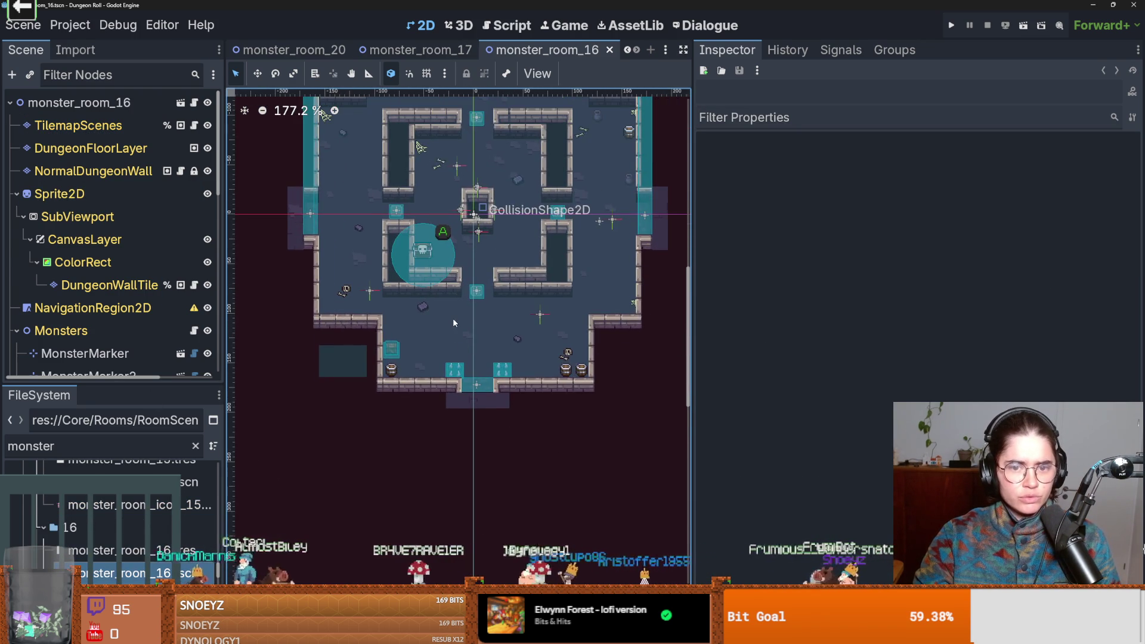
scroll(452, 317, down, 2)
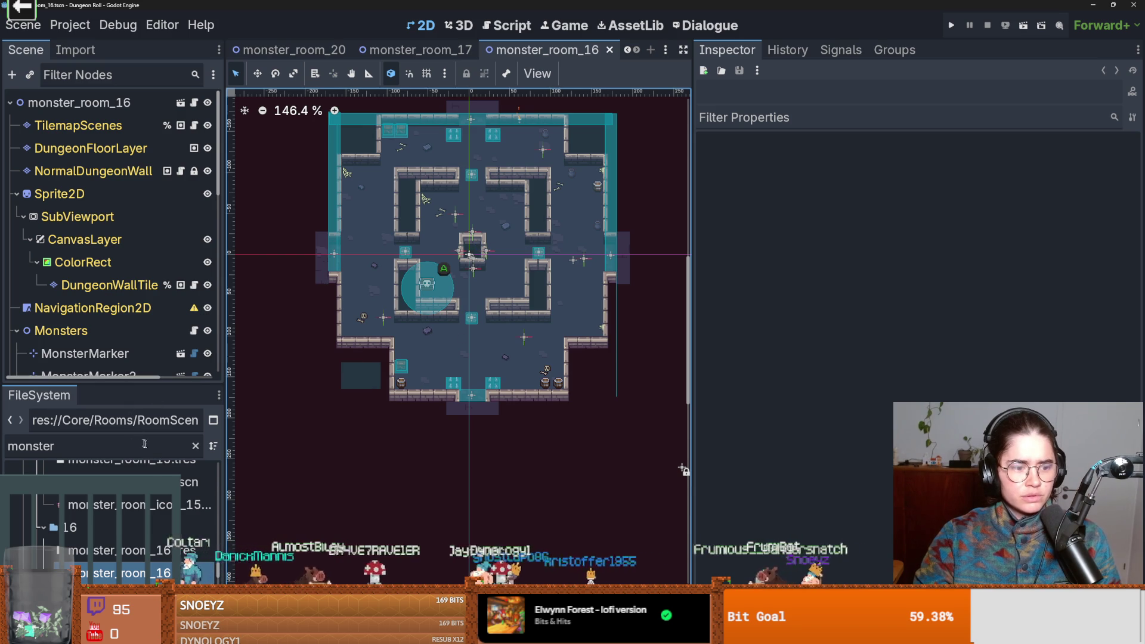
scroll(119, 507, up, 1)
double_click(131, 504)
scroll(544, 399, up, 5)
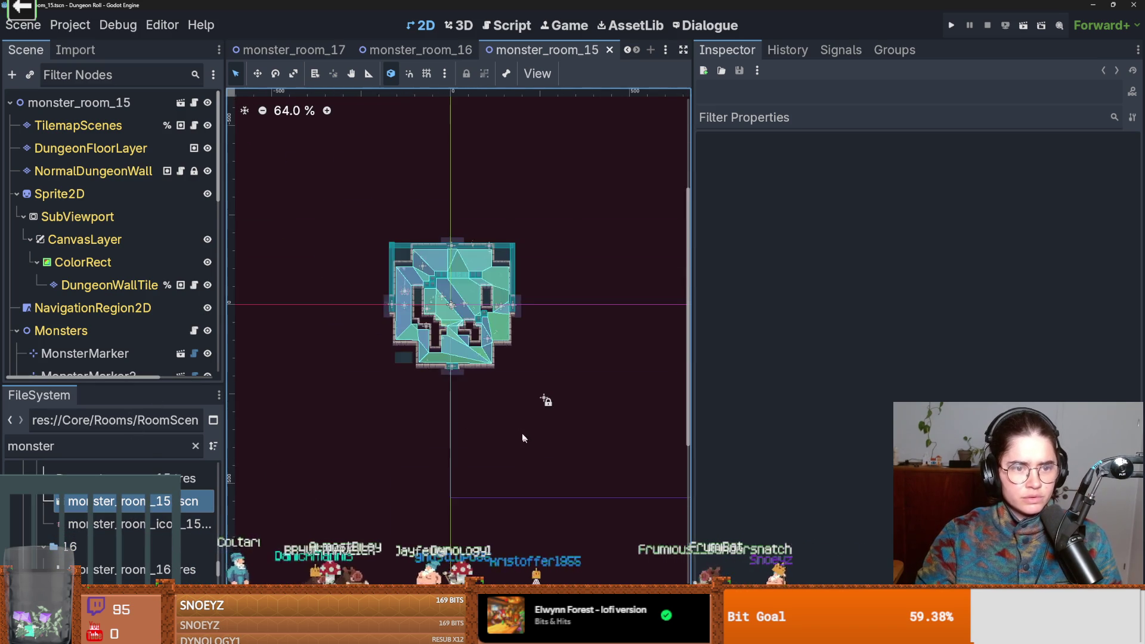
scroll(606, 409, up, 5)
scroll(441, 375, up, 7)
scroll(442, 375, up, 2)
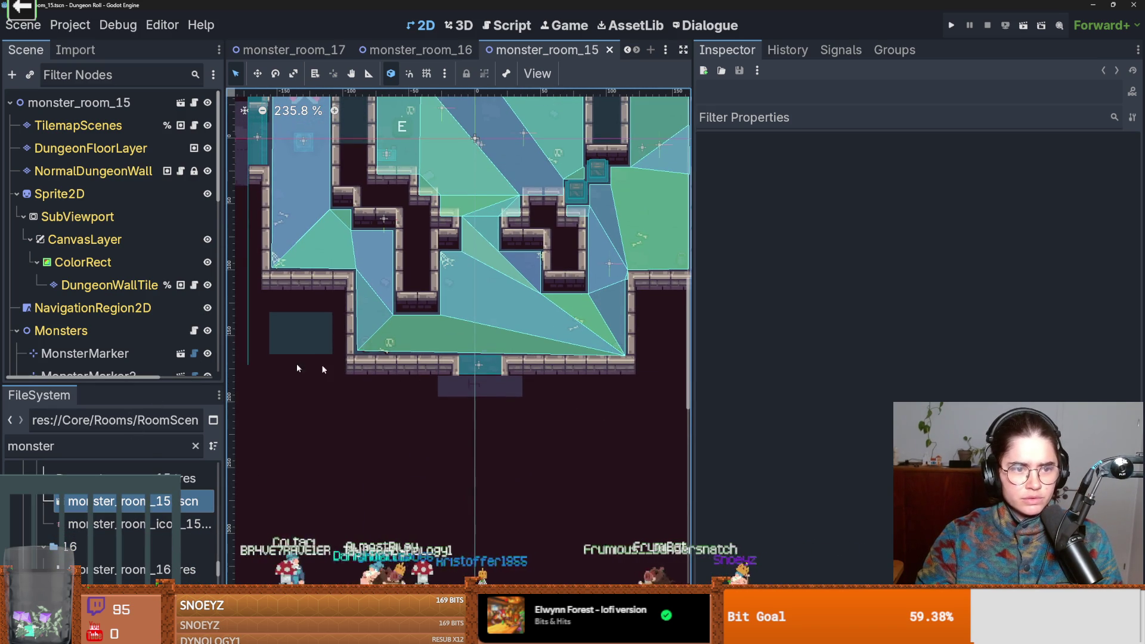
scroll(149, 353, down, 3)
scroll(190, 499, down, 5)
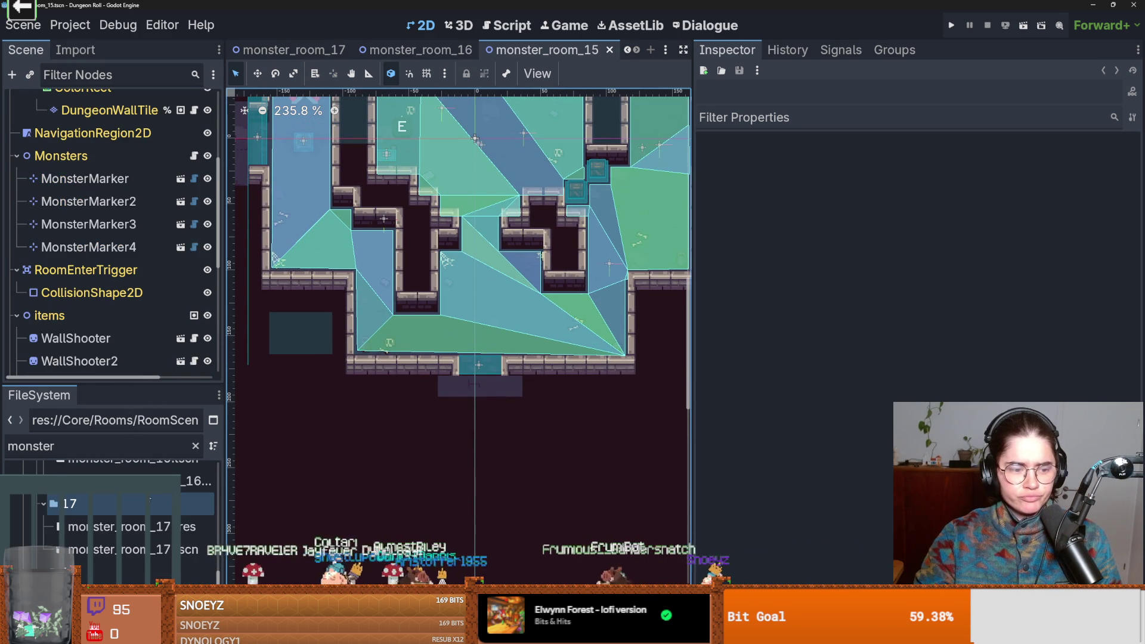
- Open monster_room_18 and shift the 2D view of the room slightly
double_click(127, 560)
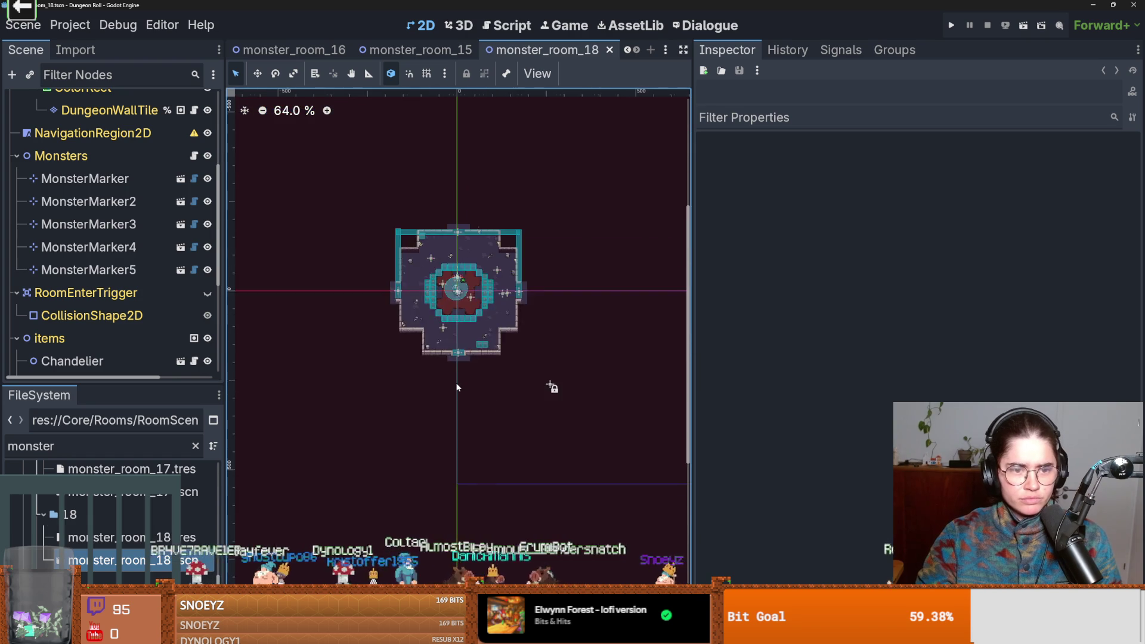
scroll(456, 384, up, 7)
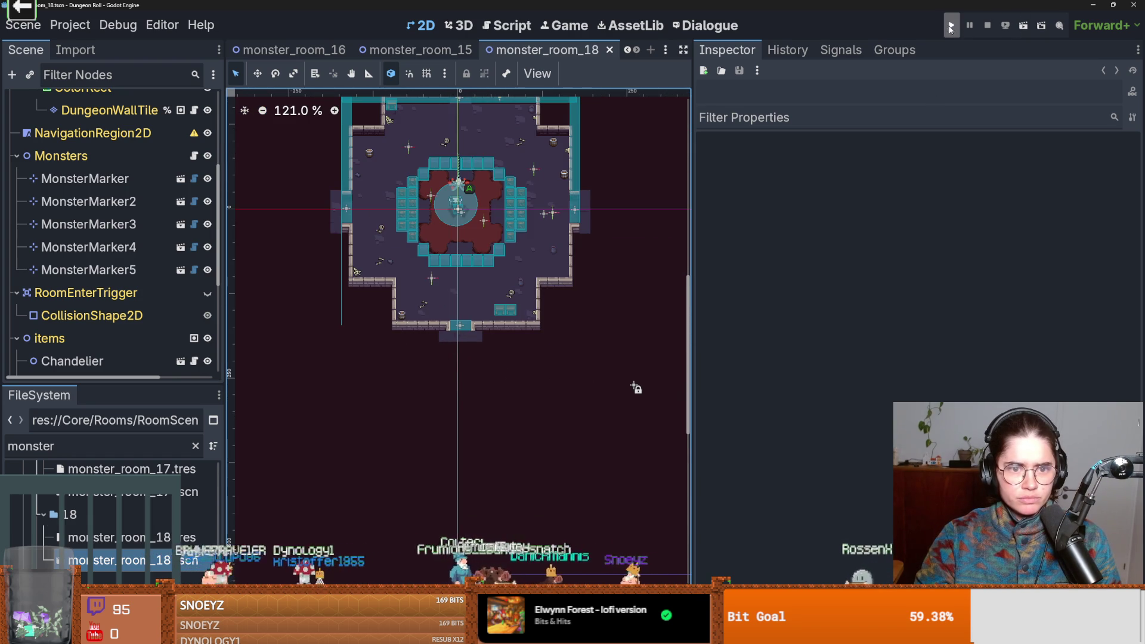
scroll(146, 191, up, 3)
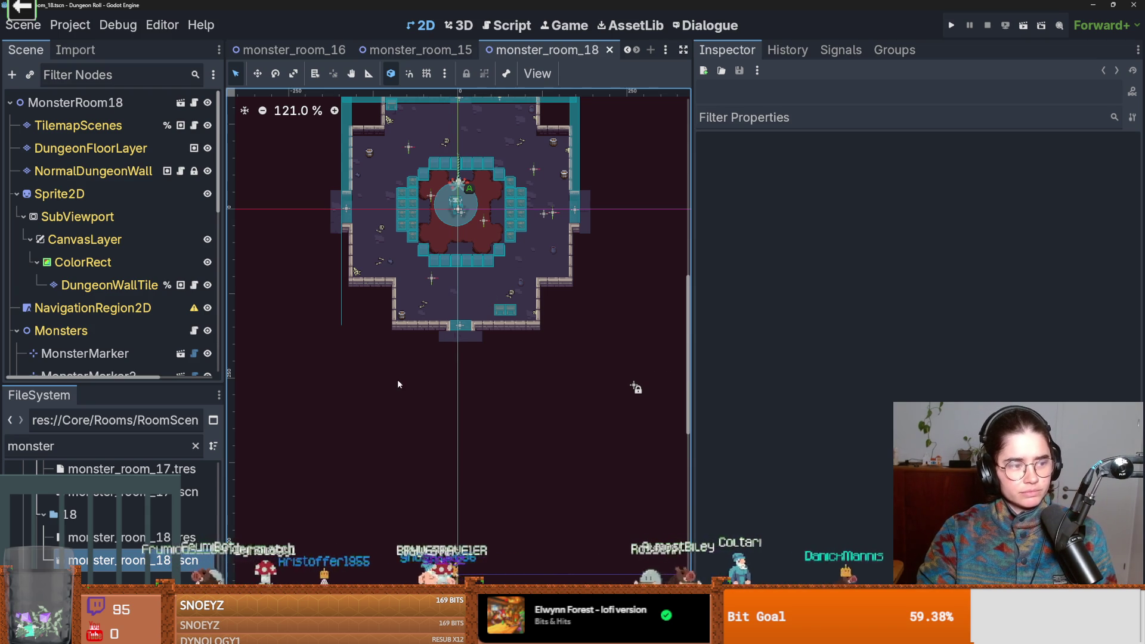
drag(435, 335, 483, 381)
- Save monster_room_18, launch the game, and as the Crusader load a room from the debug list
key(ctrl+s)
click(951, 25)
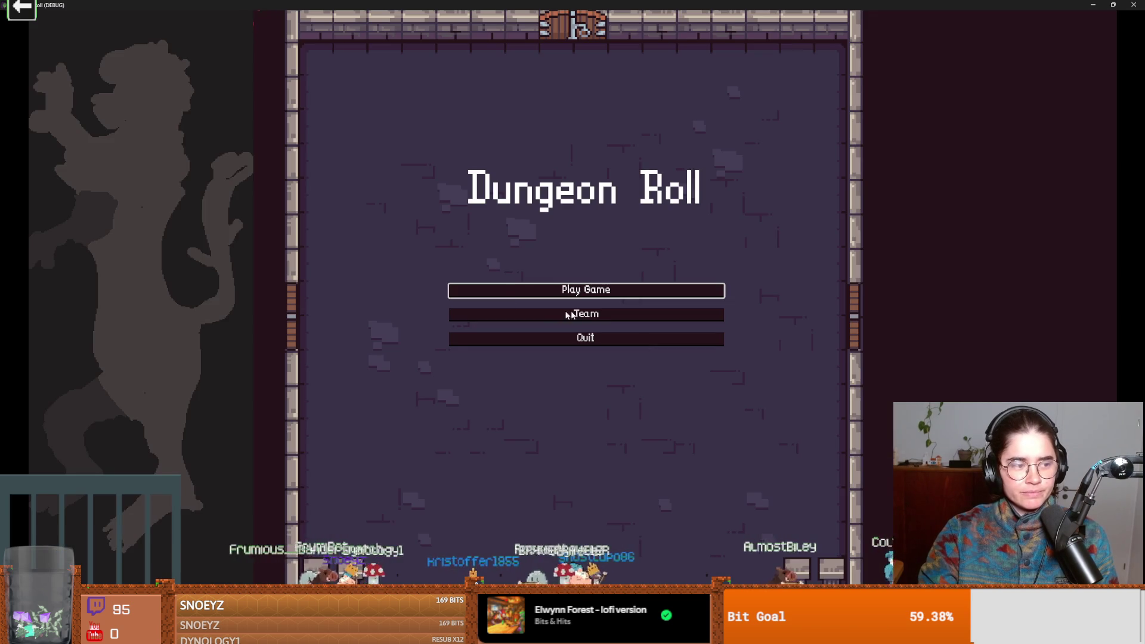
click(561, 294)
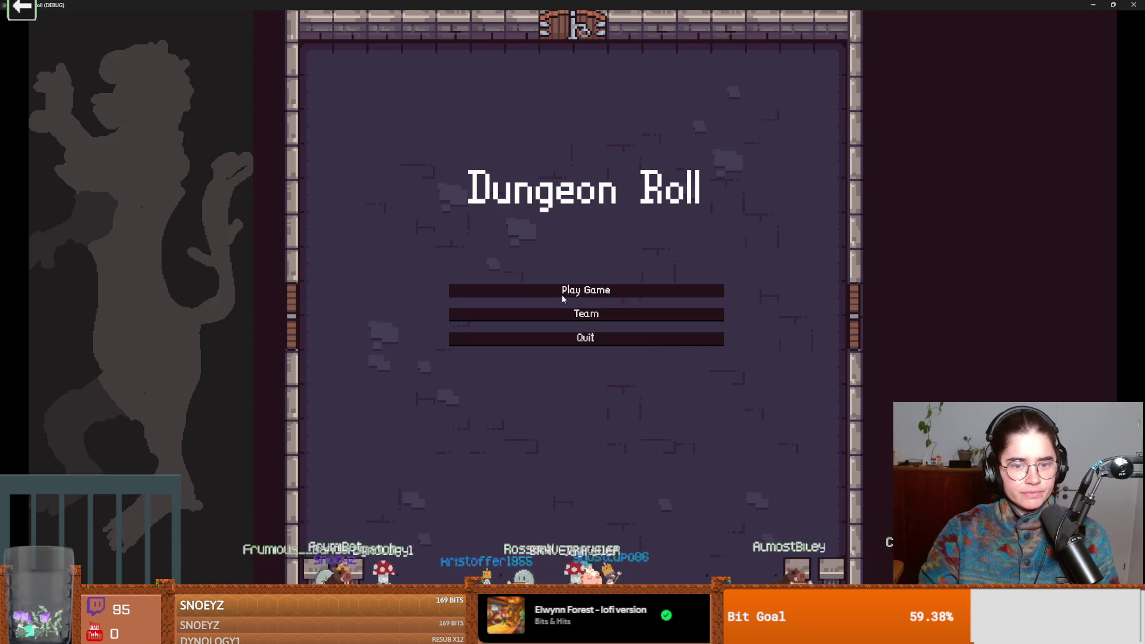
click(642, 209)
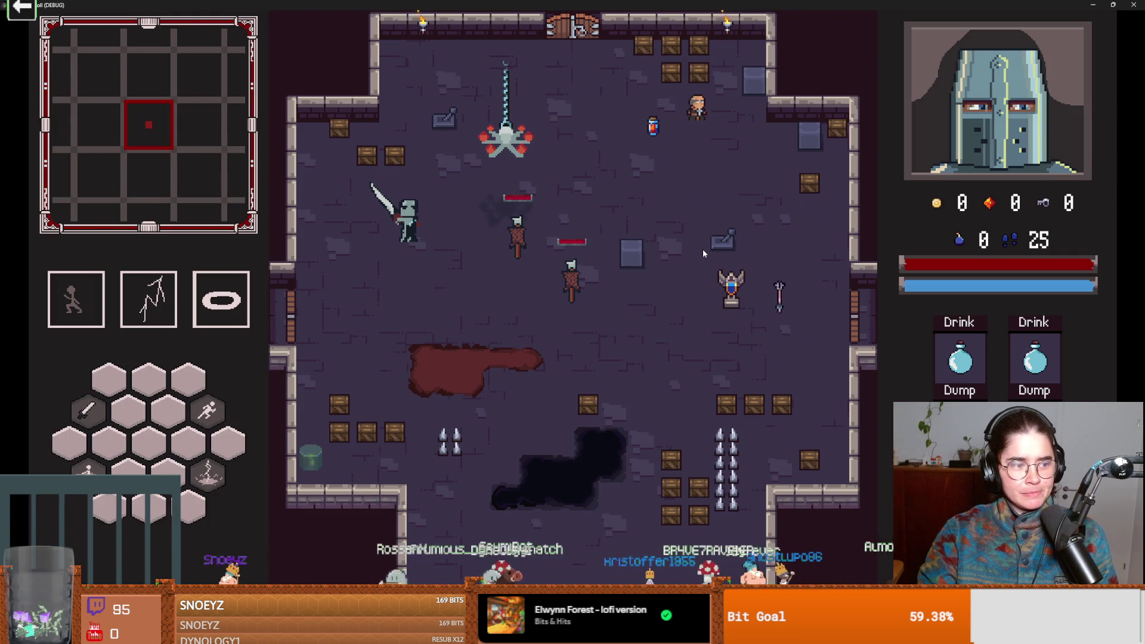
key(a)
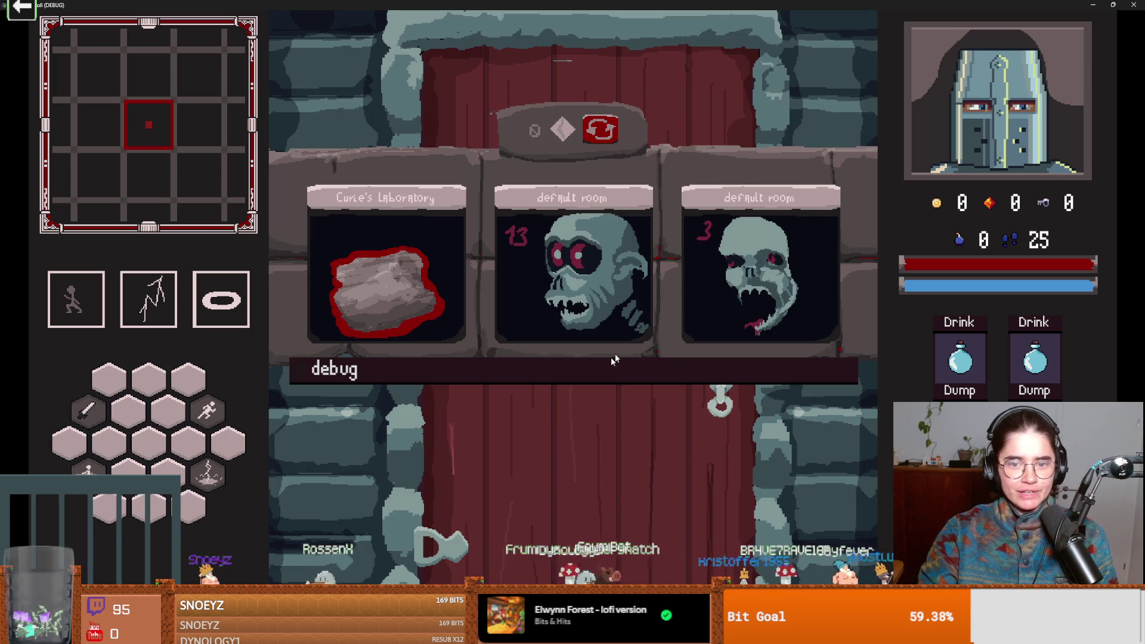
click(614, 357)
scroll(617, 475, up, 5)
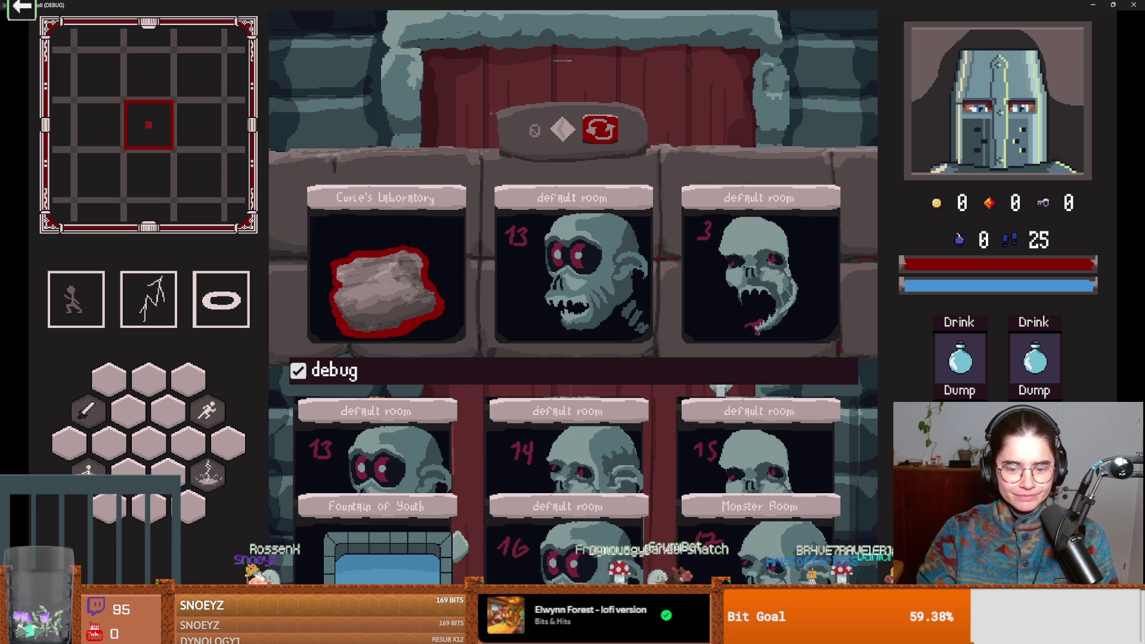
click(698, 434)
key(a)
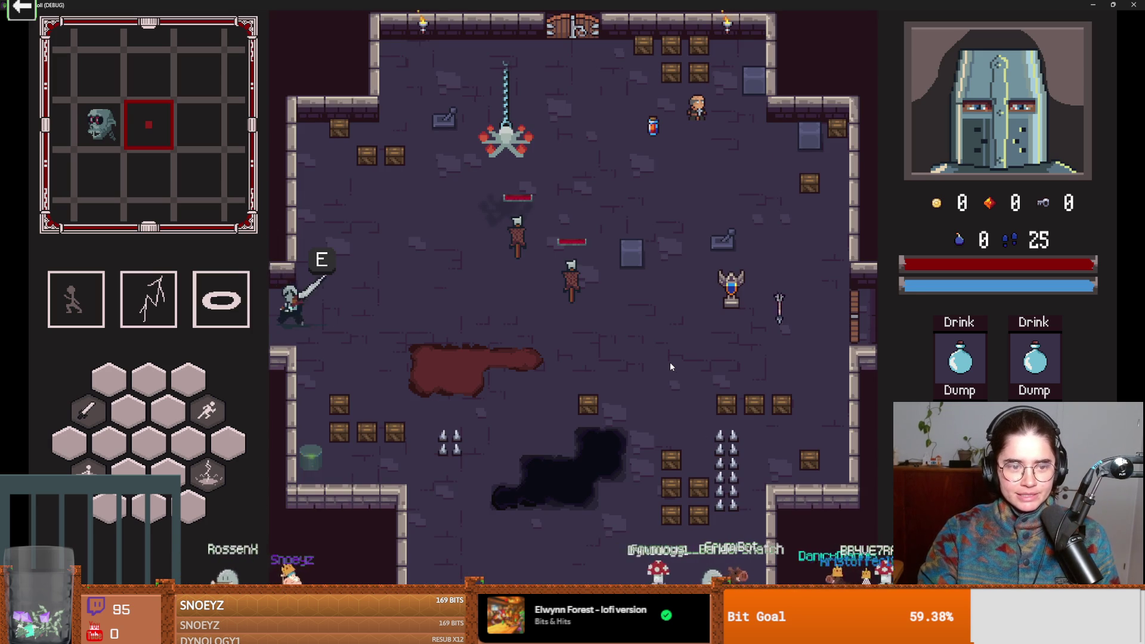
- Restart the run from the pause menu, load a monster room from the debug list, and exit fullscreen
key(Escape)
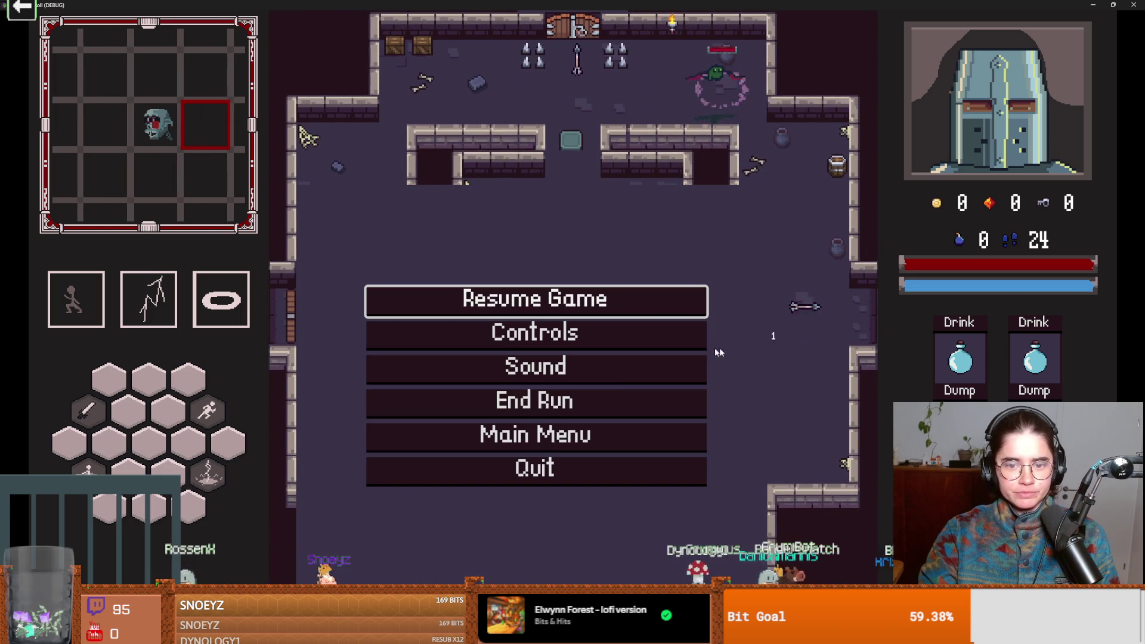
click(616, 382)
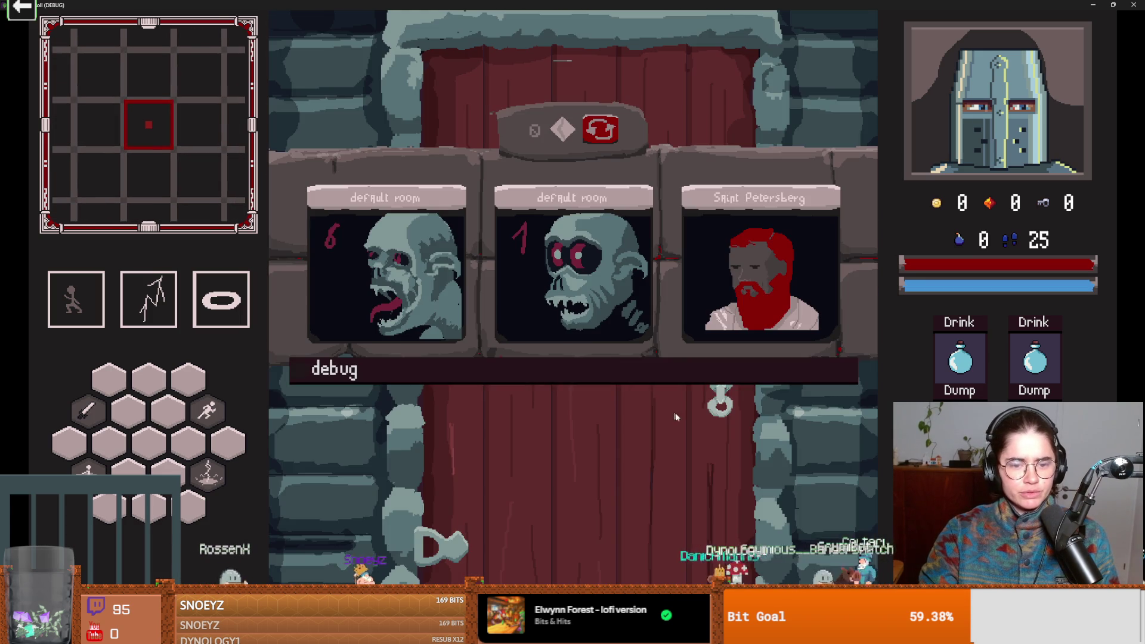
click(570, 366)
click(668, 532)
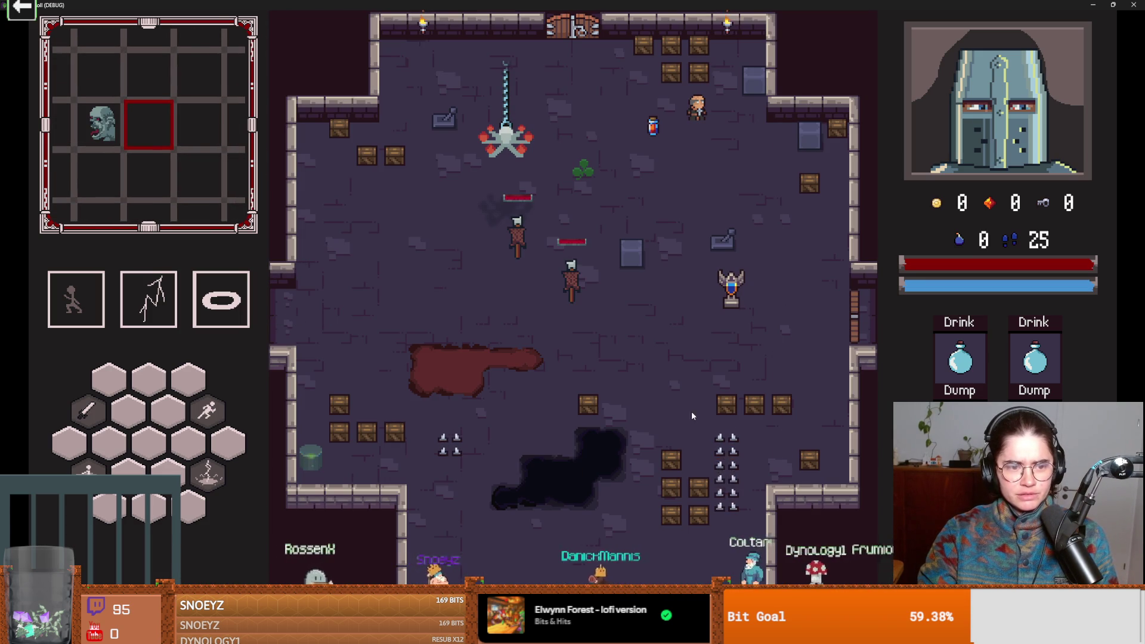
double_click(562, 5)
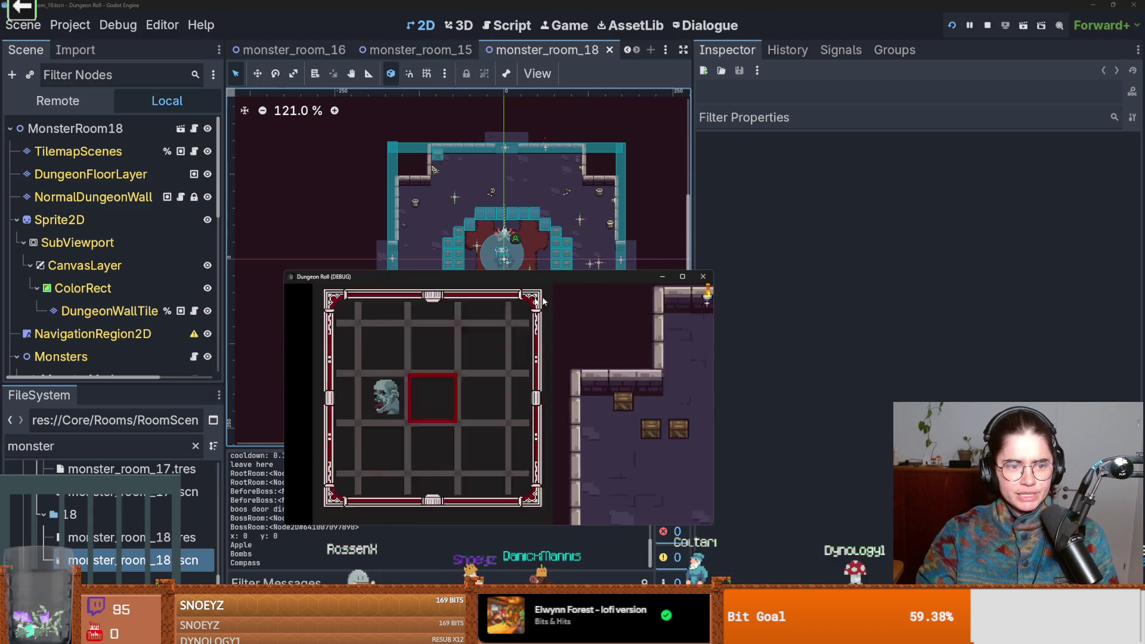
- Close the debug game, save, open monster_room_17.tscn, enlarge the scene tree and save again
key(alt+F4)
key(ctrl+s)
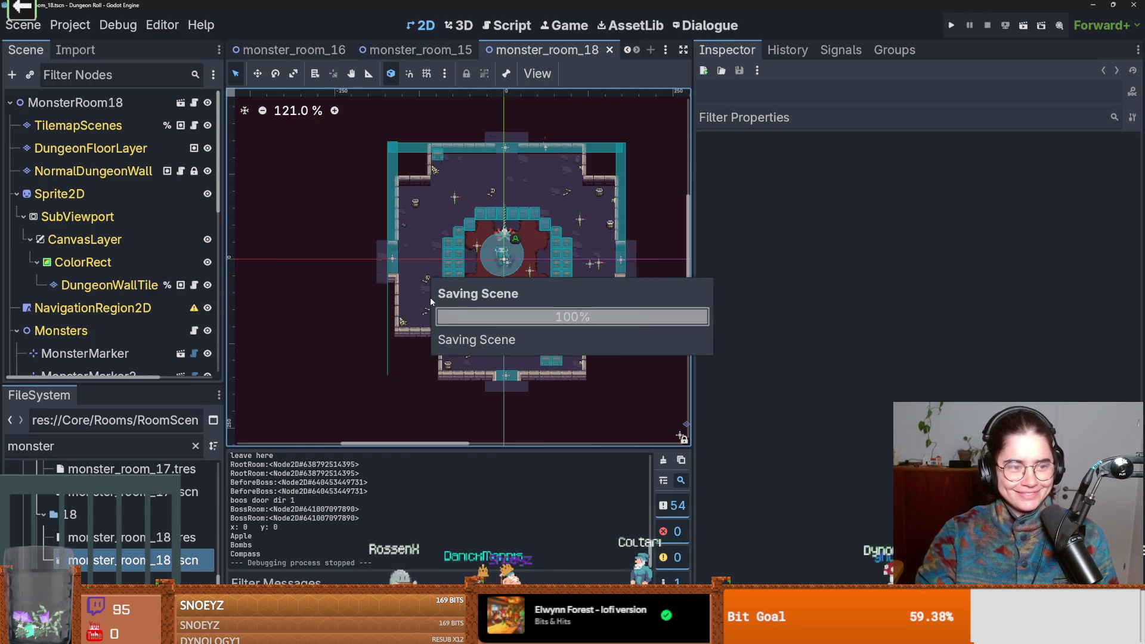
double_click(143, 492)
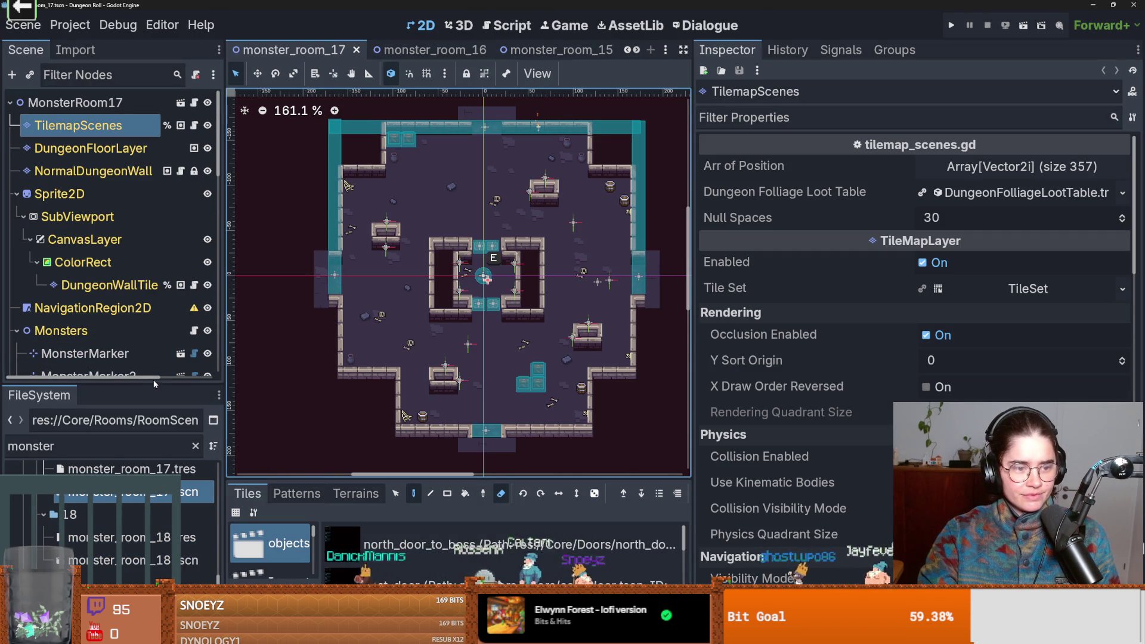
drag(152, 384, 226, 529)
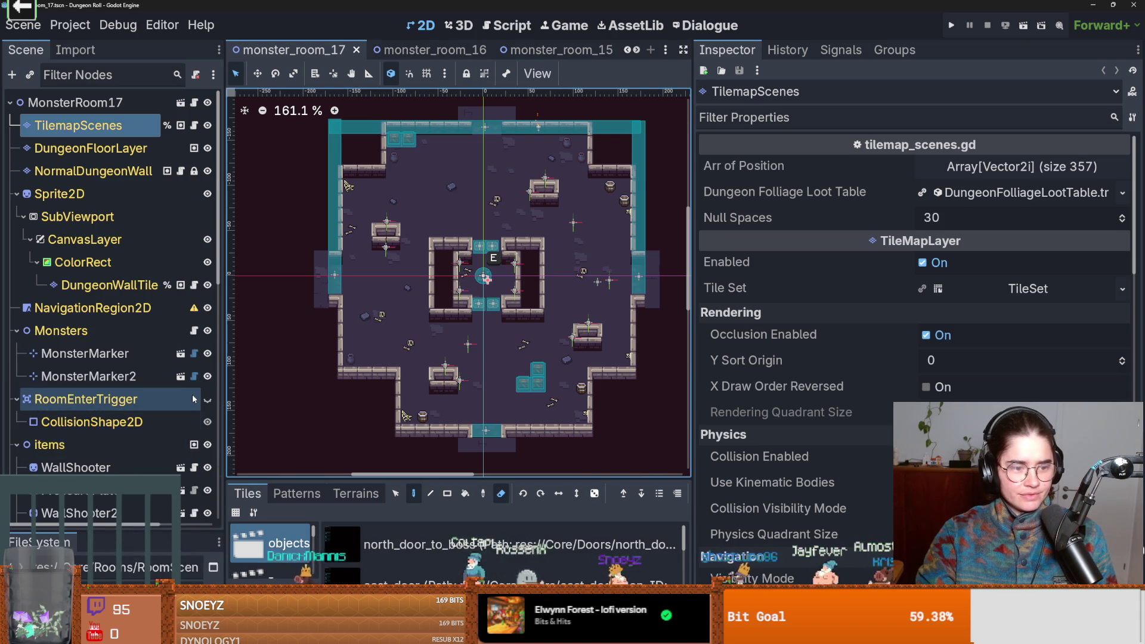
key(ctrl+s)
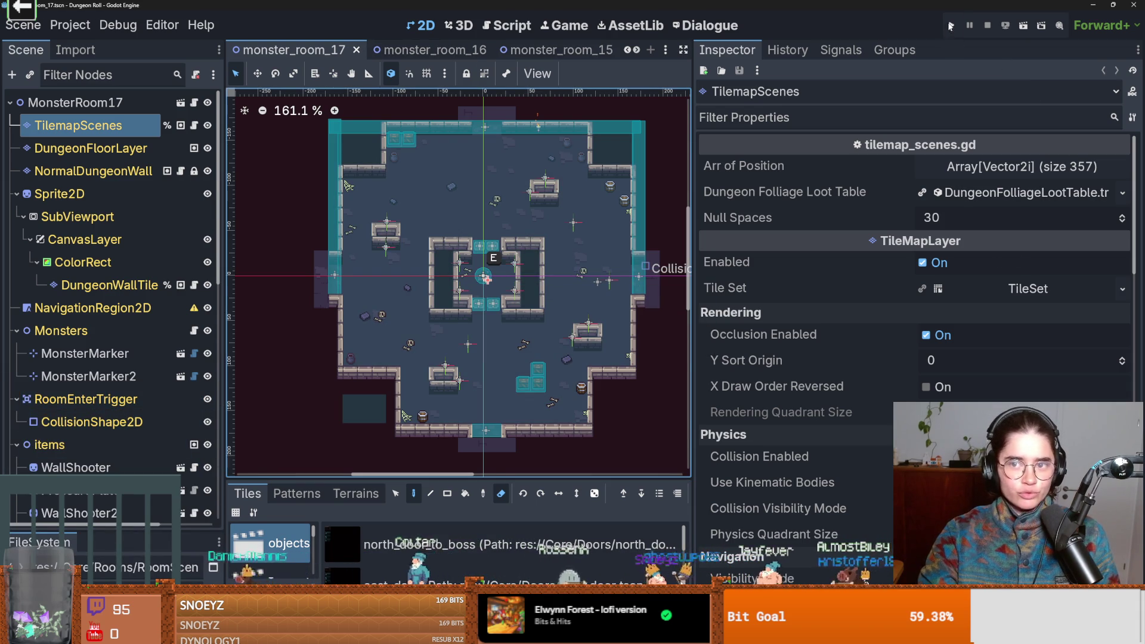
- Run with F5, start as the Crusader, load a monster room from the debug list, stop with F8
key(F5)
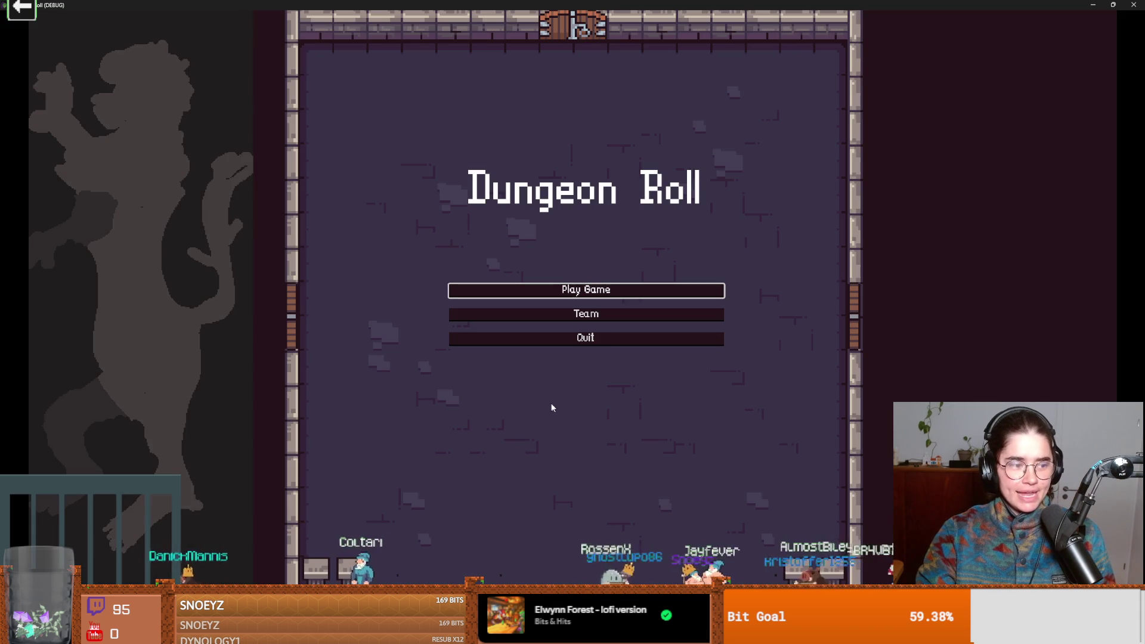
click(607, 295)
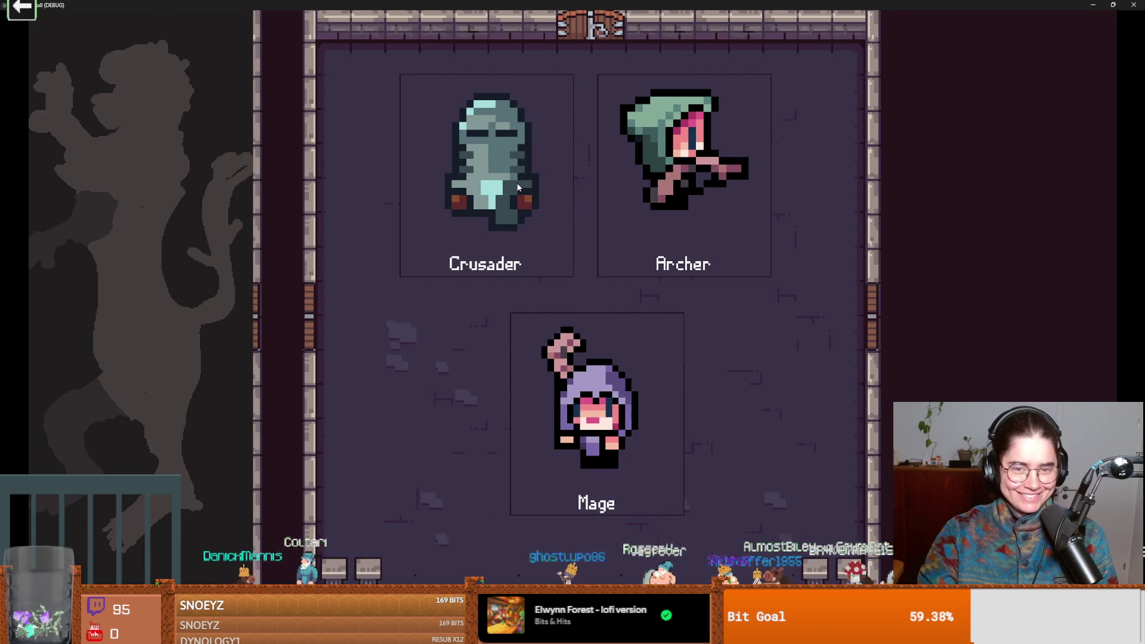
click(575, 197)
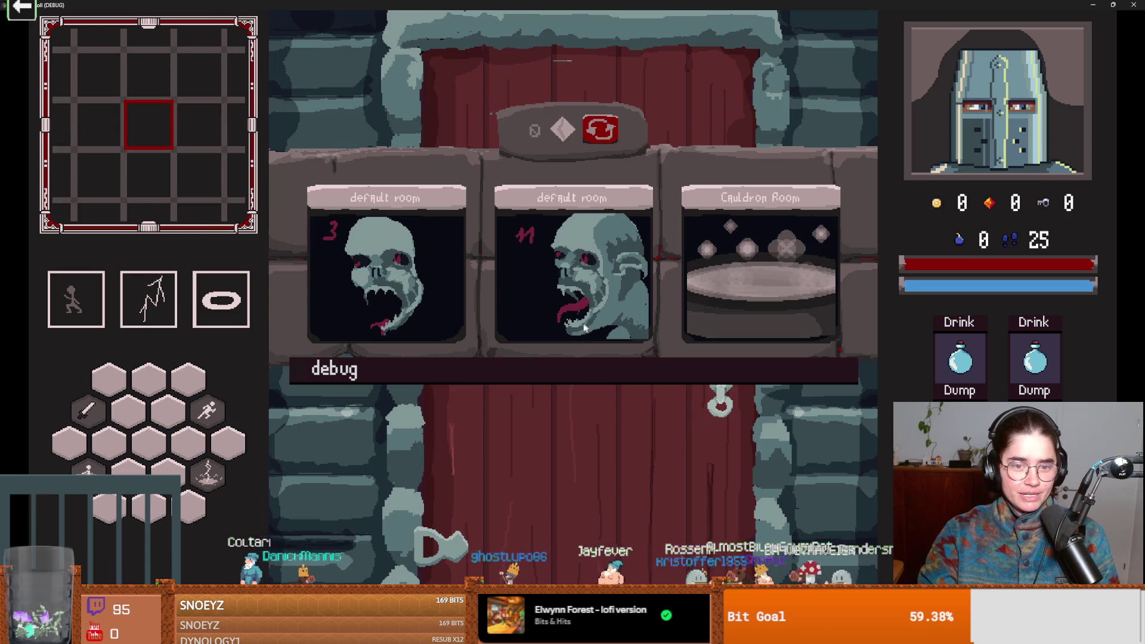
click(617, 368)
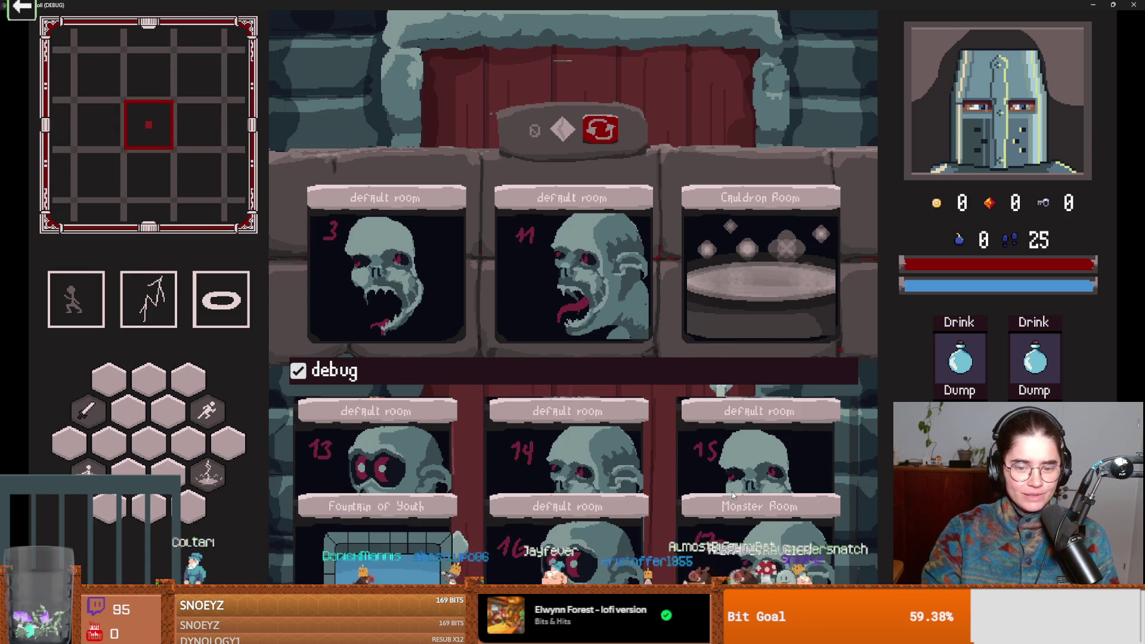
click(734, 490)
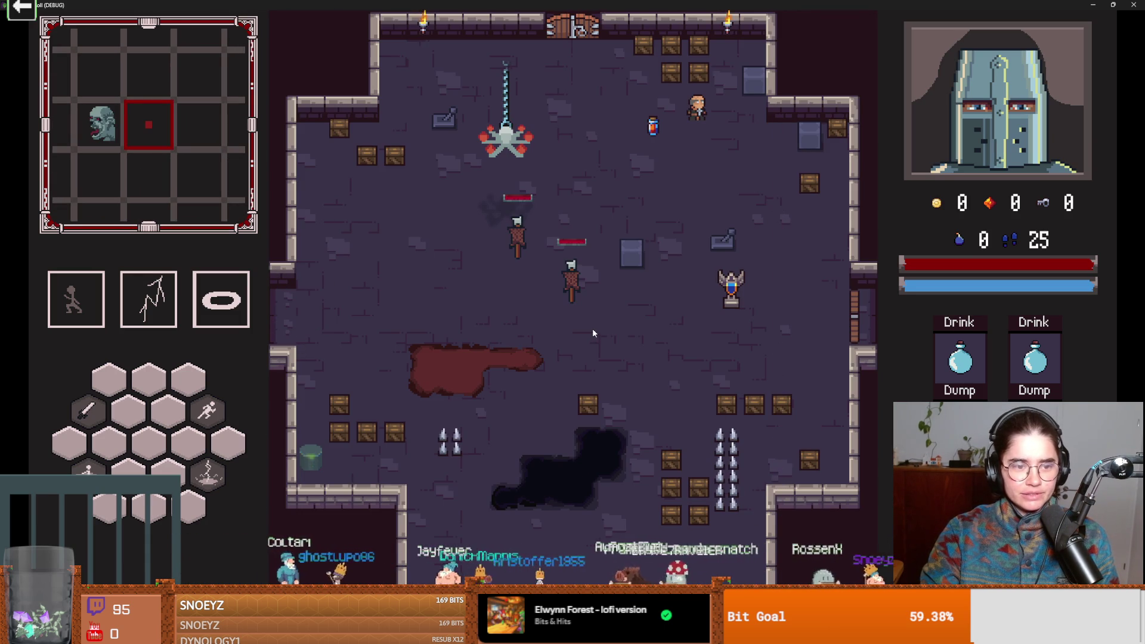
key(F8)
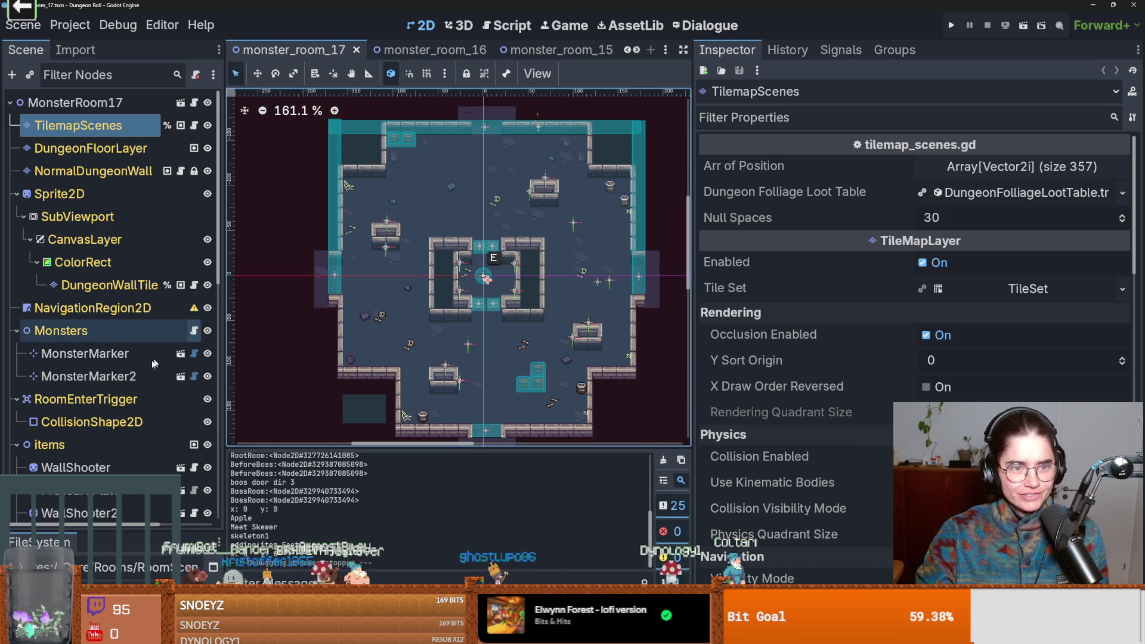
- Review RoomEnterTrigger's Area2D and Collision properties in the Inspector, then select the MonsterRoom17 root
scroll(511, 391, down, 1)
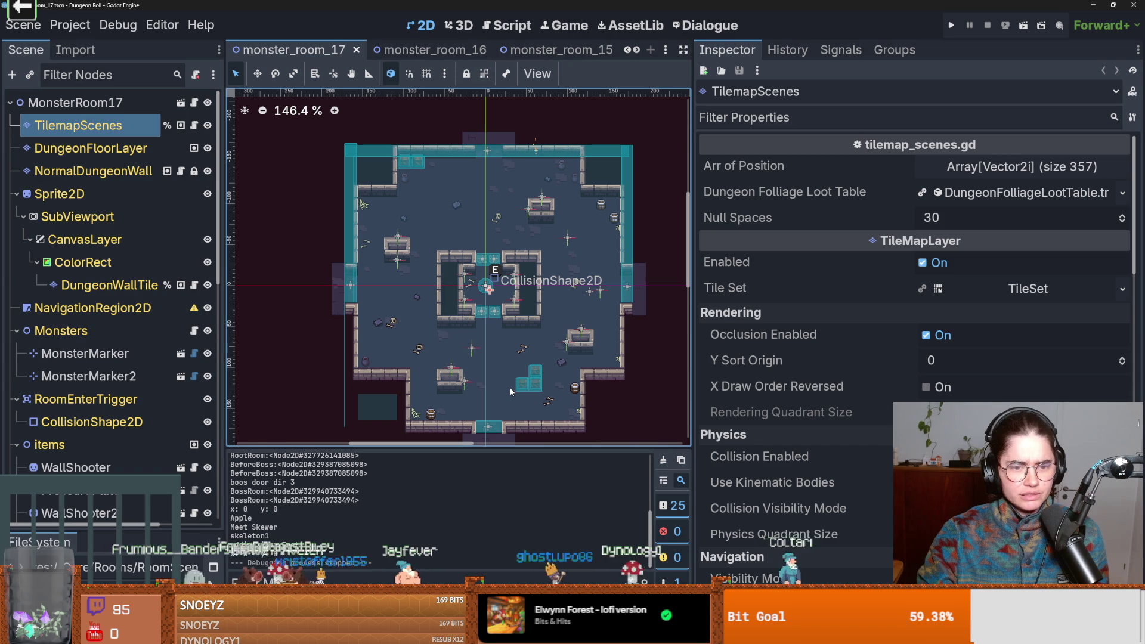
click(510, 391)
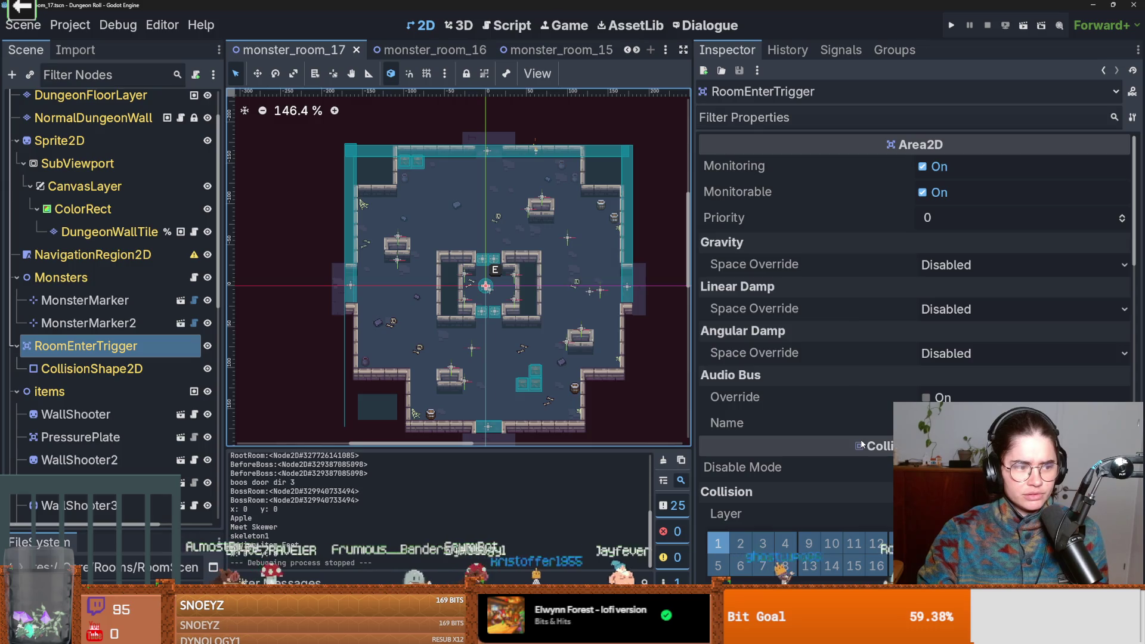
scroll(861, 444, down, 5)
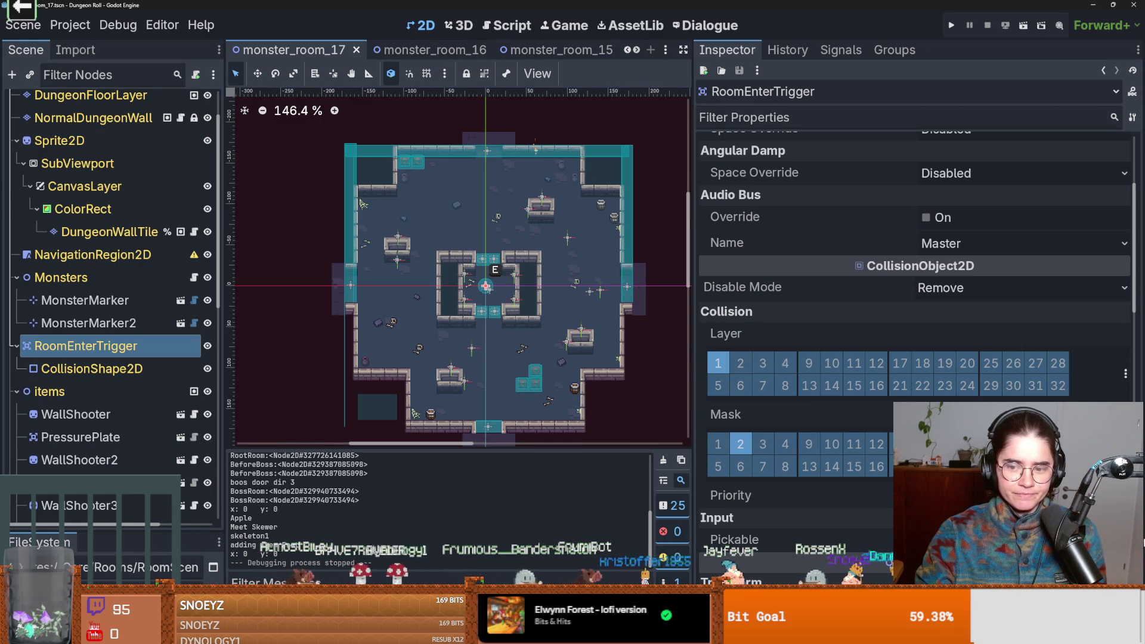
scroll(831, 335, up, 5)
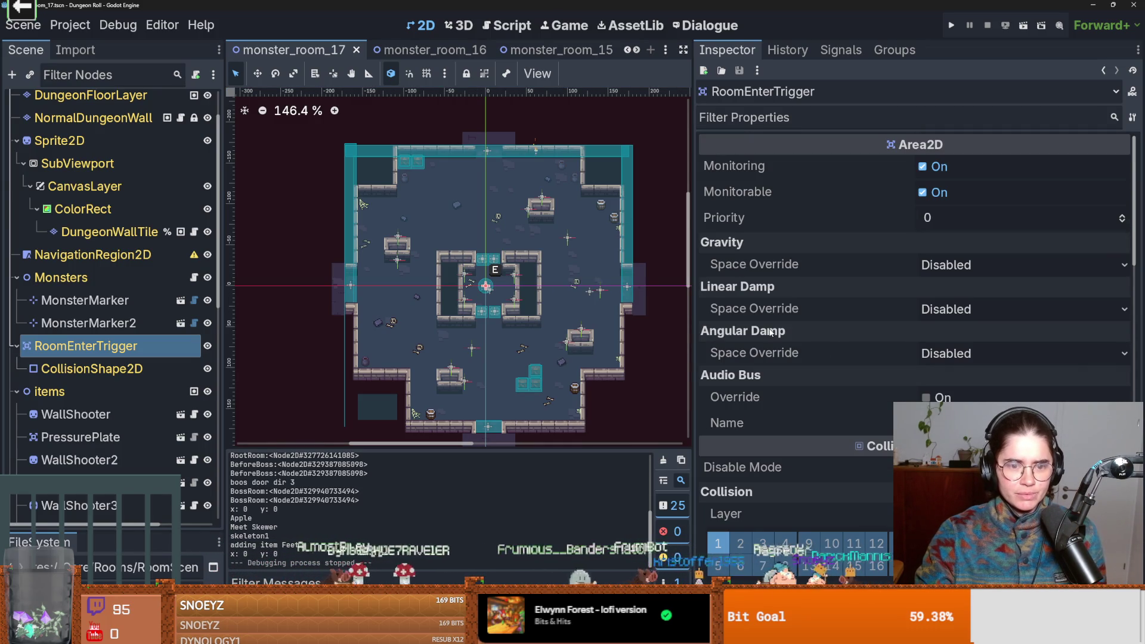
scroll(520, 306, up, 3)
scroll(520, 306, down, 1)
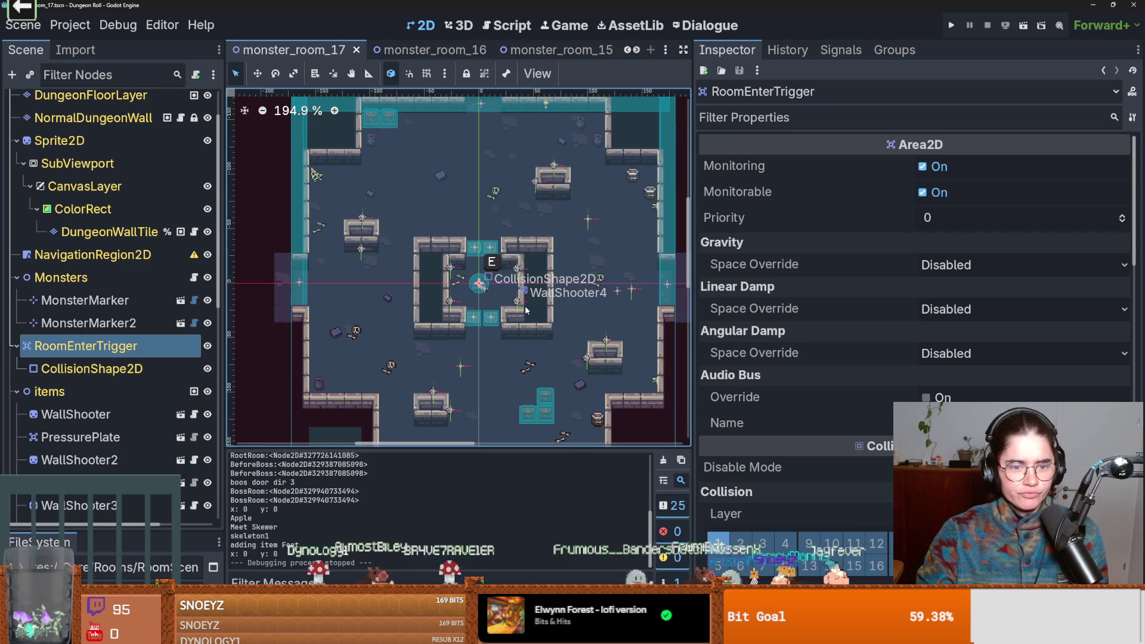
scroll(527, 309, down, 1)
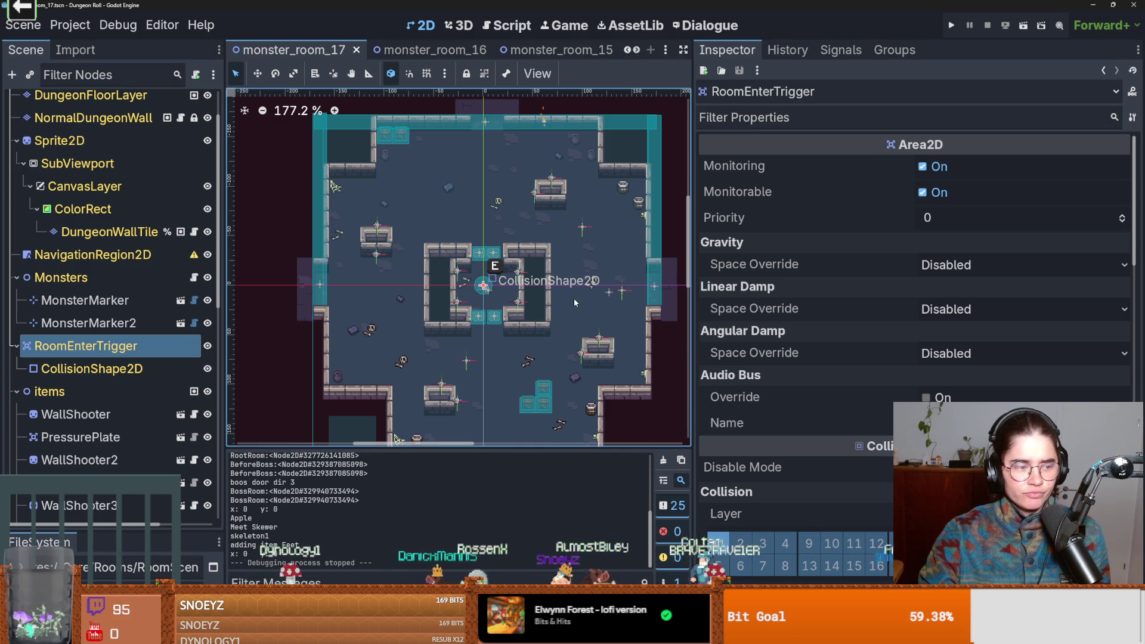
scroll(574, 298, down, 1)
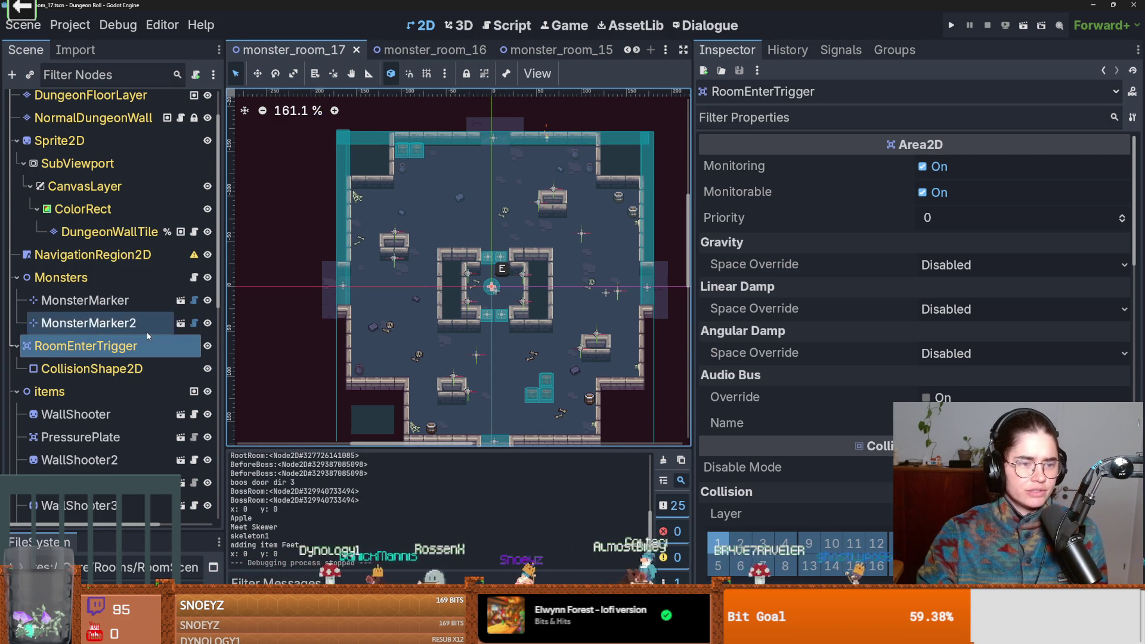
scroll(148, 335, up, 2)
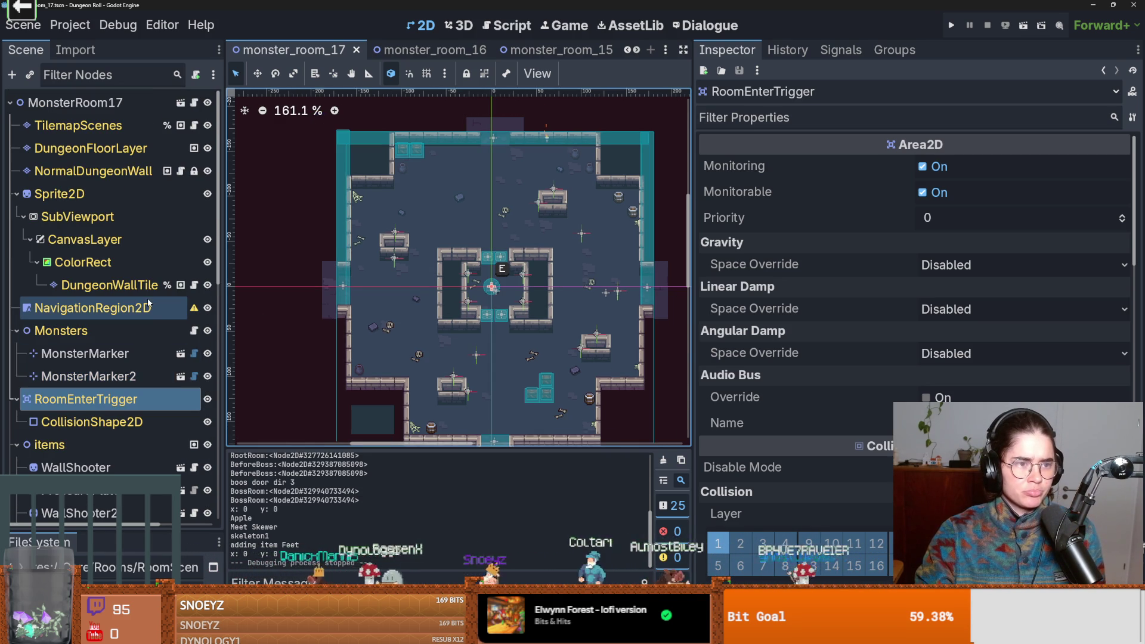
click(122, 105)
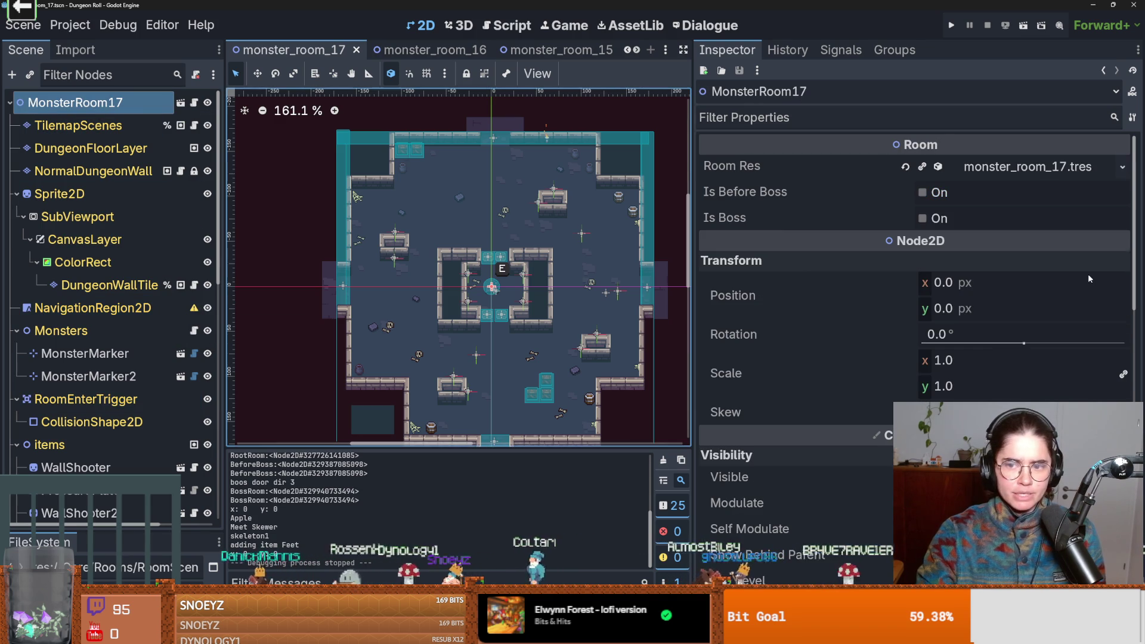
- Expand and collapse MonsterRoom17's Room Res to check its monster_room_17.tres settings
click(1036, 170)
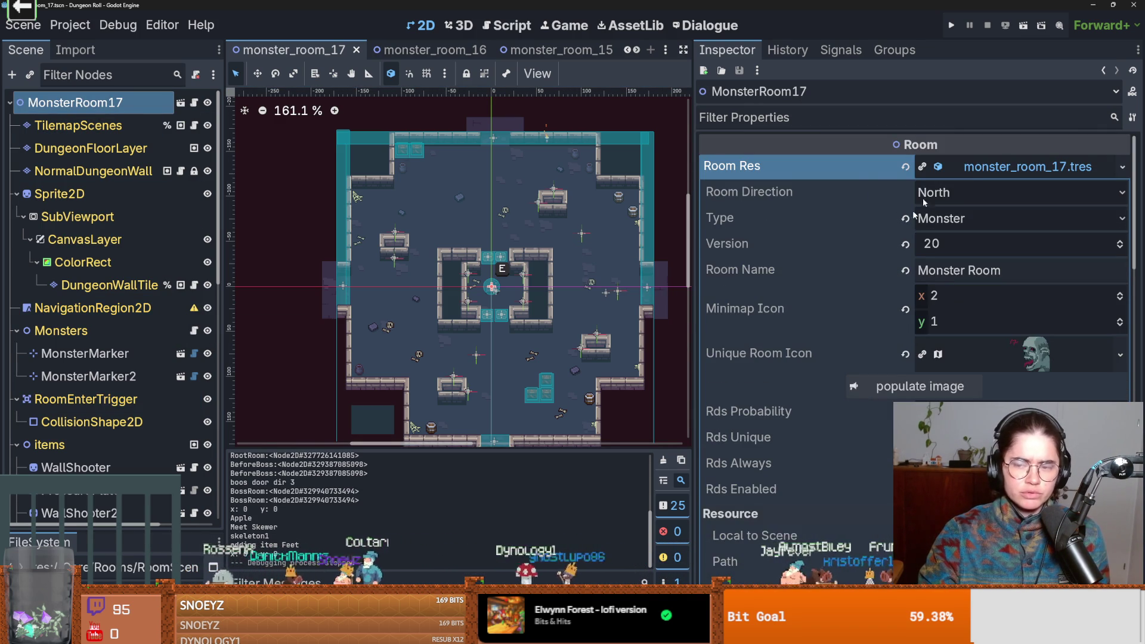
click(918, 168)
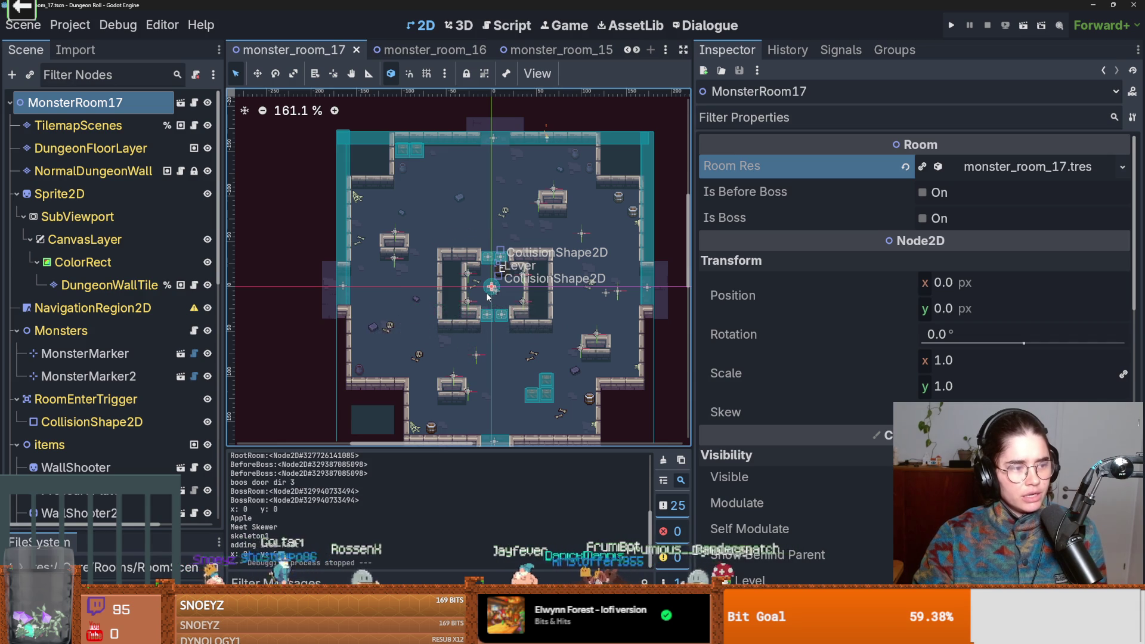
scroll(488, 298, down, 2)
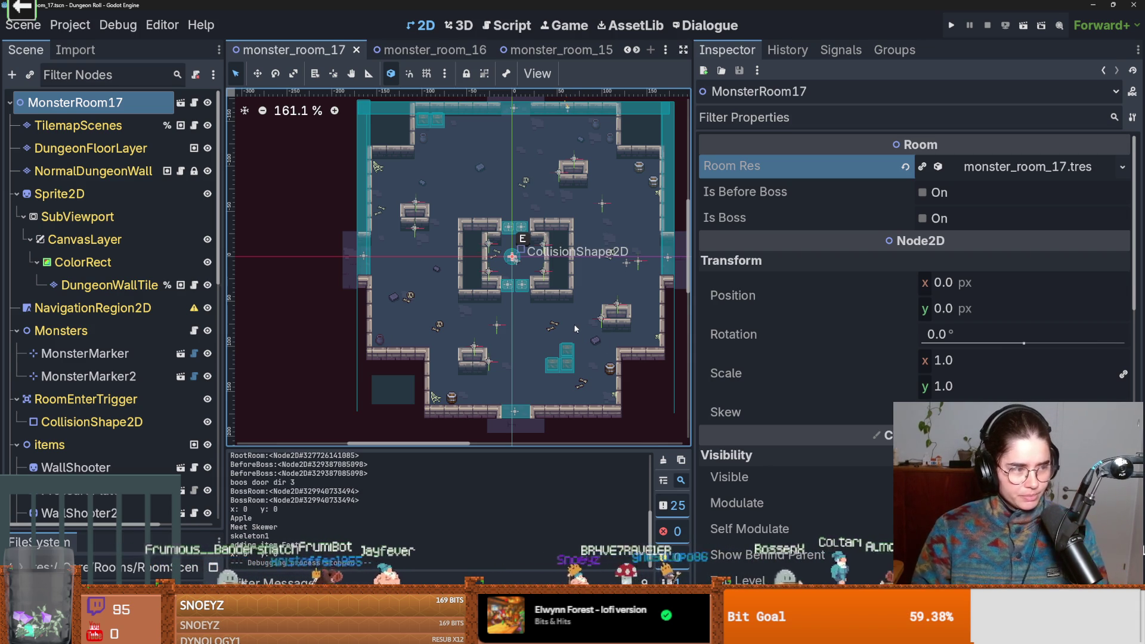
scroll(543, 326, up, 6)
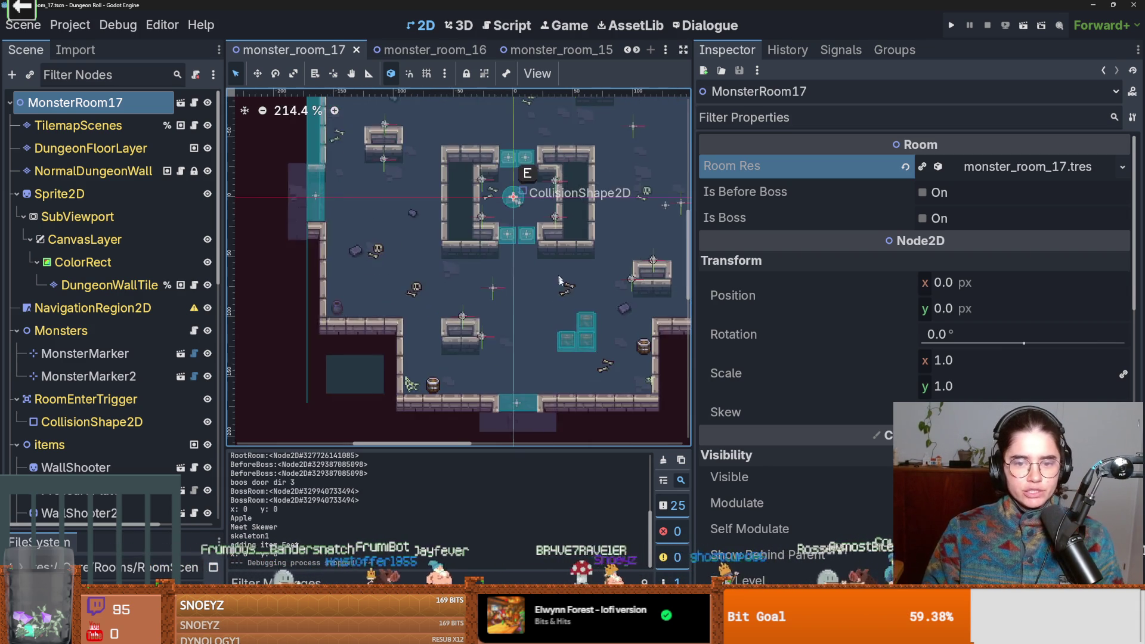
scroll(542, 322, down, 7)
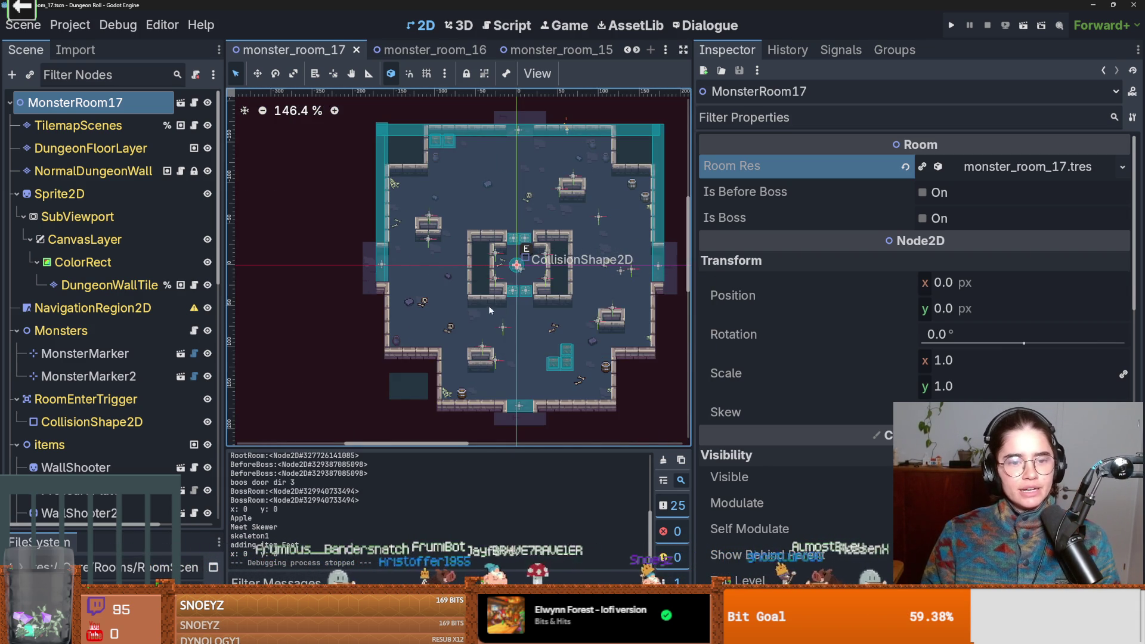
scroll(598, 293, up, 1)
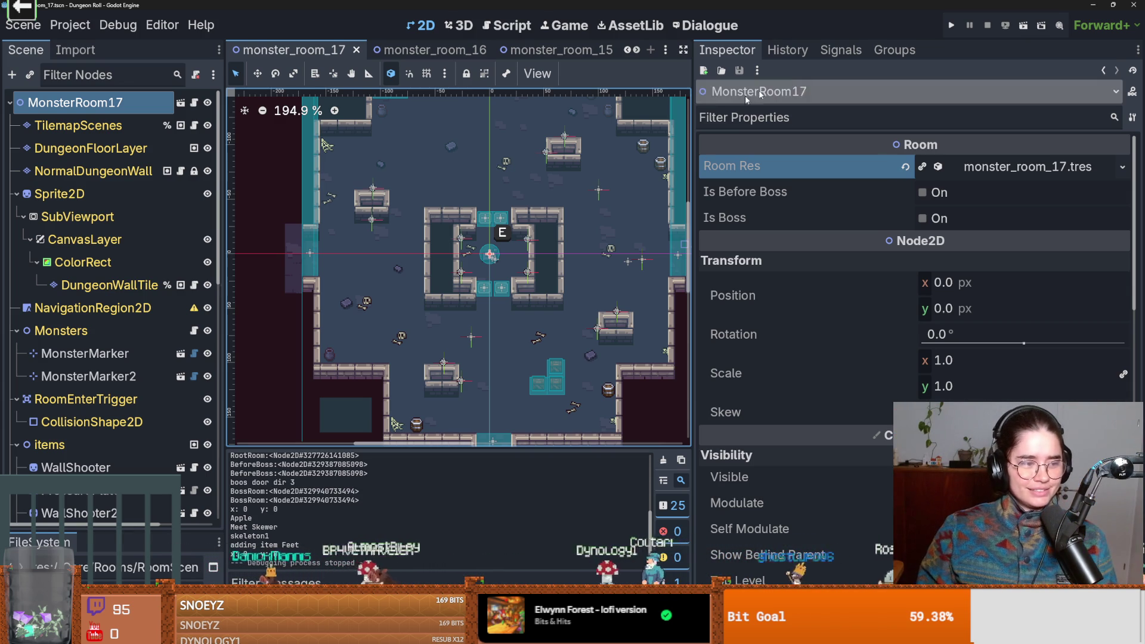
scroll(548, 243, up, 2)
- Save the monster_room_17 scene and run the project to reach the Dungeon Roll title menu
key(ctrl+s)
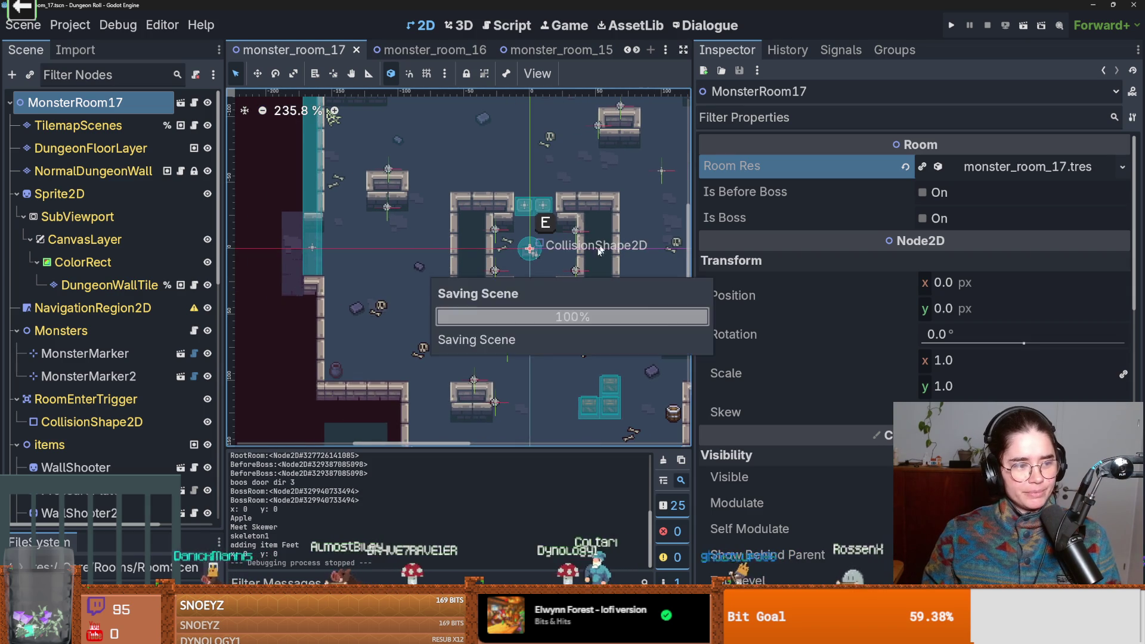
drag(558, 281, 554, 283)
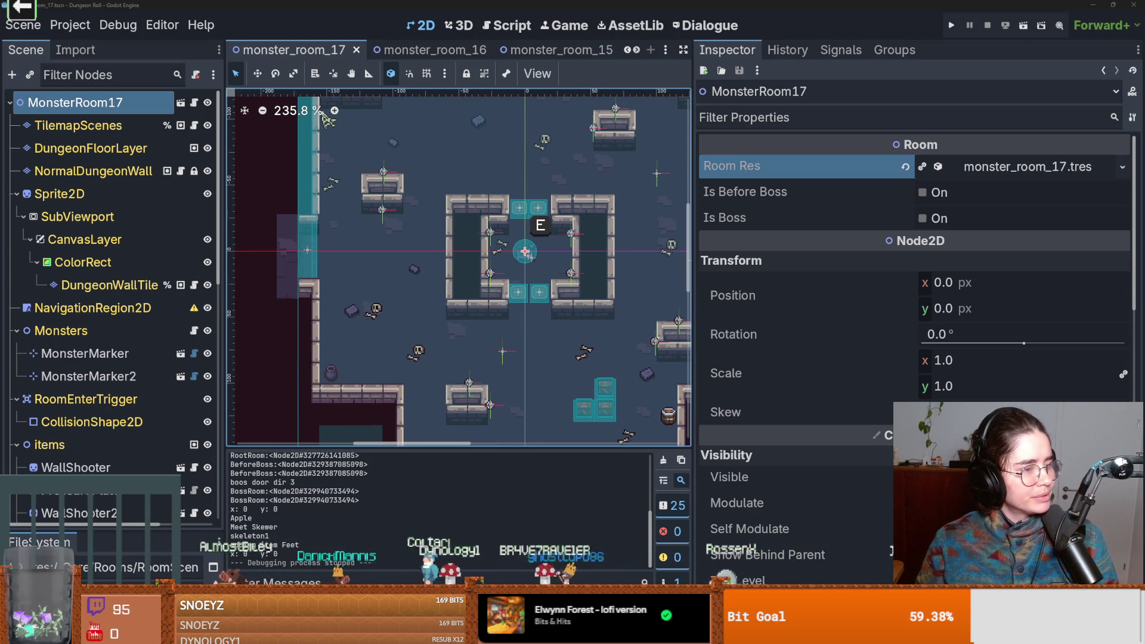
scroll(596, 303, down, 1)
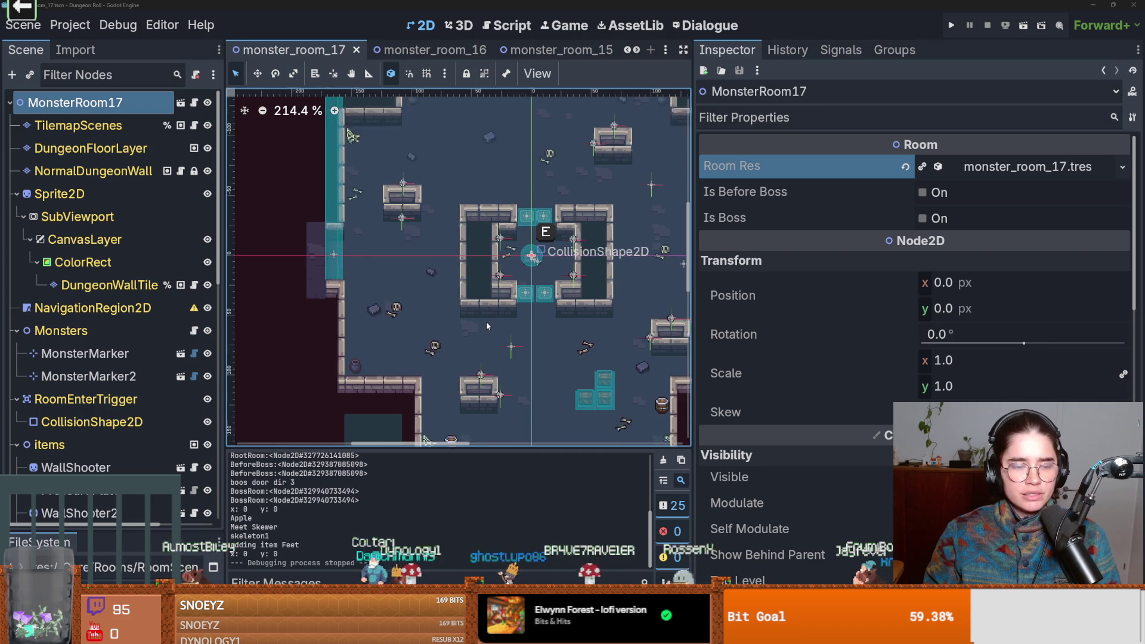
click(952, 28)
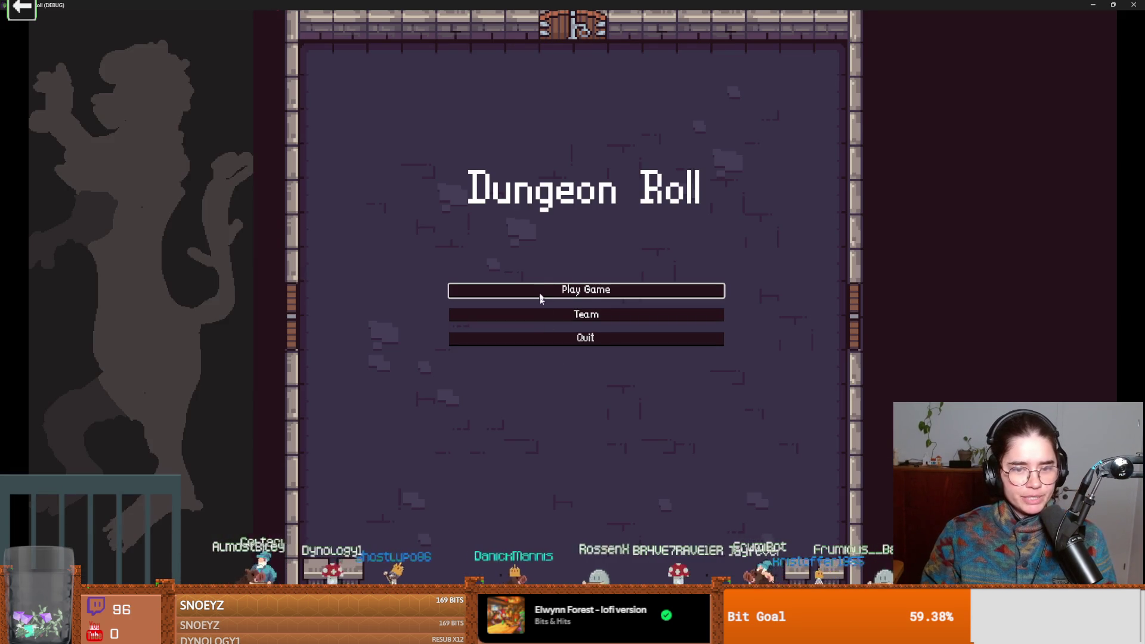
- Start a new game as the Crusader, attacking the white enemy and scarecrow and breaking a crate
click(540, 298)
click(525, 268)
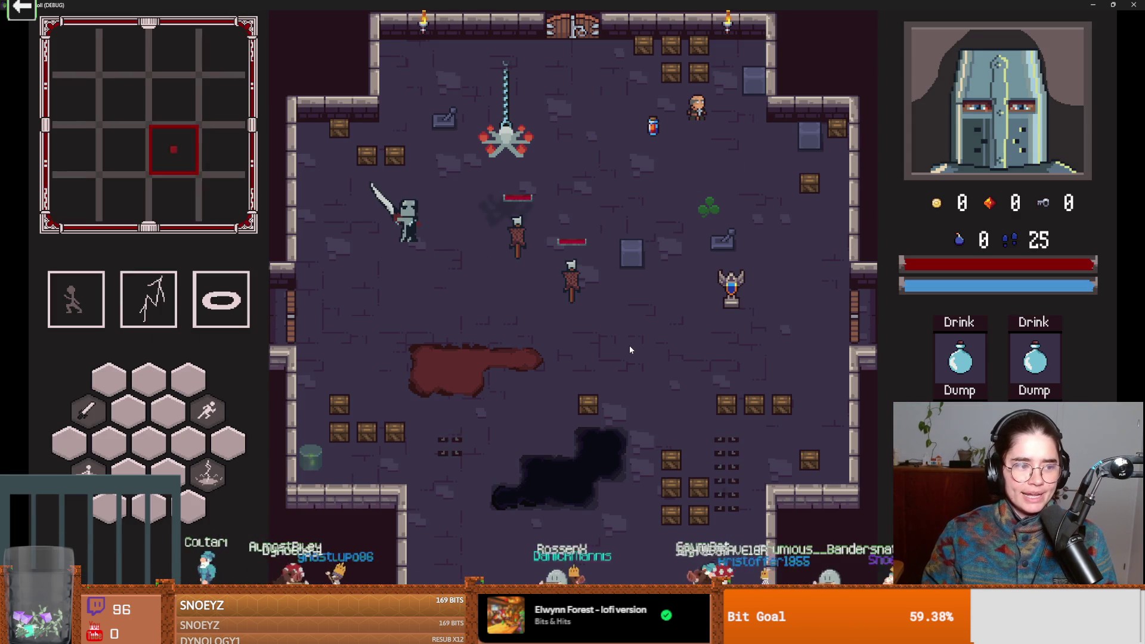
key(d)
click(642, 316)
click(618, 328)
key(s)
click(617, 330)
key(w)
click(598, 376)
click(591, 375)
key(s)
key(d)
click(810, 422)
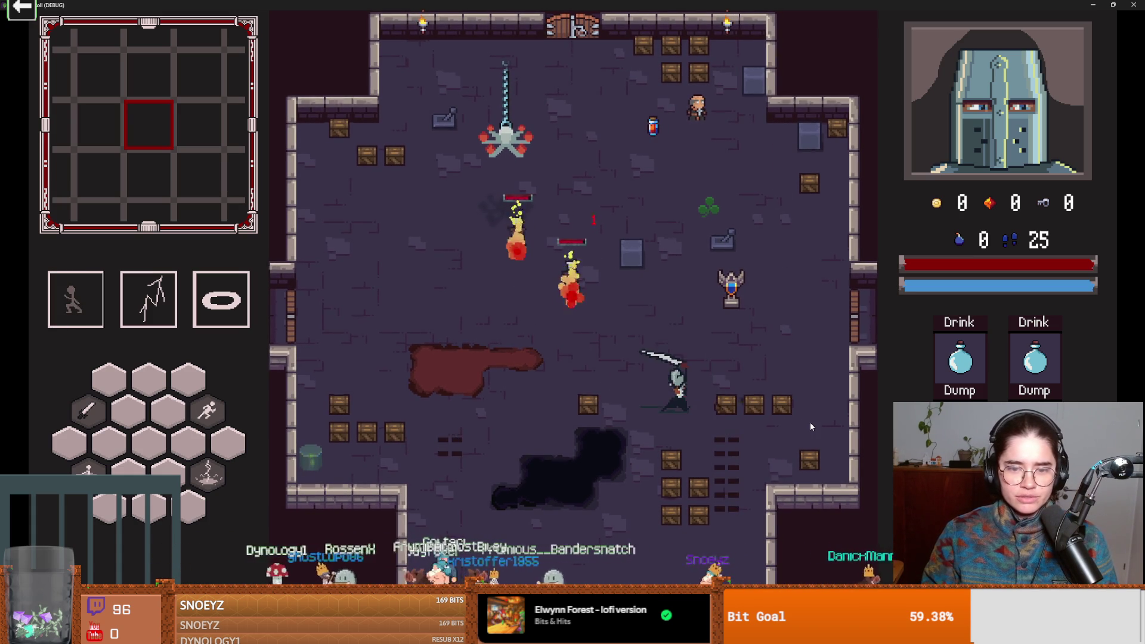
- Move and dash across the first room to its exit and choose the next room
key(d)
key(d)
click(732, 414)
key(space)
key(w)
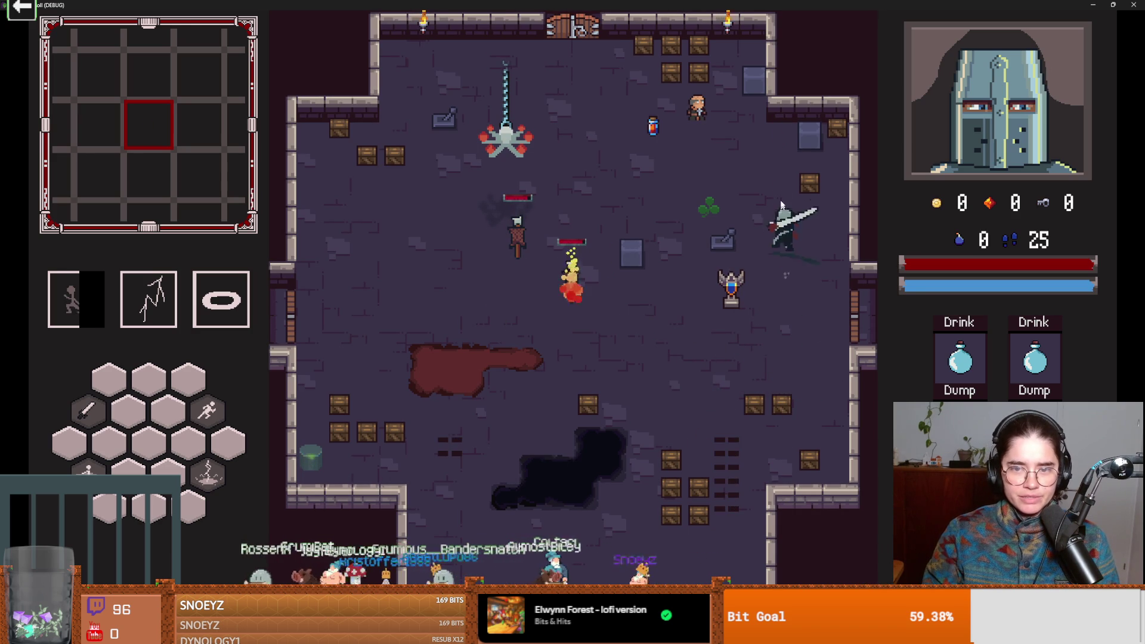
key(a)
key(a)
key(space)
key(w)
key(s)
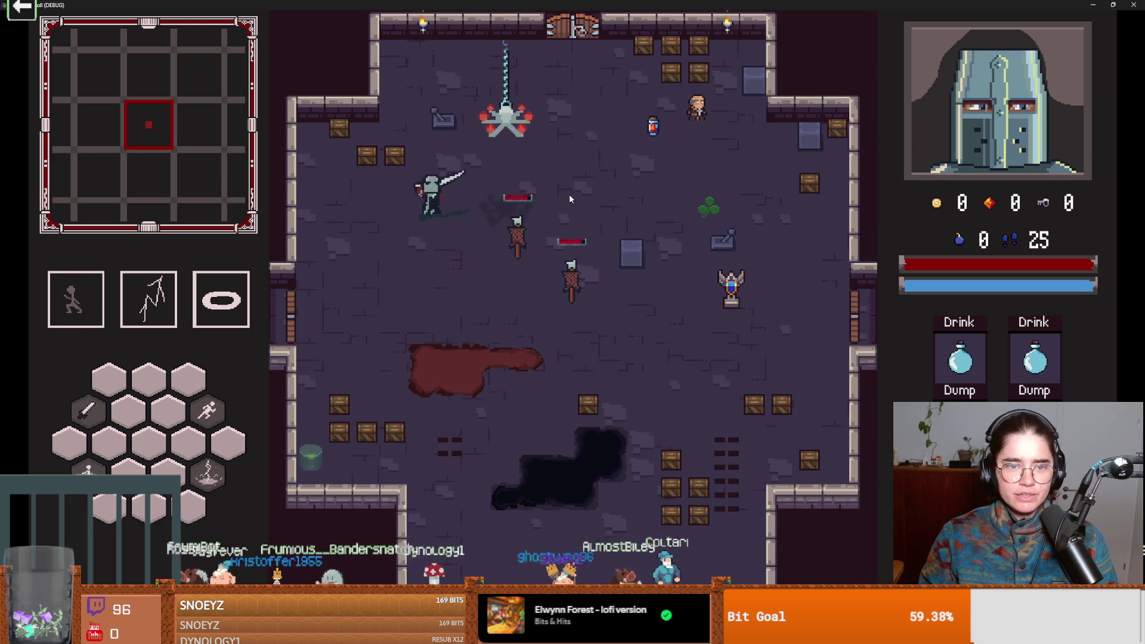
key(space)
key(a)
click(415, 252)
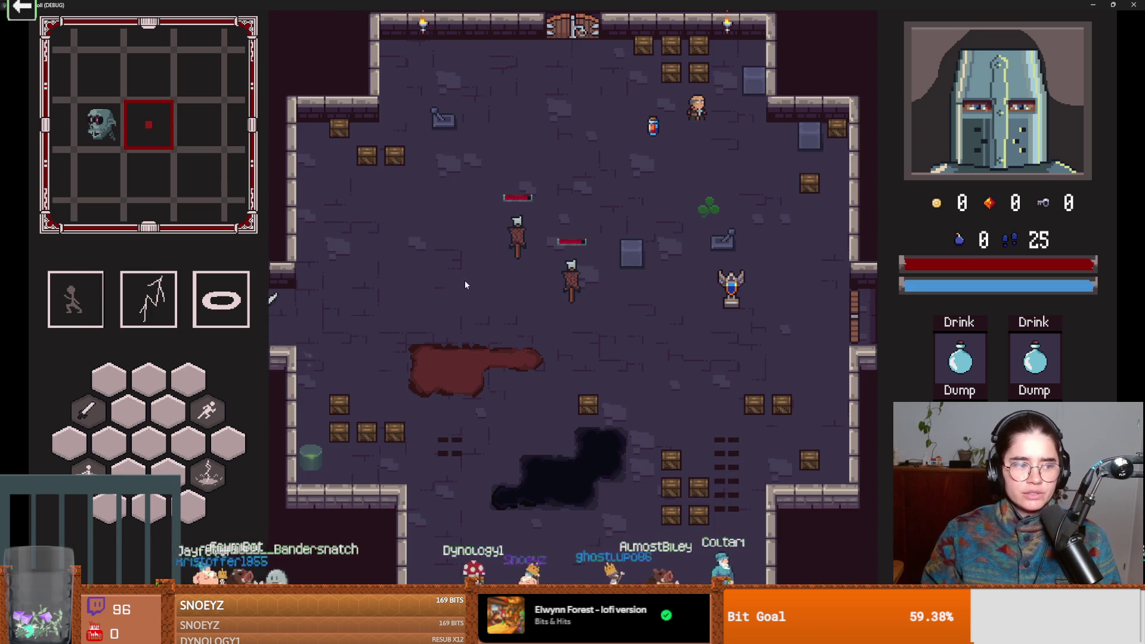
- Fight the goblins in the monster room, then pause and stop the playtest with F8
key(a)
key(s)
key(s)
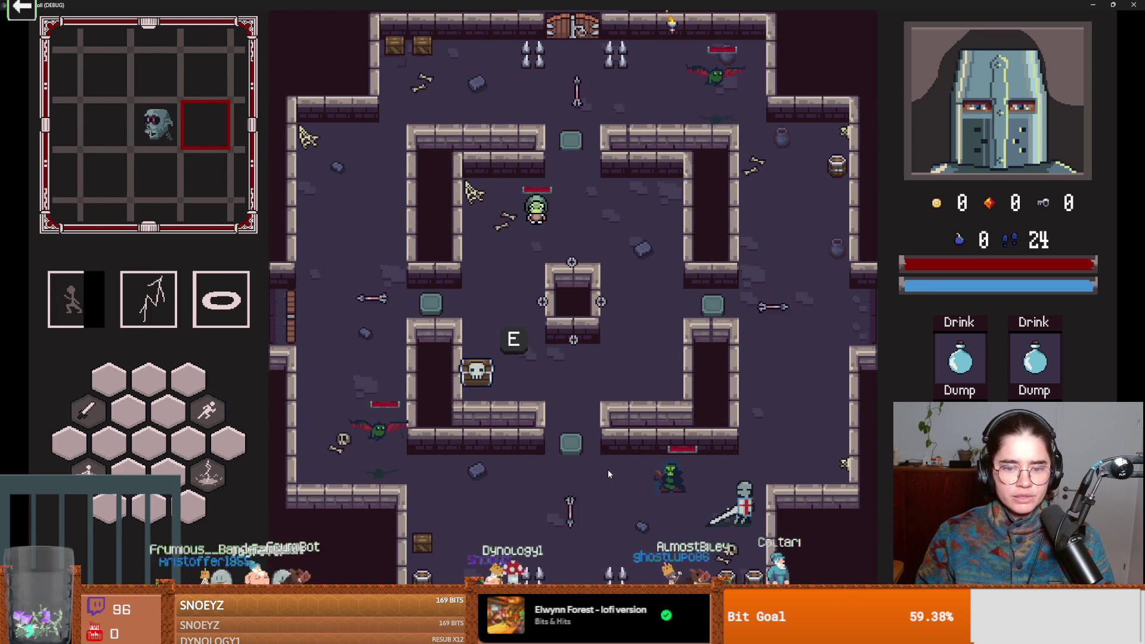
key(a)
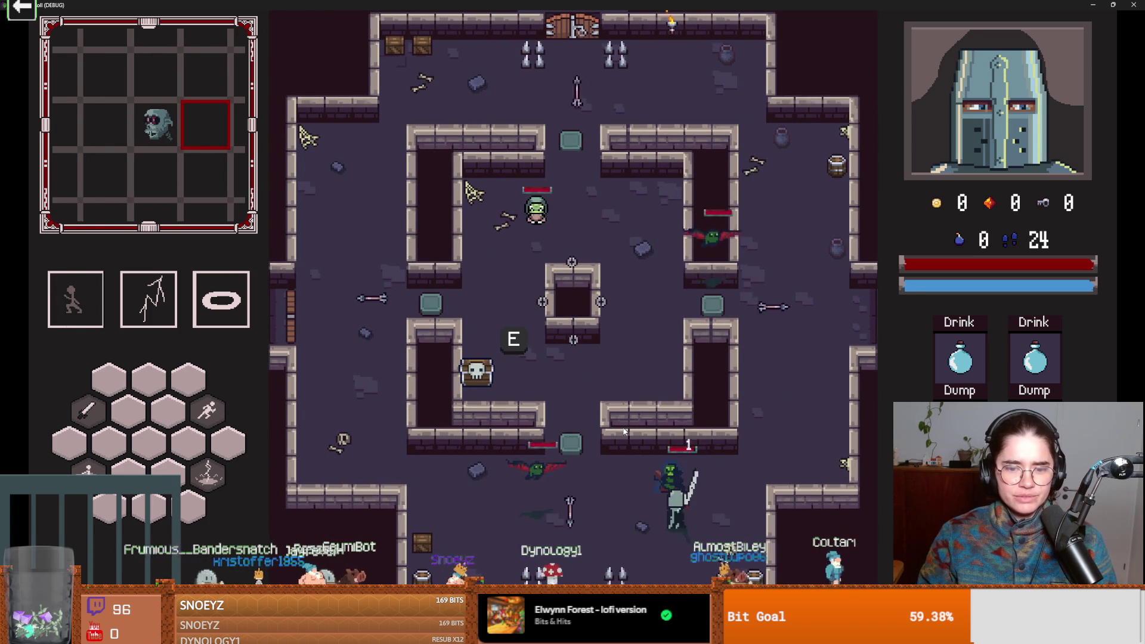
click(650, 391)
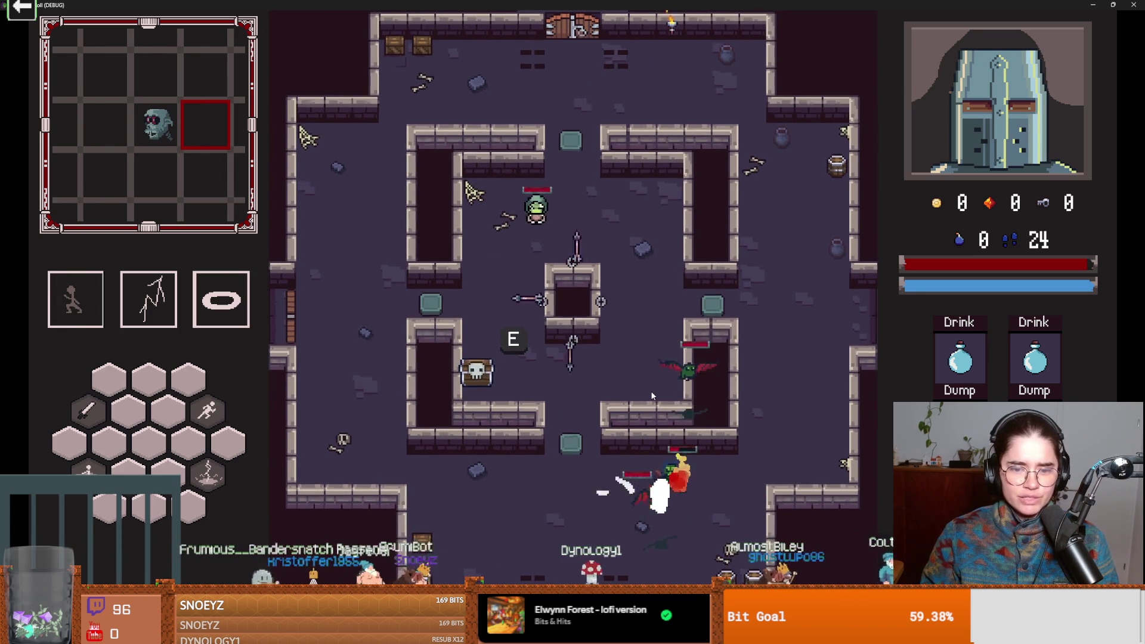
key(a)
key(space)
click(650, 474)
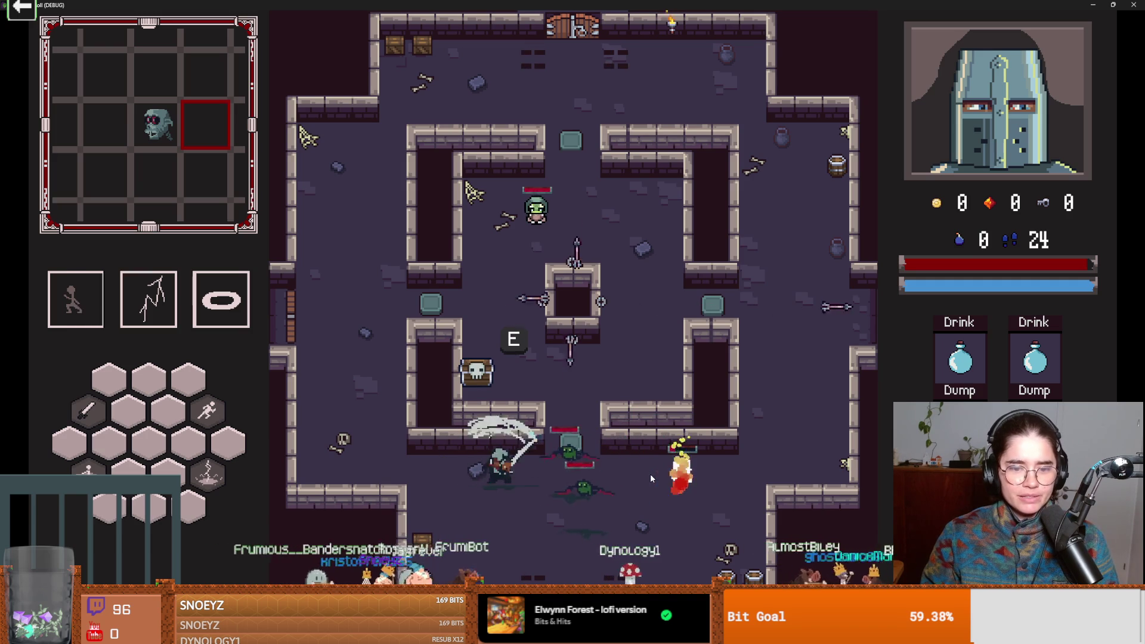
click(592, 438)
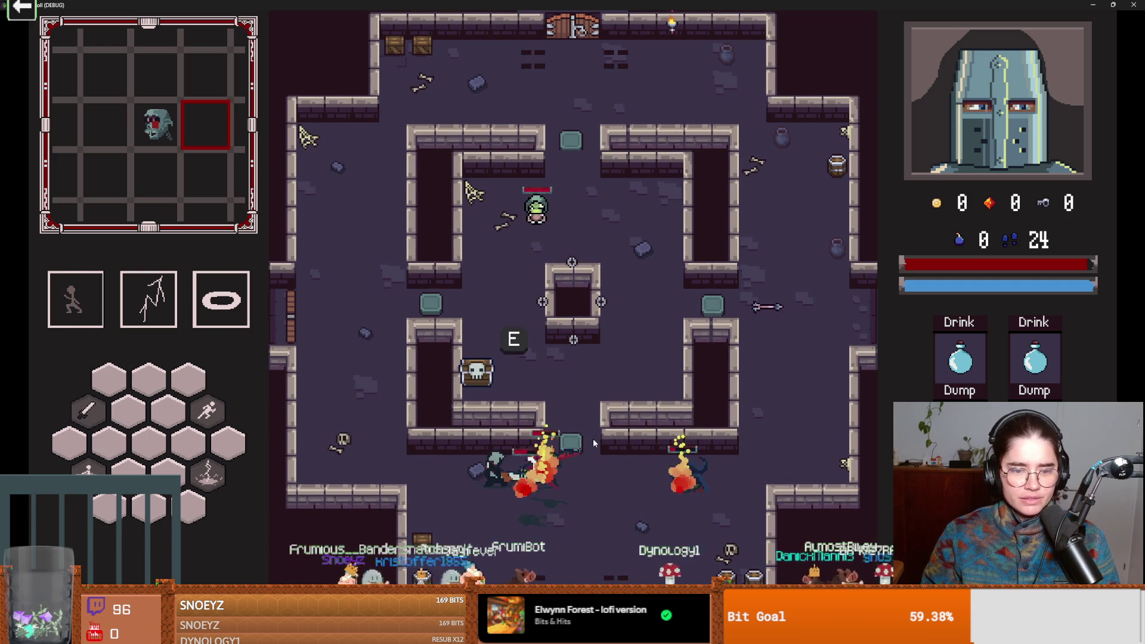
key(space)
key(Escape)
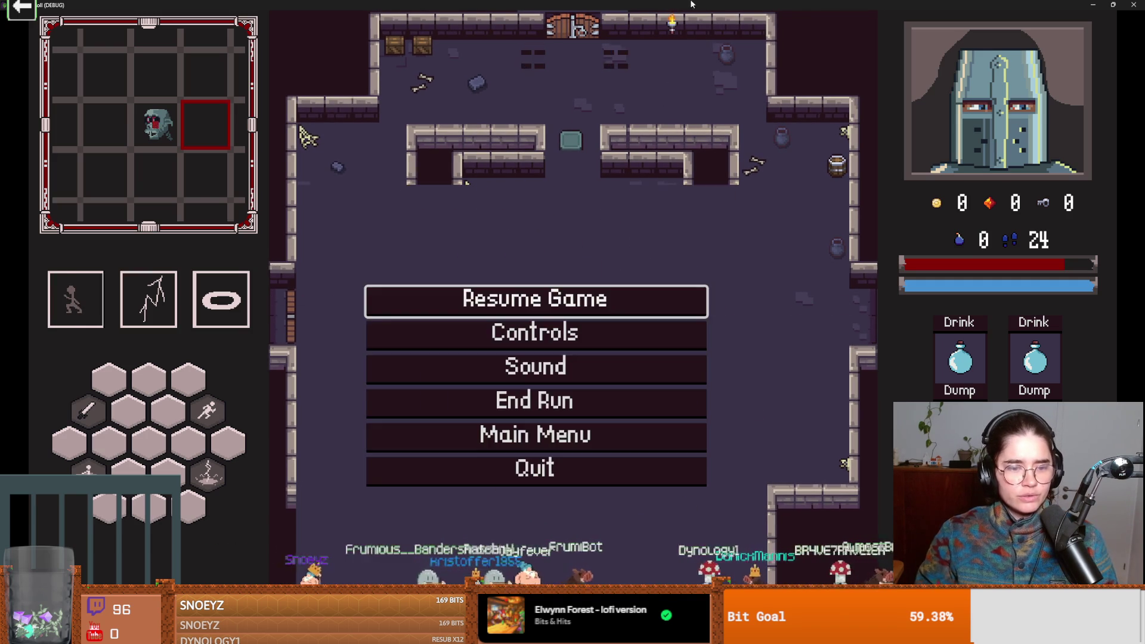
key(F8)
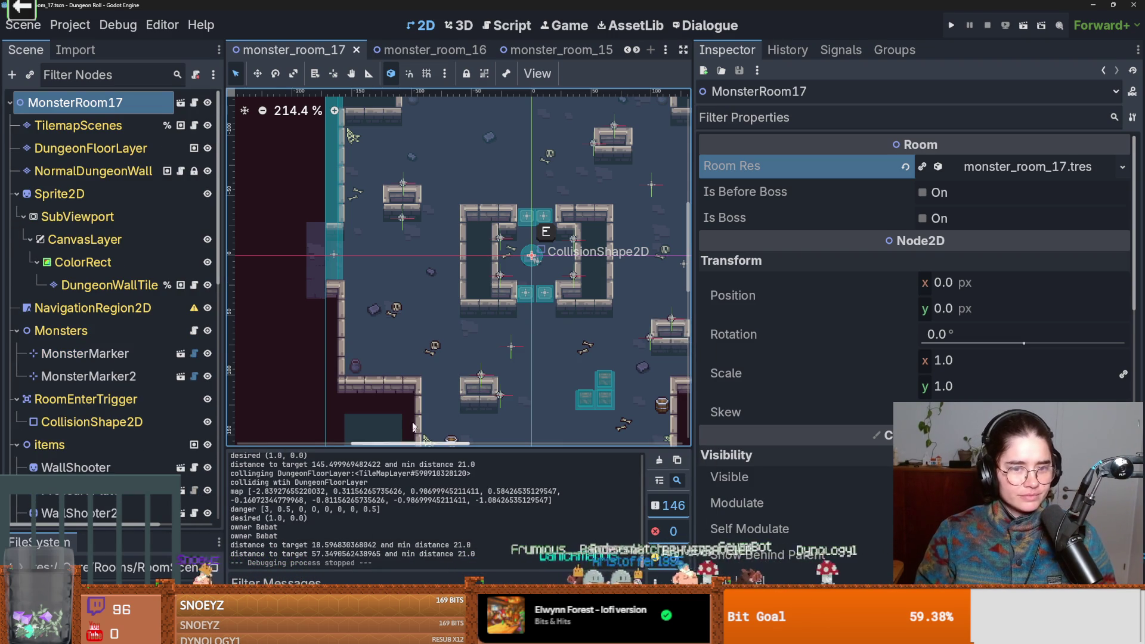
scroll(426, 440, down, 2)
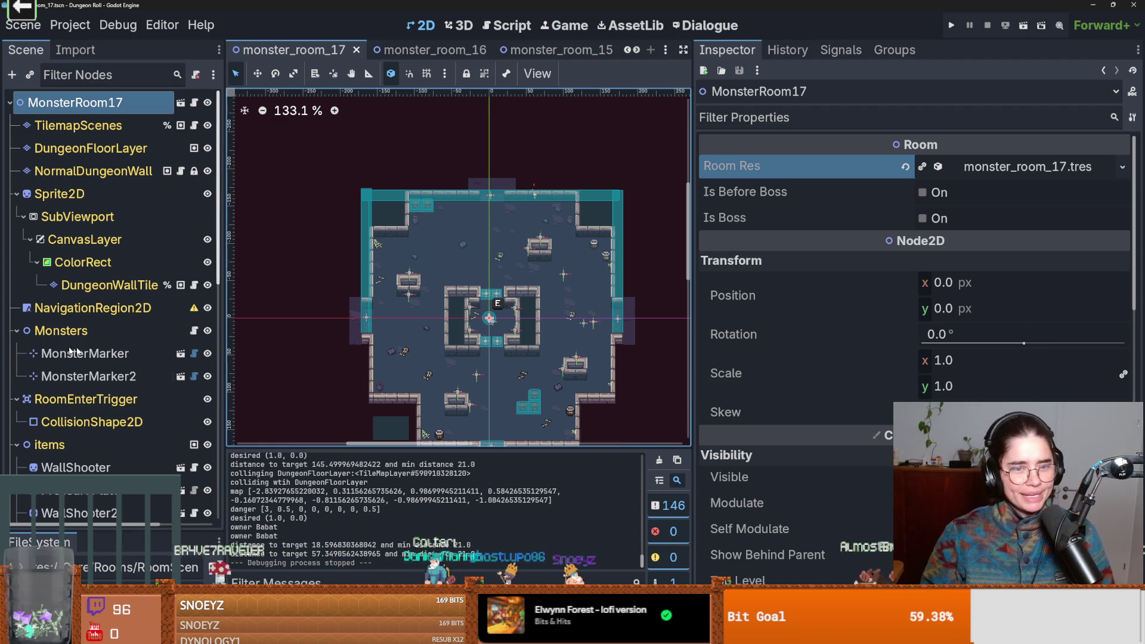
scroll(481, 323, up, 2)
scroll(480, 323, down, 2)
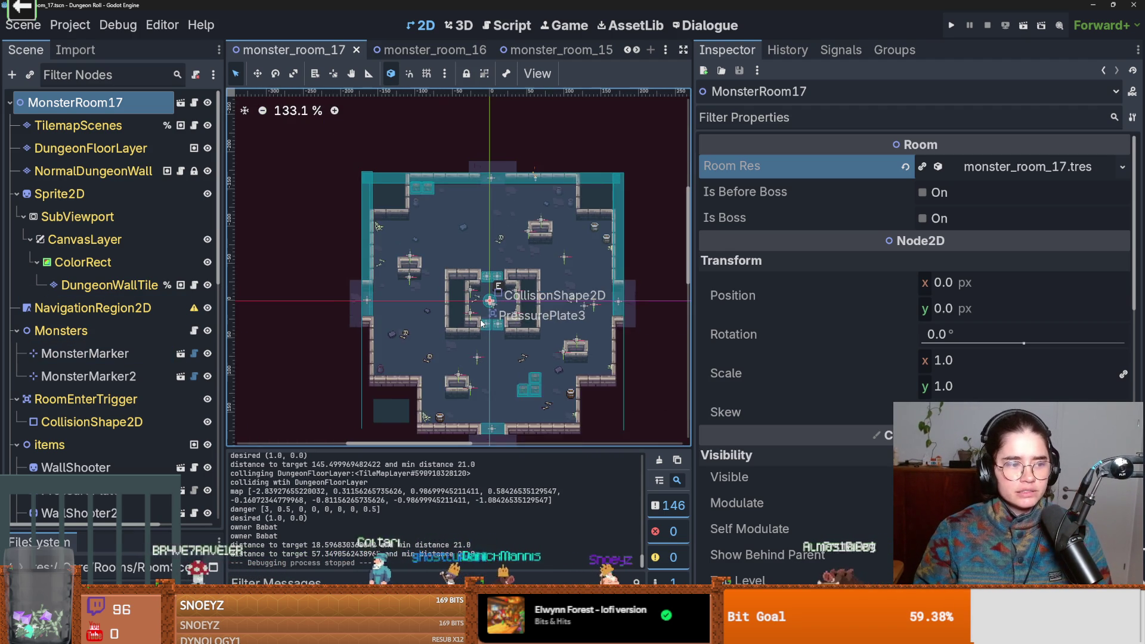
scroll(483, 312, up, 1)
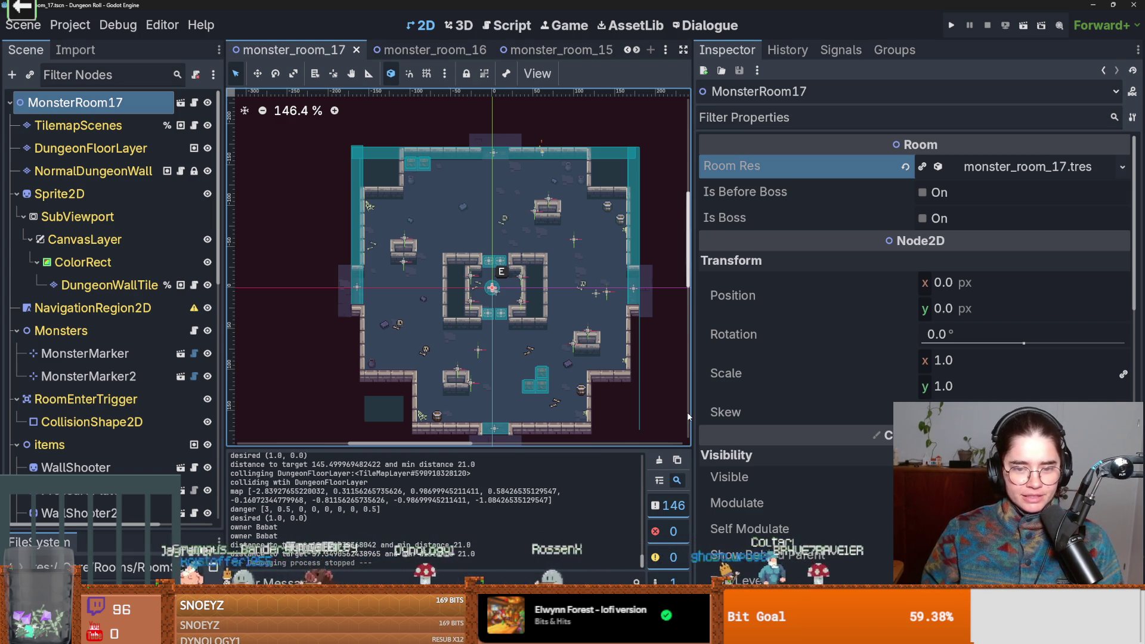
scroll(680, 417, down, 5)
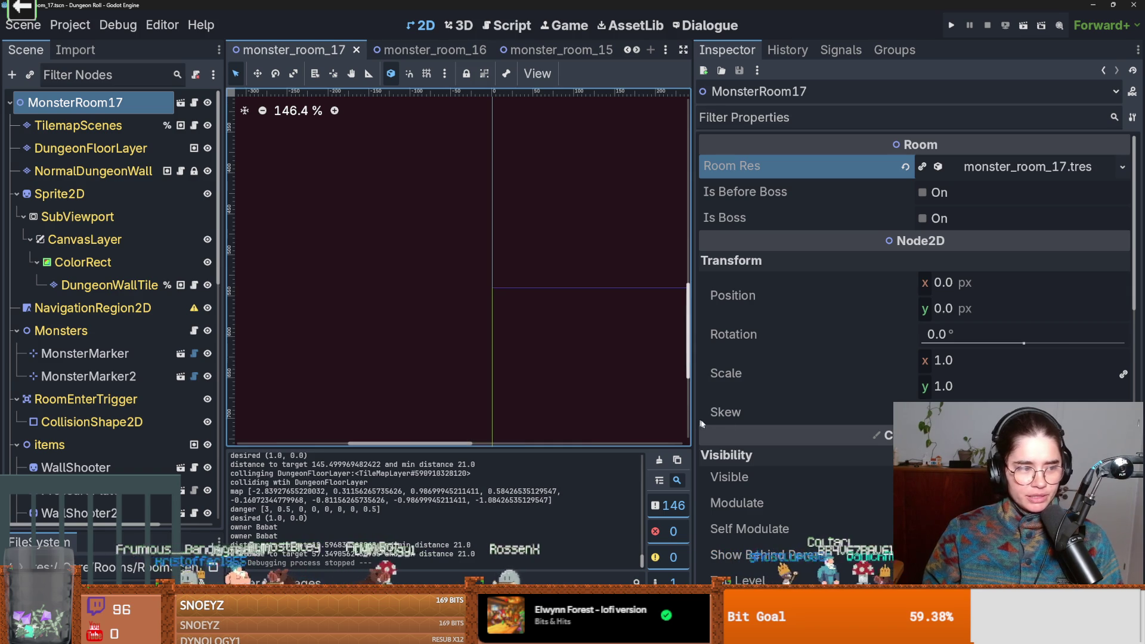
scroll(464, 369, down, 5)
scroll(464, 370, down, 2)
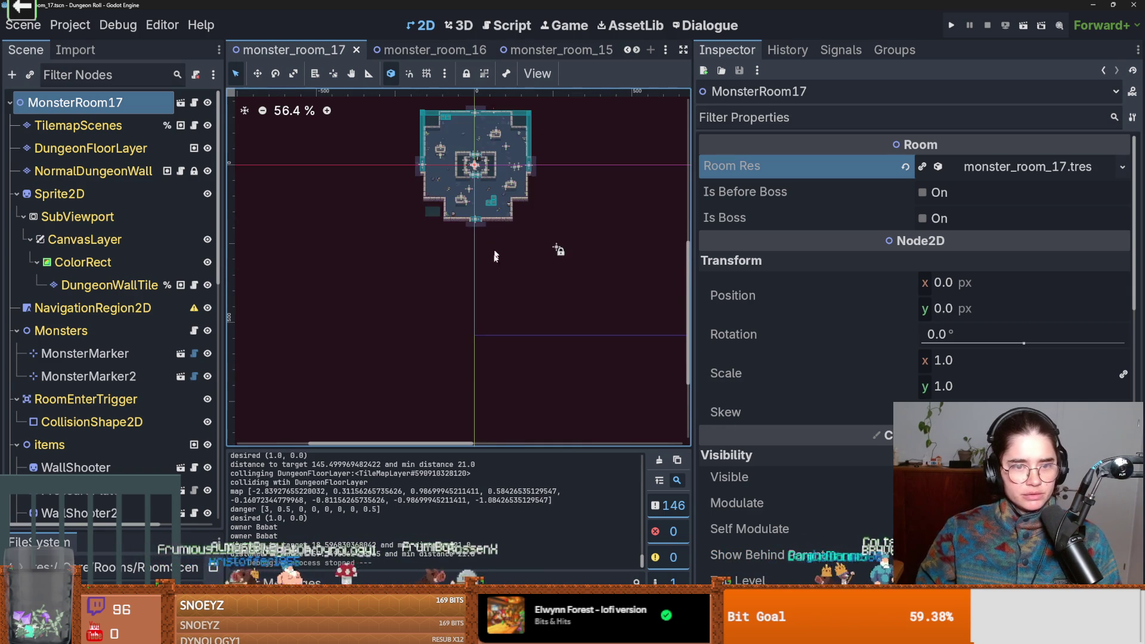
scroll(477, 328, up, 3)
key(ctrl+s)
scroll(513, 355, up, 2)
scroll(513, 354, up, 1)
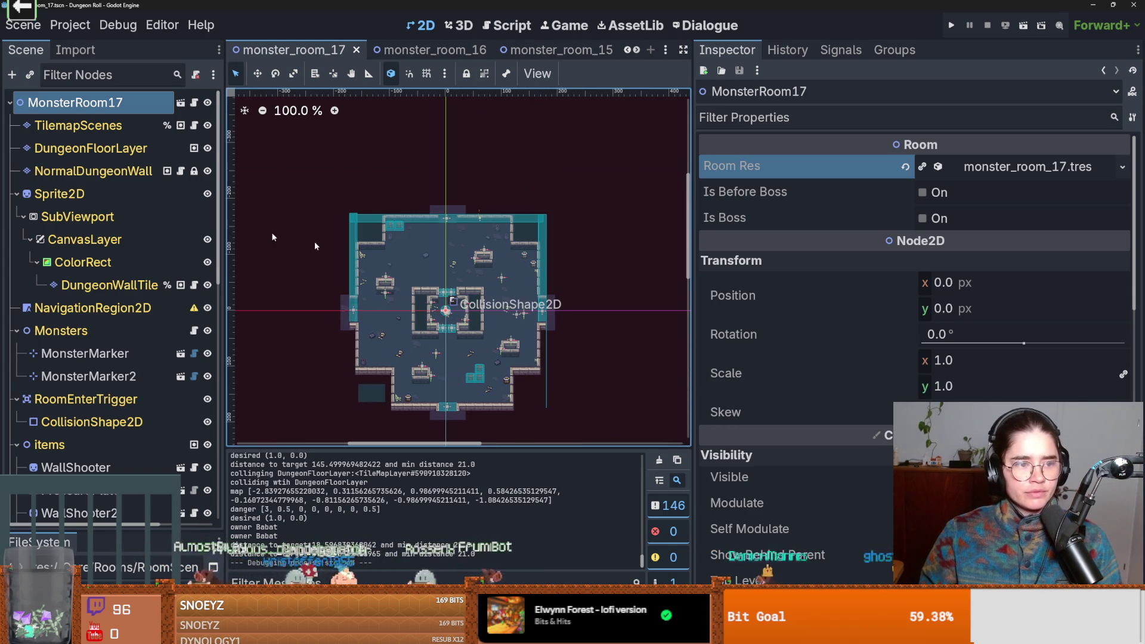
click(17, 194)
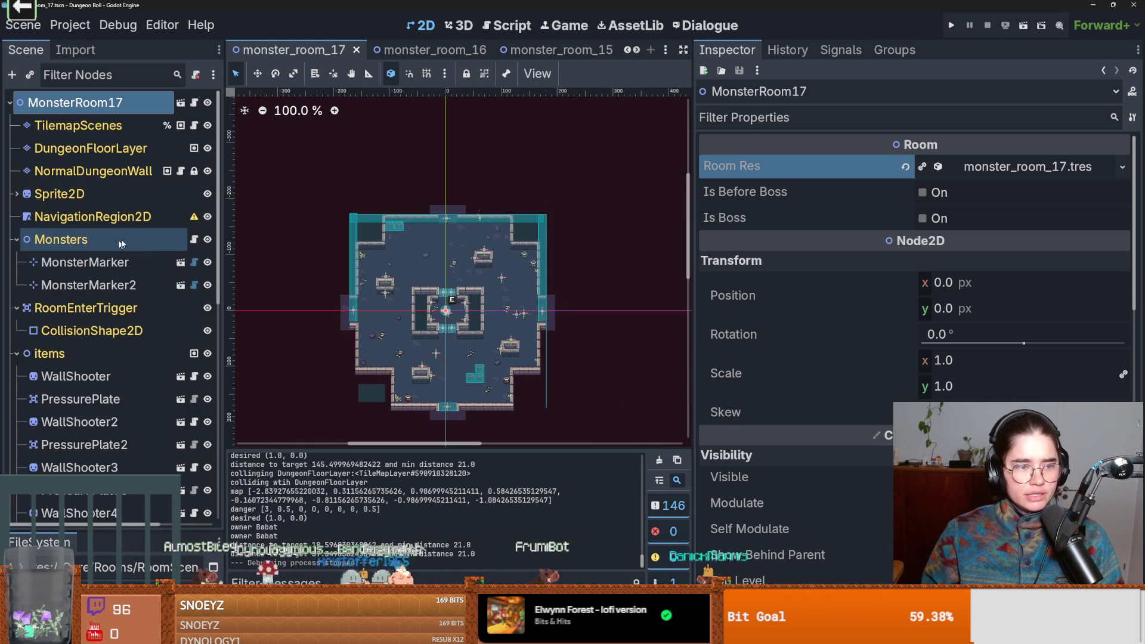
- Check the NavigationRegion2D's Navigation Polygon options, then select monster_room_16's NavigationRegion2D
click(89, 216)
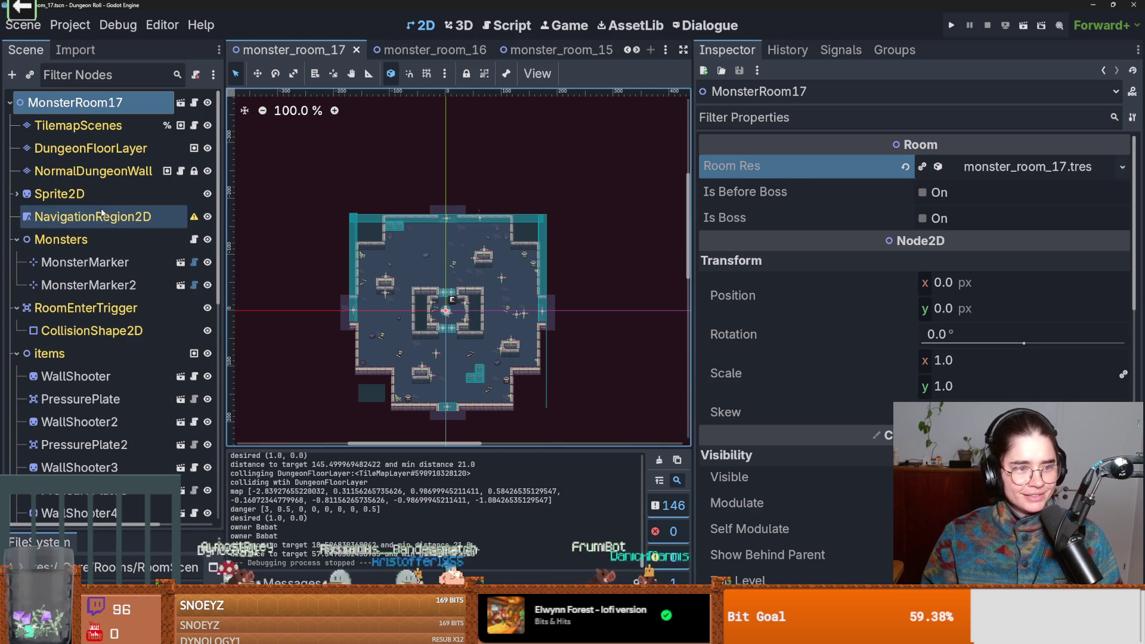
click(1000, 173)
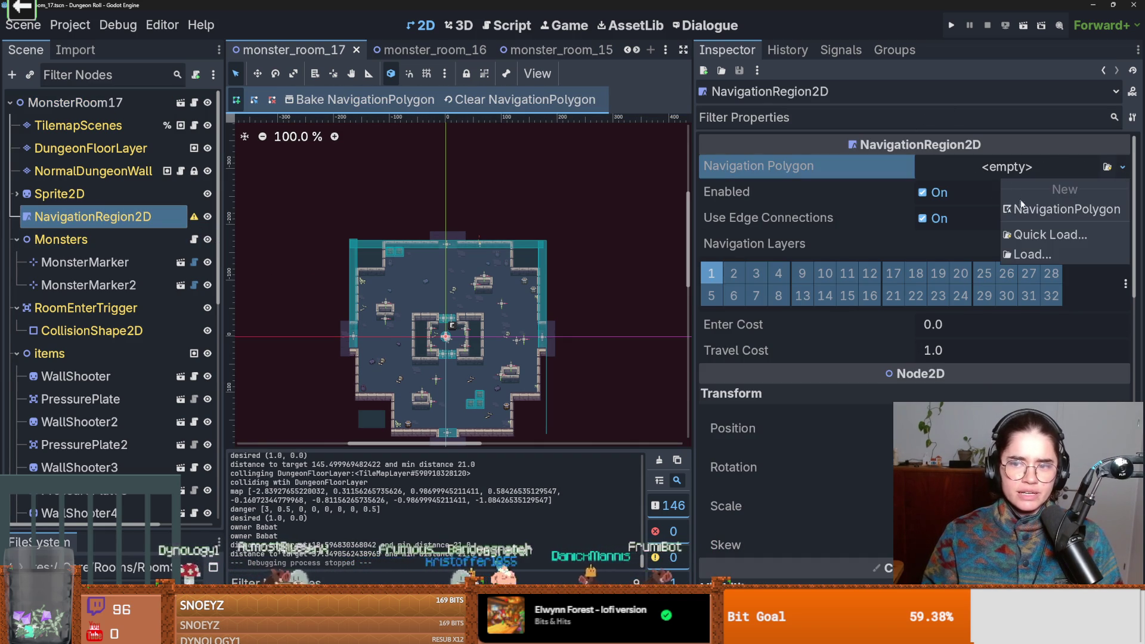
click(691, 91)
click(425, 46)
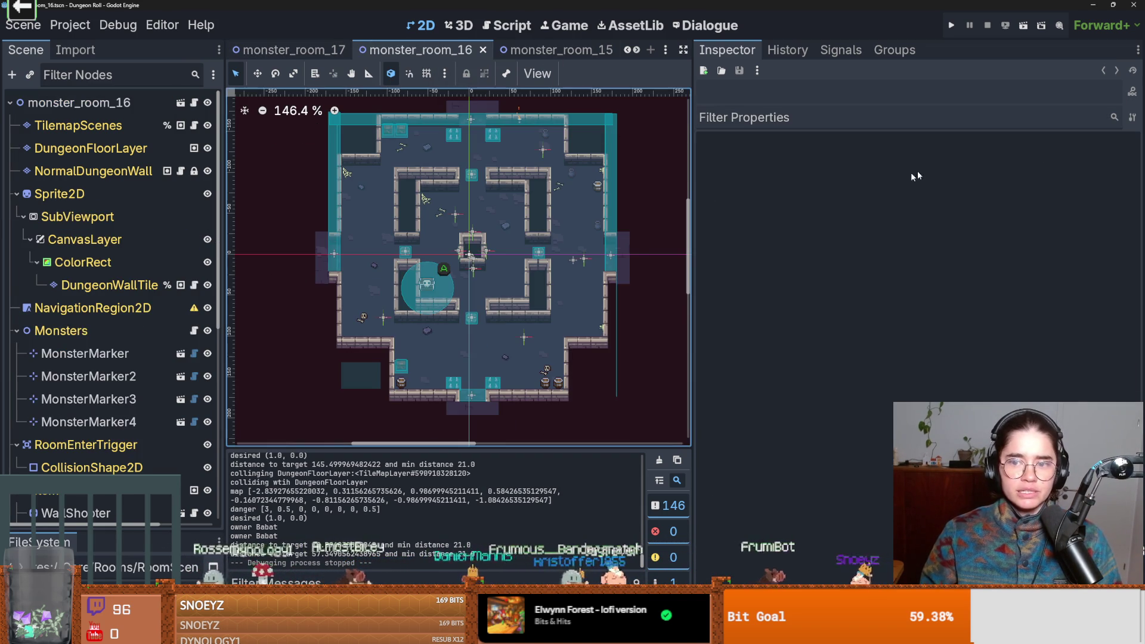
click(78, 103)
click(95, 308)
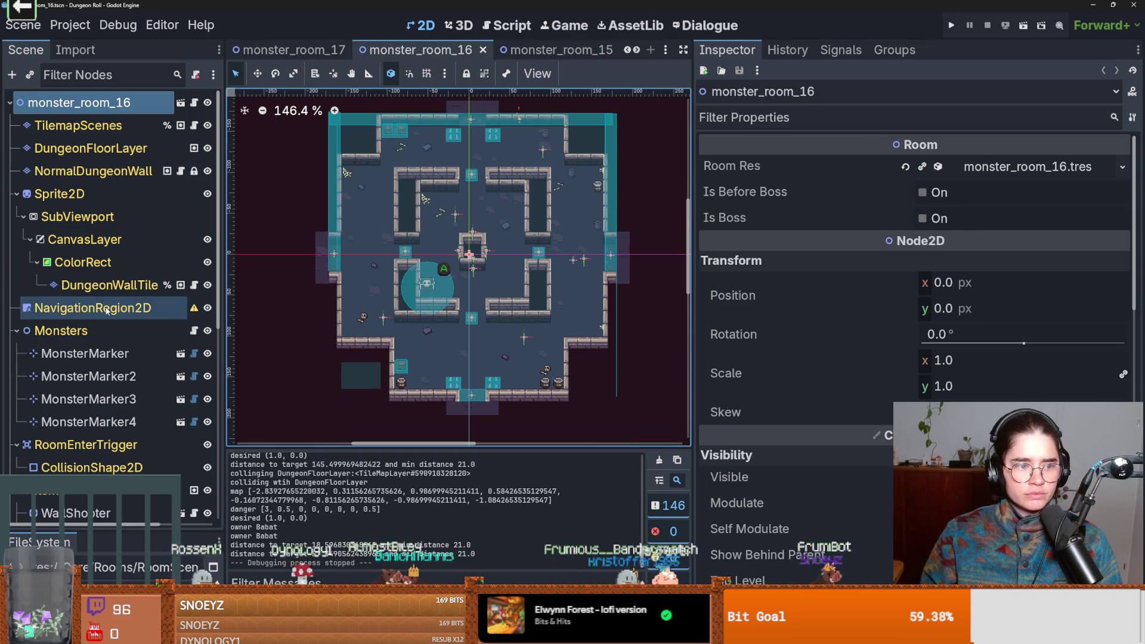
- Widen the 2D viewport by narrowing the Inspector and save the monster_room_16 scene
click(630, 51)
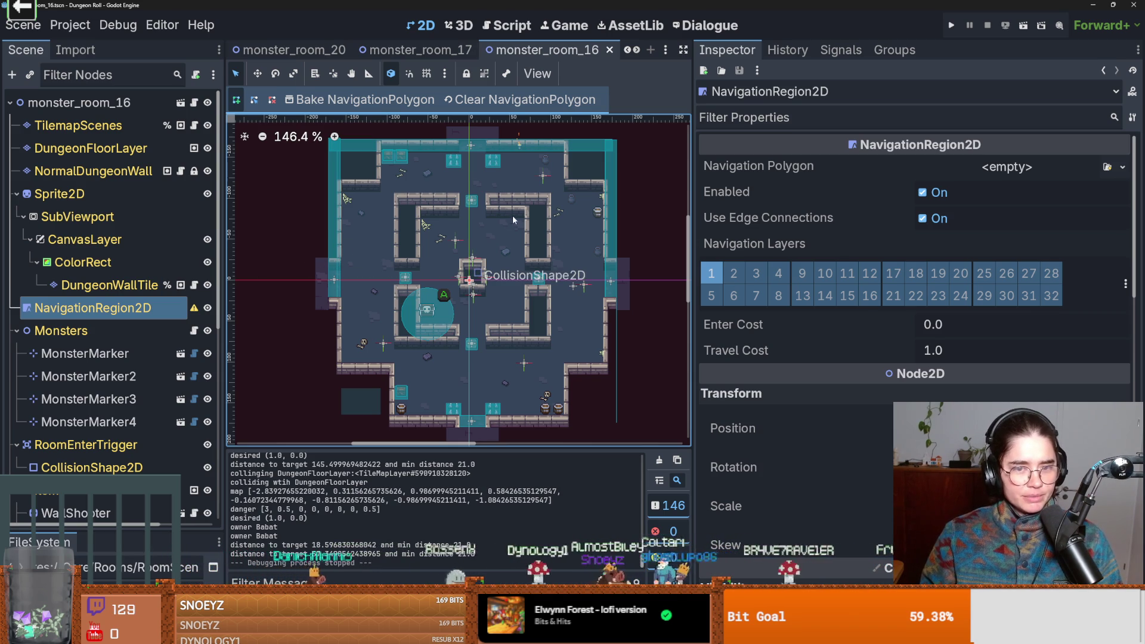
drag(692, 207, 769, 207)
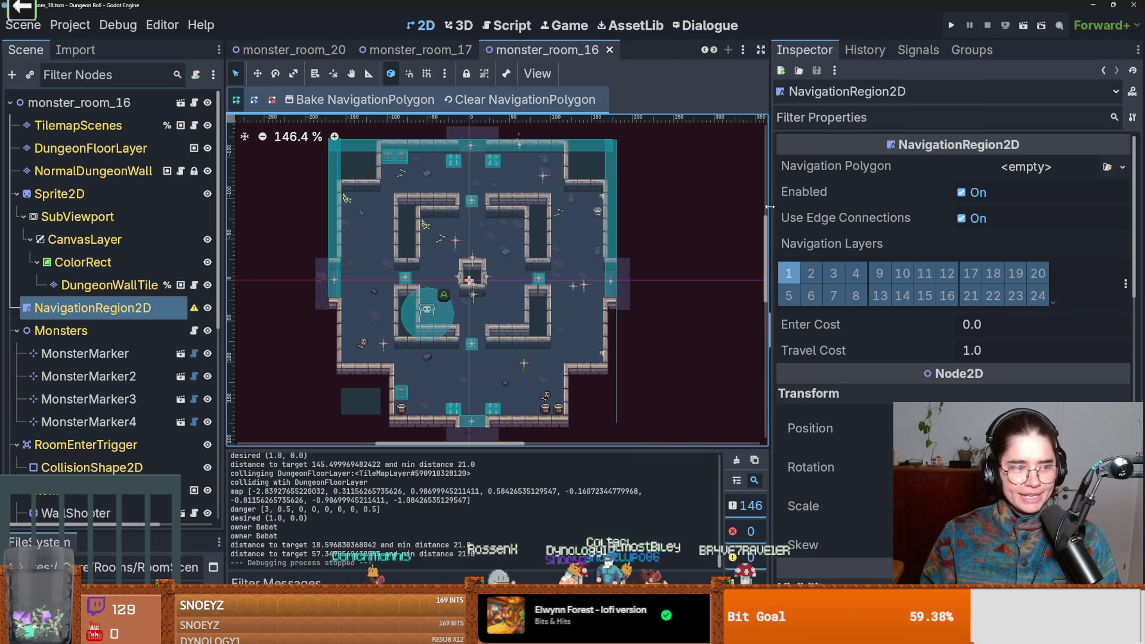
key(ctrl+s)
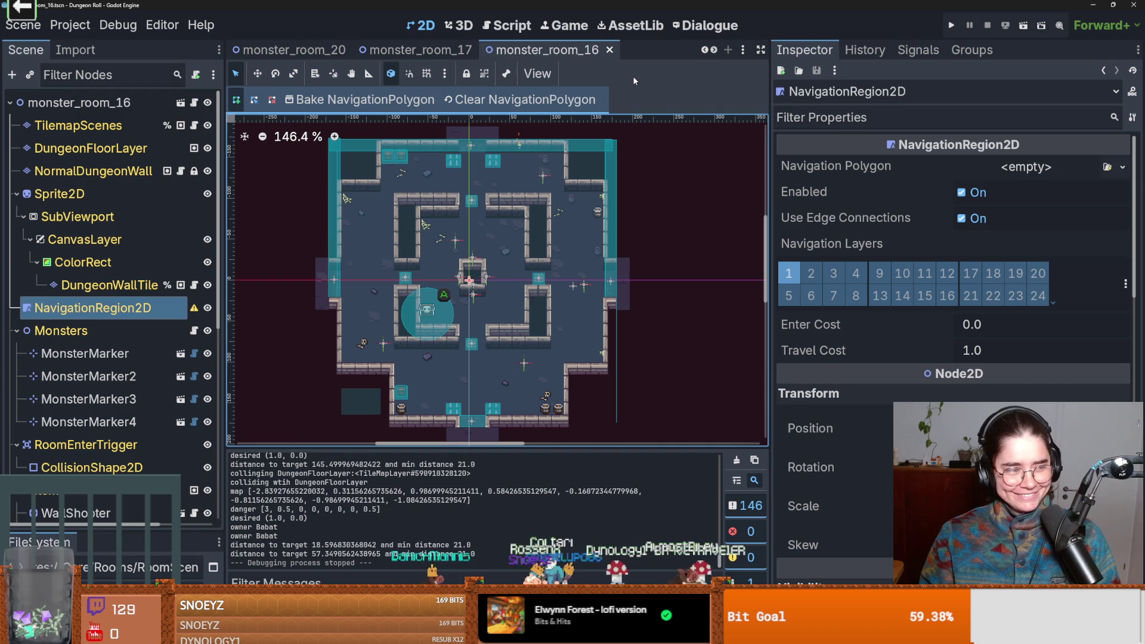
- Scroll through the scene tabs and open the monster_room_15 scene
click(703, 50)
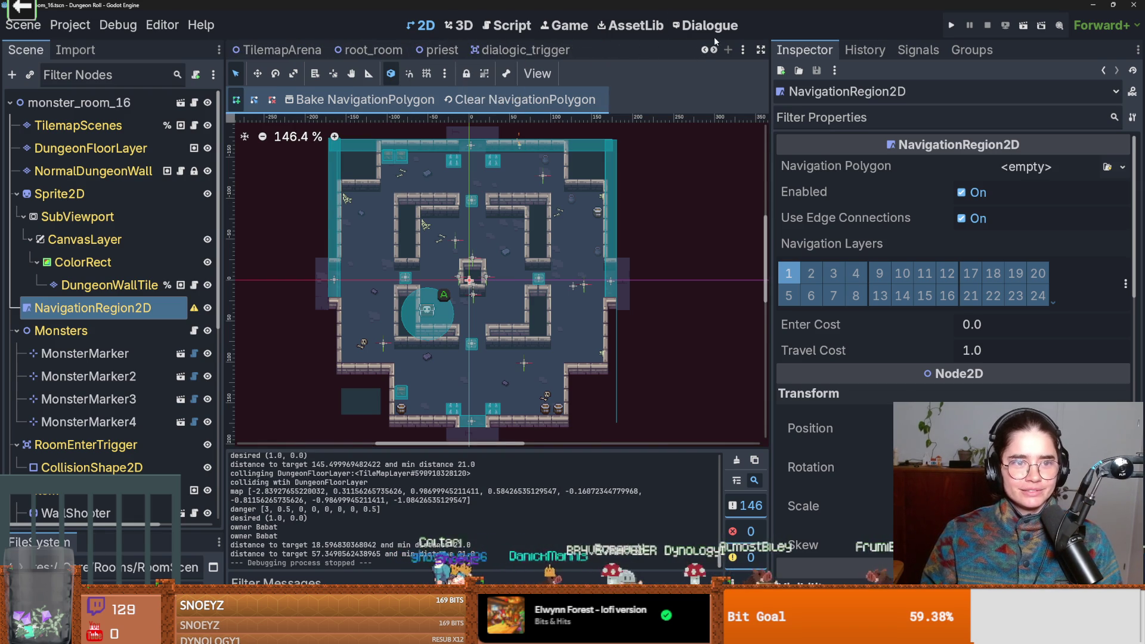
click(704, 50)
click(713, 51)
click(714, 50)
click(714, 51)
click(713, 51)
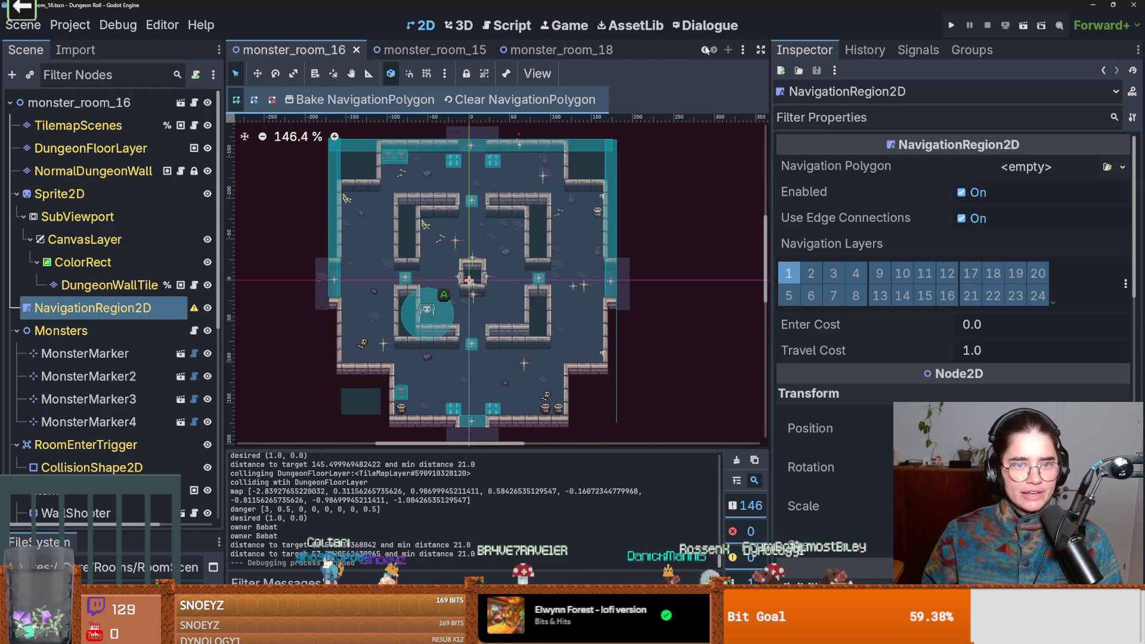
click(436, 53)
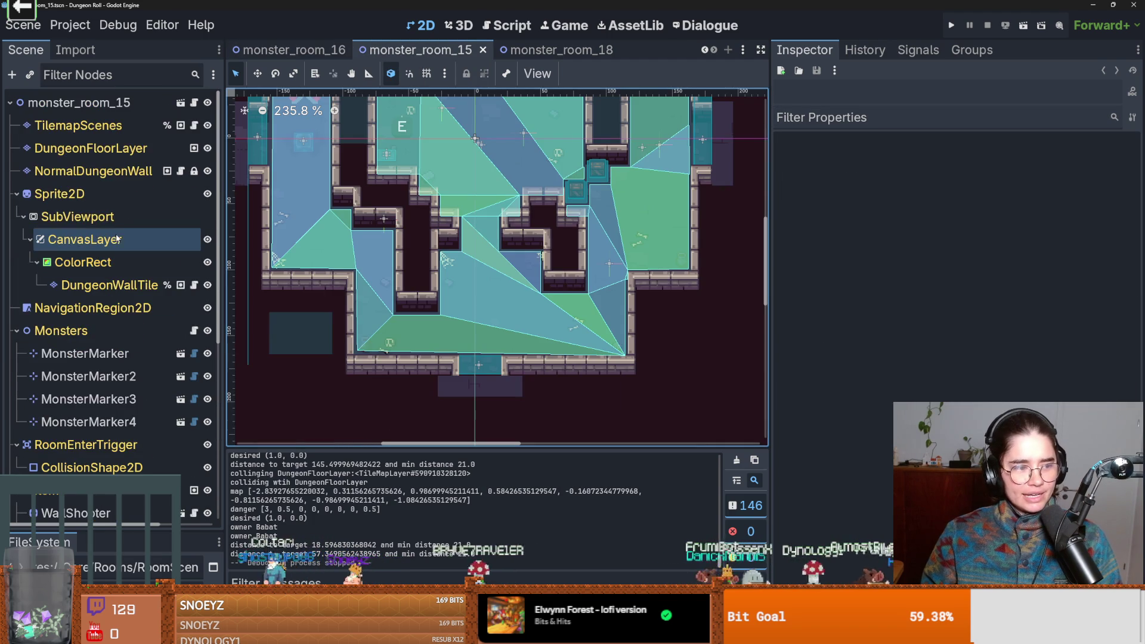
- Save the NavigationRegion2D's Navigation Polygon from its dropdown, then save monster_room_15
click(128, 126)
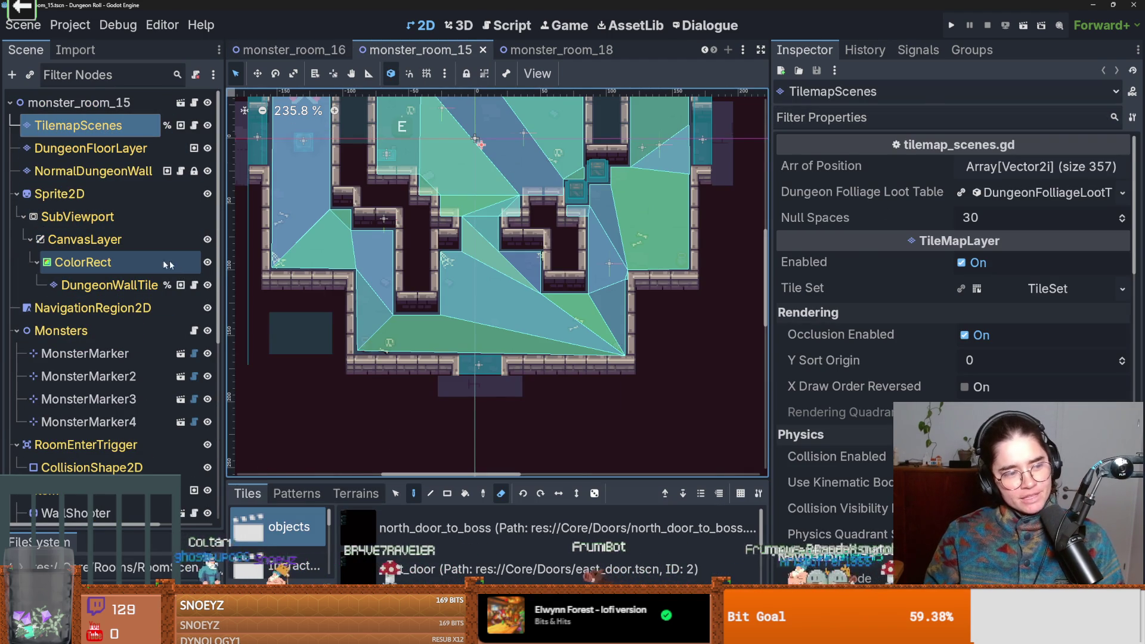
click(112, 285)
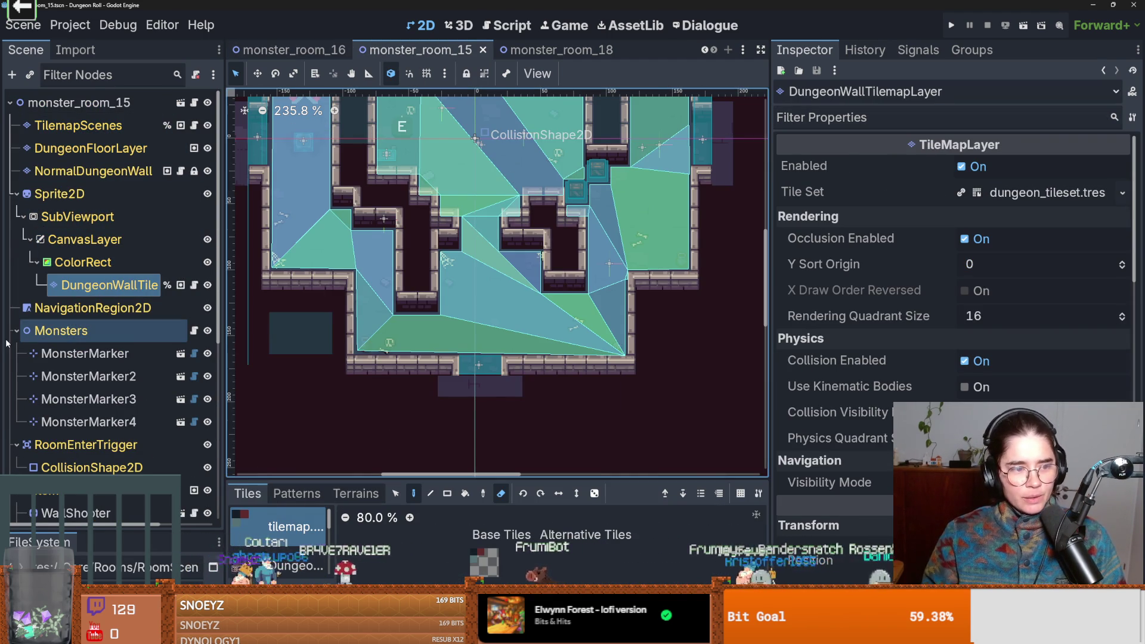
click(143, 312)
click(1122, 167)
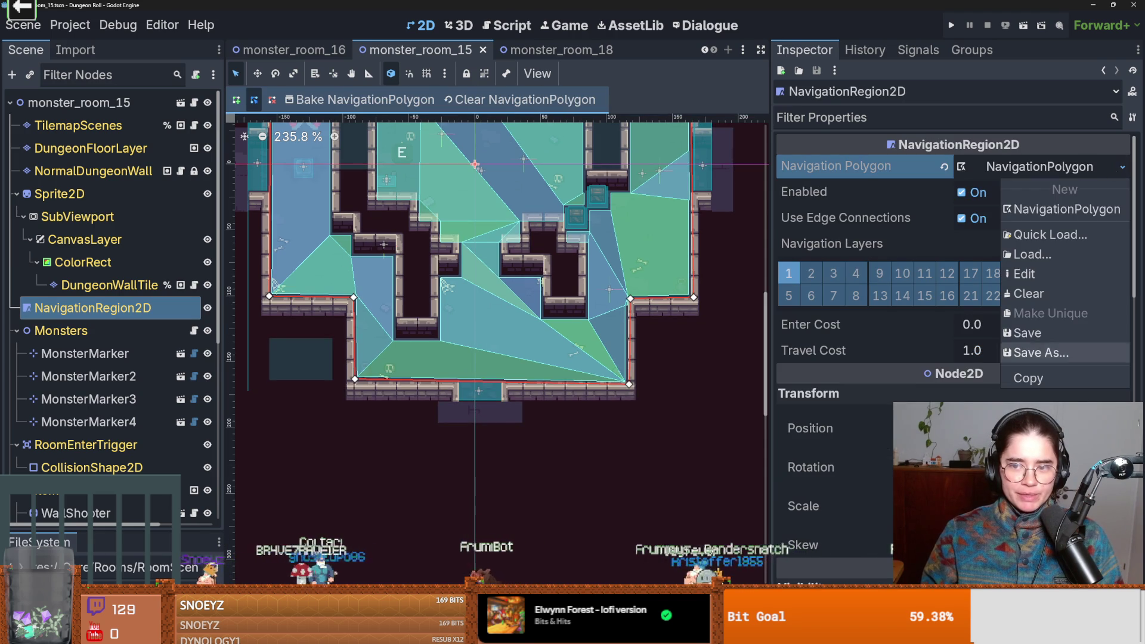
click(1042, 376)
key(ctrl+s)
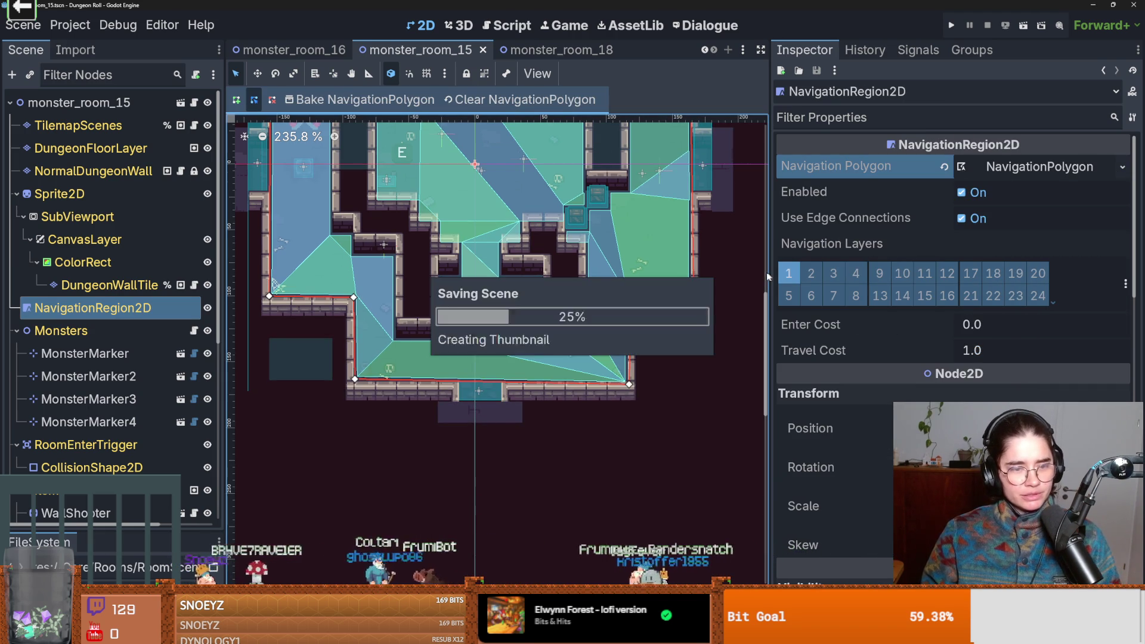
- Scroll the scene tabs to bring monster_room_15 and 16 back and select the monster_room_15 root
scroll(532, 300, up, 1)
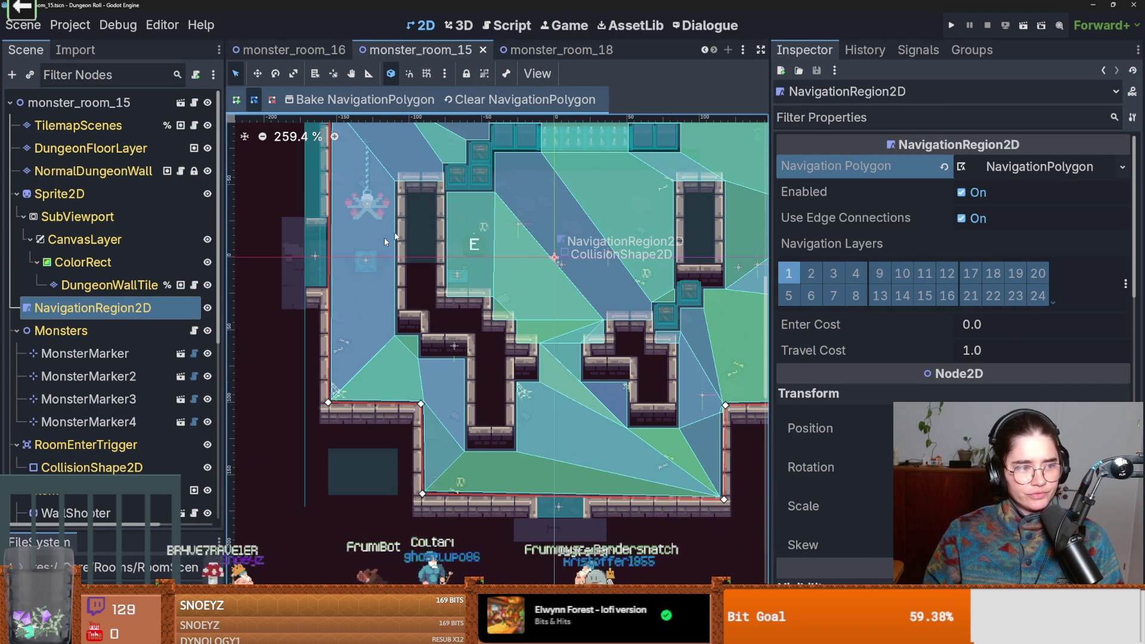
mouse_move(332, 50)
click(703, 51)
click(704, 51)
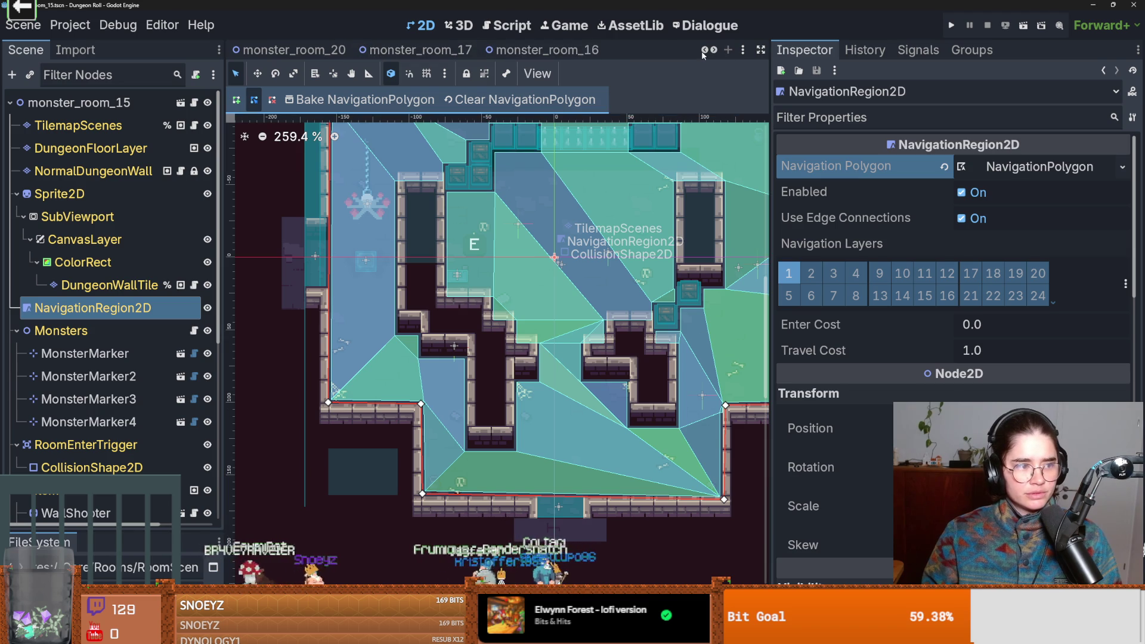
click(703, 52)
click(704, 51)
click(703, 51)
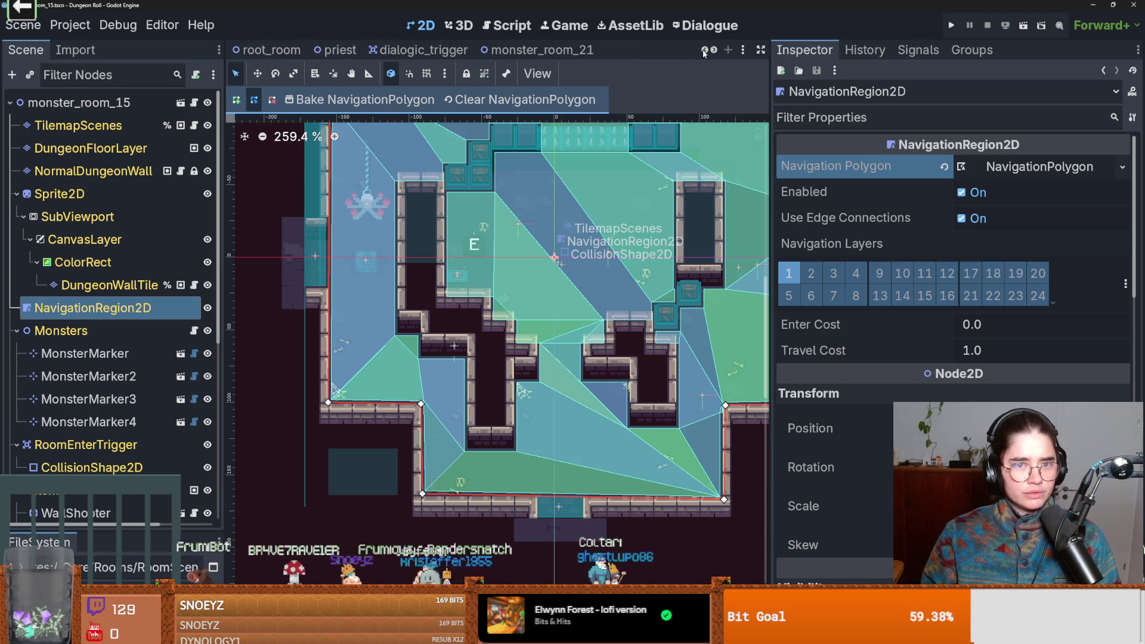
click(716, 52)
click(716, 51)
click(716, 52)
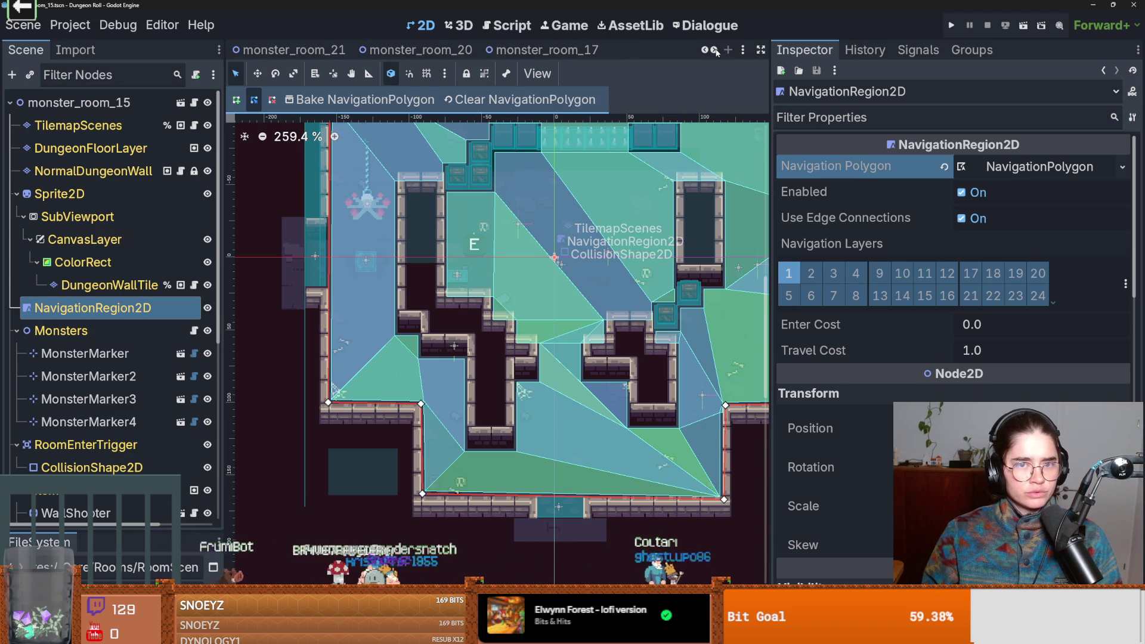
click(715, 52)
click(716, 51)
click(77, 102)
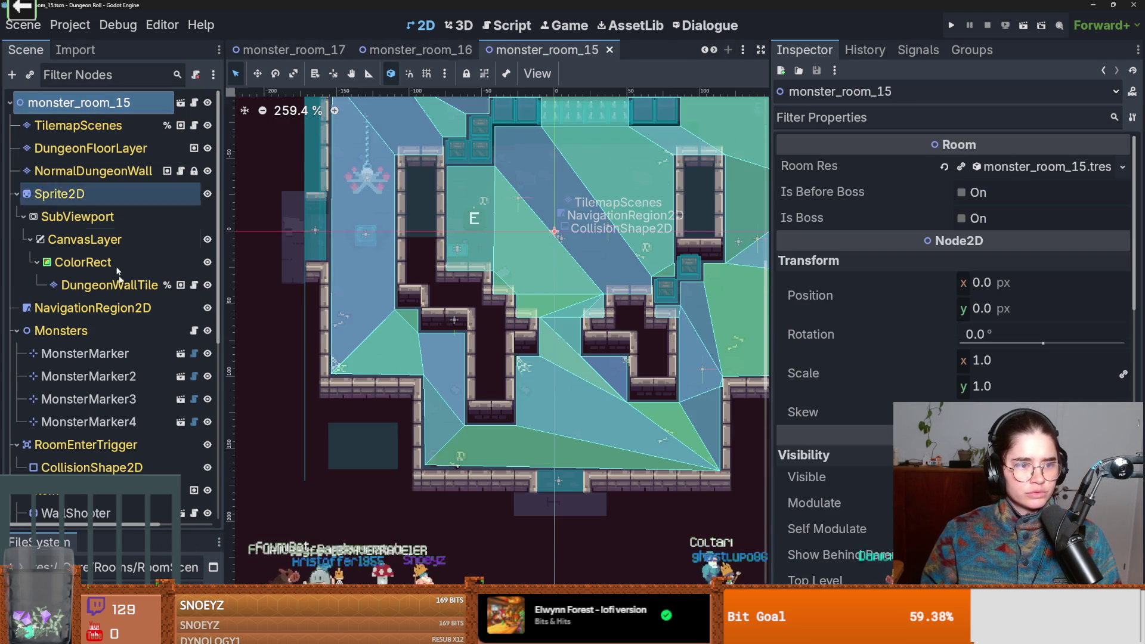
- On monster_room_16, try Quick Load for the Navigation Polygon; no NavigationPolygon files are found
click(418, 50)
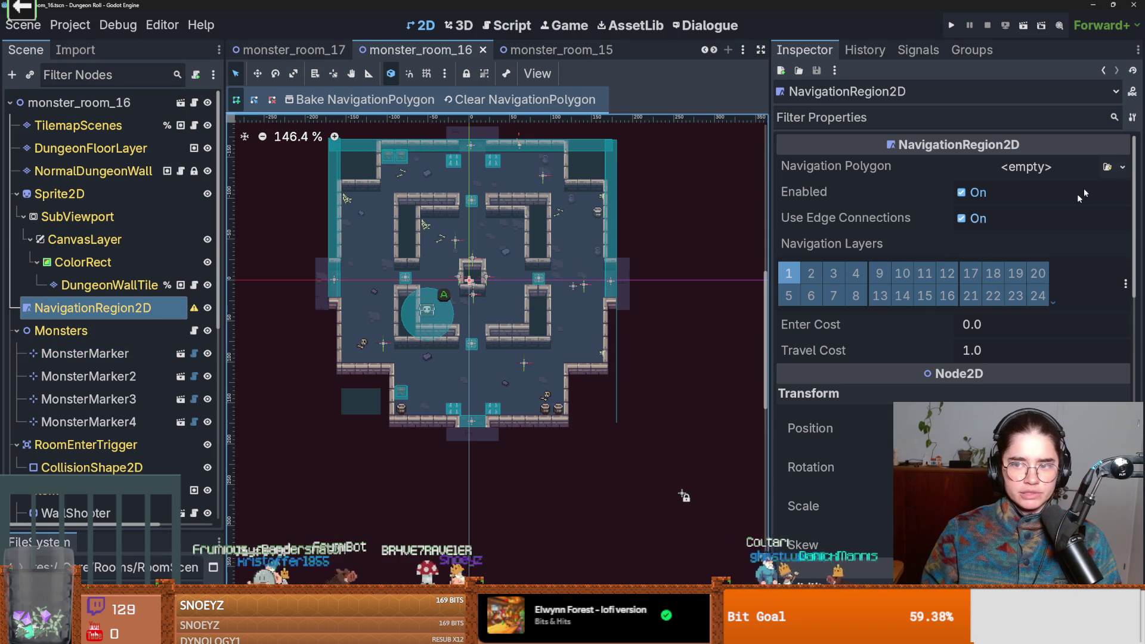
click(1122, 167)
click(1106, 168)
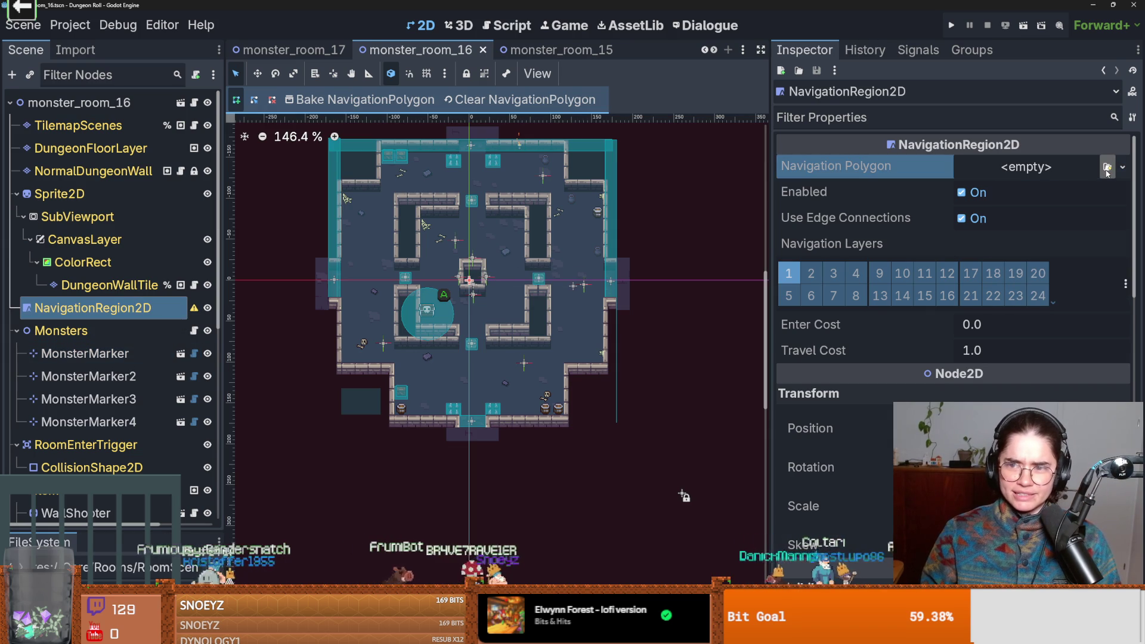
click(1106, 167)
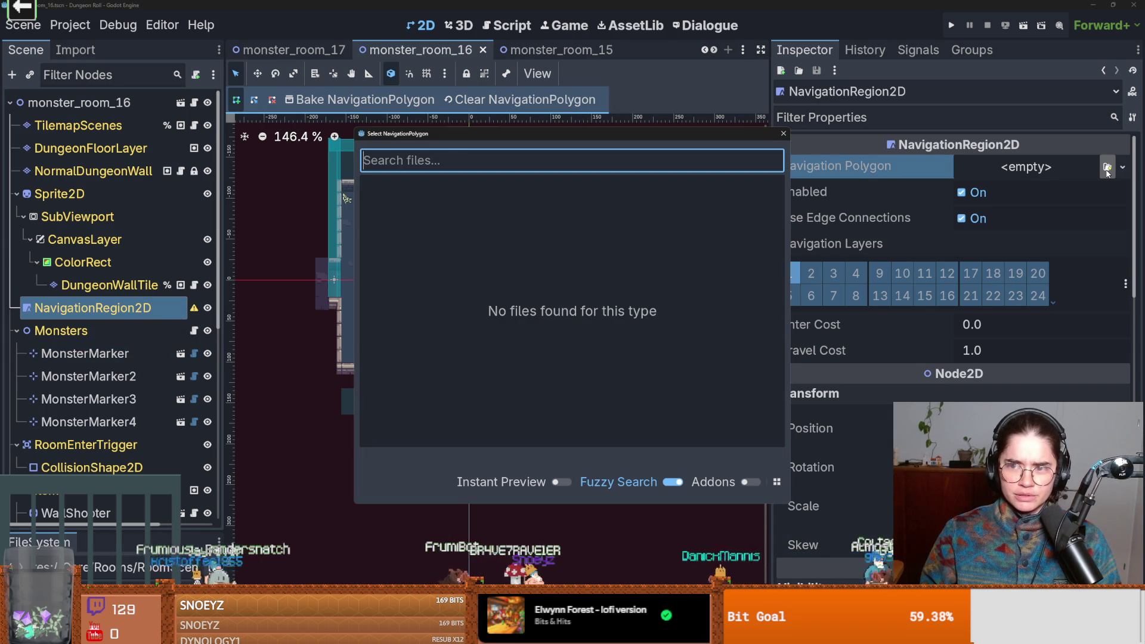
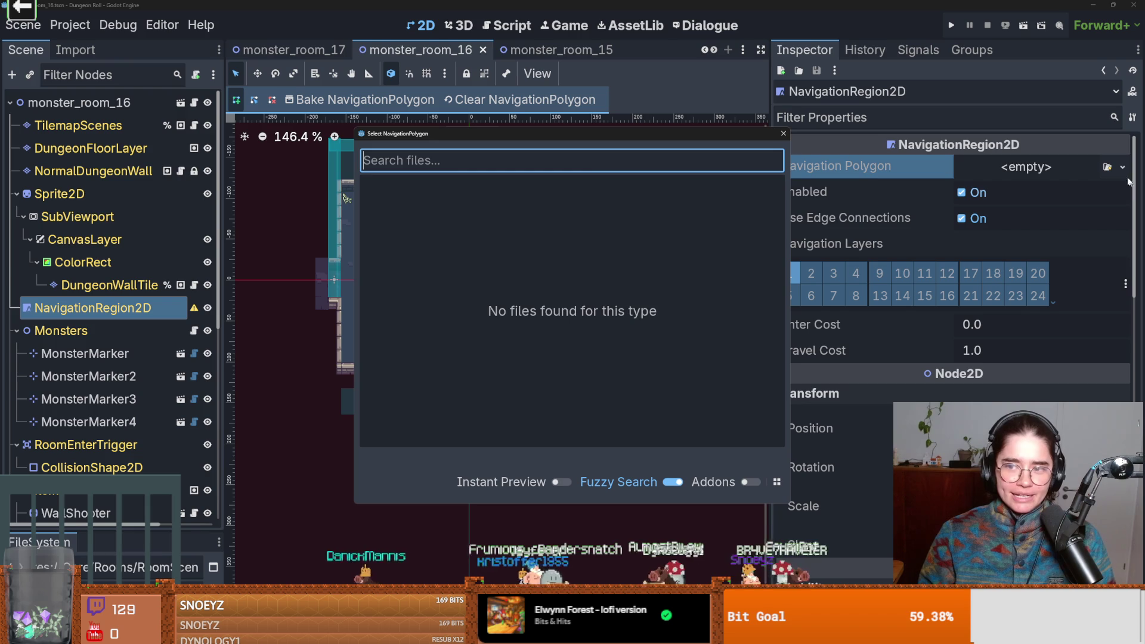
- Paste a unique navigation polygon into monster_room_16's region, save the scene and run the project
click(783, 133)
click(1121, 167)
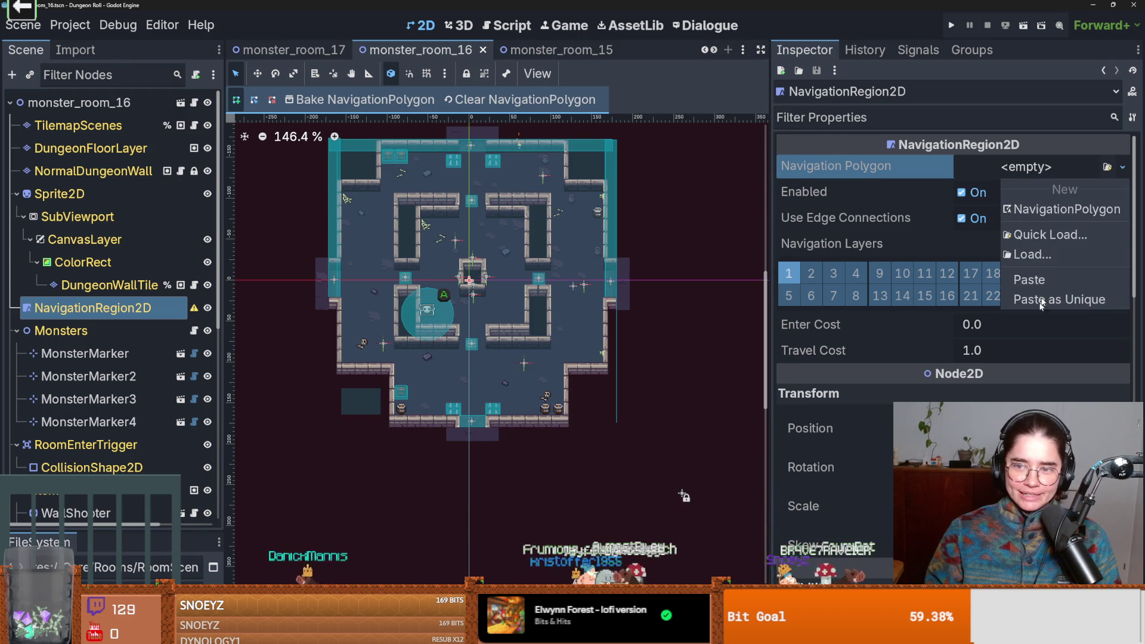
click(1026, 278)
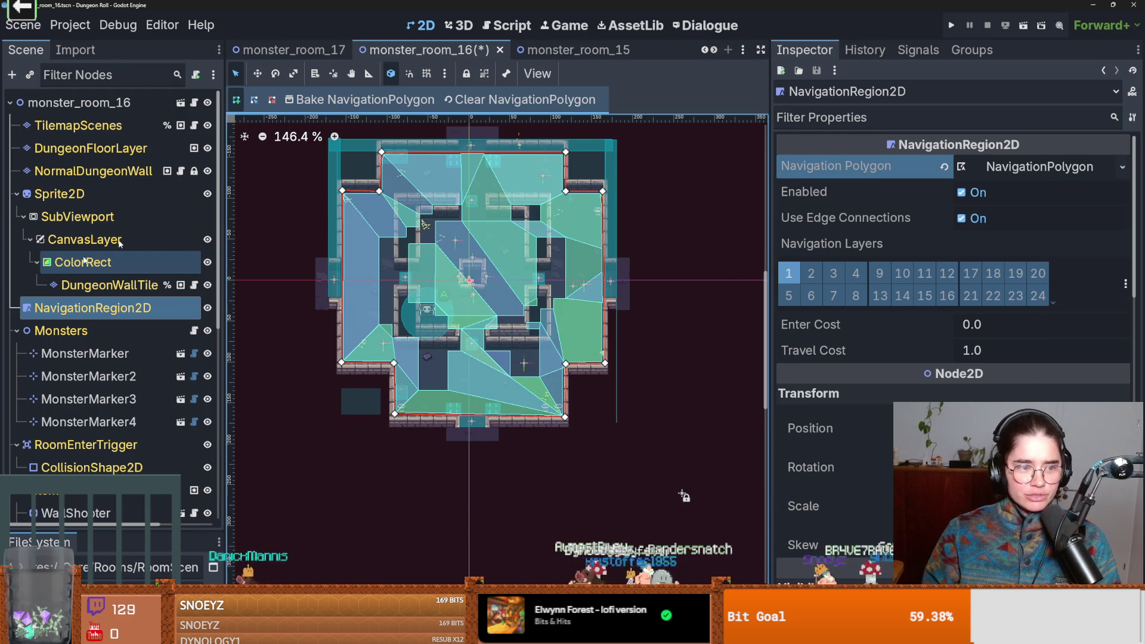
key(ctrl+s)
click(951, 25)
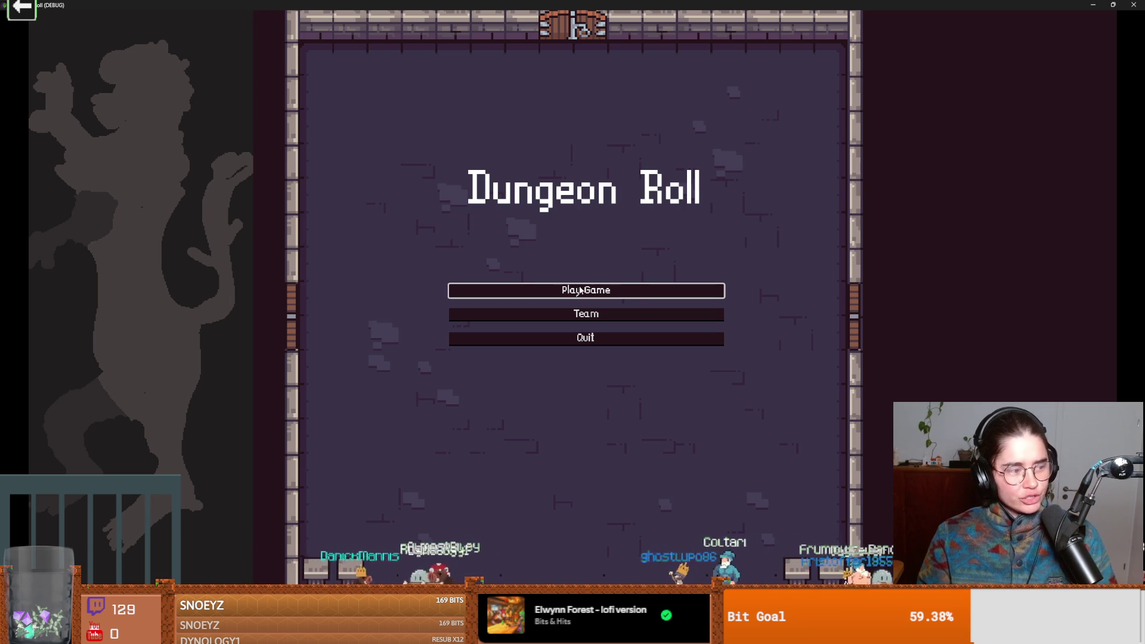
- Start a Crusader run, walk the knight around the first room with WASD, then close the game
click(566, 299)
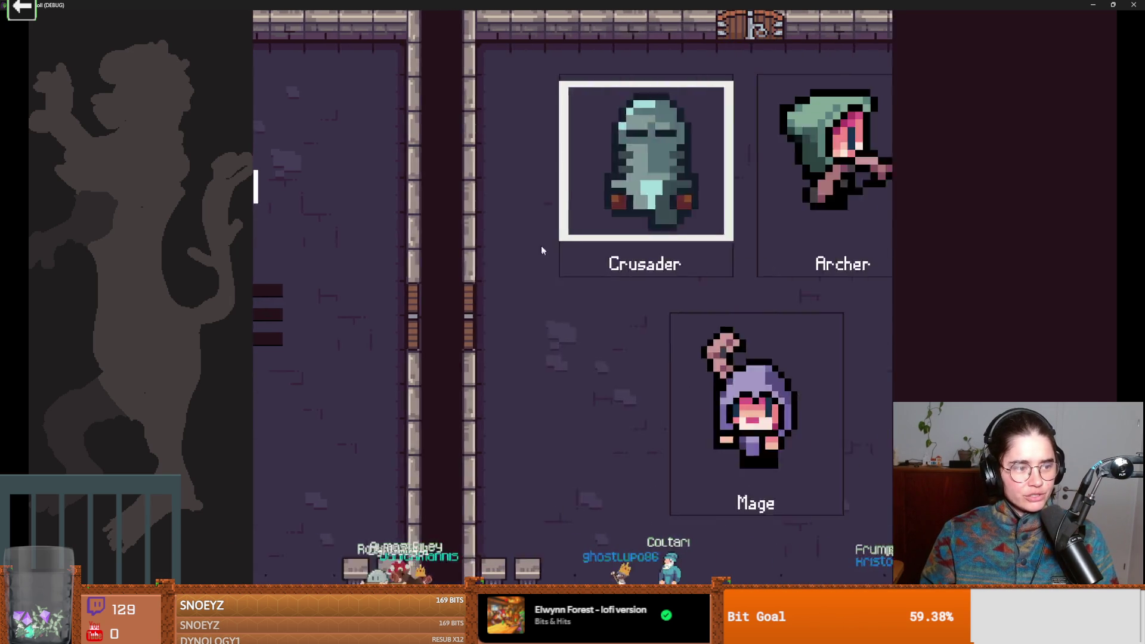
click(541, 225)
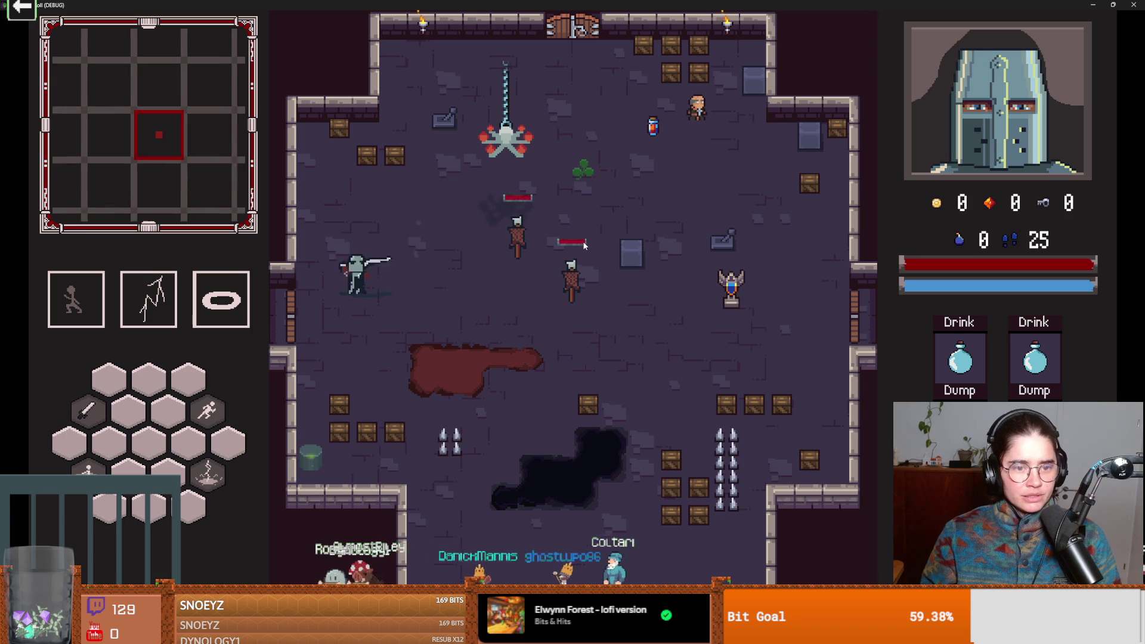
key(d)
key(w)
key(d)
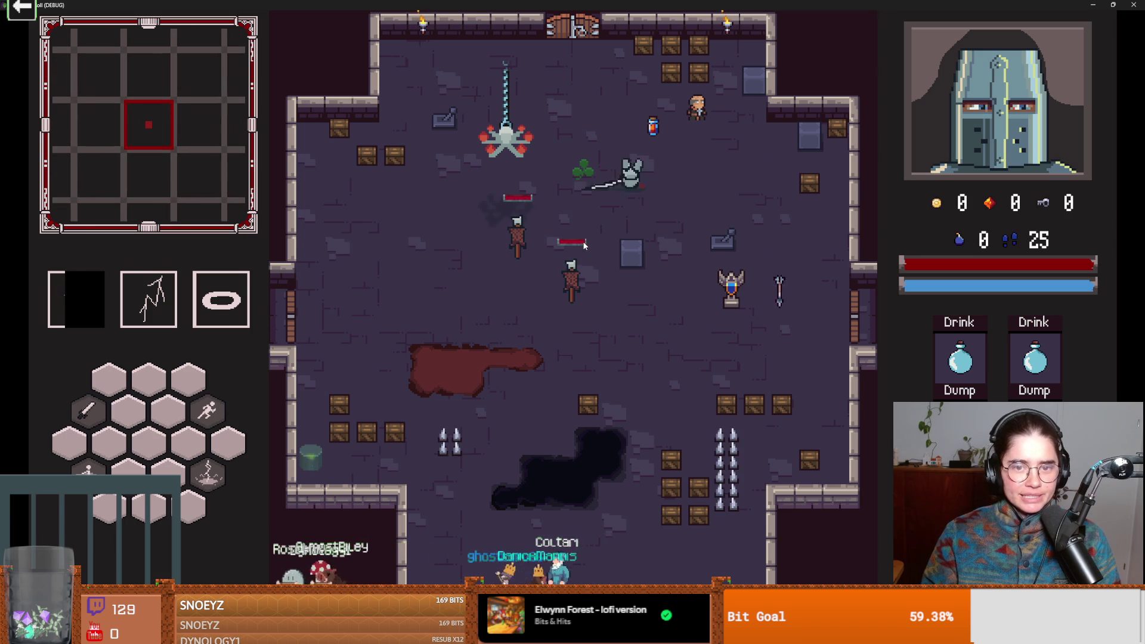
key(a)
key(s)
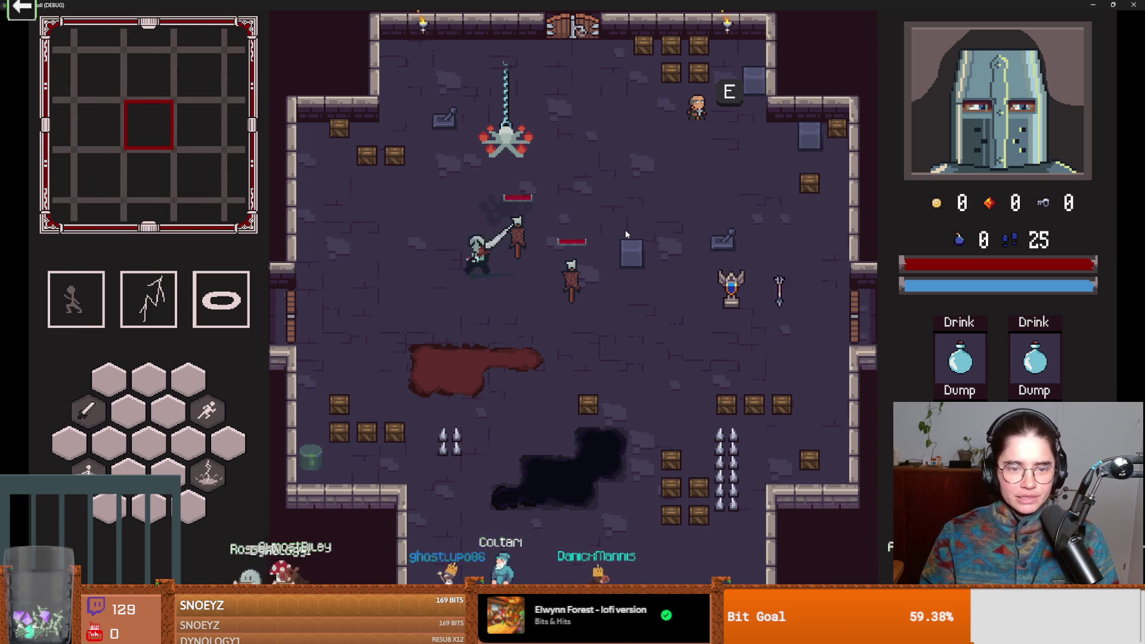
key(super+Down)
click(686, 255)
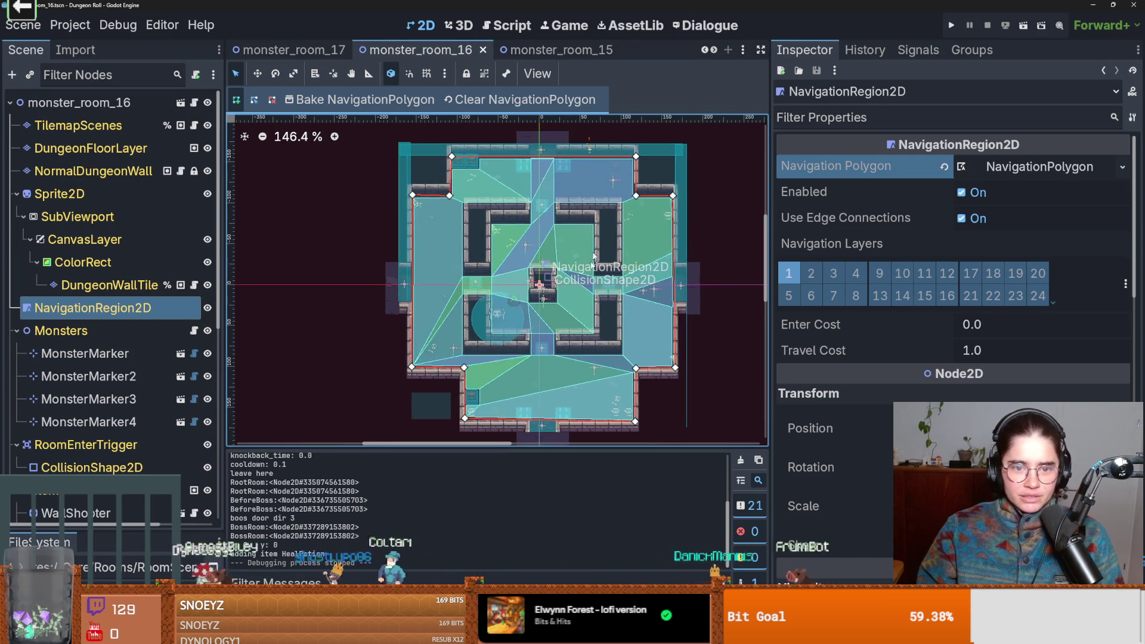
scroll(625, 205, up, 4)
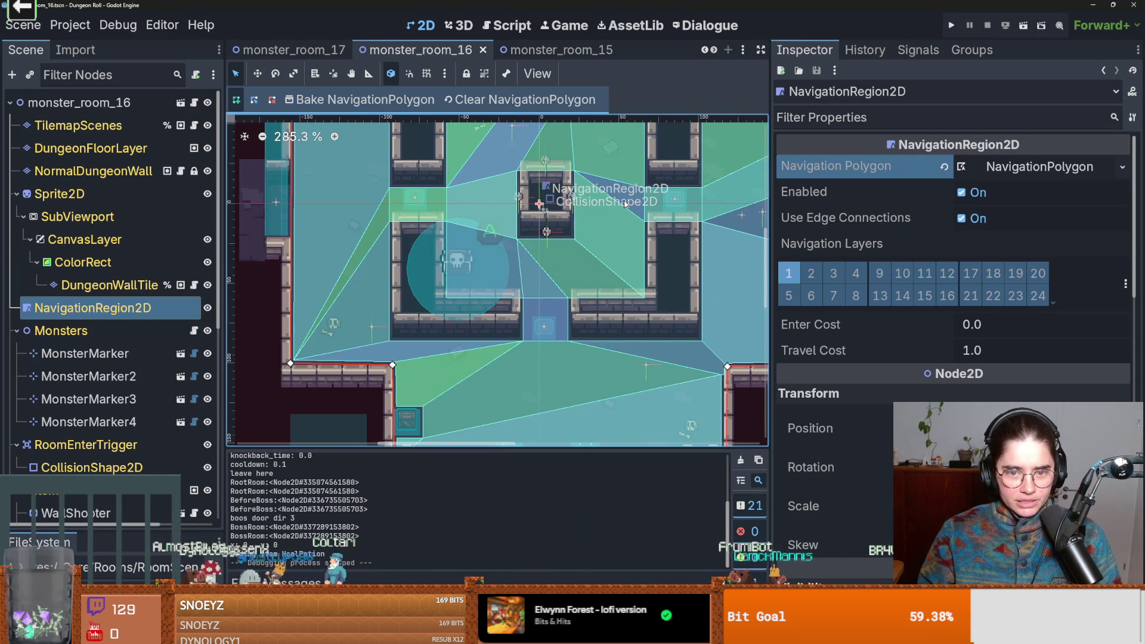
scroll(542, 261, down, 2)
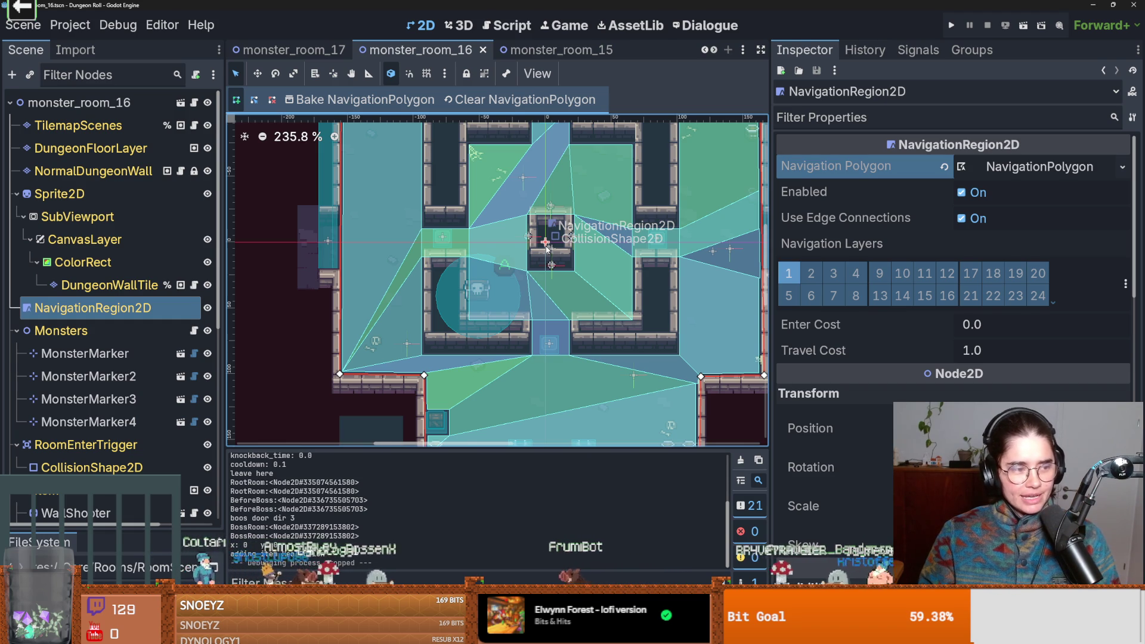
key(ctrl+s)
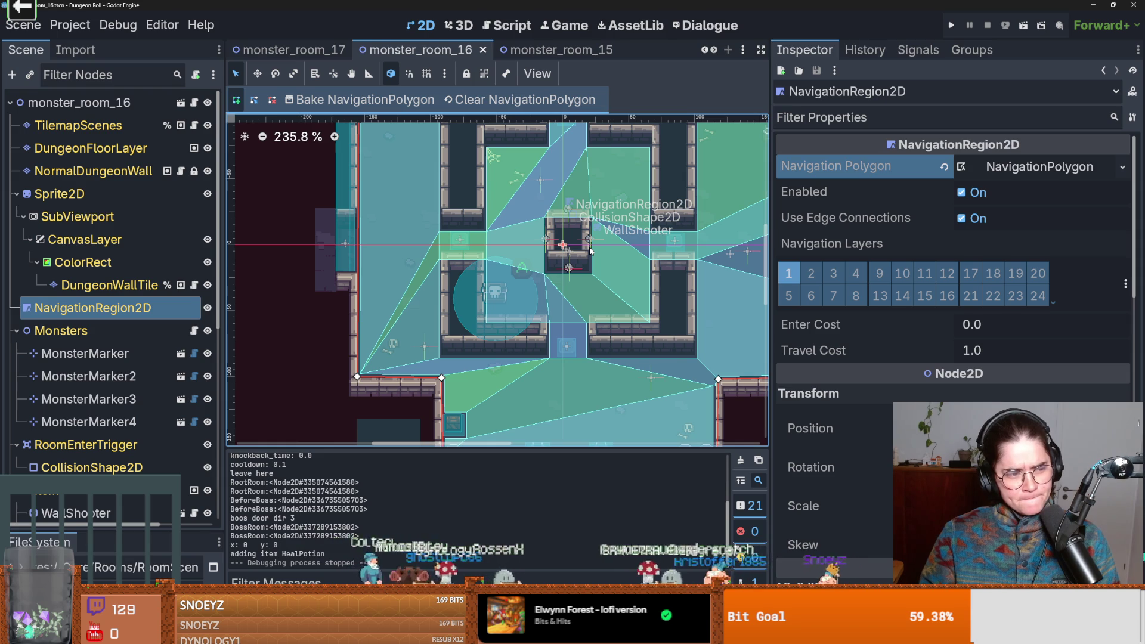
key(ctrl+s)
scroll(253, 317, up, 1)
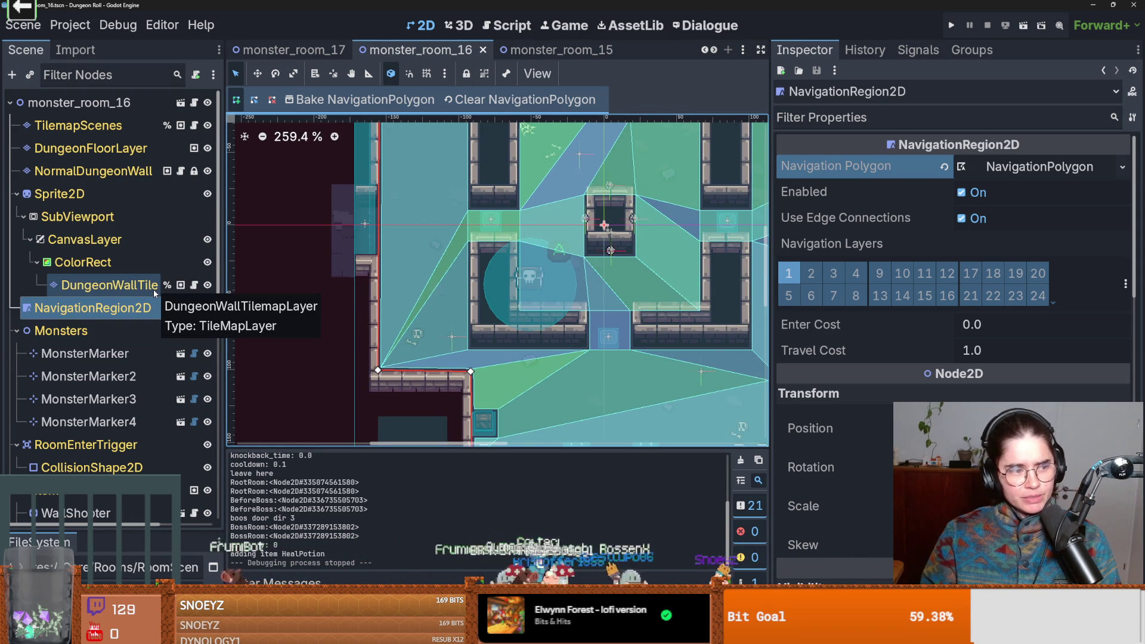
scroll(509, 346, up, 1)
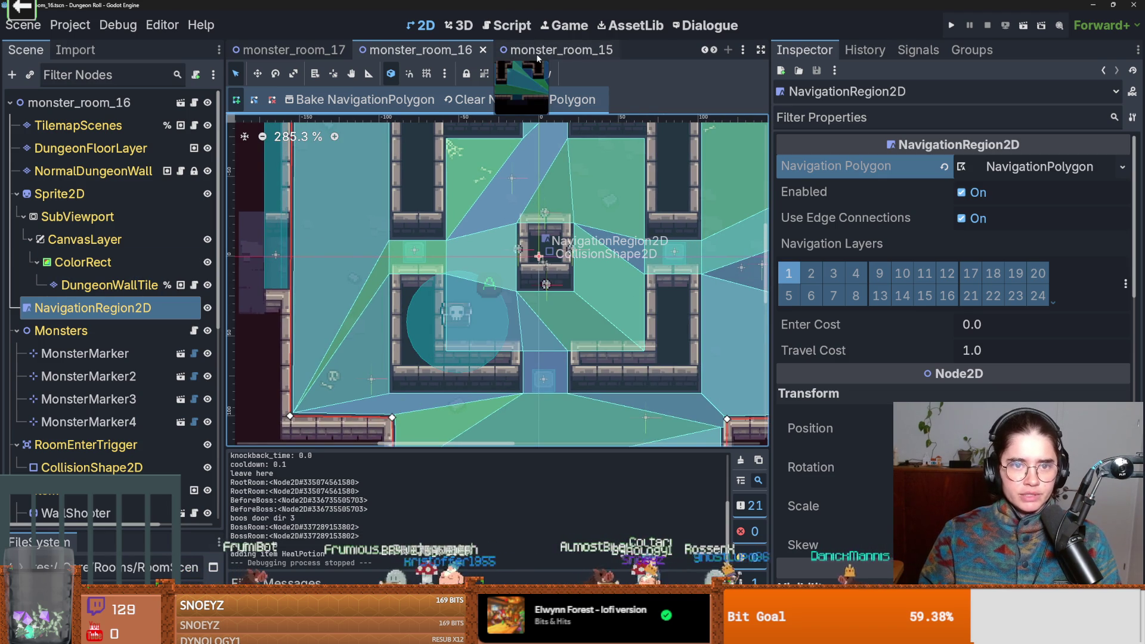
click(308, 54)
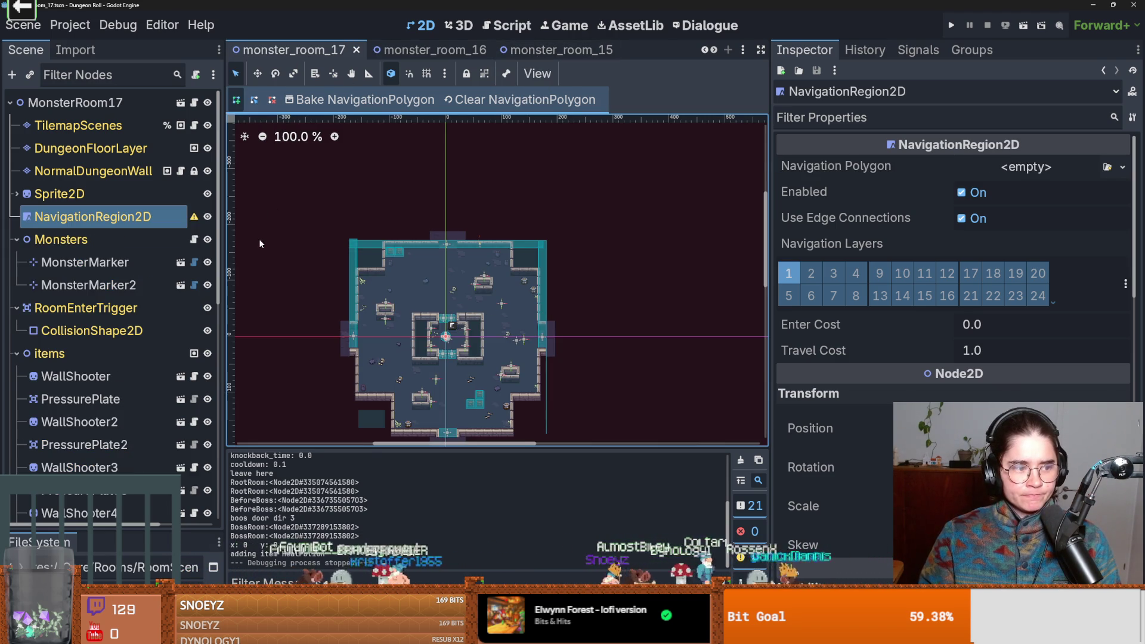
- Paste a unique copy of the navigation polygon into monster_room_17's region and save
scroll(438, 291, up, 2)
scroll(429, 307, up, 1)
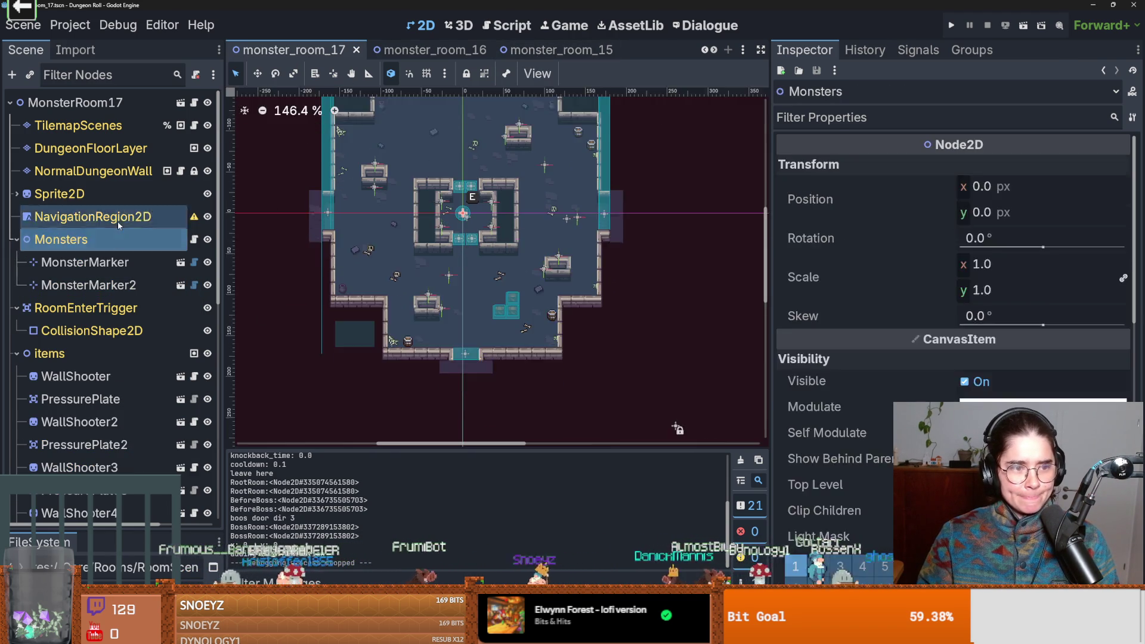
click(1122, 167)
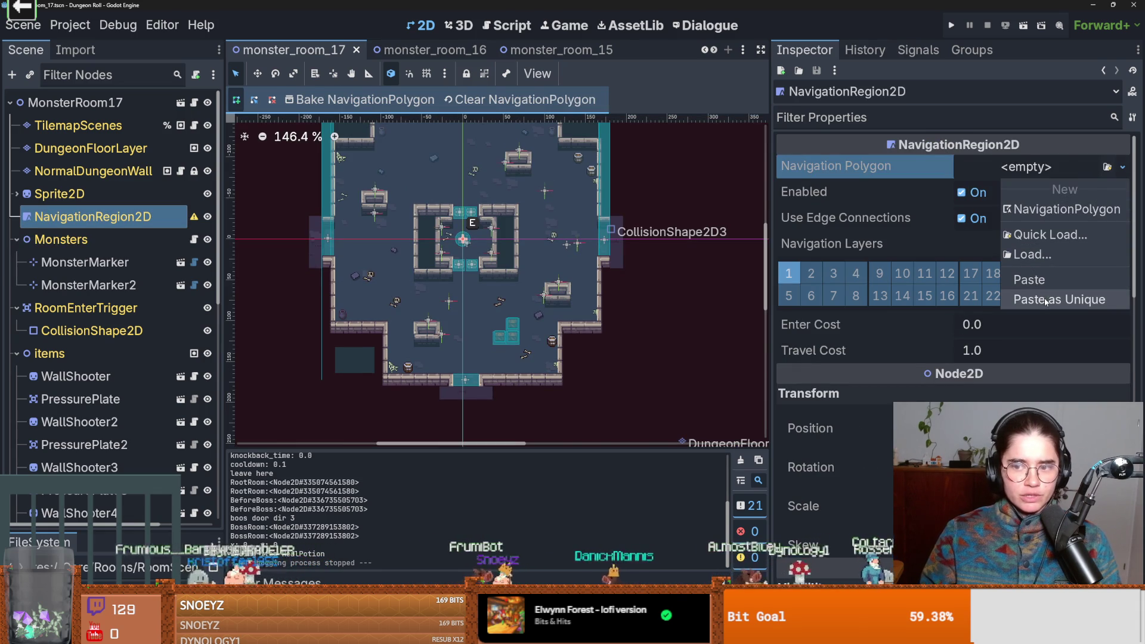
click(1059, 299)
key(ctrl+s)
- Reselect NavigationRegion2D and bake the navigation mesh for room 17
click(141, 245)
click(94, 224)
click(357, 105)
scroll(268, 179, up, 1)
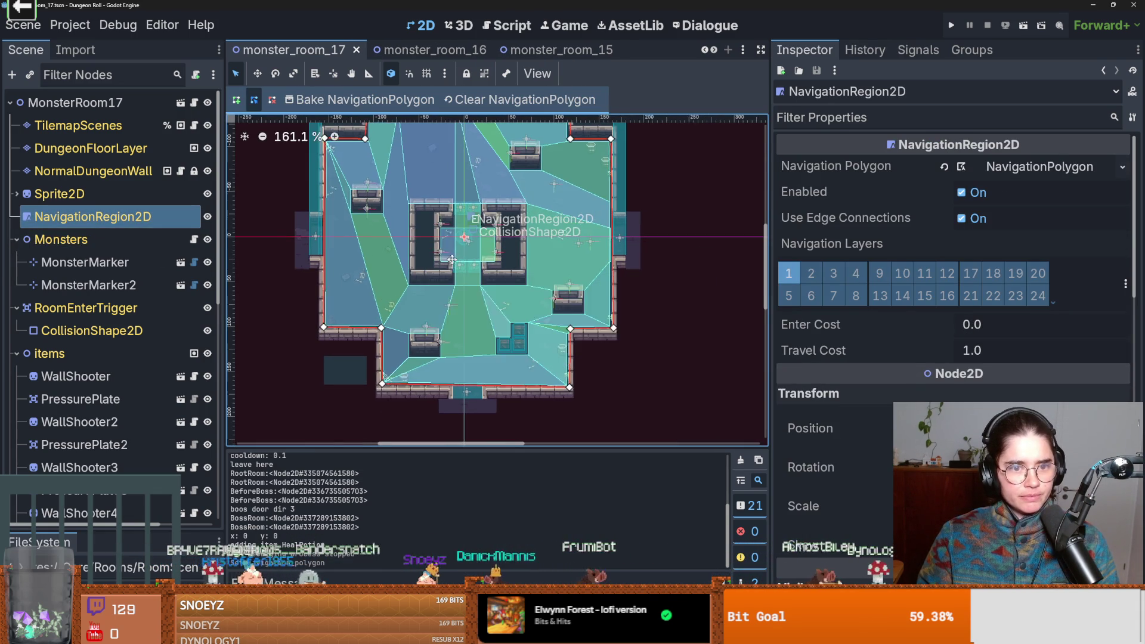
click(713, 50)
- In monster_room_18, paste a unique navigation polygon into the region, bake it and save
click(547, 50)
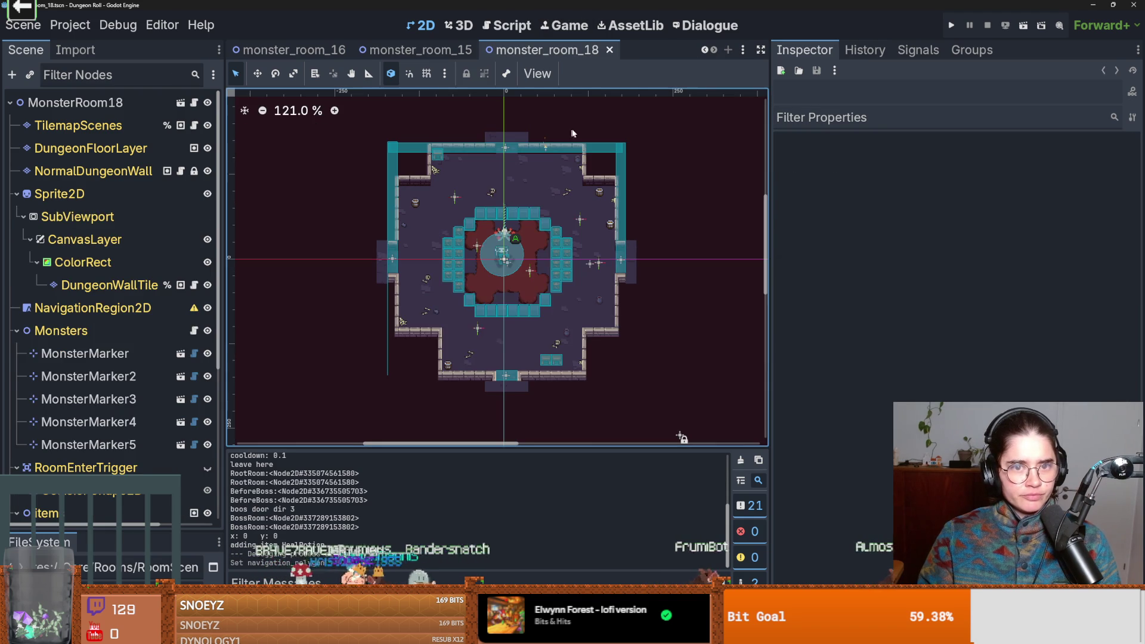
scroll(542, 238, up, 3)
click(60, 310)
key(ctrl+s)
click(1053, 171)
click(1023, 181)
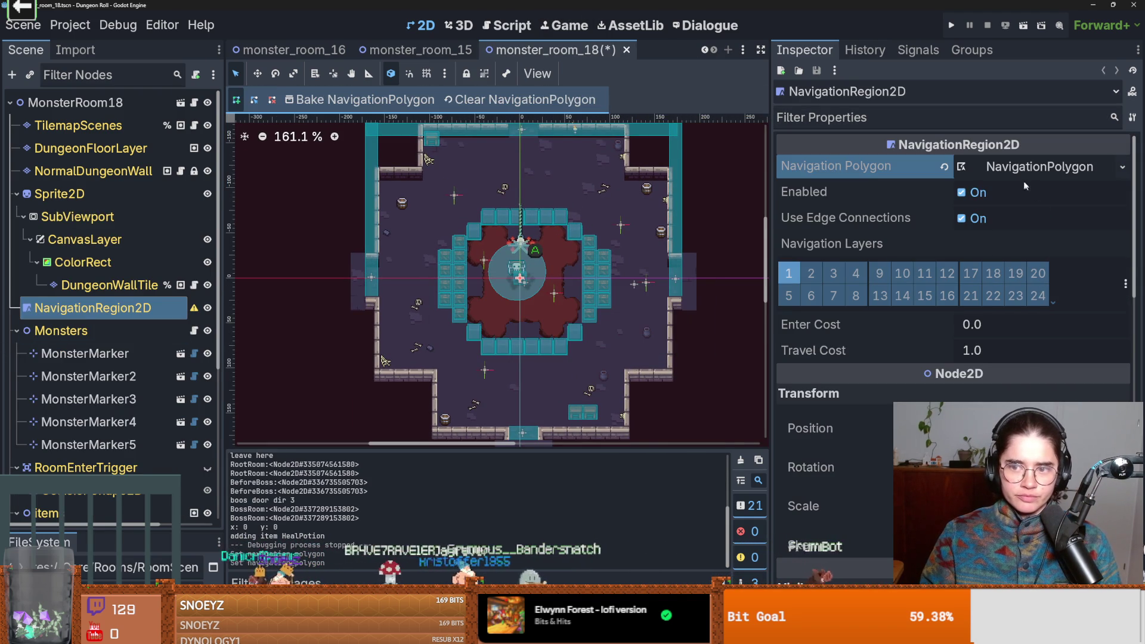
key(ctrl+z)
click(1052, 167)
click(1051, 284)
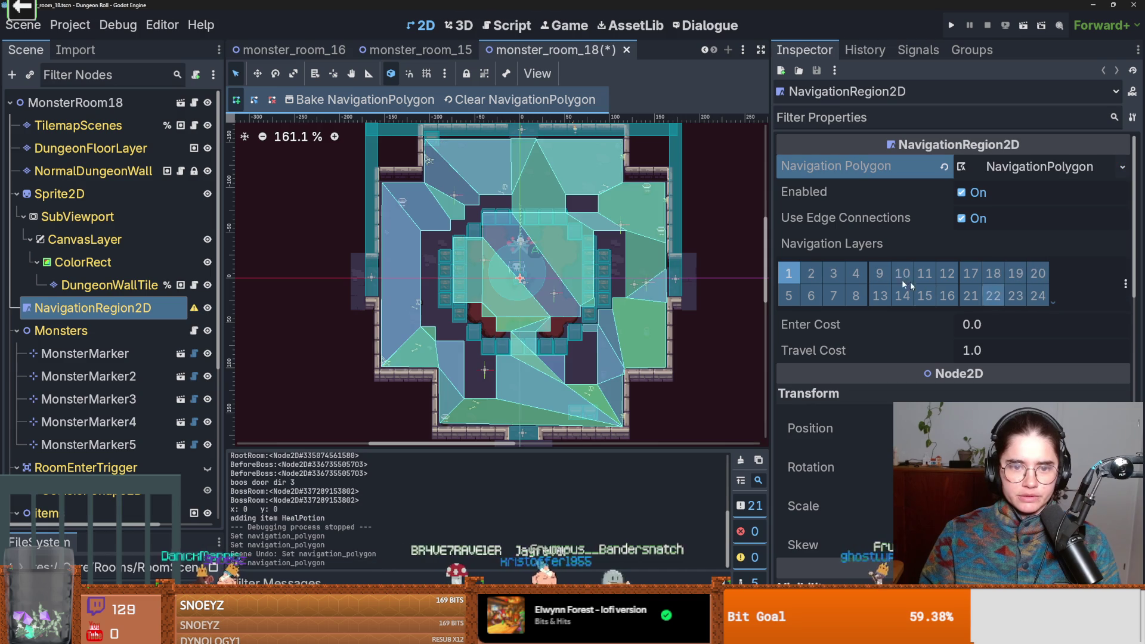
click(368, 100)
key(ctrl+s)
- Check monster_room_15 and 16, save monster_room_15, and return to monster_room_18's scene tree
click(417, 50)
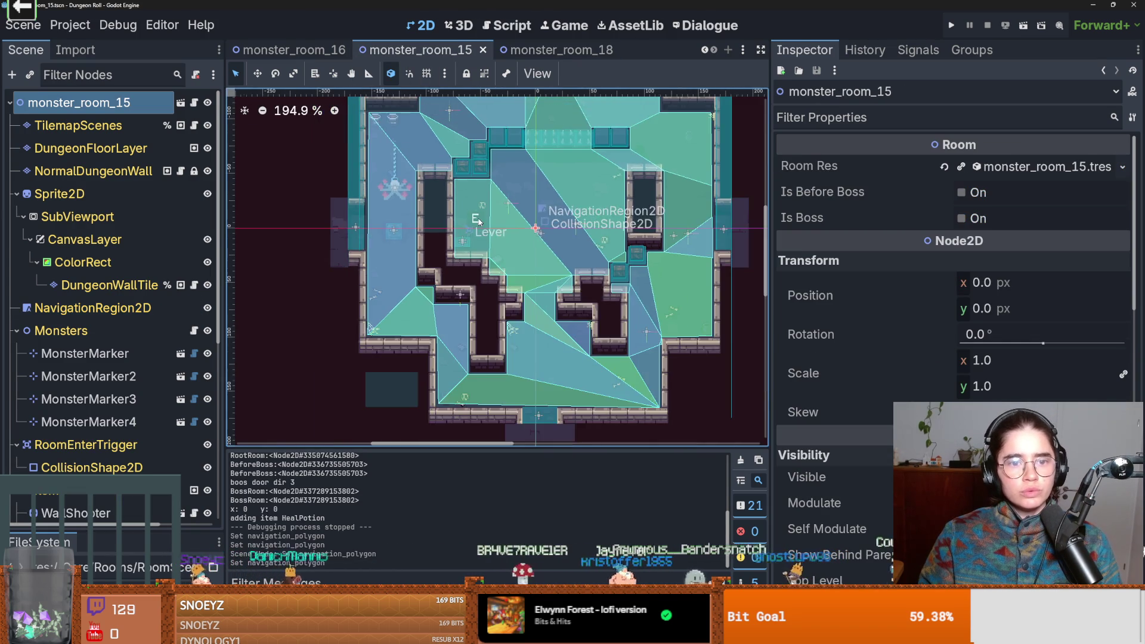
click(293, 50)
scroll(499, 206, up, 1)
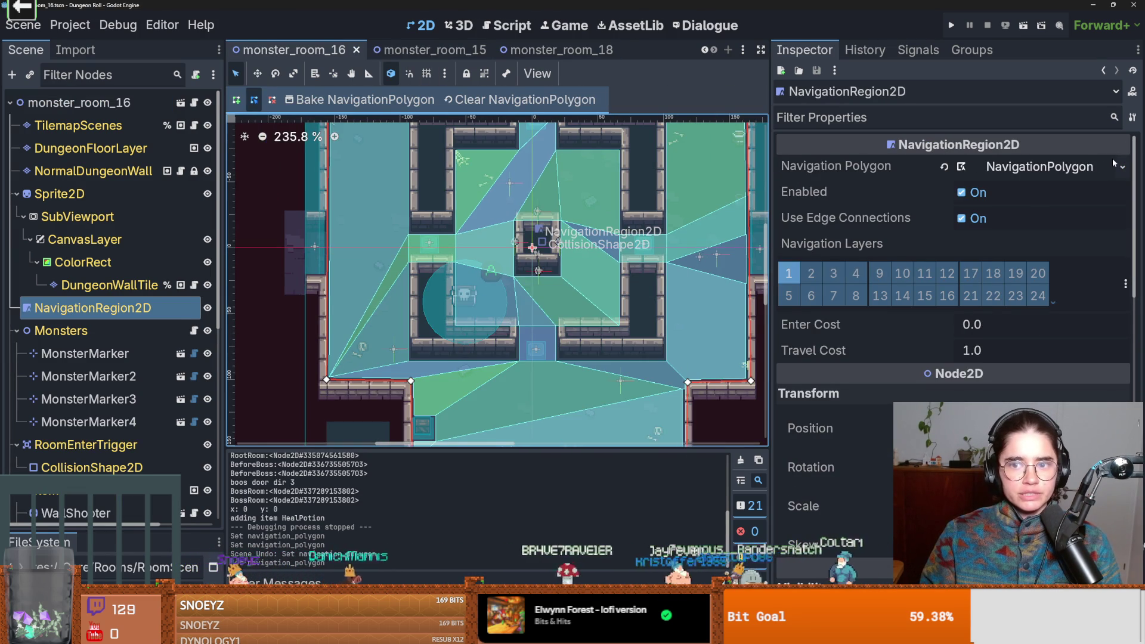
click(471, 51)
key(ctrl+s)
click(551, 52)
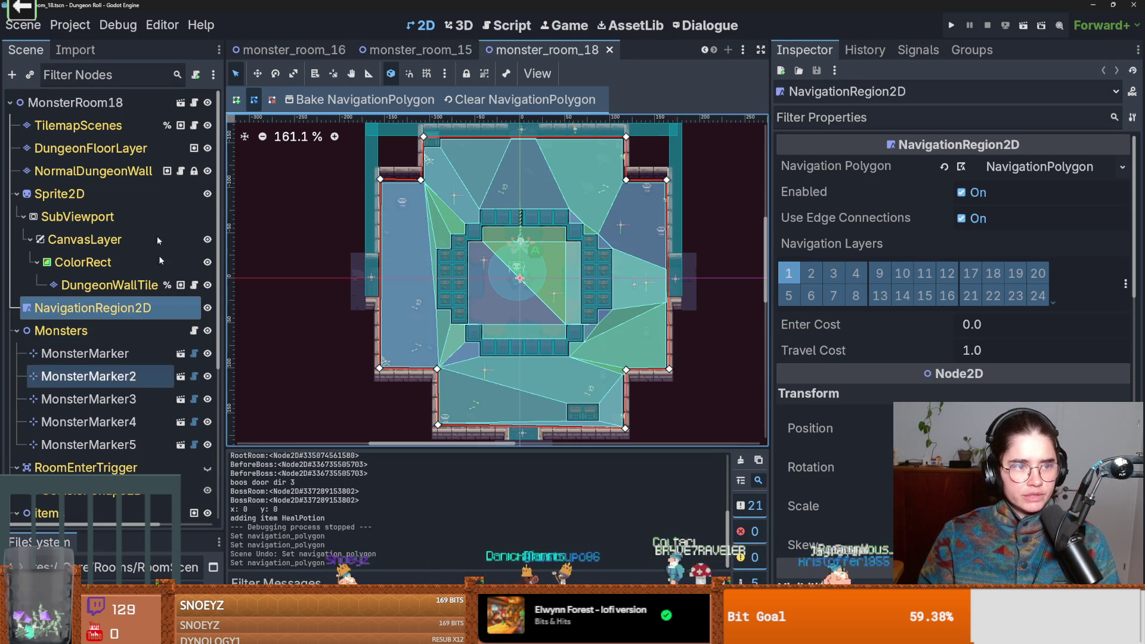
click(75, 50)
click(27, 54)
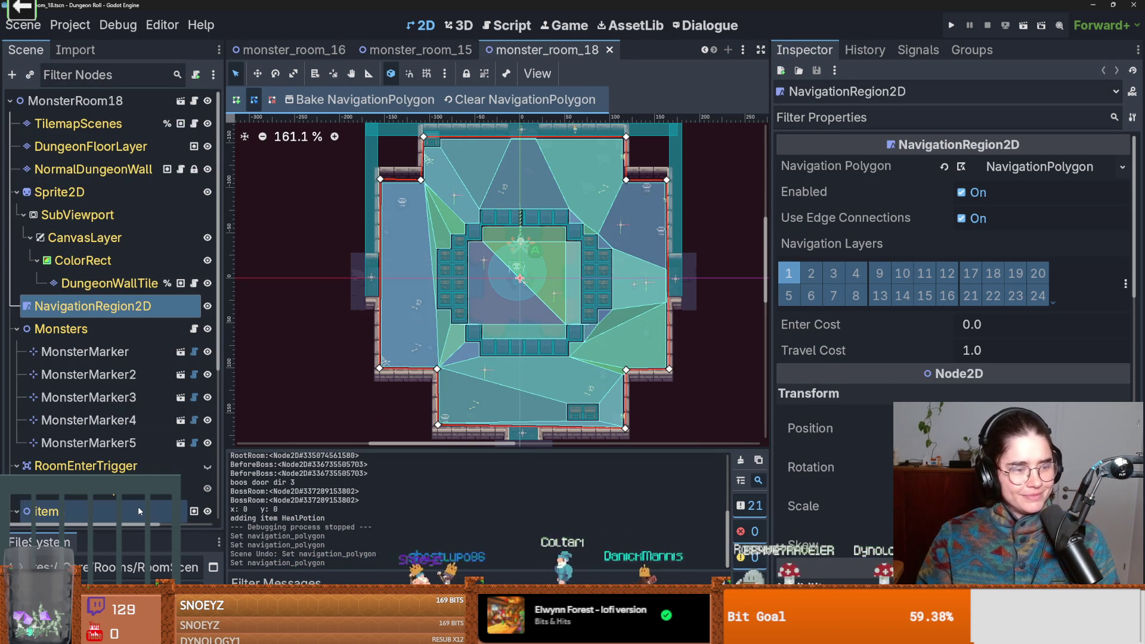
- Enlarge the FileSystem panel to list the monster room files and select monster_room_18.tscn
drag(107, 532, 110, 258)
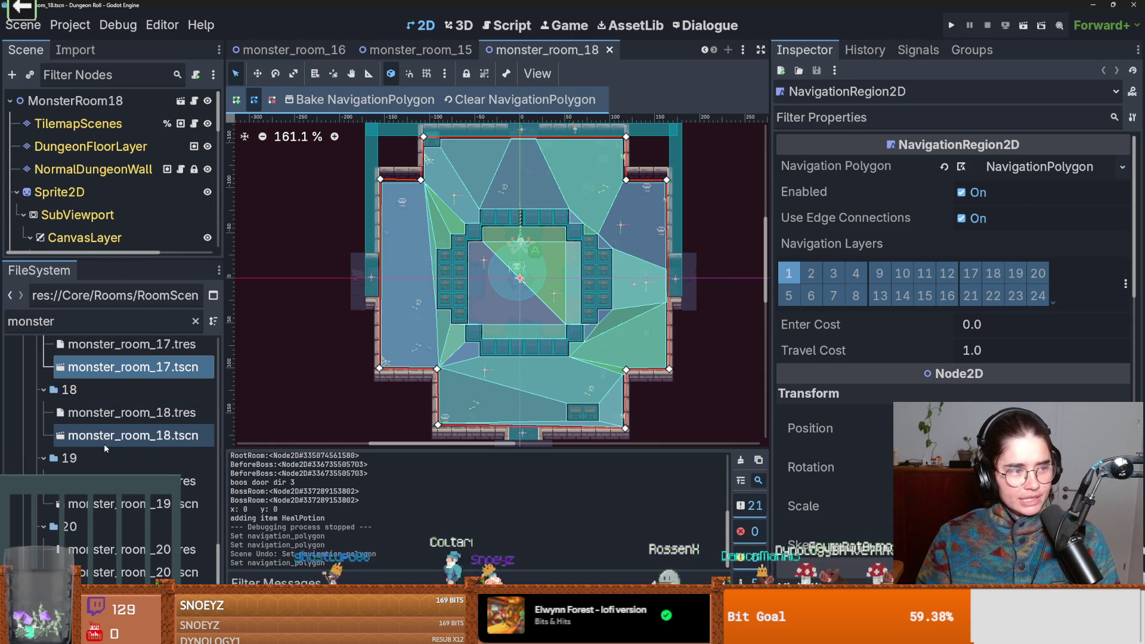
scroll(104, 444, up, 1)
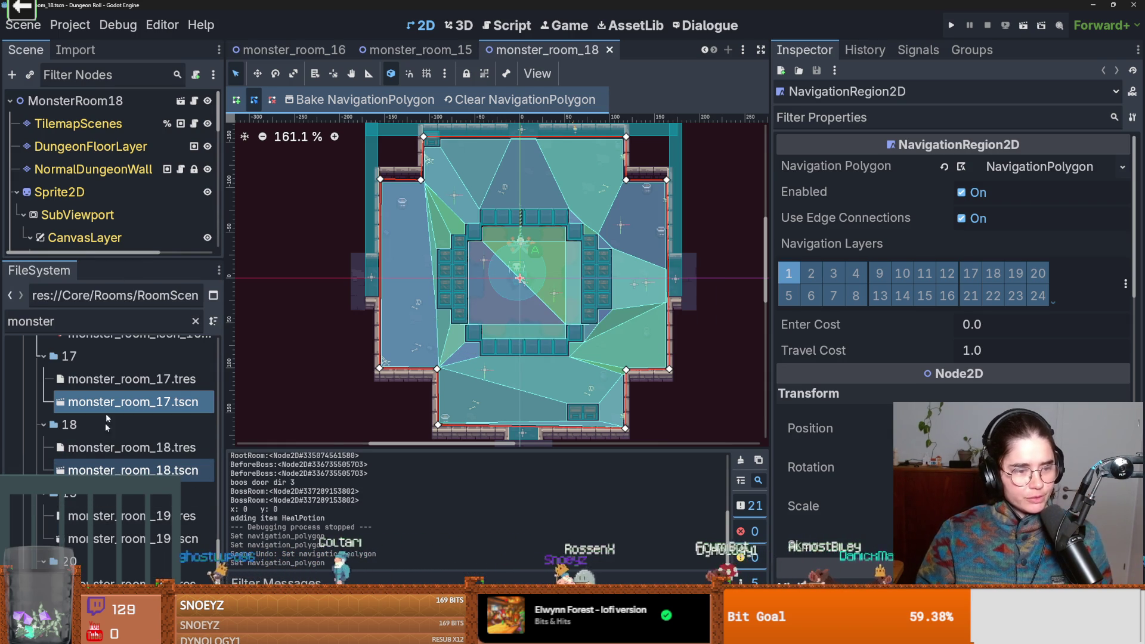
click(107, 470)
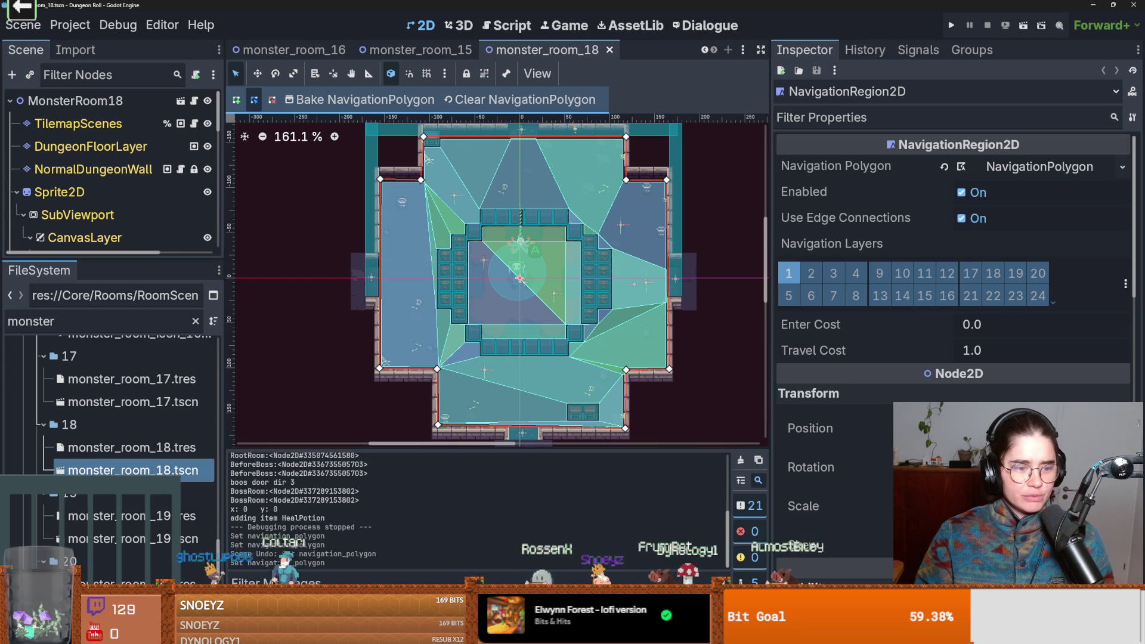
scroll(93, 514, down, 1)
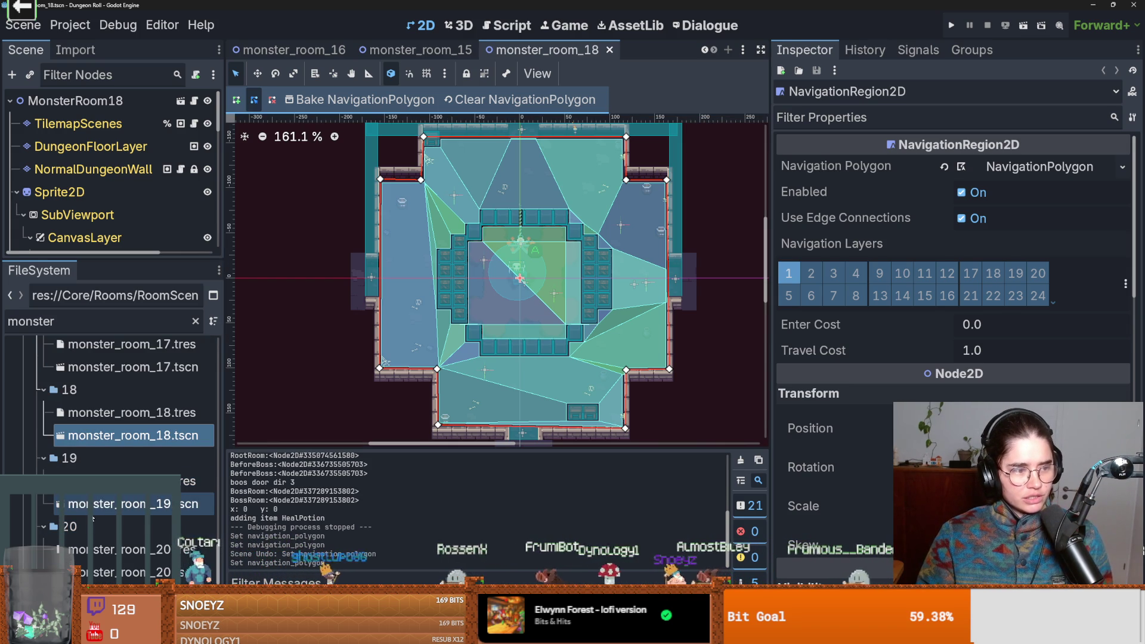
- Open monster_room_19, give its NavigationRegion2D a new NavigationPolygon, and save
double_click(125, 507)
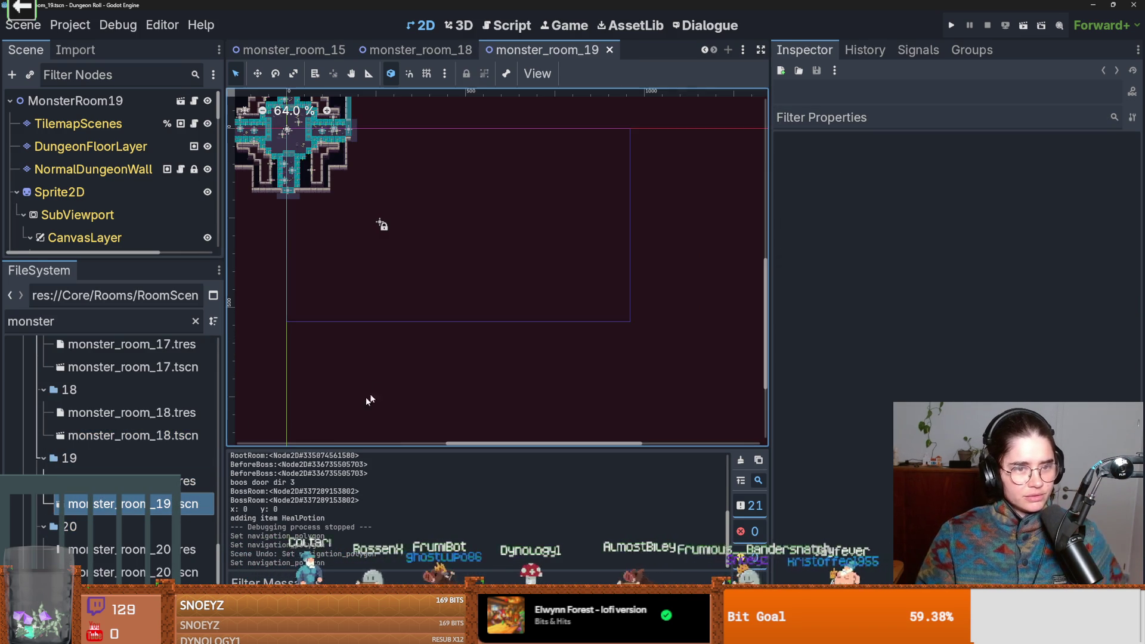
scroll(449, 277, up, 3)
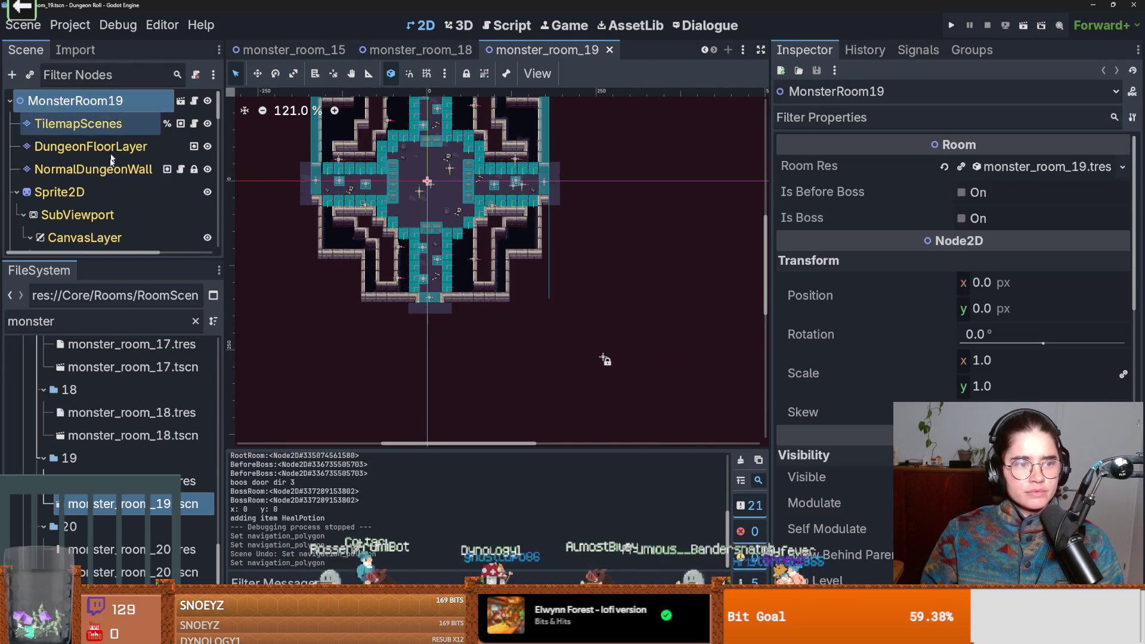
click(604, 360)
scroll(33, 182, down, 2)
click(17, 133)
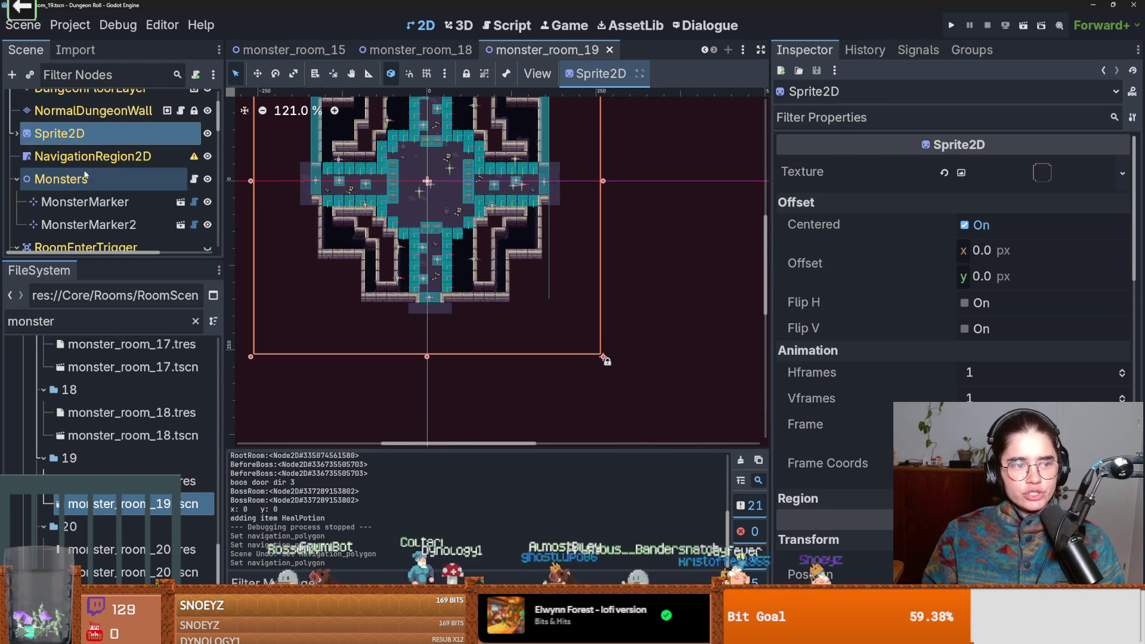
click(92, 156)
click(1123, 167)
click(1059, 300)
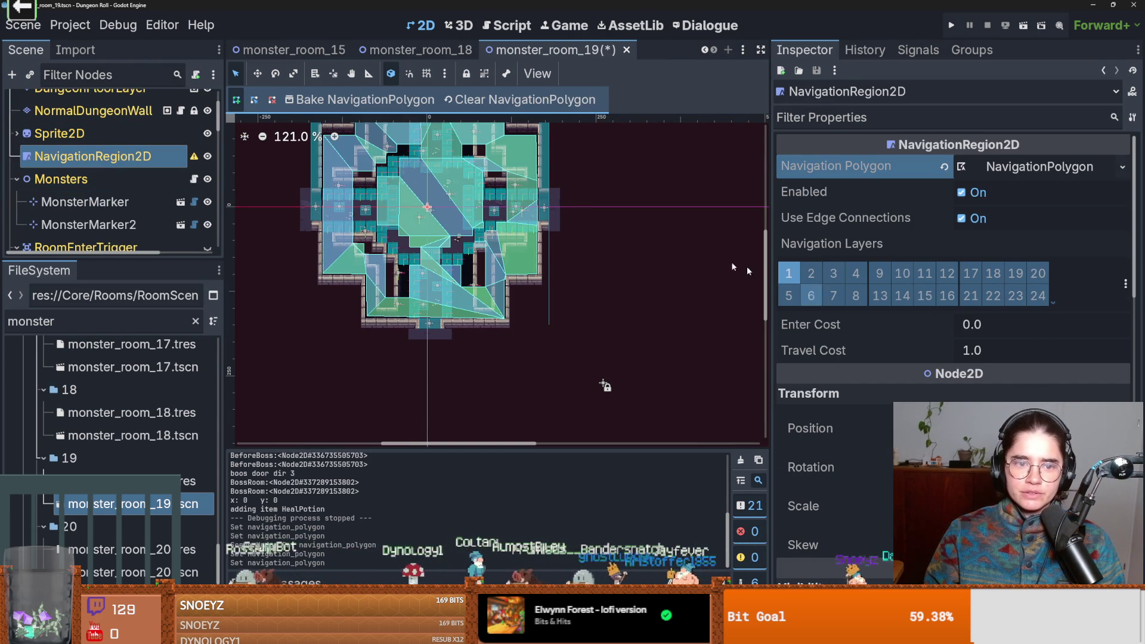
scroll(614, 392, up, 4)
key(ctrl+s)
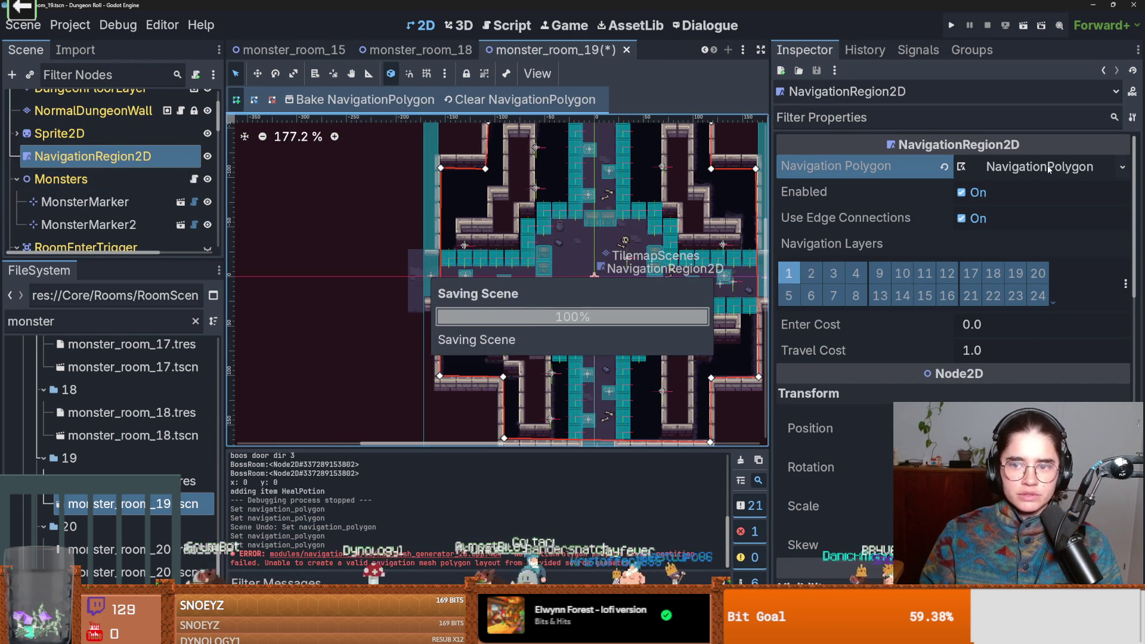
- Bake room 19's navigation polygon, keeping Convex Partition as the partition type
click(417, 100)
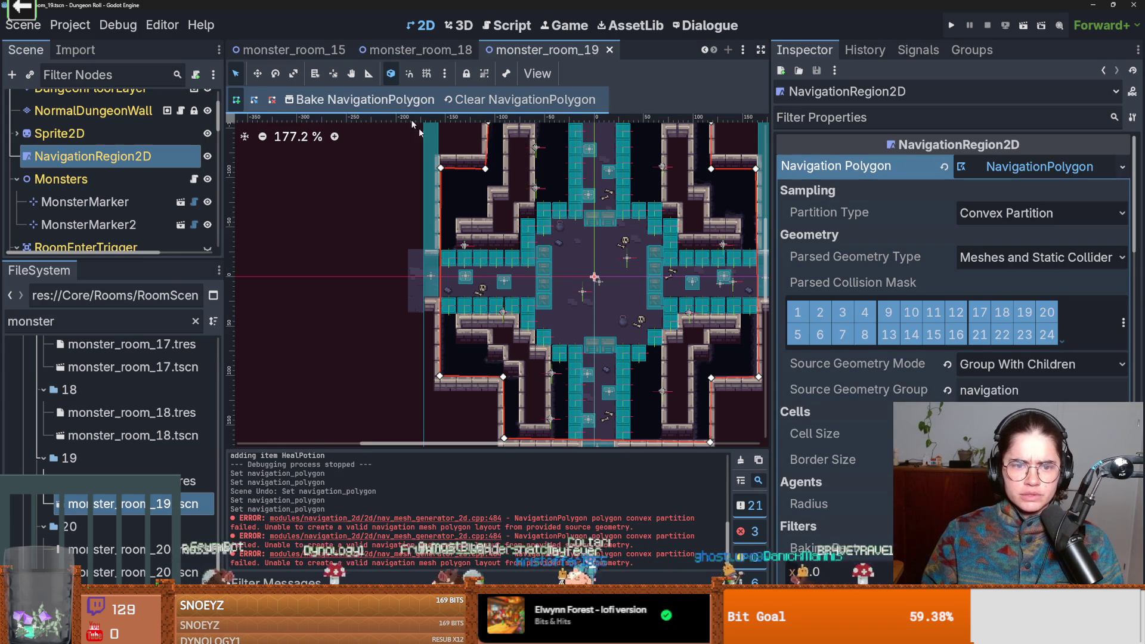
scroll(596, 246, down, 1)
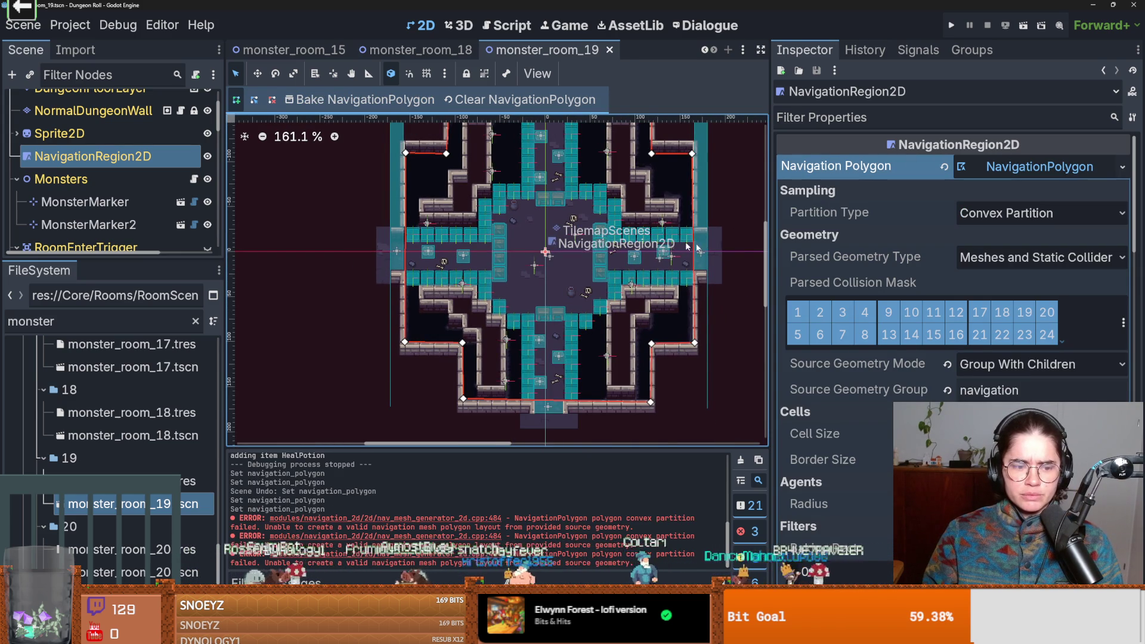
scroll(620, 239, up, 1)
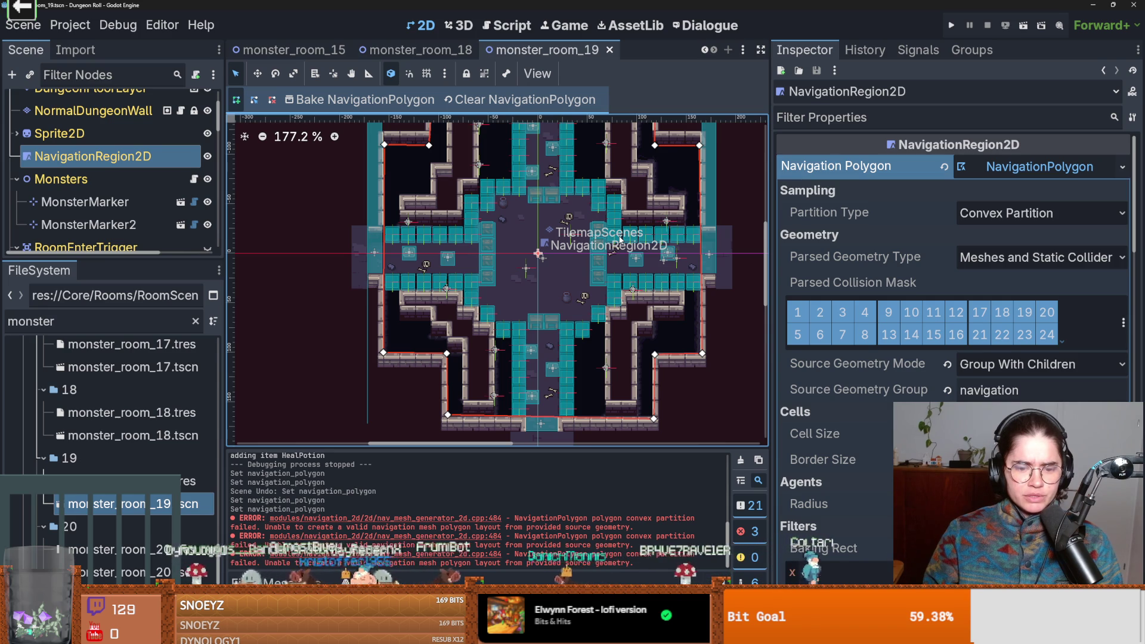
click(1012, 220)
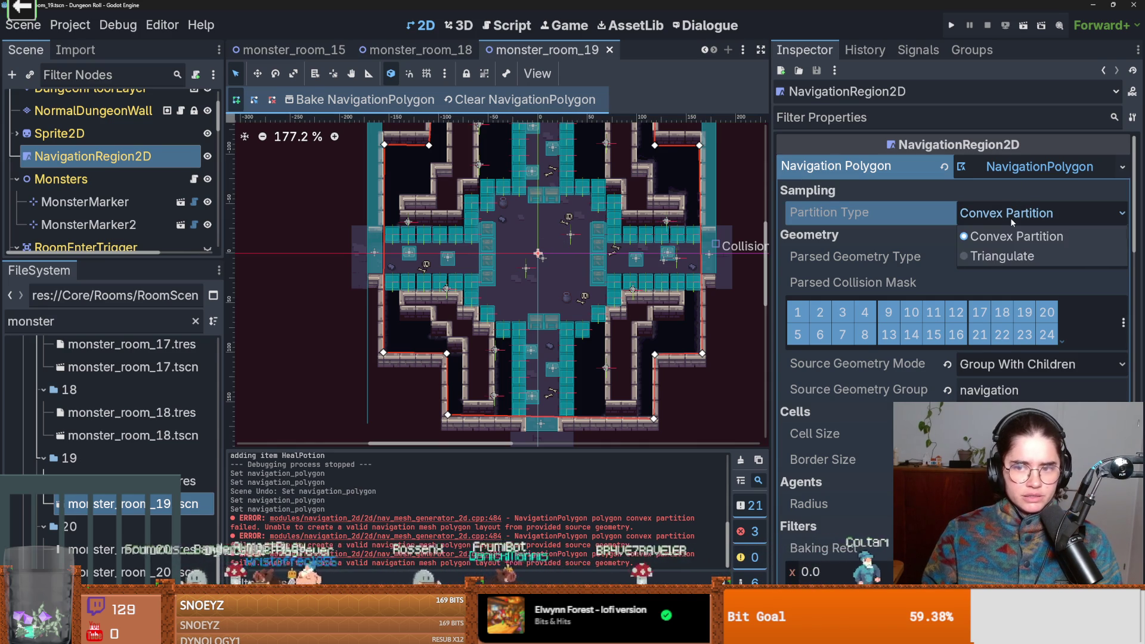
click(1012, 236)
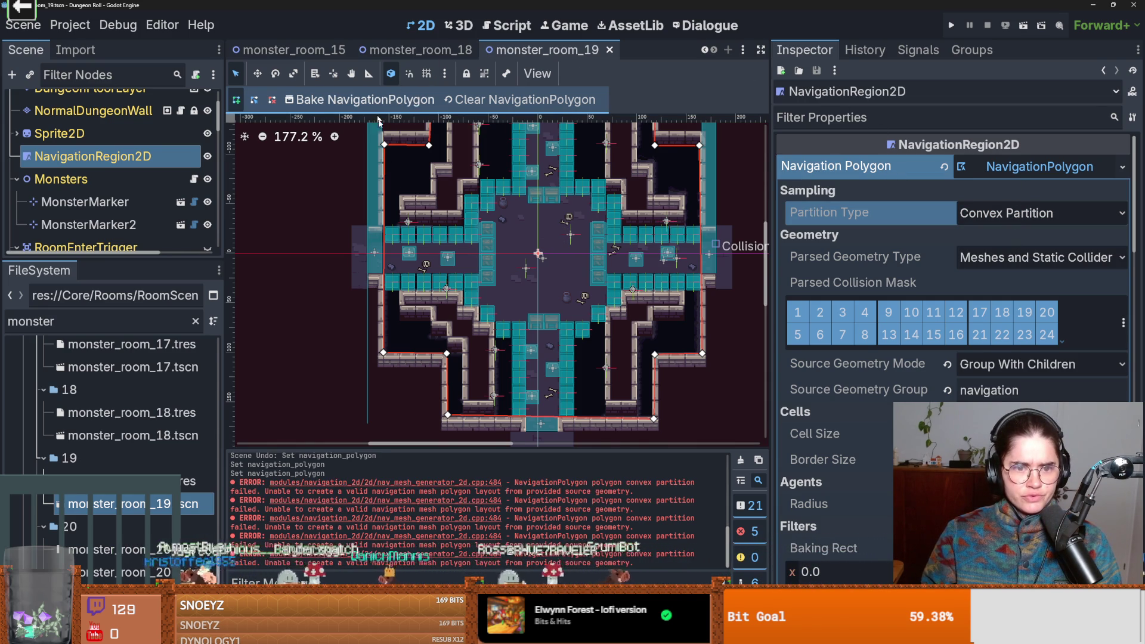
scroll(483, 328, up, 3)
scroll(481, 344, down, 2)
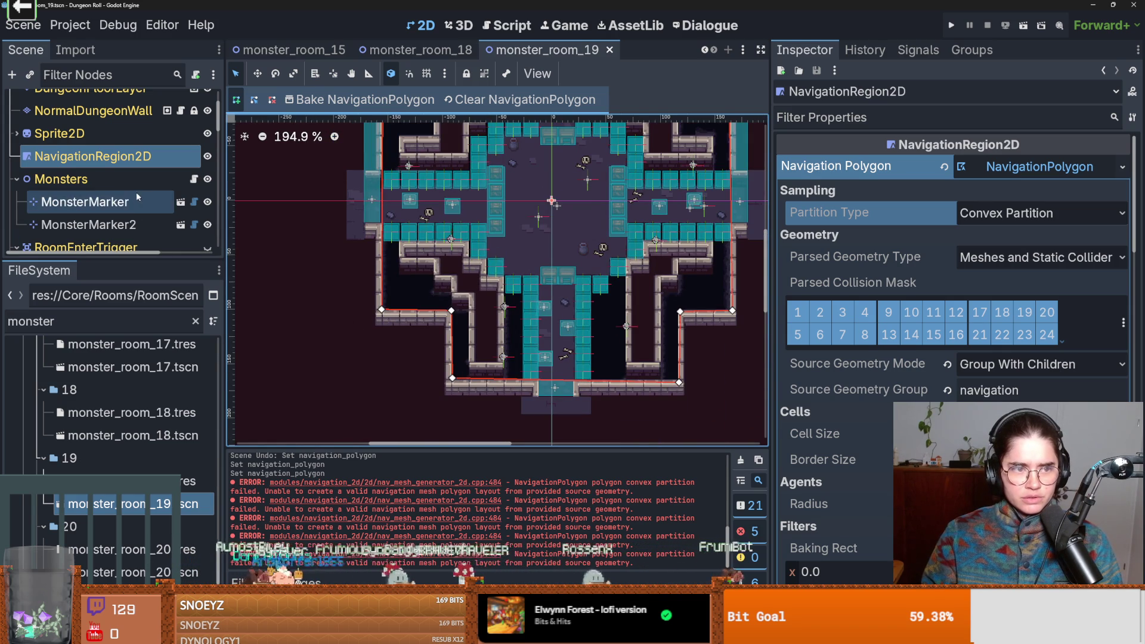
scroll(178, 210, up, 2)
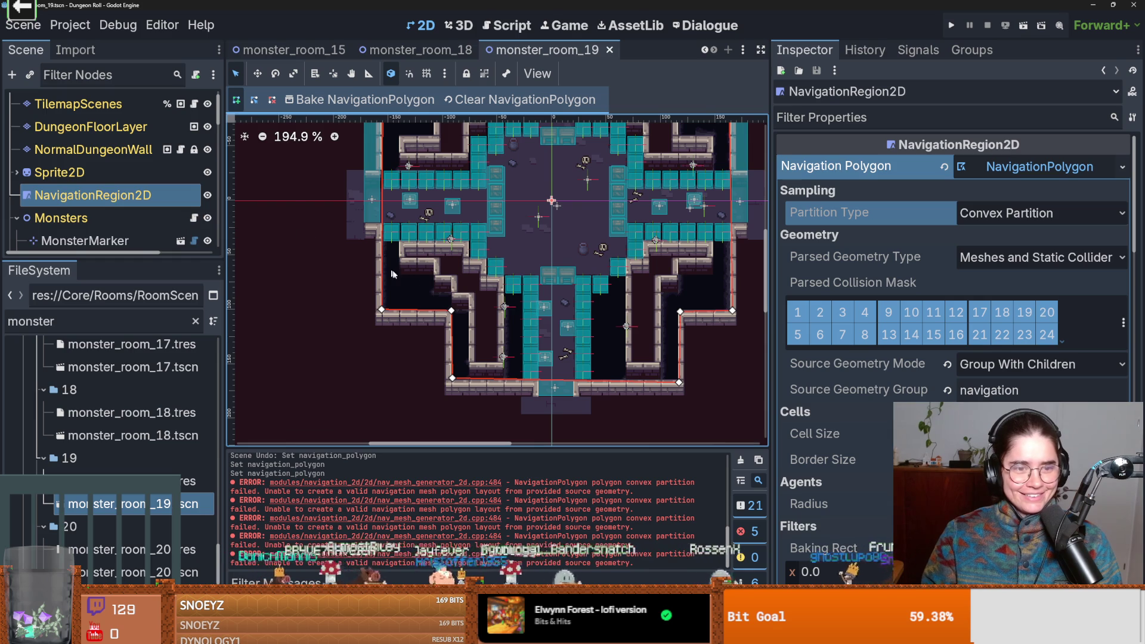
scroll(375, 353, up, 2)
- Start redrawing the navigation outline with new vertices, cancelling an accidental node creation
click(380, 347)
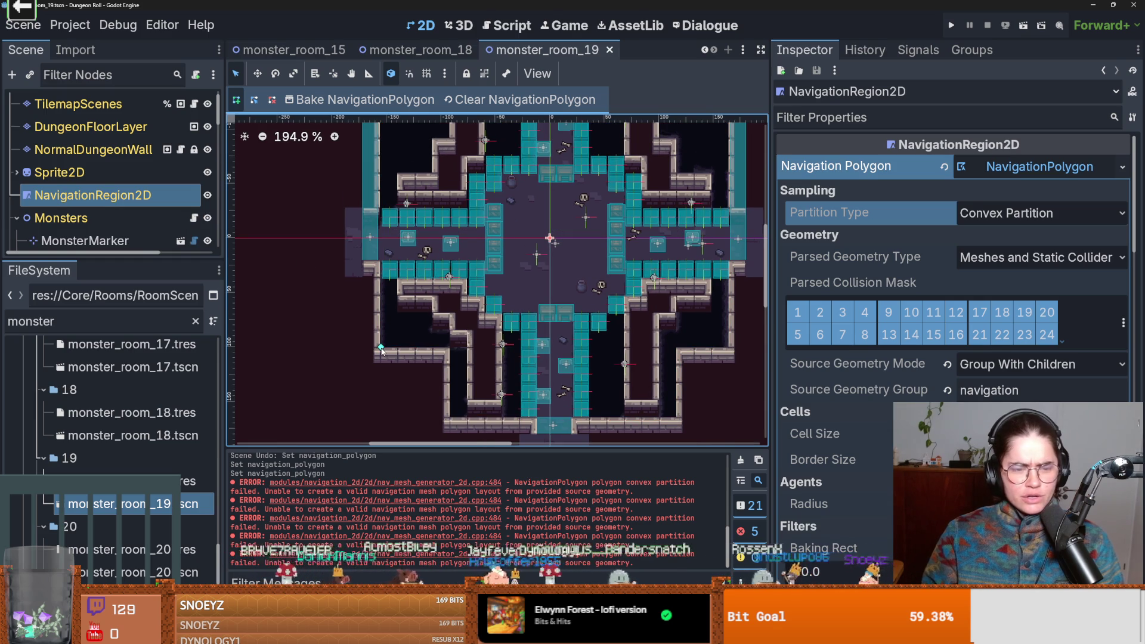
scroll(376, 256, down, 2)
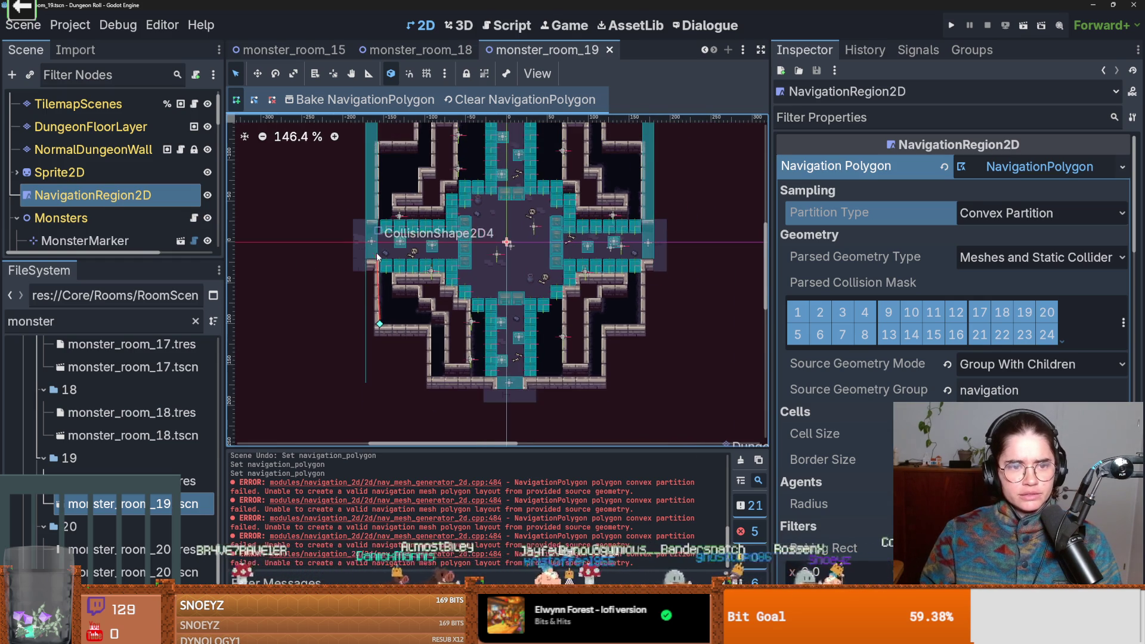
click(379, 155)
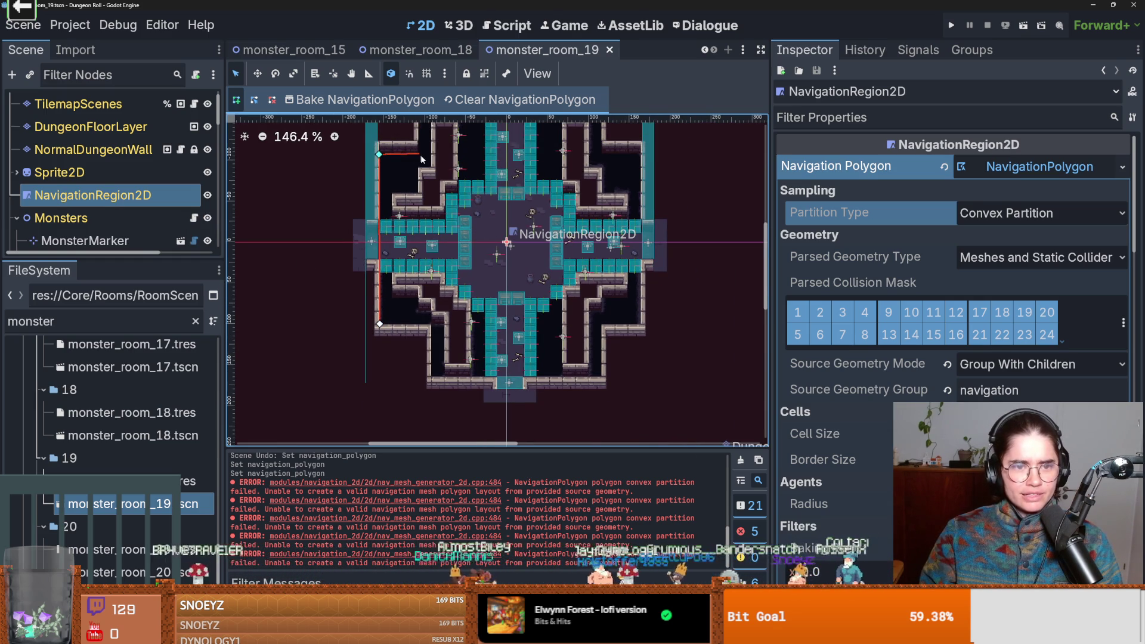
drag(423, 159, 405, 230)
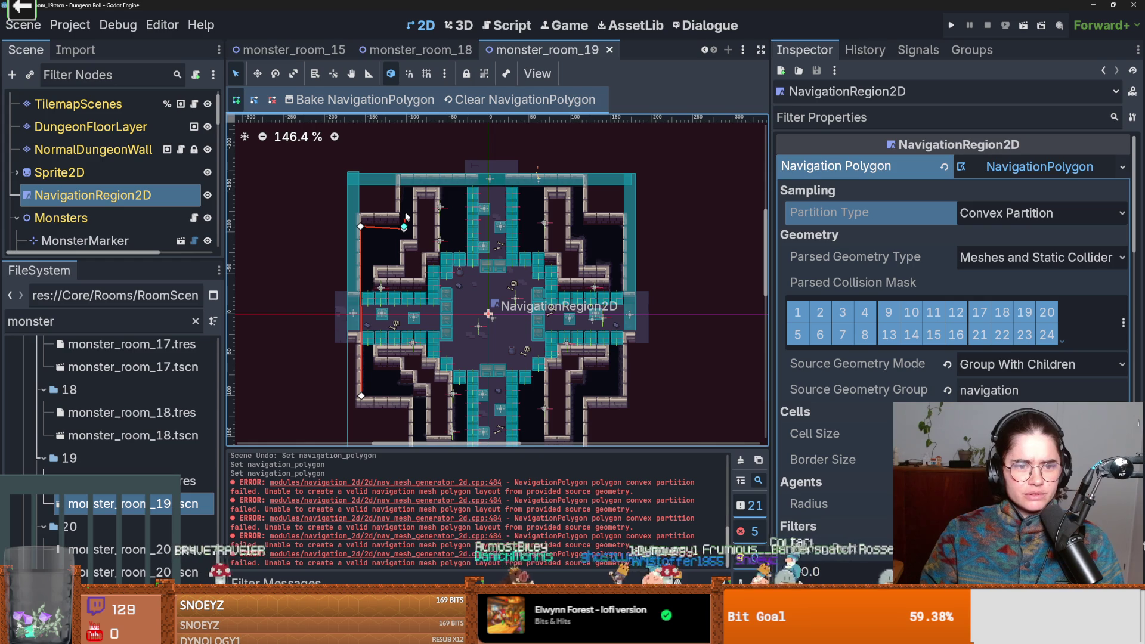
right_click(399, 178)
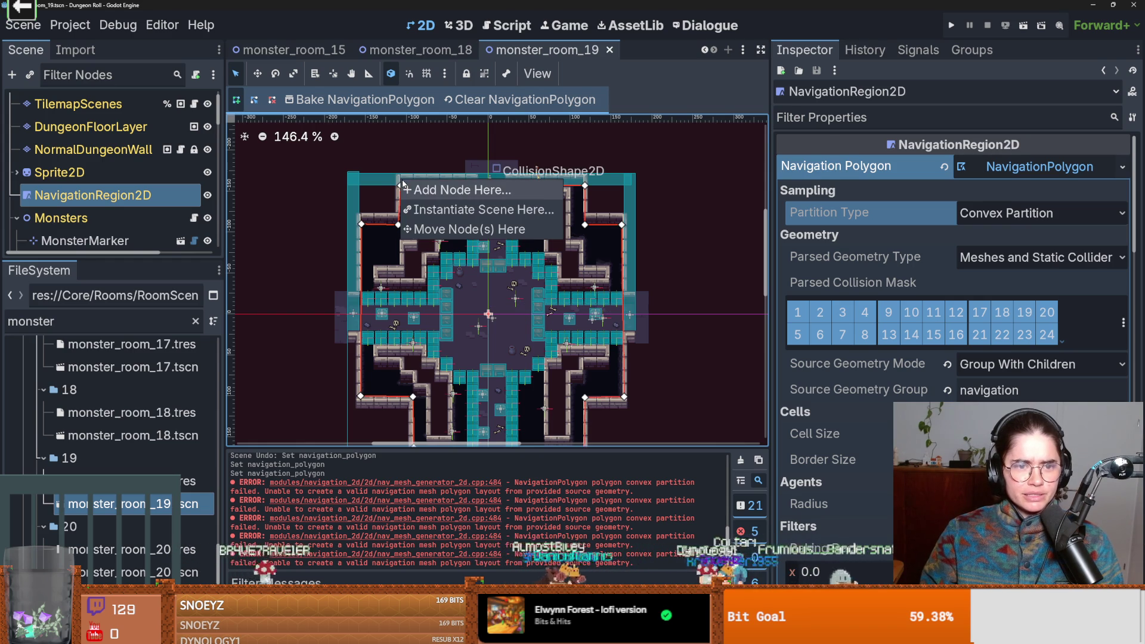
click(441, 187)
click(818, 116)
- Keep Convex Partition, rebake the navigation polygon, and open monster_room_20.tscn
click(1040, 213)
click(1040, 235)
click(385, 100)
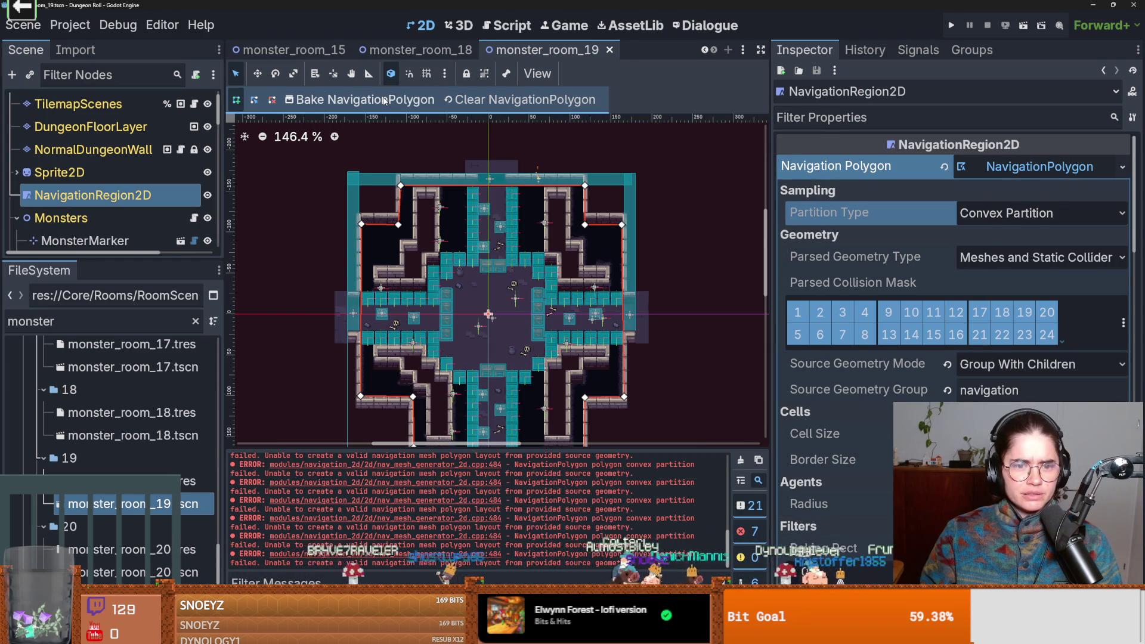
shift+click(490, 302)
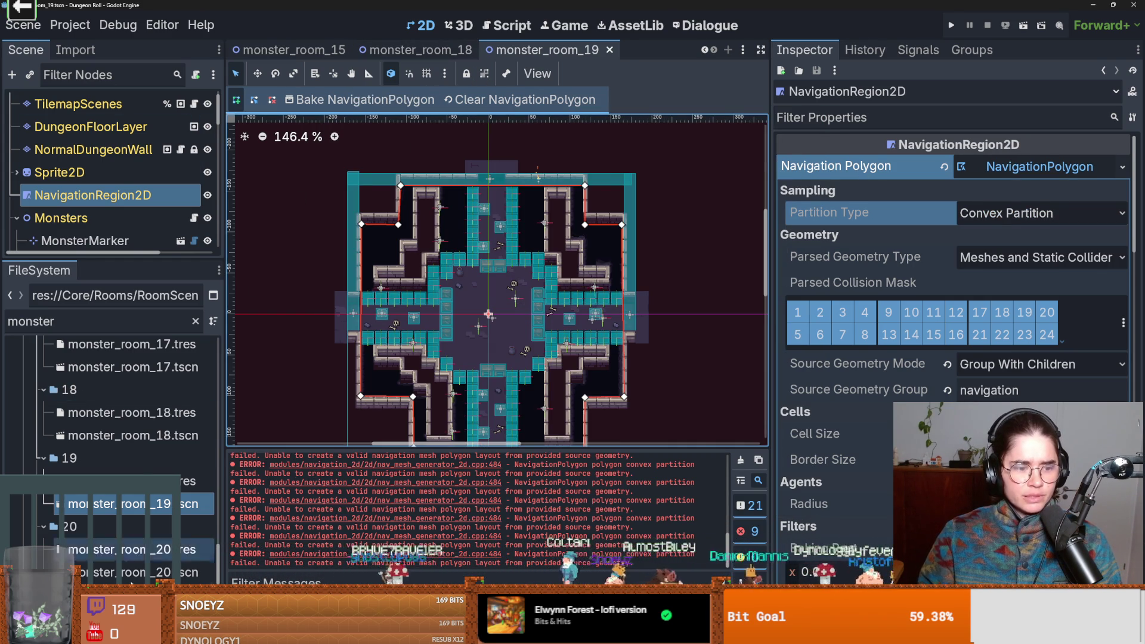
double_click(137, 572)
scroll(480, 326, down, 3)
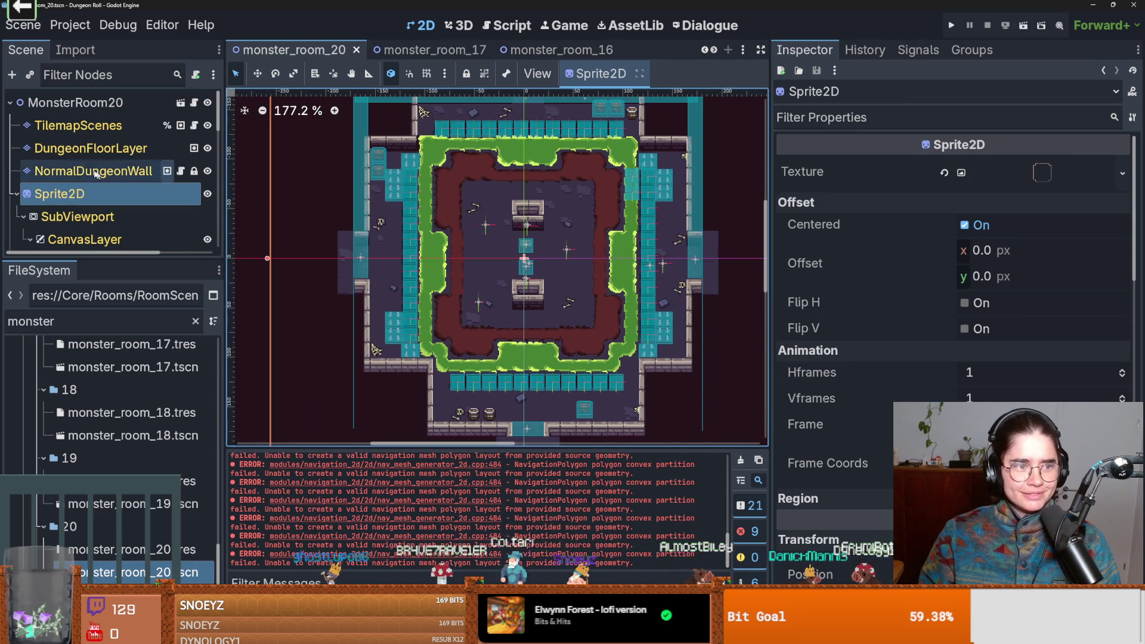
- Create a new NavigationPolygon for monster_room_20's NavigationRegion2D, then return to monster_room_19
scroll(119, 229, down, 5)
click(90, 153)
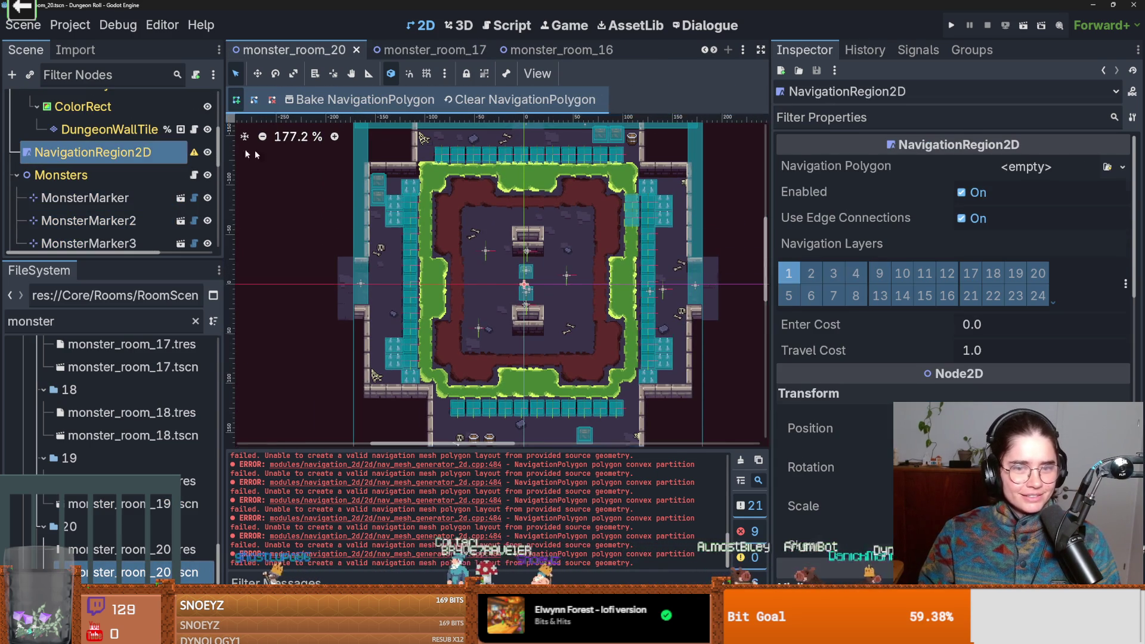
click(1122, 171)
click(1076, 276)
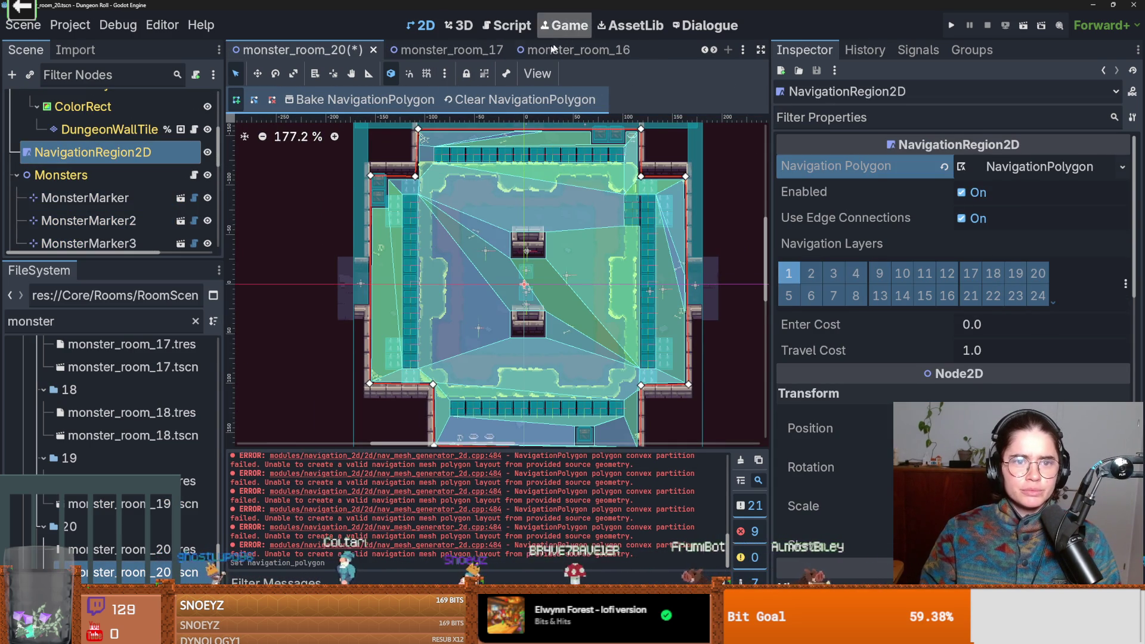
click(713, 50)
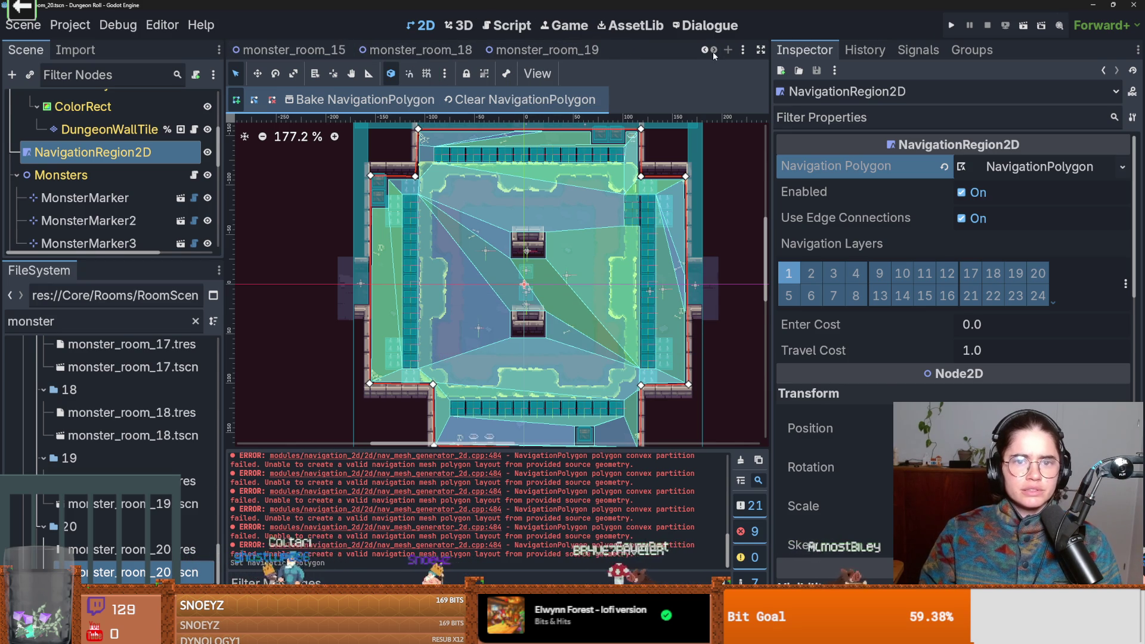
click(587, 50)
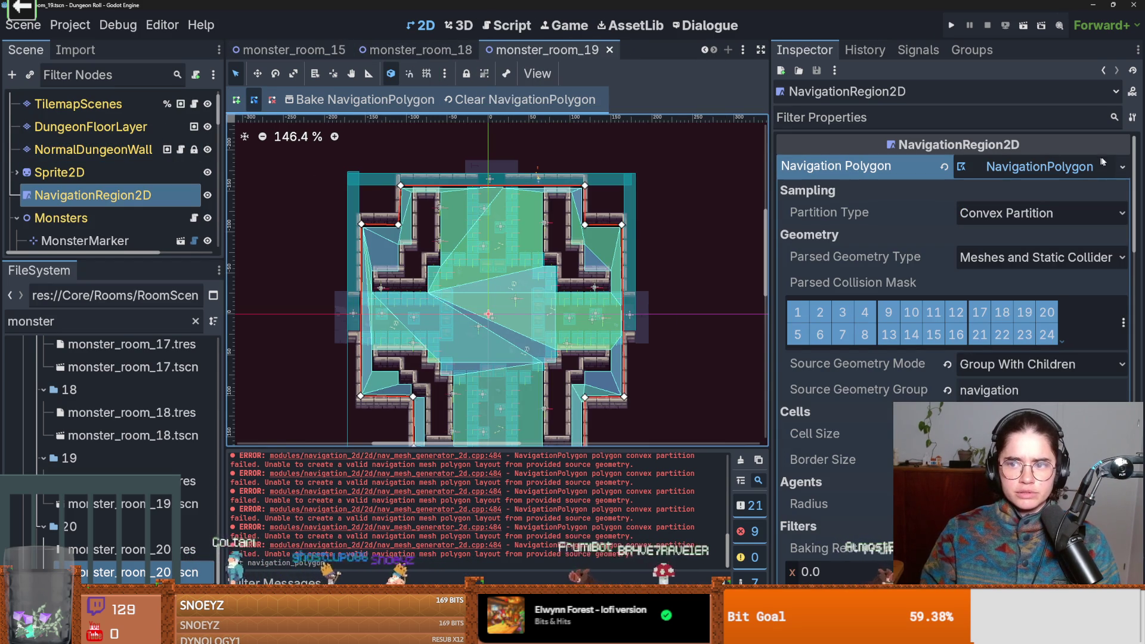
- Replace room 19's navigation polygon with a new one and bake it
click(1121, 167)
click(1049, 395)
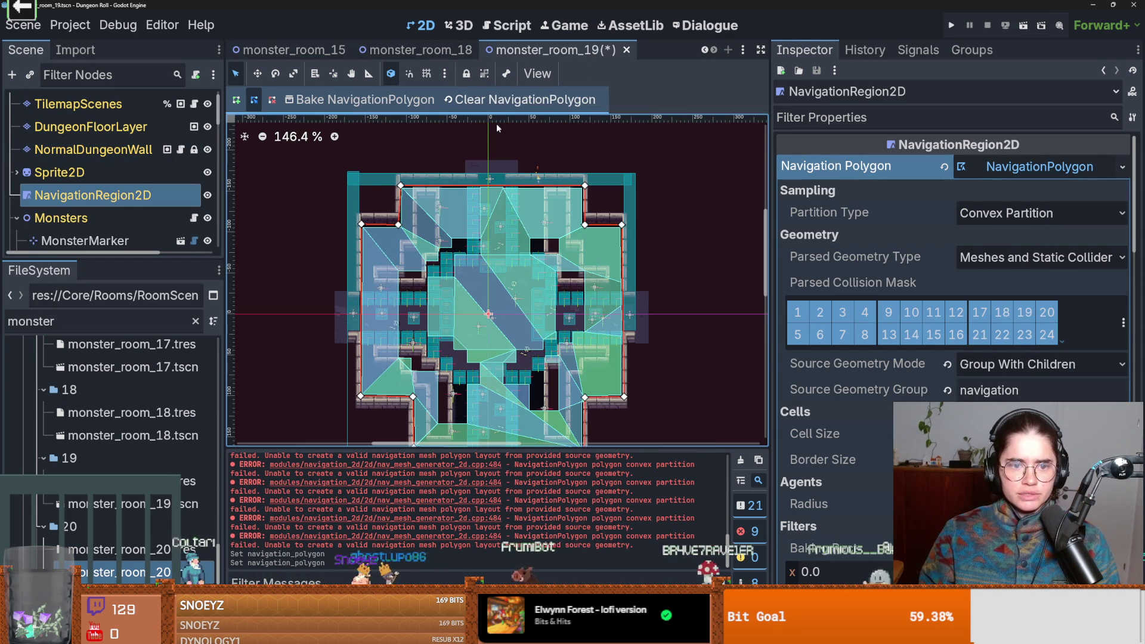
click(364, 99)
scroll(437, 257, up, 2)
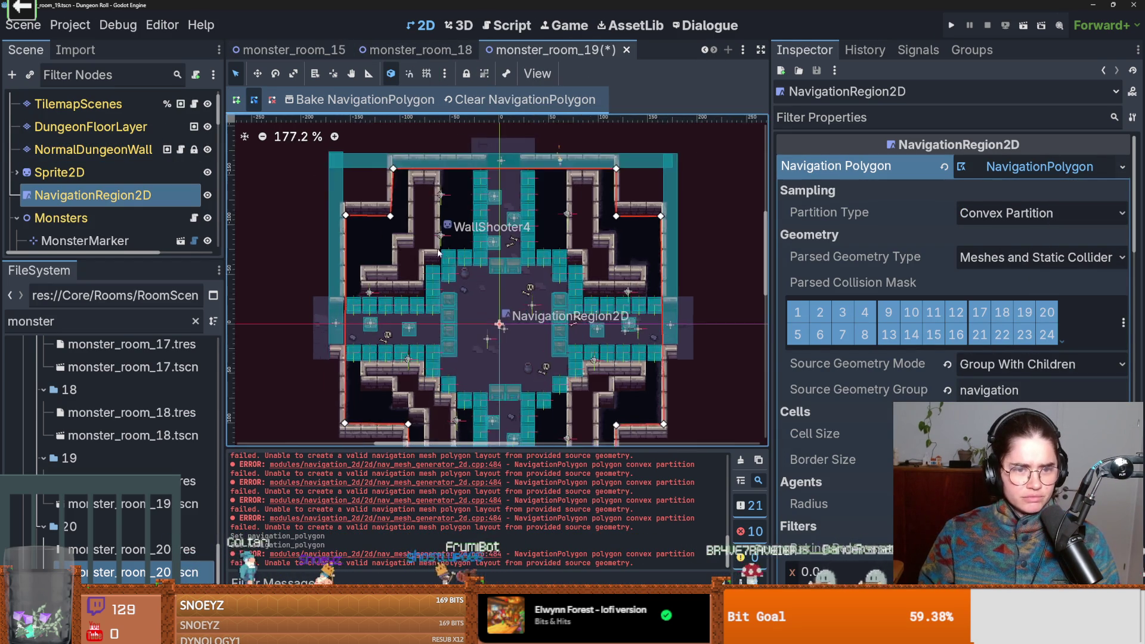
scroll(438, 254, up, 4)
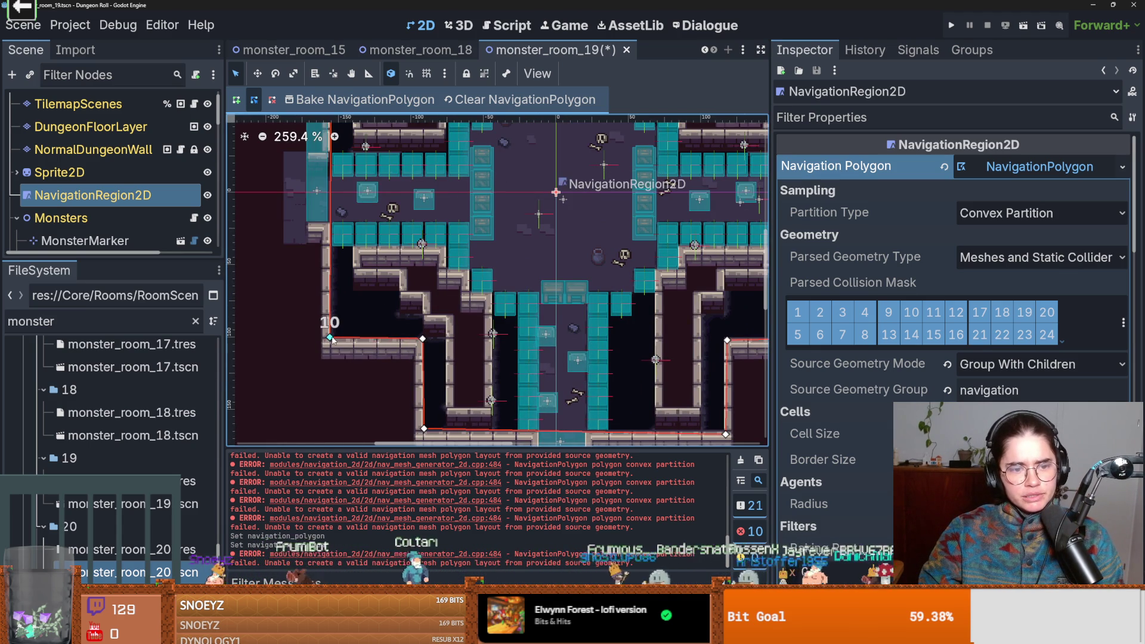
- Move and insert outline vertices, adding a point on the bottom edge and undoing a stray sprite move
click(437, 250)
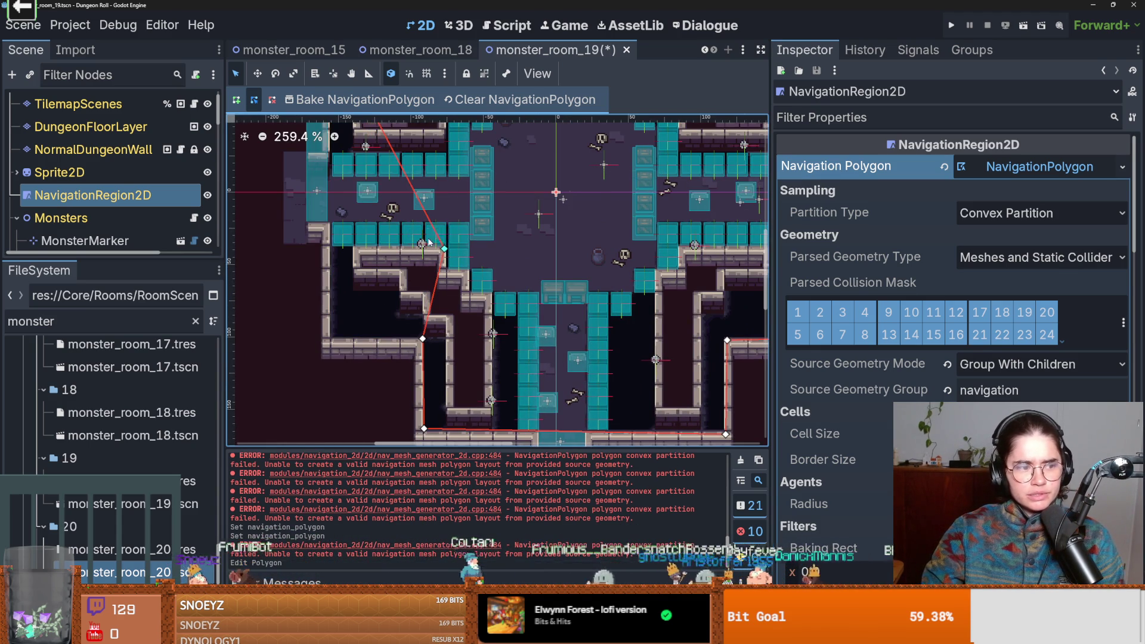
scroll(422, 299, down, 1)
click(389, 216)
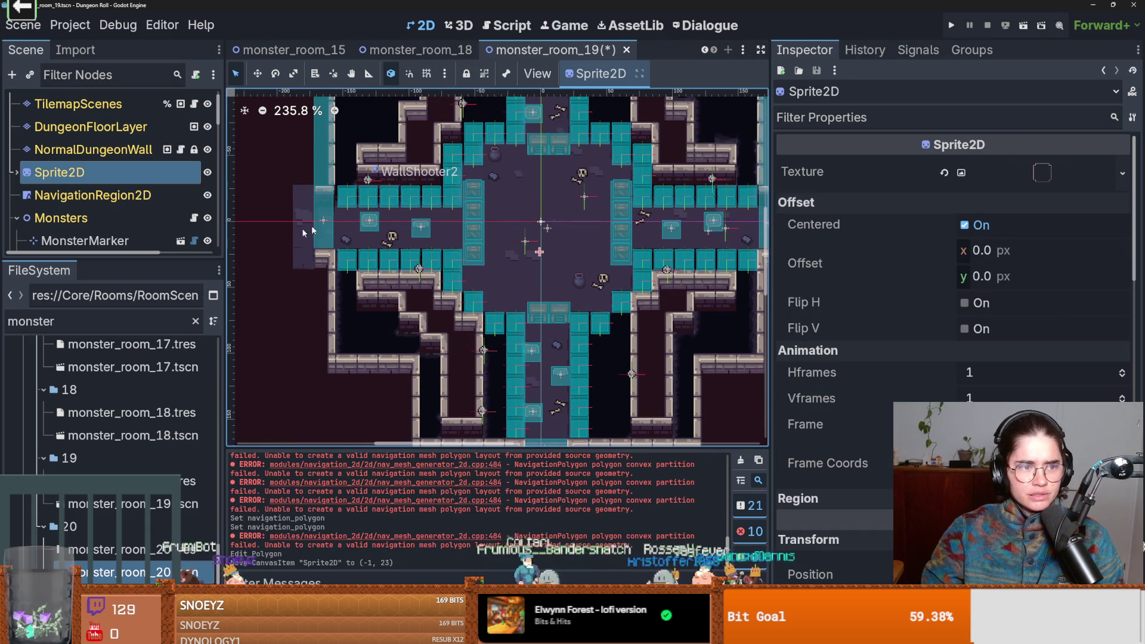
key(ctrl+z)
drag(393, 209, 336, 299)
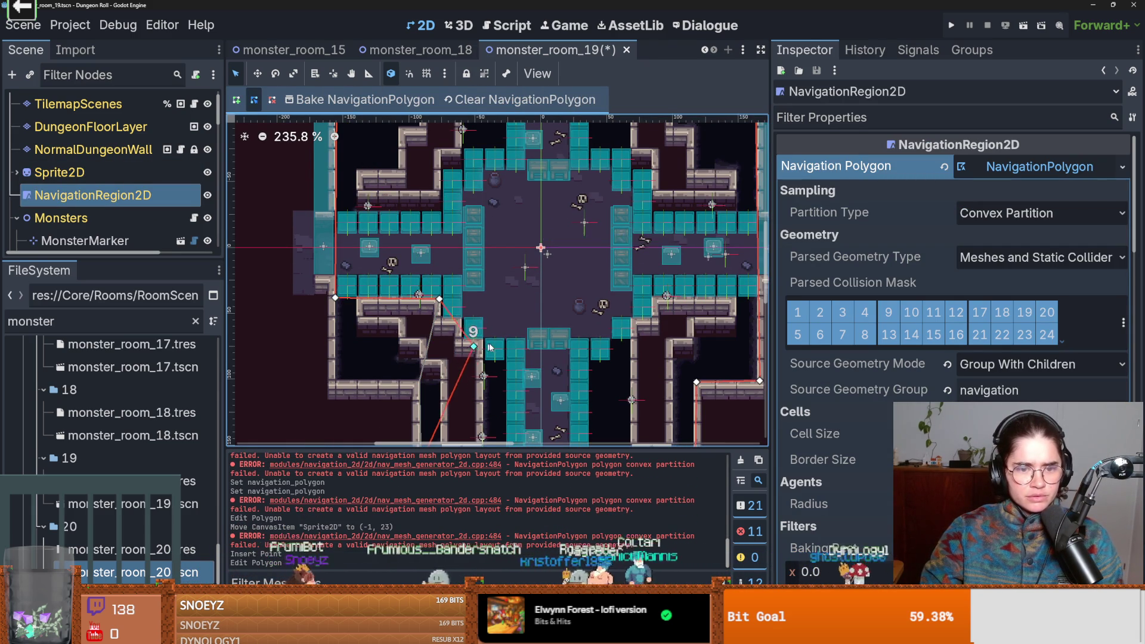
drag(489, 347, 485, 345)
scroll(539, 373, down, 3)
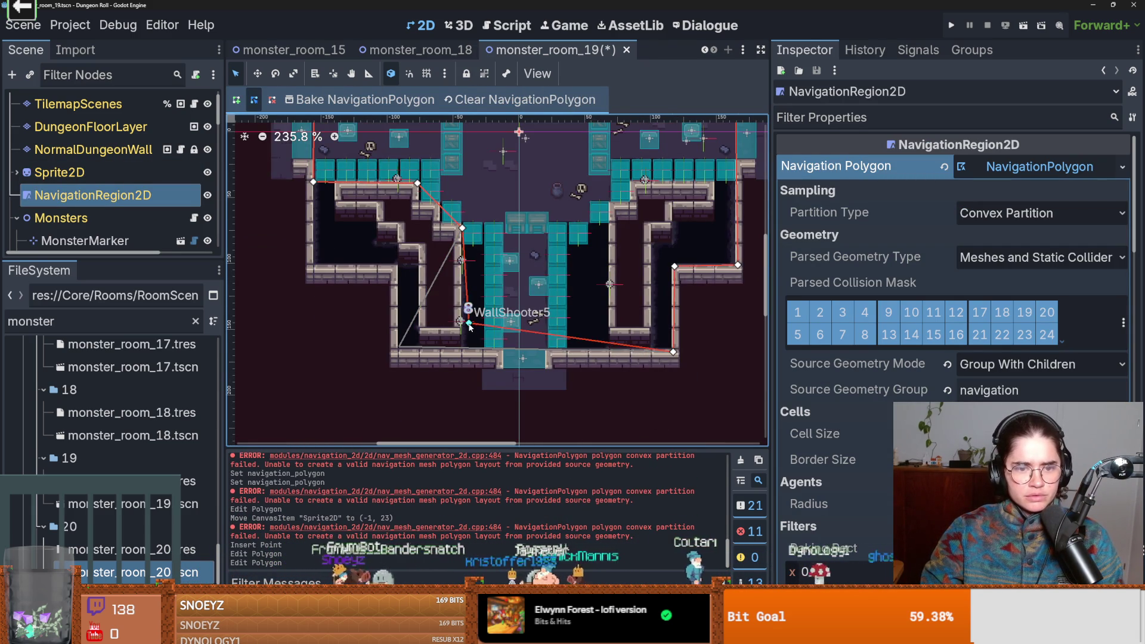
drag(486, 352, 487, 351)
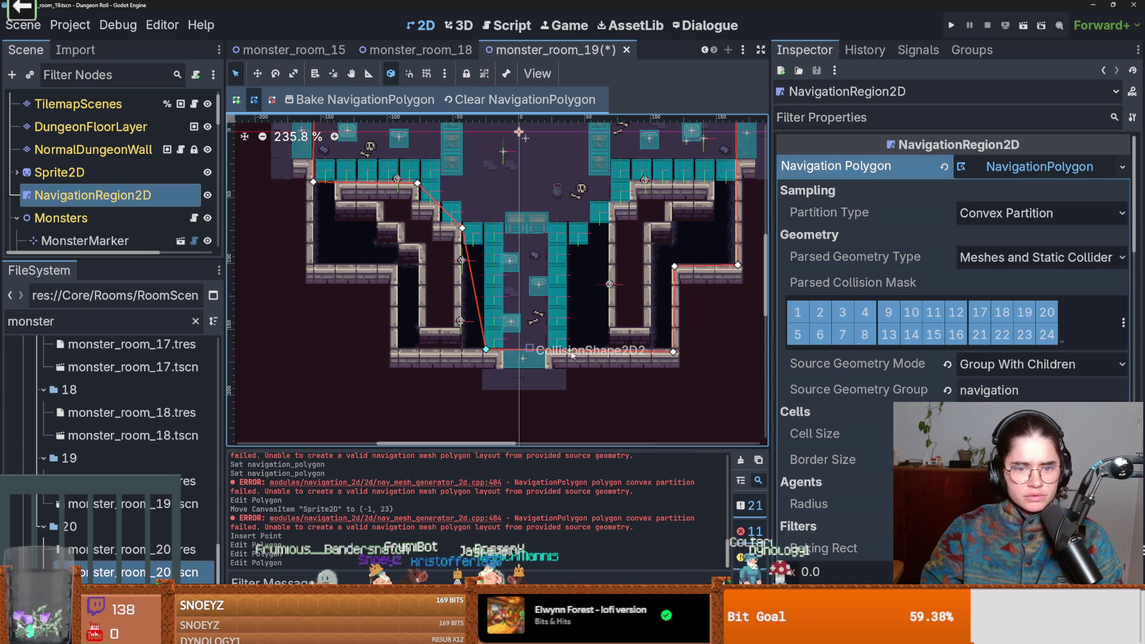
click(582, 352)
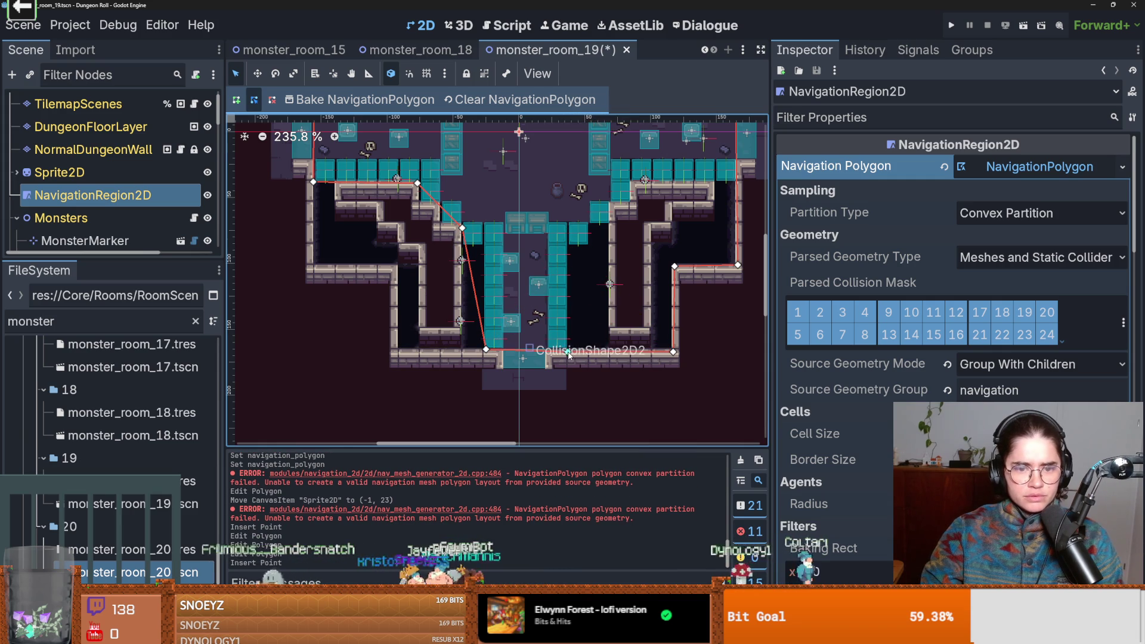
click(568, 349)
scroll(622, 392, up, 2)
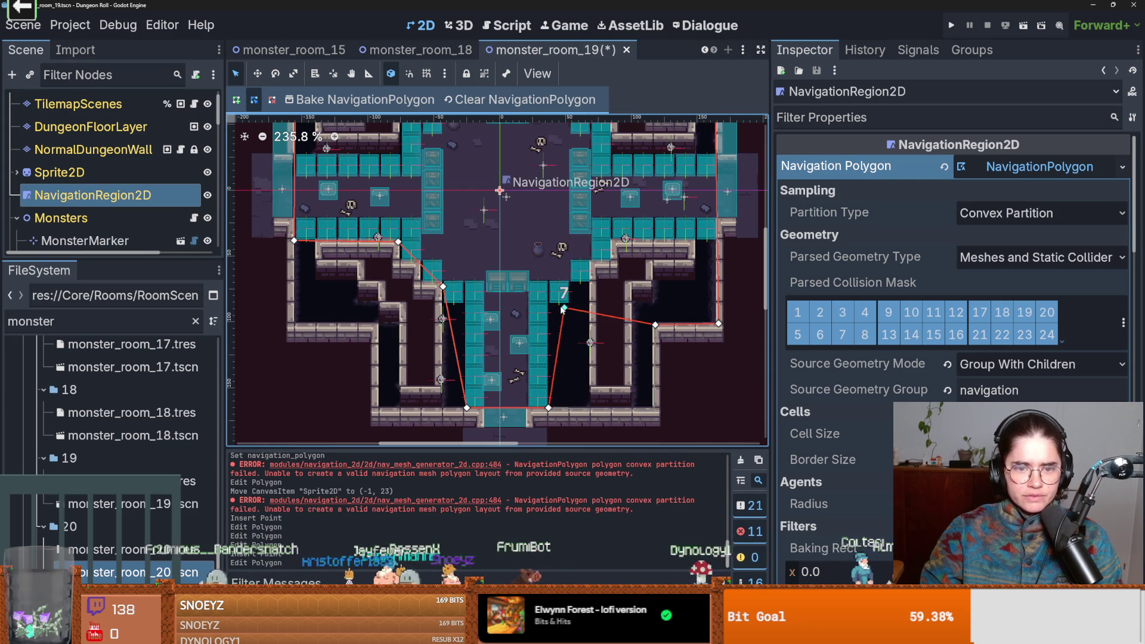
- Pull the top-right and top-left outline vertices inward onto the room's floor
drag(498, 222, 441, 155)
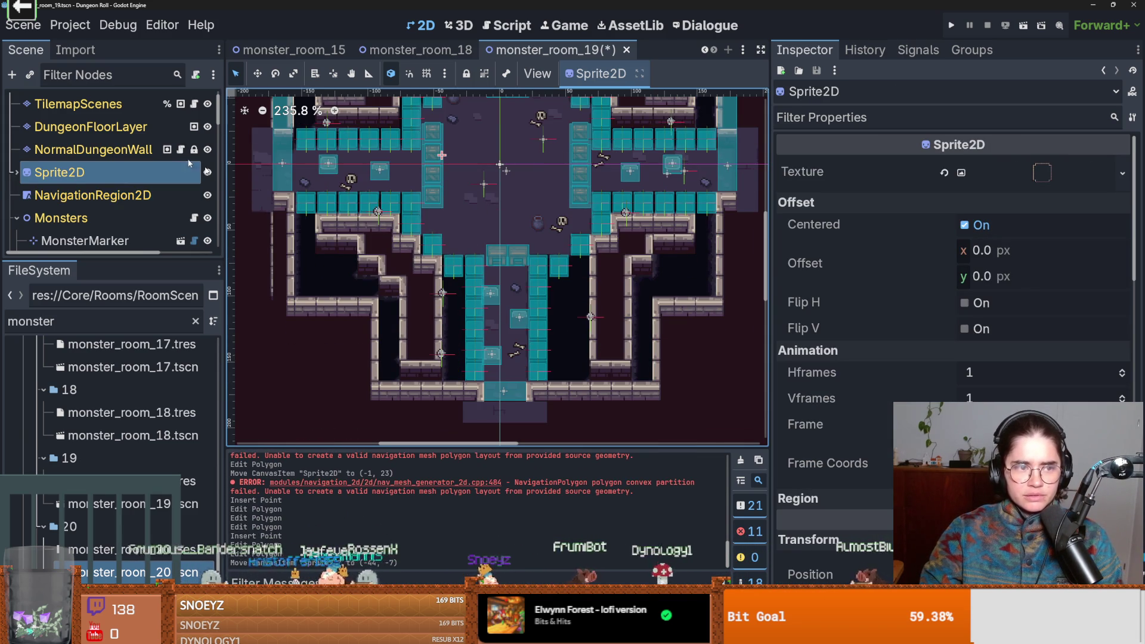
key(ctrl+z)
click(140, 198)
scroll(324, 210, up, 4)
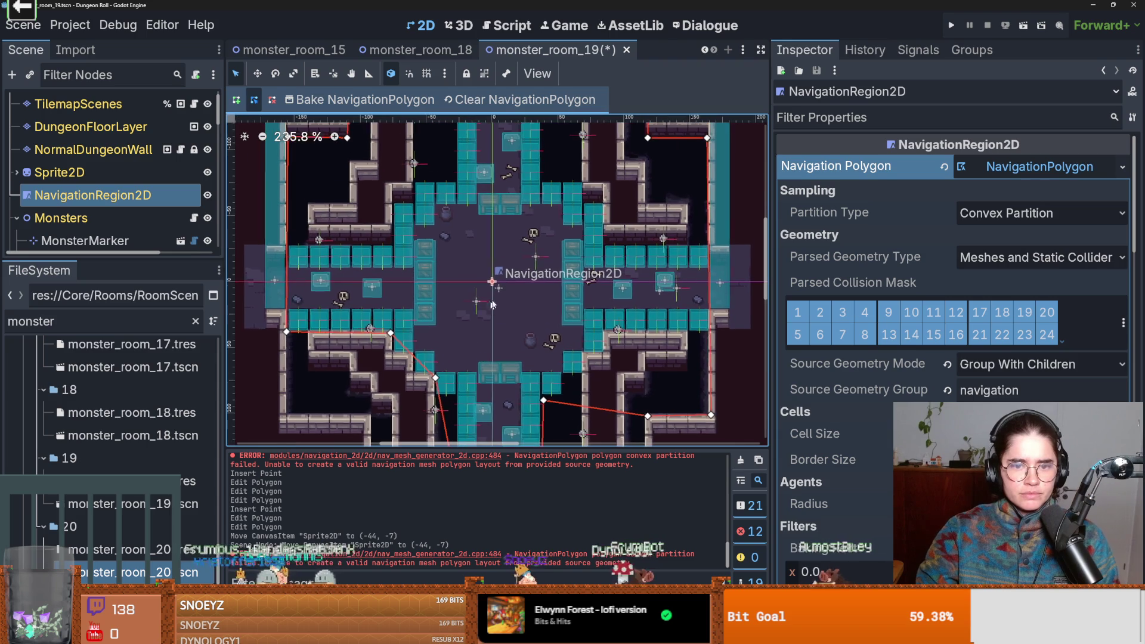
drag(708, 142, 600, 223)
scroll(601, 223, up, 3)
drag(679, 151, 575, 254)
drag(382, 149, 483, 254)
drag(319, 211, 398, 310)
- Bake the reshaped outline and delete two stray polygon vertices
click(355, 101)
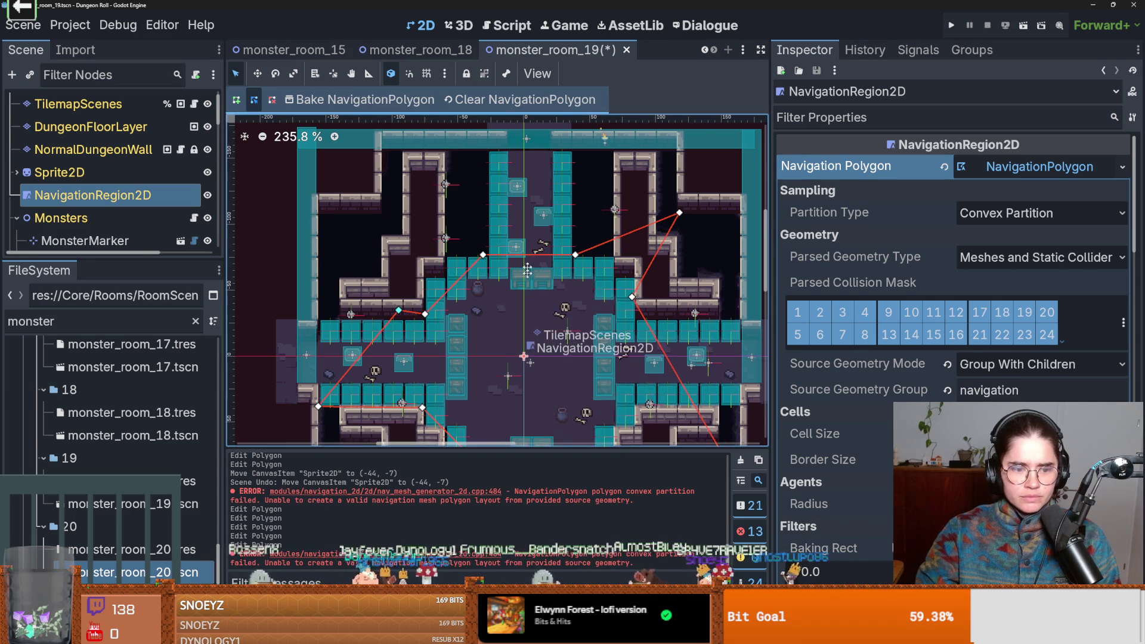
scroll(550, 263, down, 2)
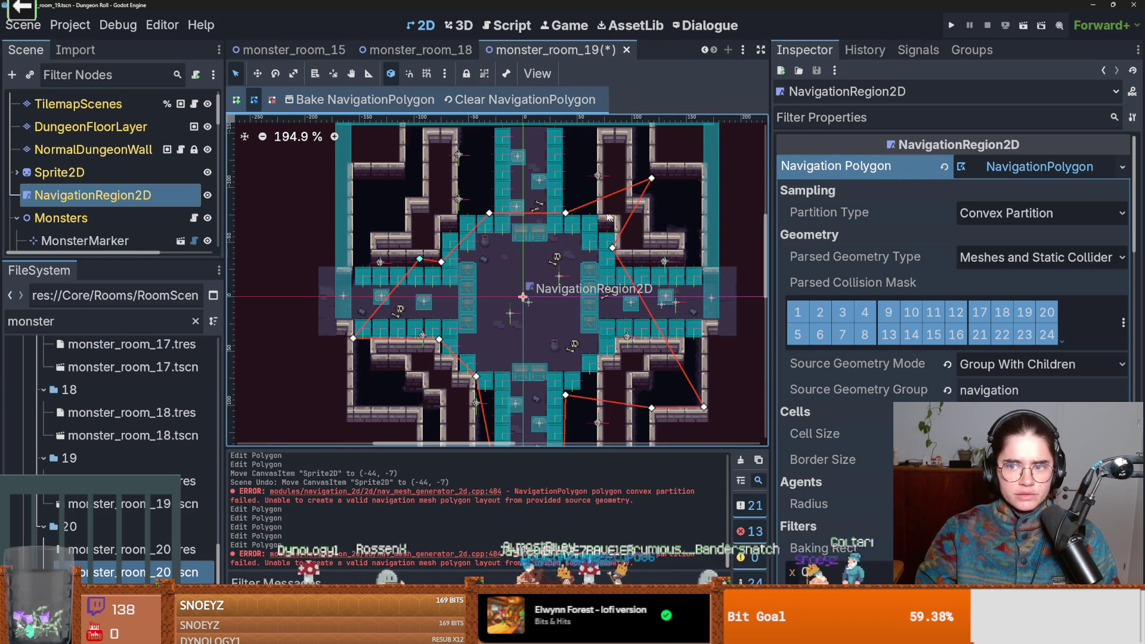
right_click(566, 212)
right_click(489, 214)
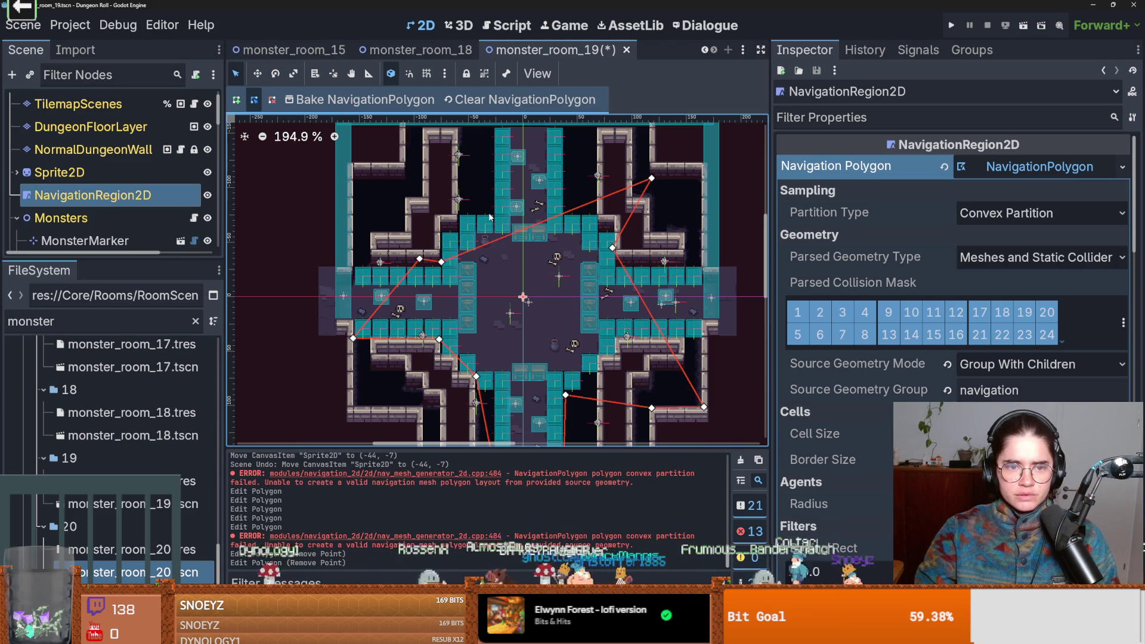
- Clear the old navigation polygon and assign a fresh NavigationPolygon to the region
click(943, 167)
click(1044, 166)
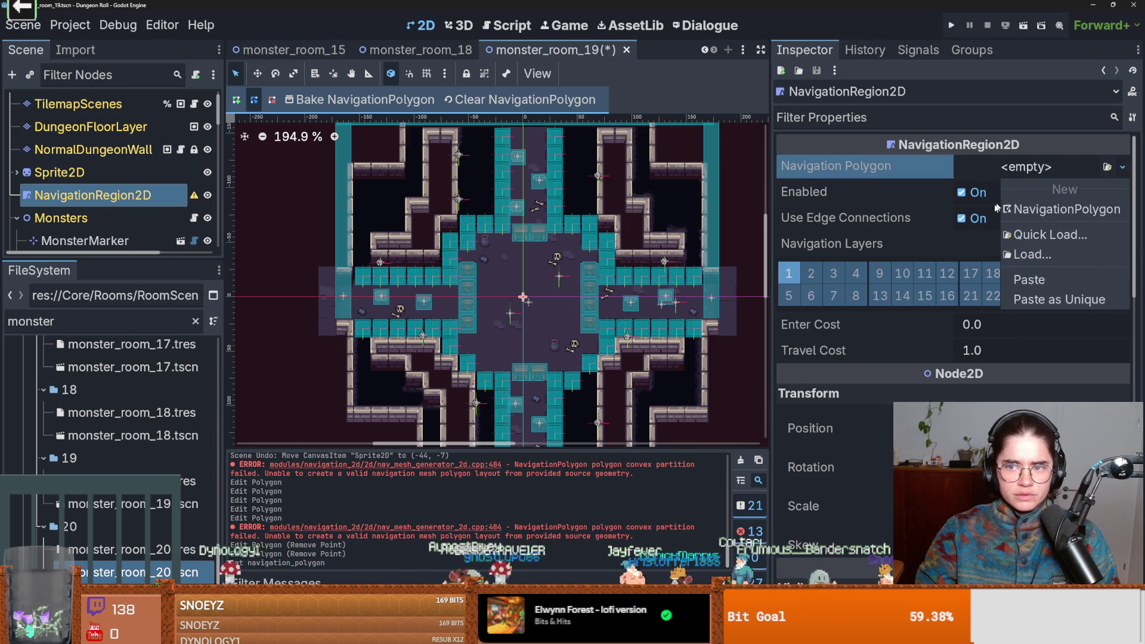
click(1002, 188)
click(522, 296)
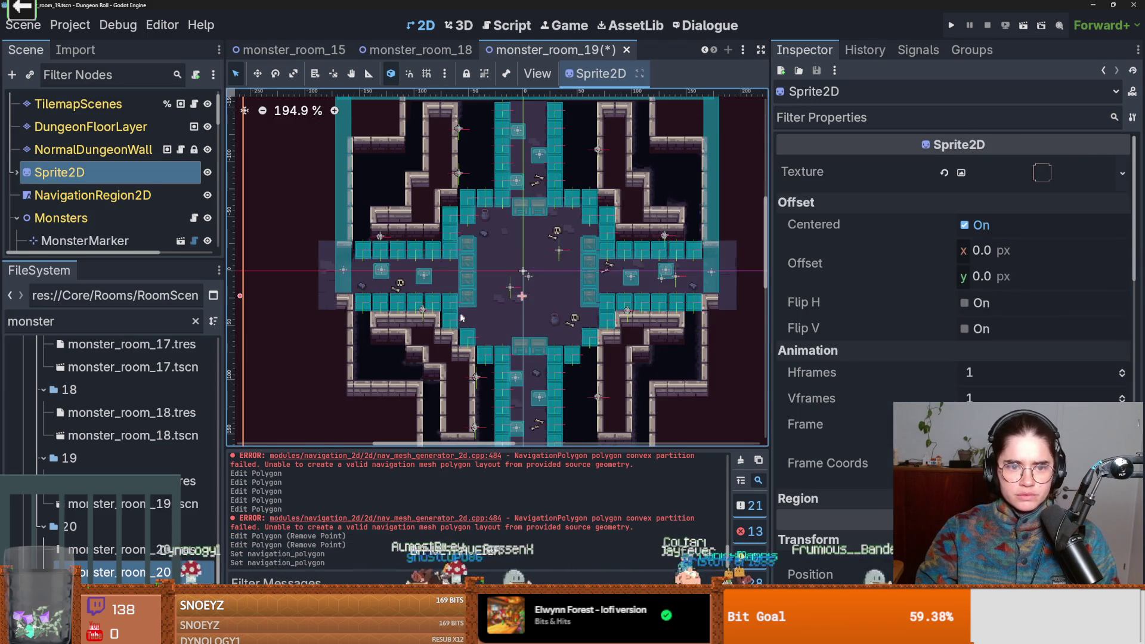
click(149, 194)
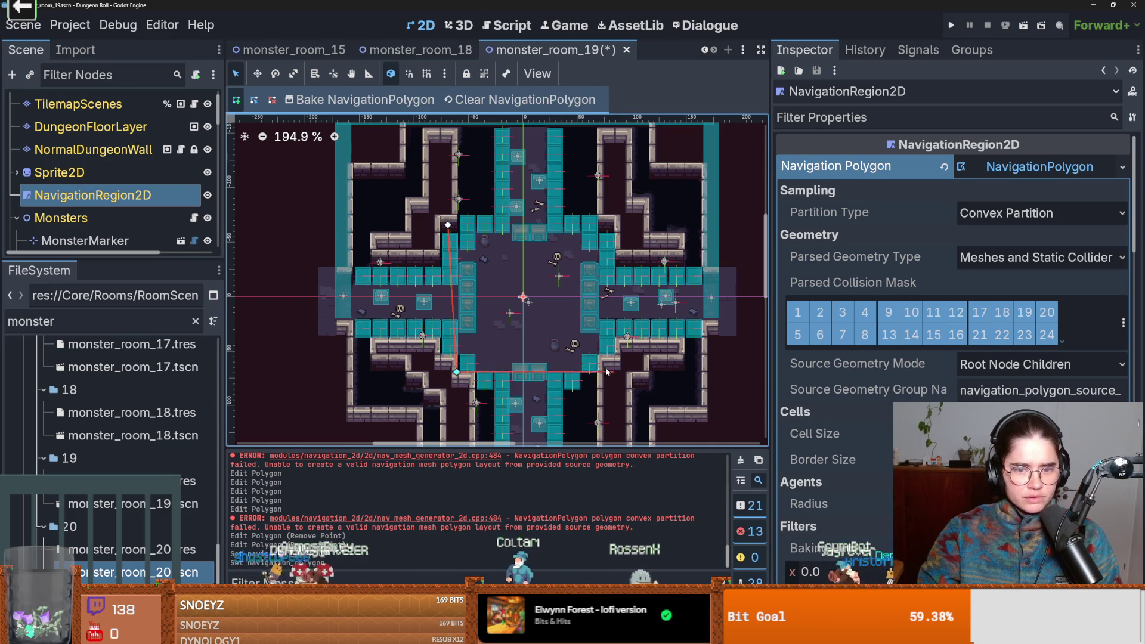
- Close the new outline around the central room, bake it, and add a vertex on the left edge
click(447, 226)
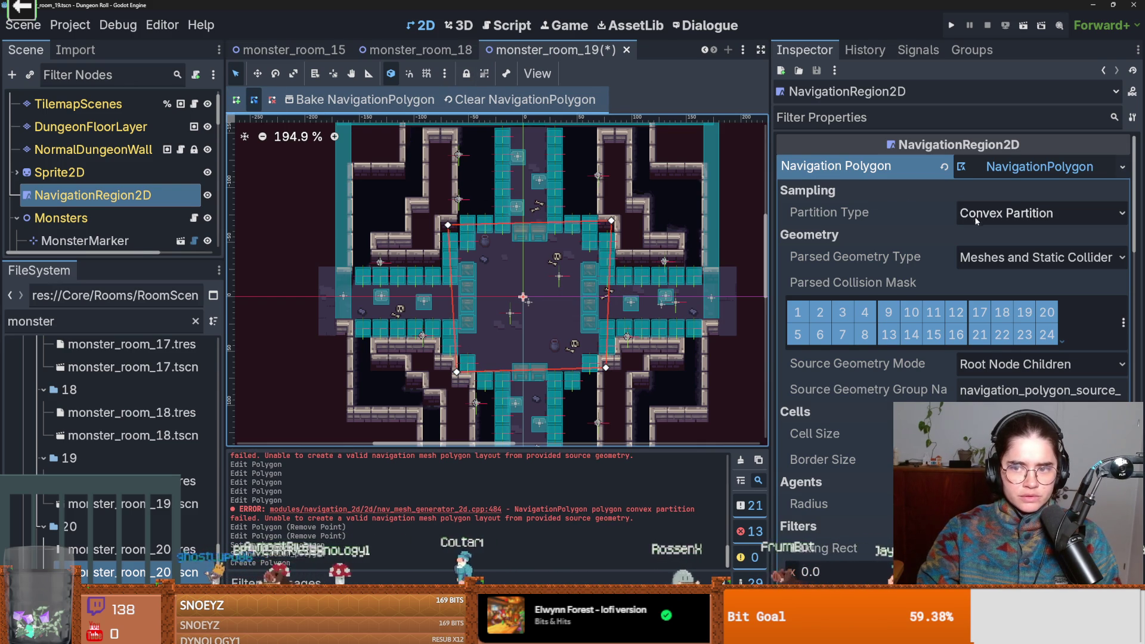
click(347, 104)
scroll(436, 210, up, 5)
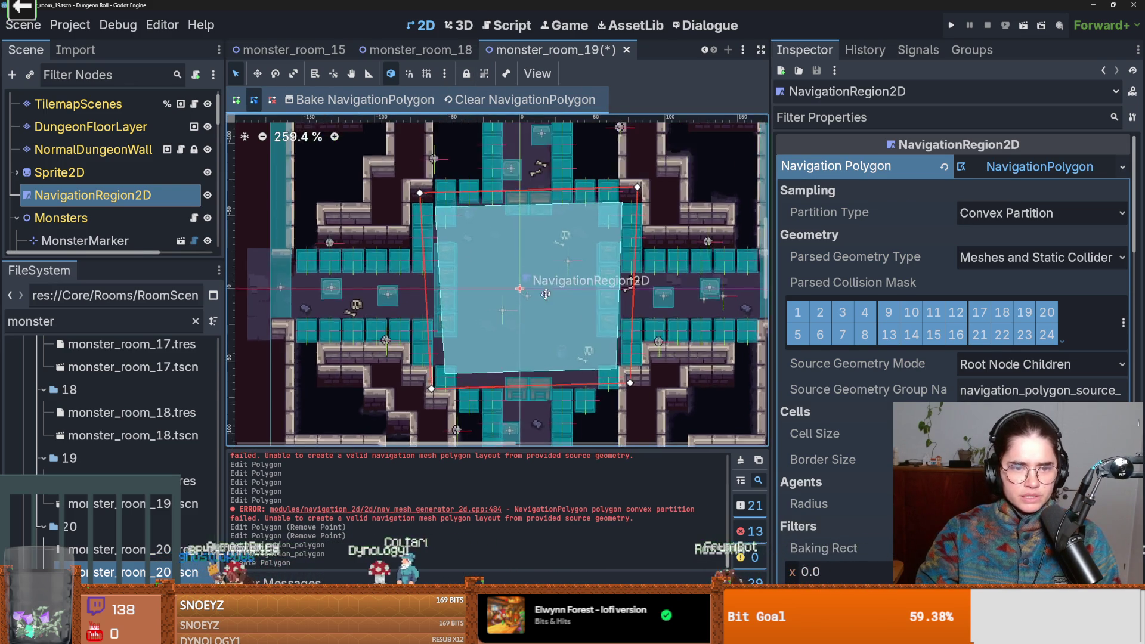
scroll(485, 290, down, 4)
drag(469, 188, 350, 197)
- Reshape monster_room_19's navigation polygon along the left, lower and east corridors
drag(443, 159, 459, 190)
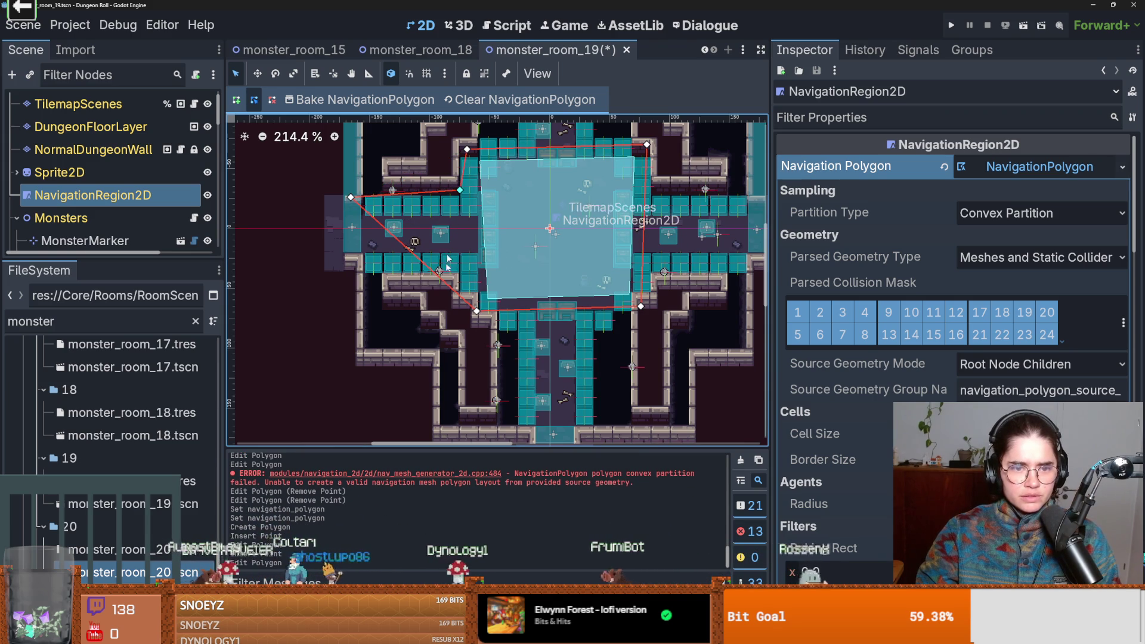
click(358, 256)
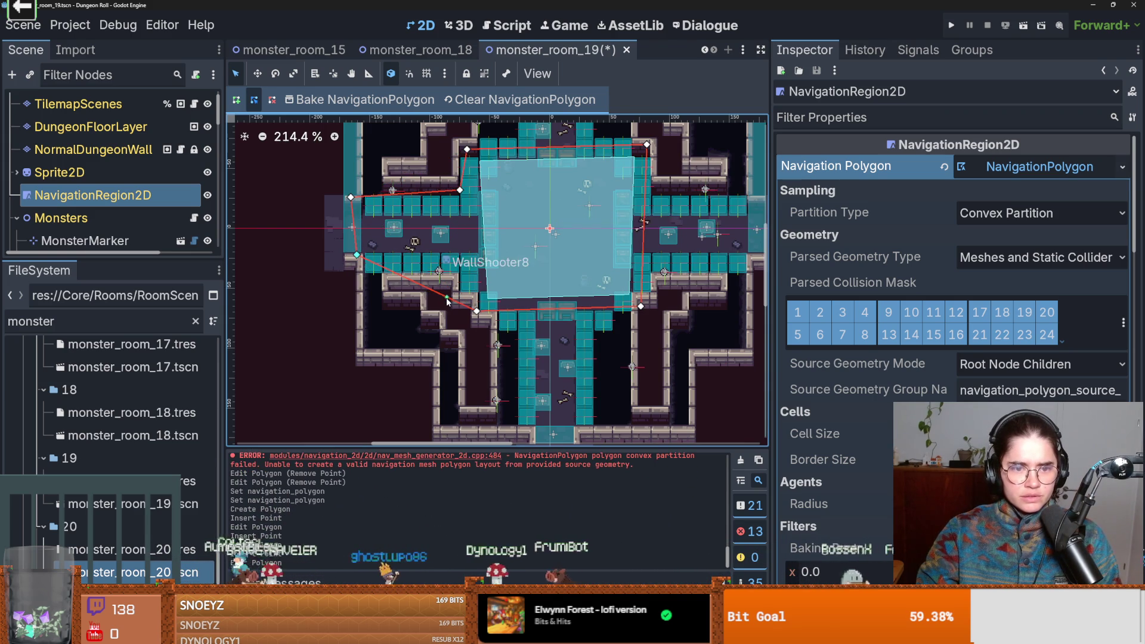
drag(478, 260, 477, 257)
drag(541, 317, 541, 419)
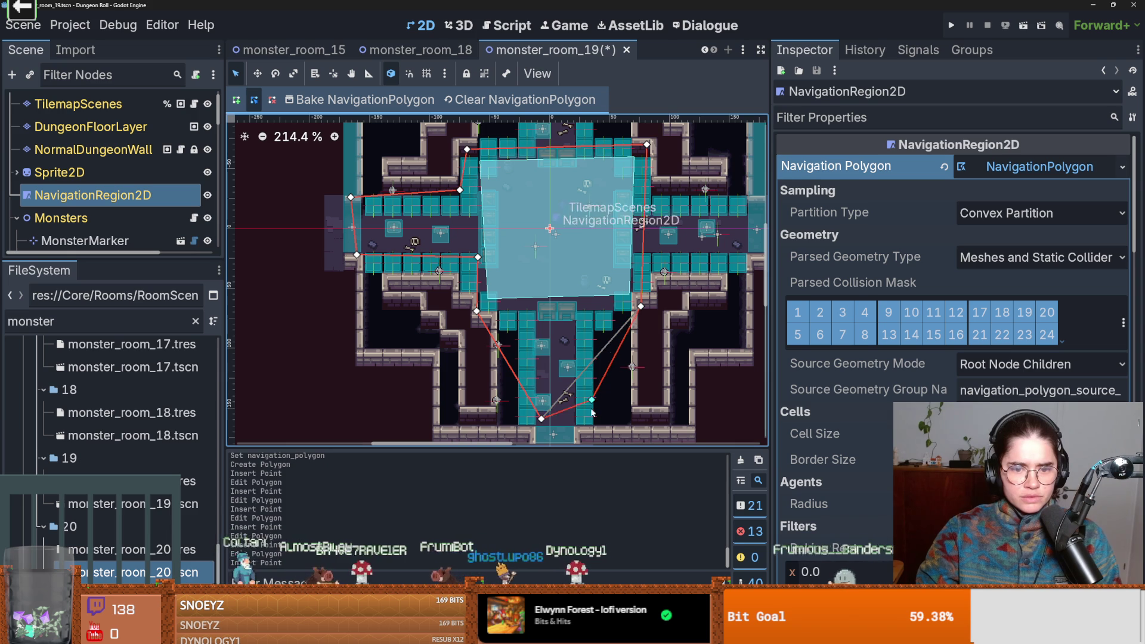
drag(612, 313, 600, 309)
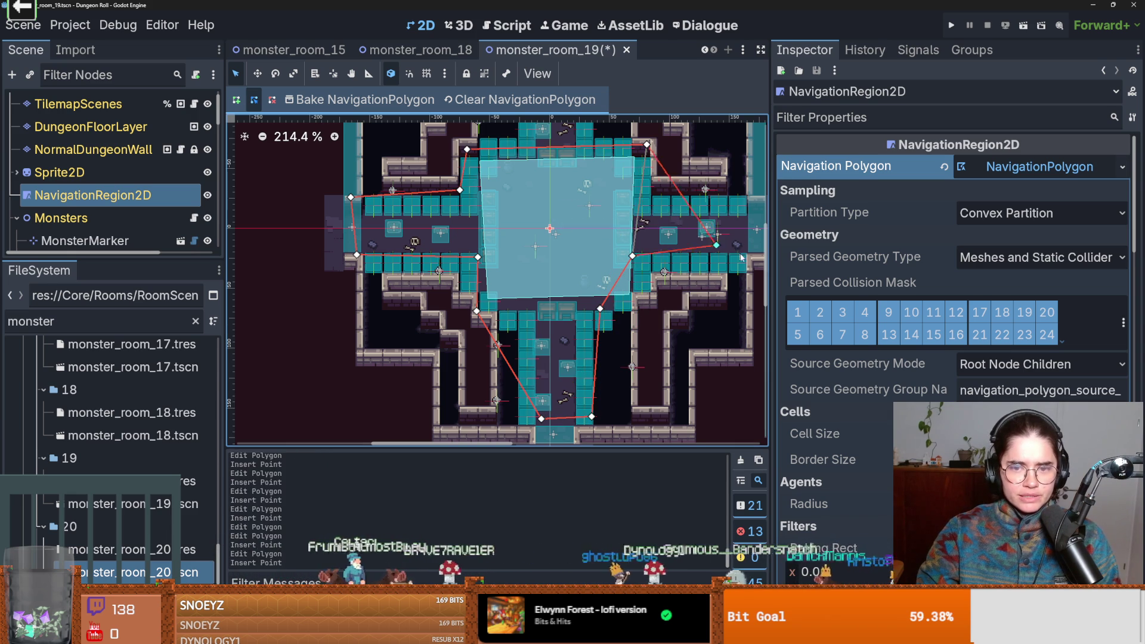
drag(710, 210, 744, 213)
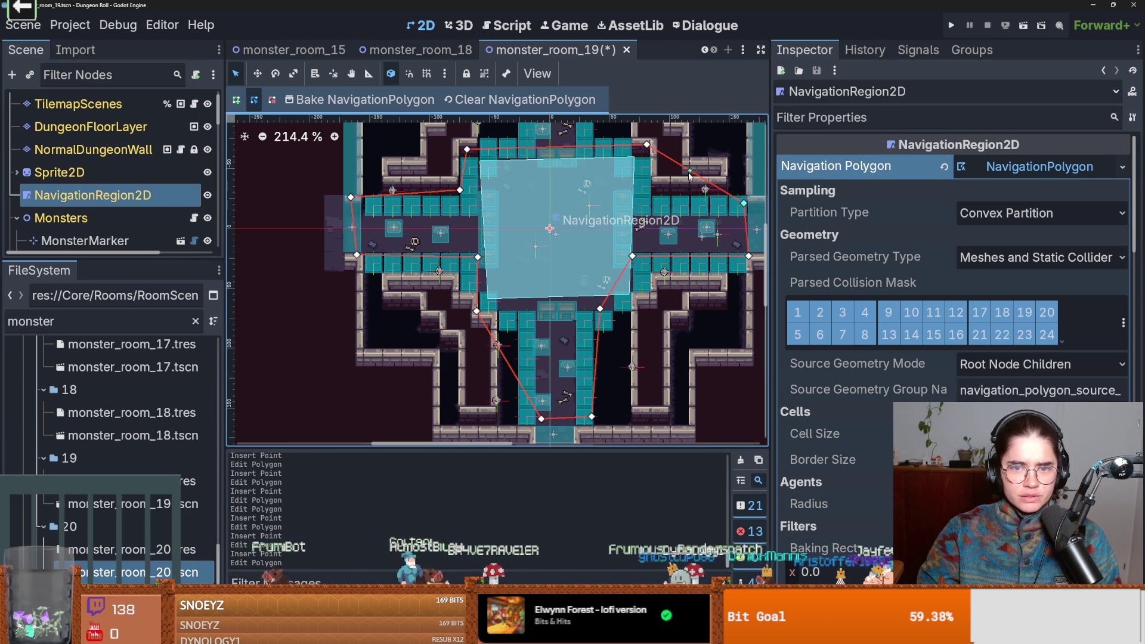
drag(657, 201, 650, 200)
scroll(627, 267, up, 5)
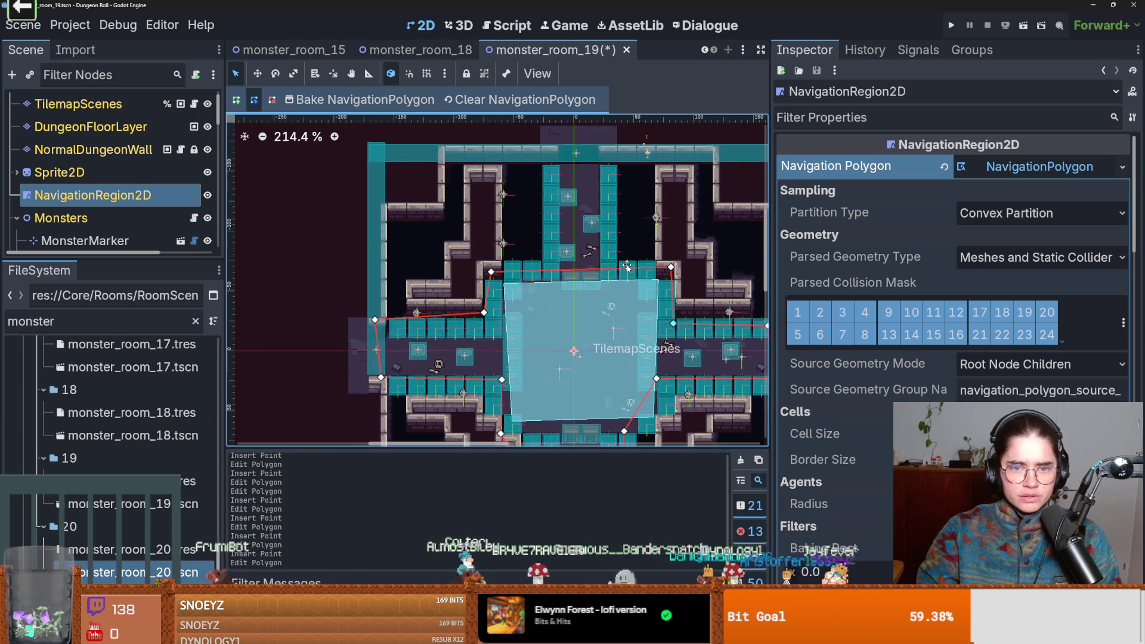
drag(628, 267, 621, 288)
- Extend the NavigationRegion2D outline up the north corridor and save the scene
click(92, 195)
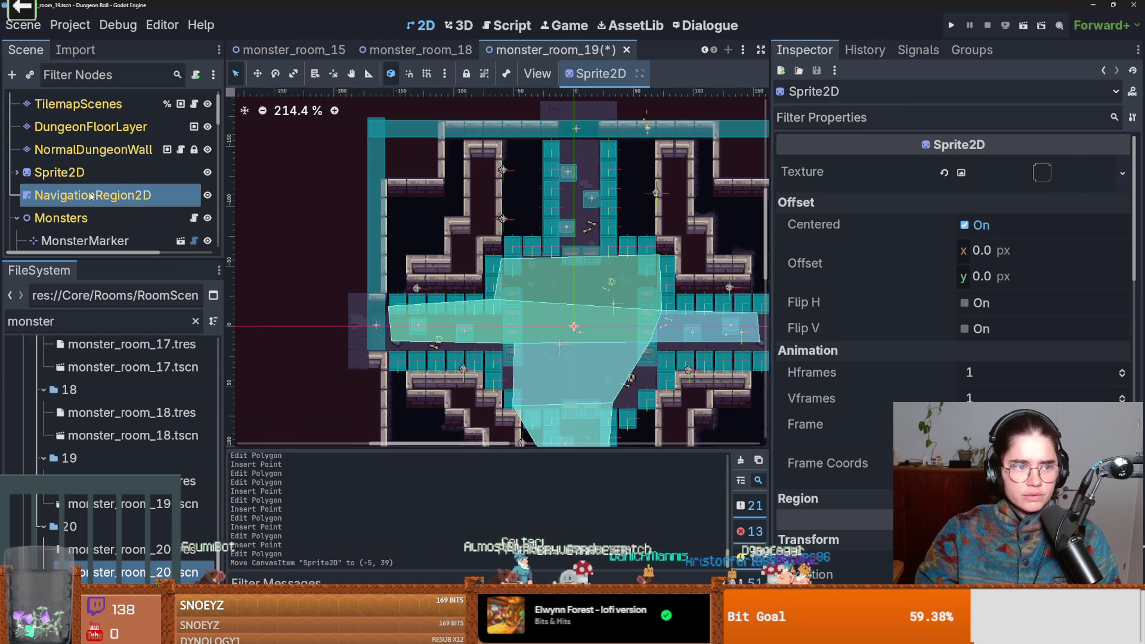
drag(612, 236, 617, 166)
drag(640, 209, 623, 273)
drag(541, 183, 545, 163)
drag(516, 225, 546, 276)
scroll(573, 270, down, 3)
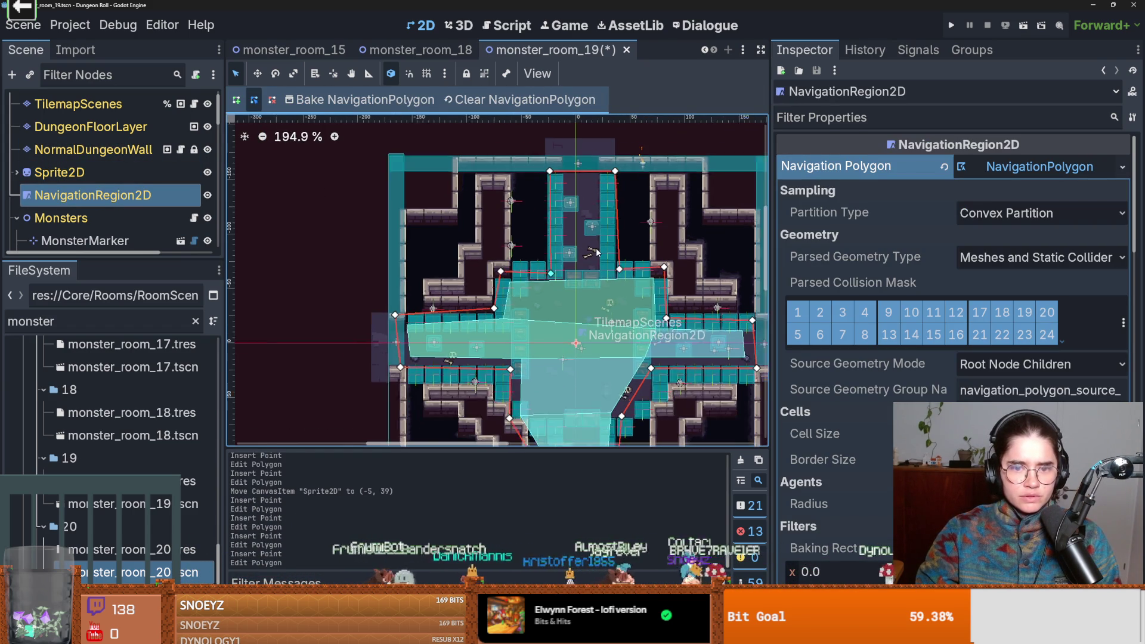
scroll(572, 269, down, 2)
scroll(541, 315, up, 3)
key(ctrl+s)
- Fit the polygon vertices to the corridor walls, rebake the navigation mesh, and save
scroll(554, 316, up, 2)
scroll(566, 317, down, 2)
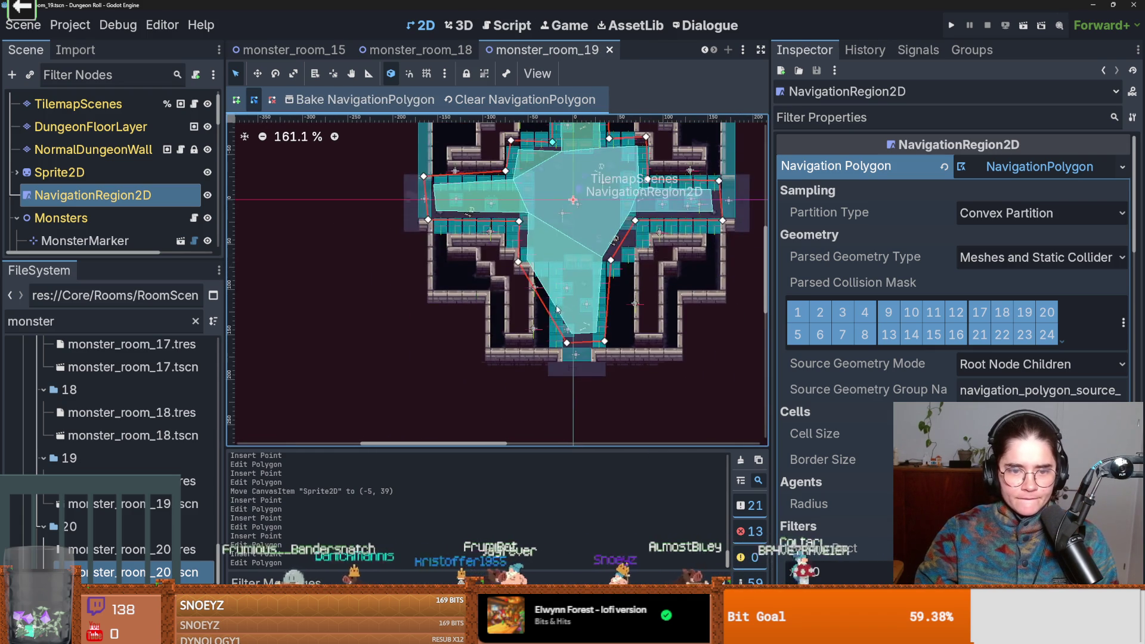
drag(532, 284, 561, 267)
scroll(590, 252, up, 1)
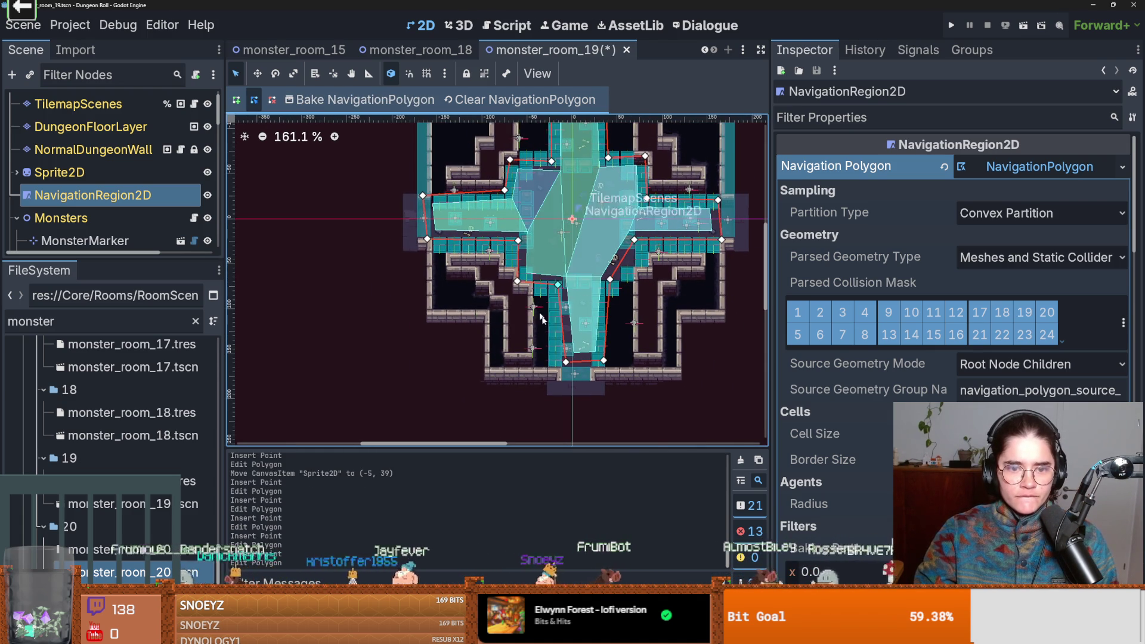
scroll(574, 325, up, 5)
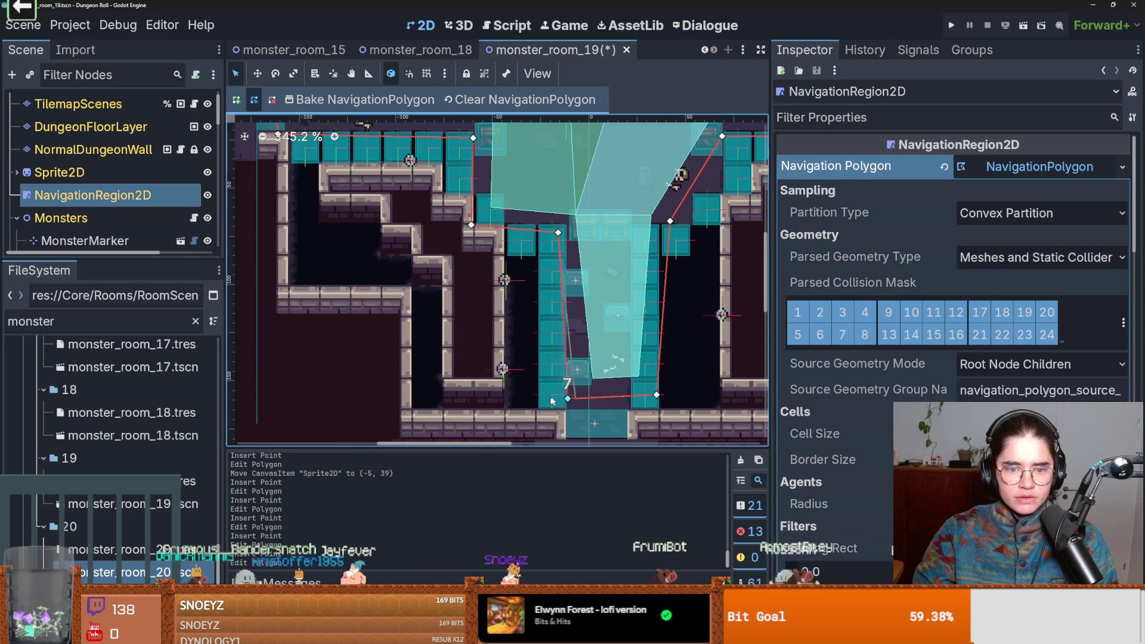
drag(567, 398, 523, 400)
drag(517, 233, 517, 230)
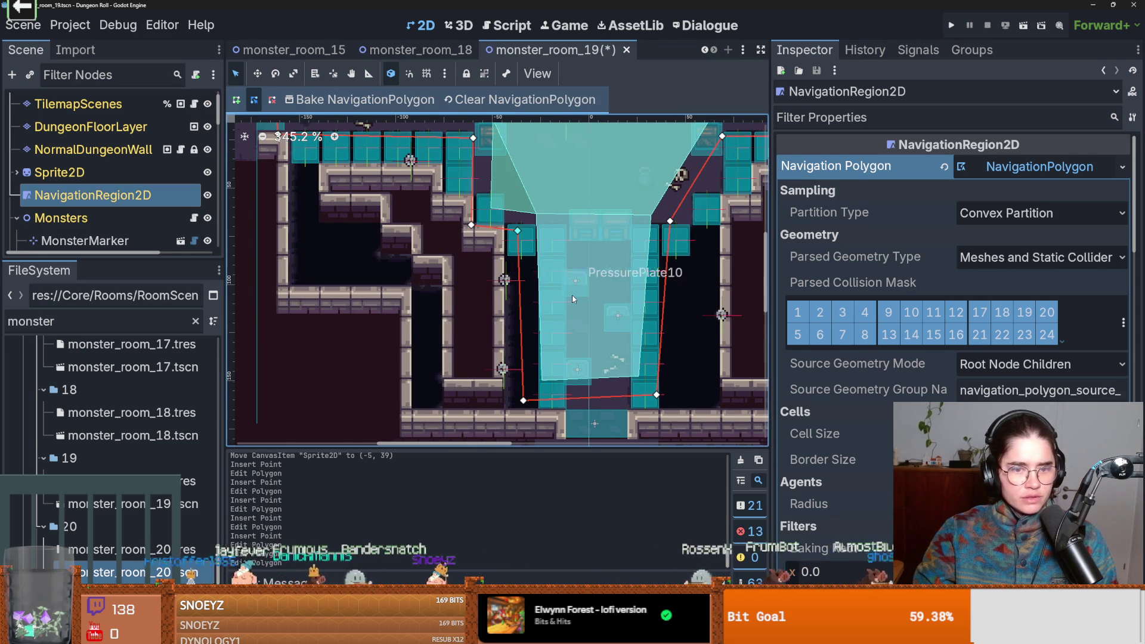
scroll(572, 299, down, 3)
drag(619, 345, 610, 348)
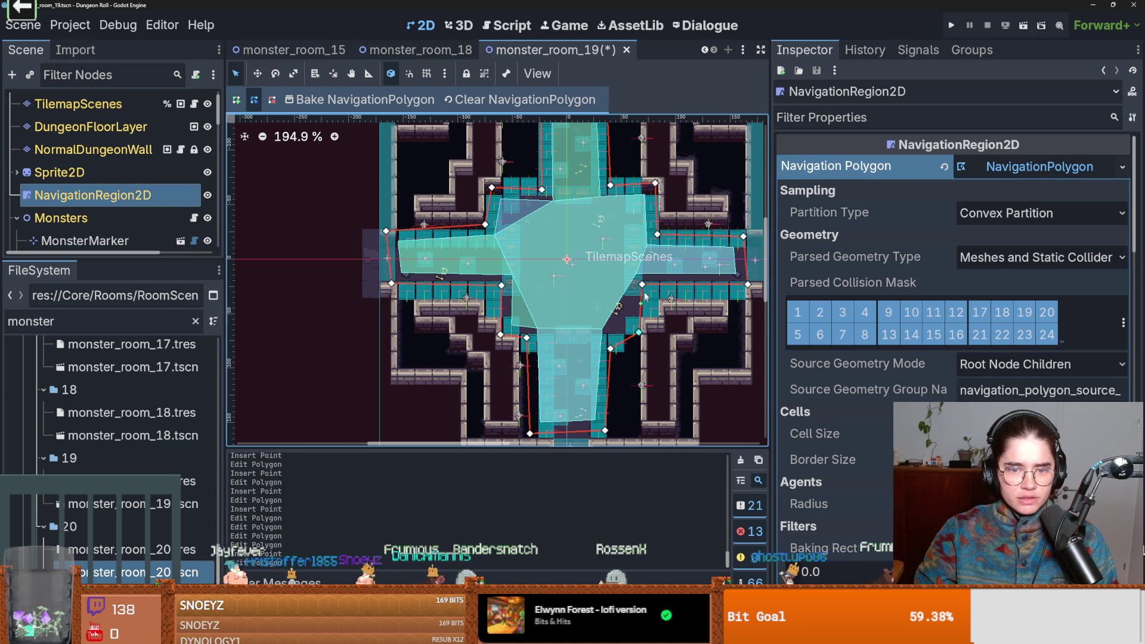
drag(655, 297, 661, 310)
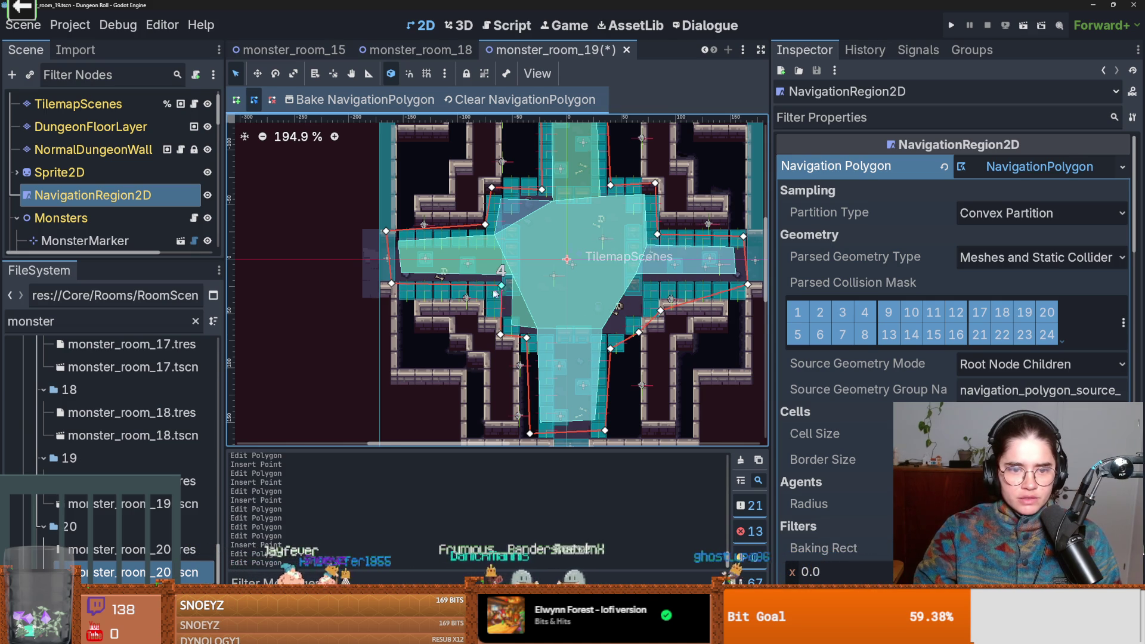
scroll(498, 280, up, 1)
click(417, 99)
key(ctrl+s)
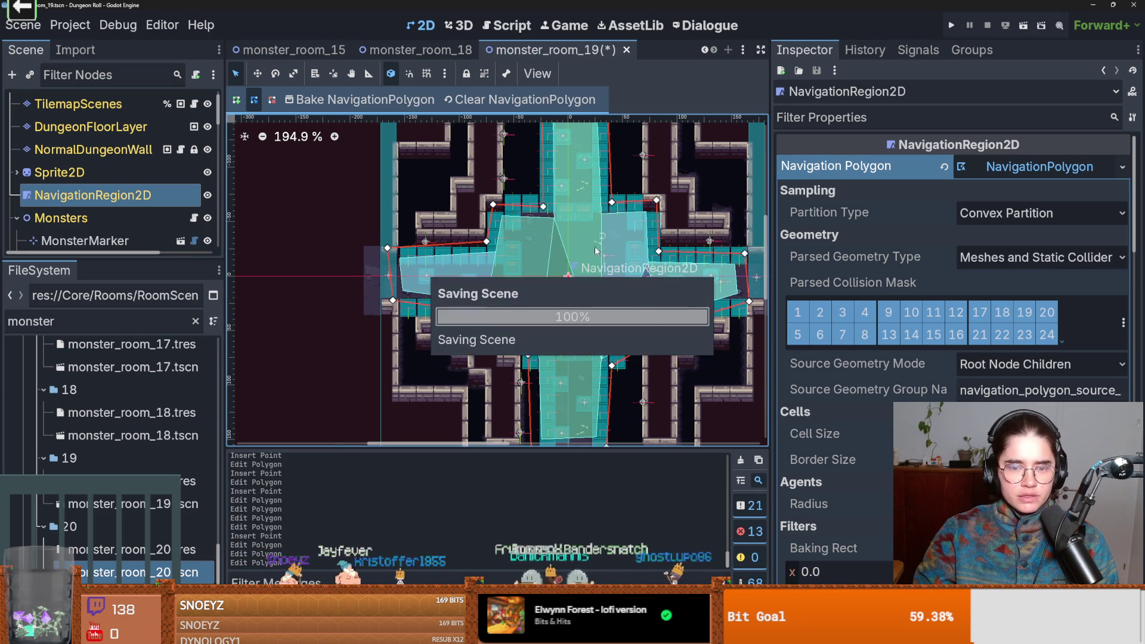
- Pull a vertex toward the north corridor, rebake and save, then run the project
scroll(595, 251, down, 1)
drag(548, 211, 518, 194)
scroll(558, 211, up, 3)
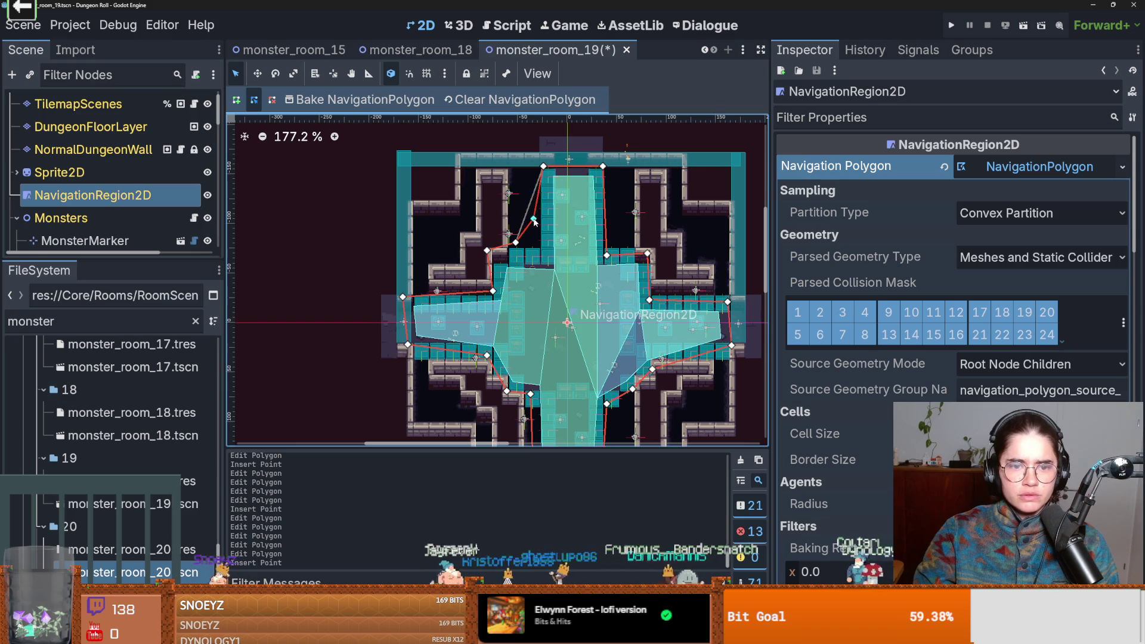
click(427, 109)
scroll(613, 252, up, 8)
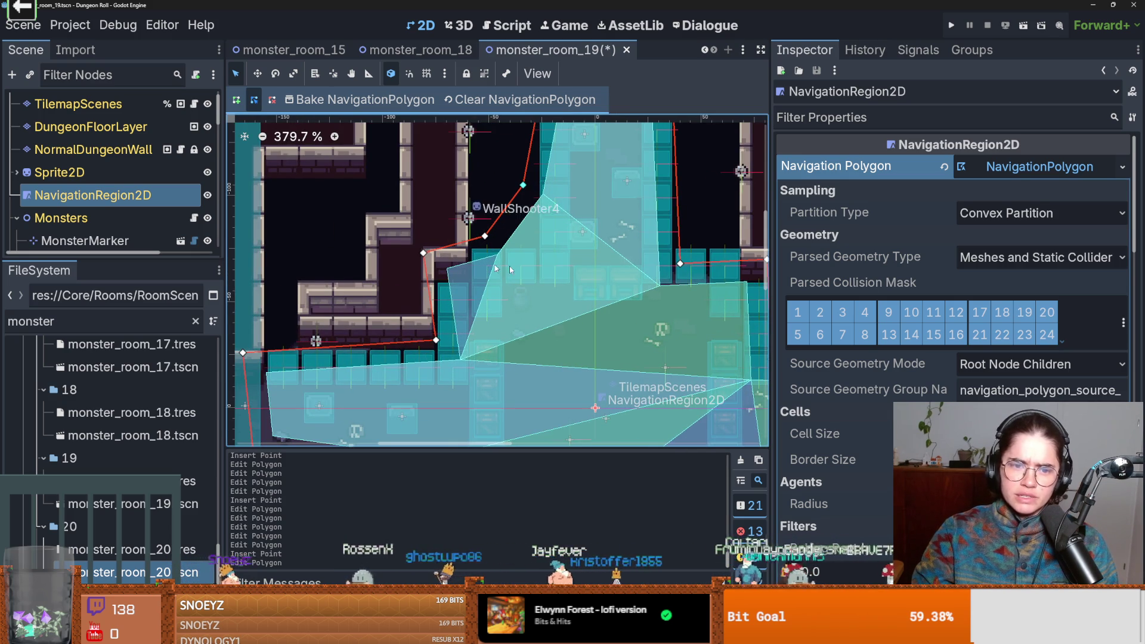
scroll(509, 266, down, 4)
key(ctrl+s)
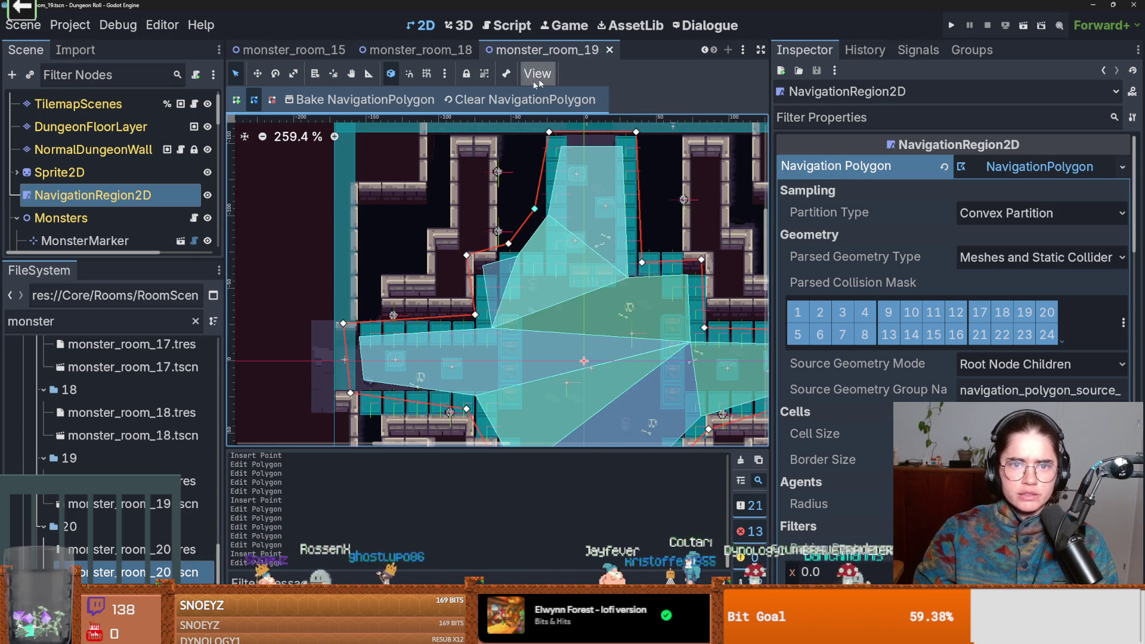
click(951, 24)
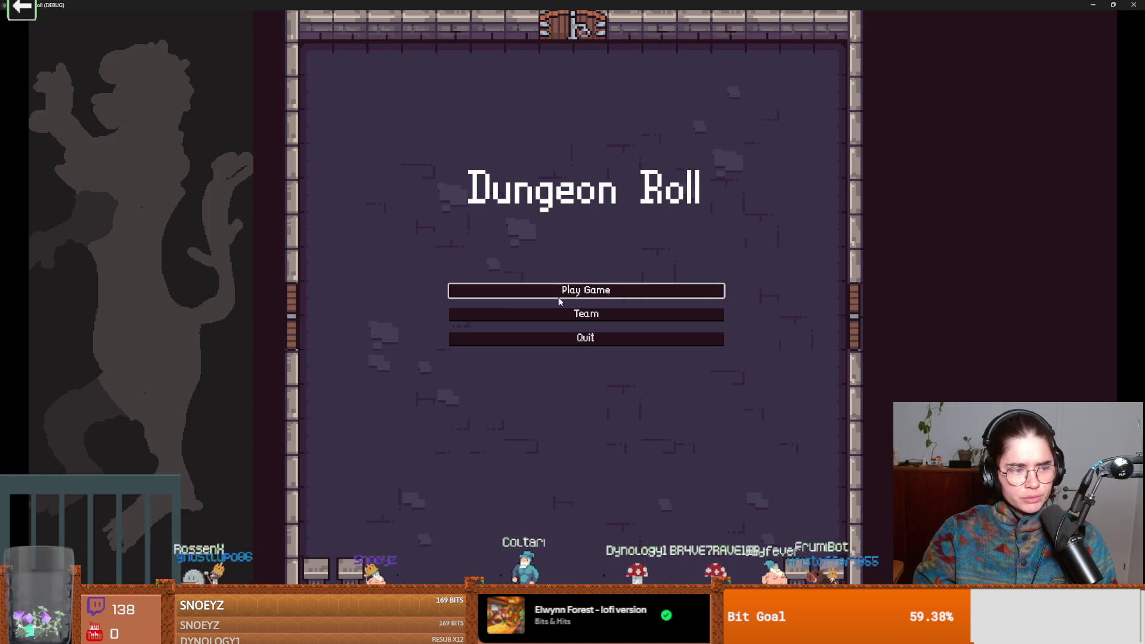
- Start a Crusader game, enter a room from the debug choices, and view the dungeon map
click(570, 291)
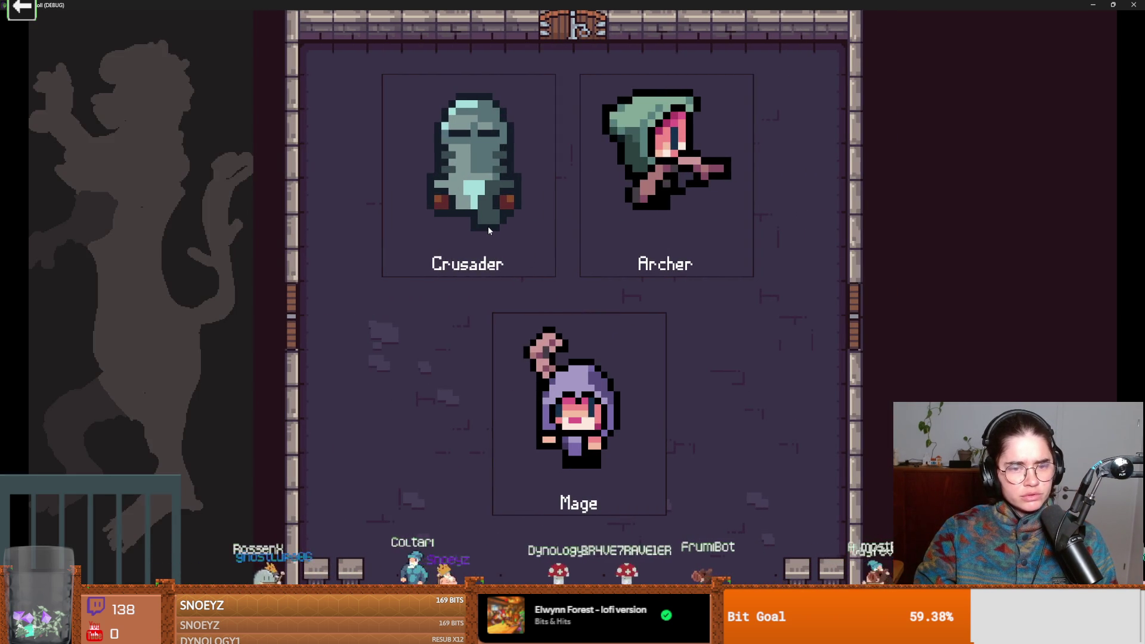
click(513, 245)
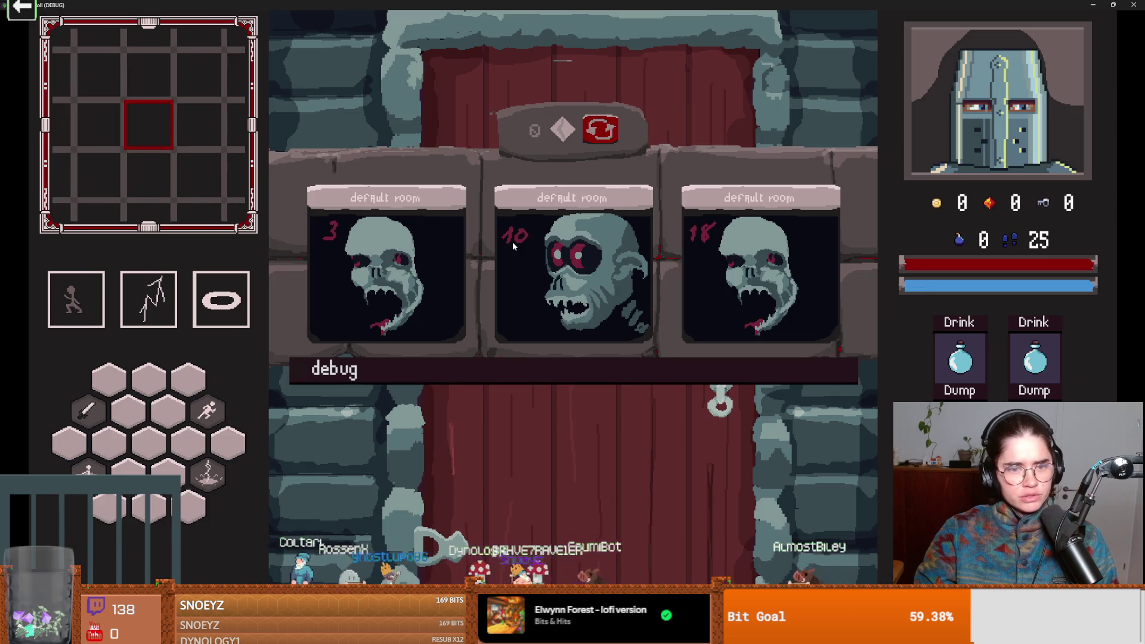
click(512, 368)
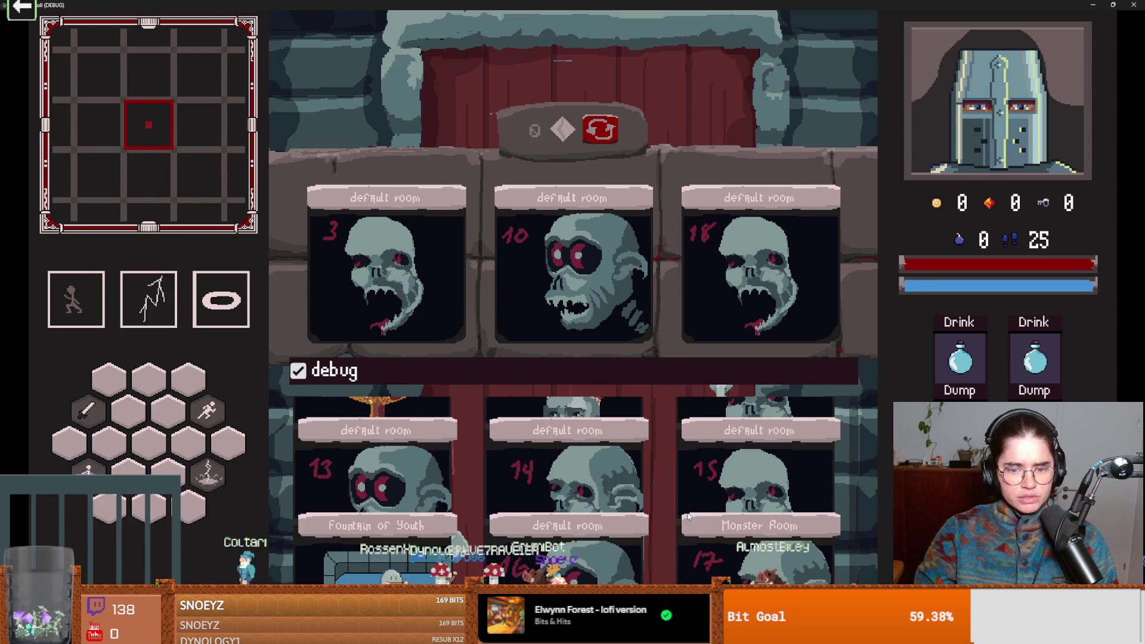
click(657, 563)
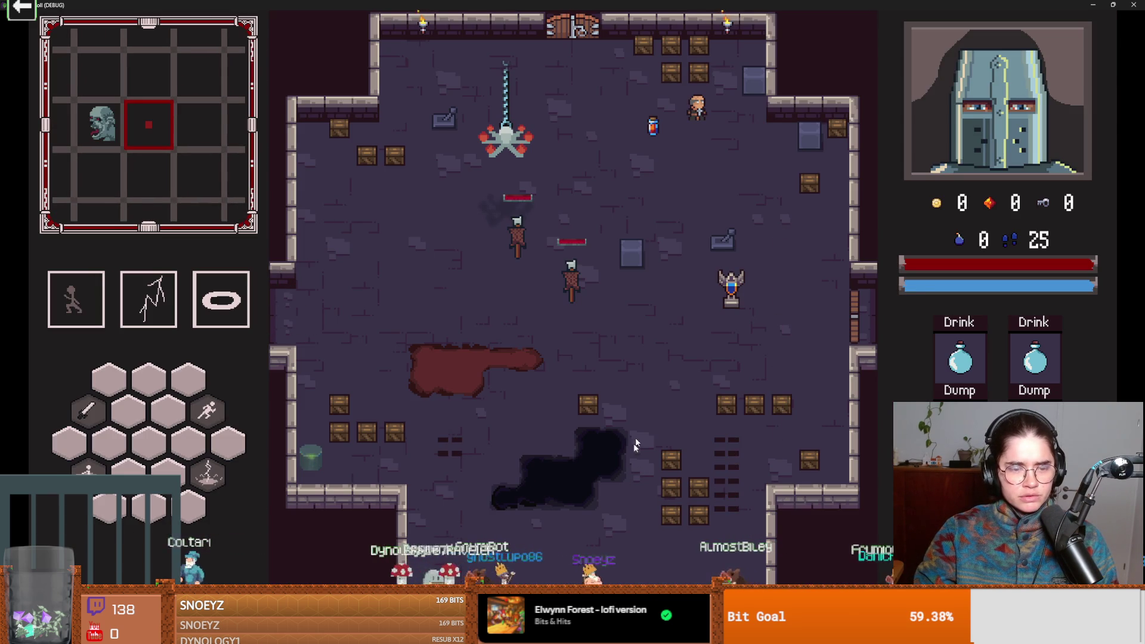
key(Tab)
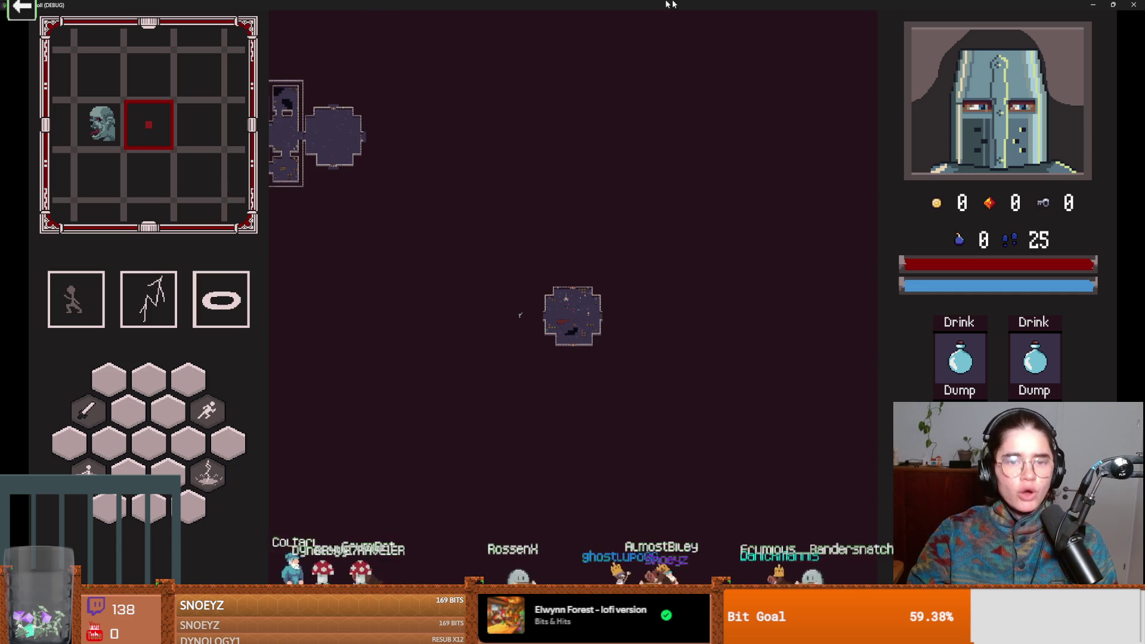
- Take the game out of fullscreen and stop the running game
key(super+Down)
key(F8)
key(ctrl+s)
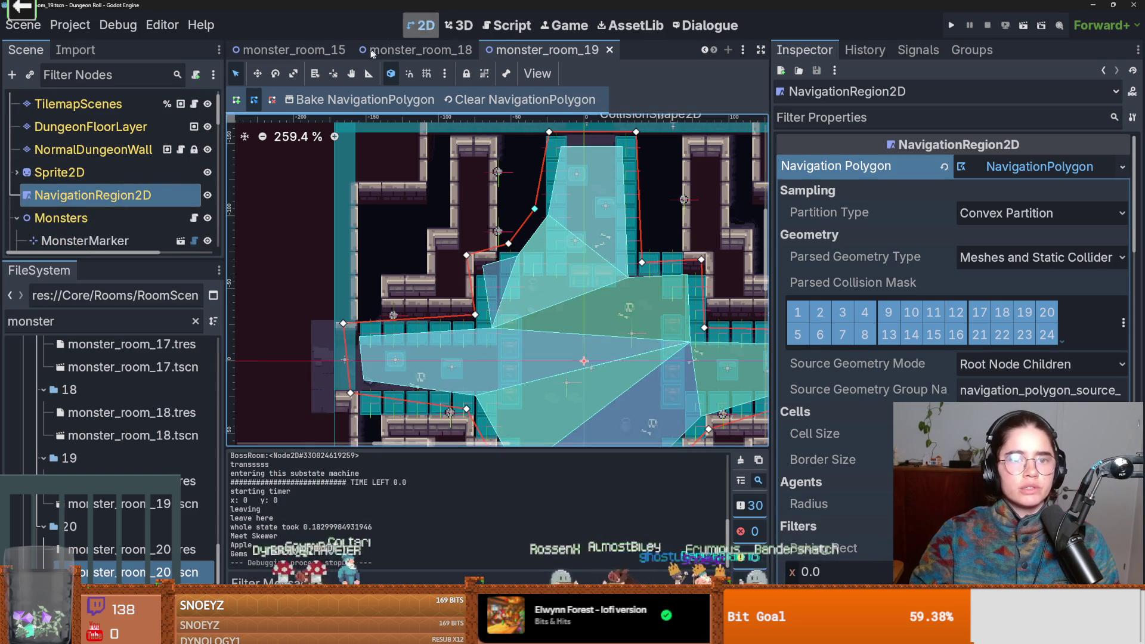
- Check monster_room_17's RoomRes settings, confirming its Version is 20
scroll(387, 50, down, 3)
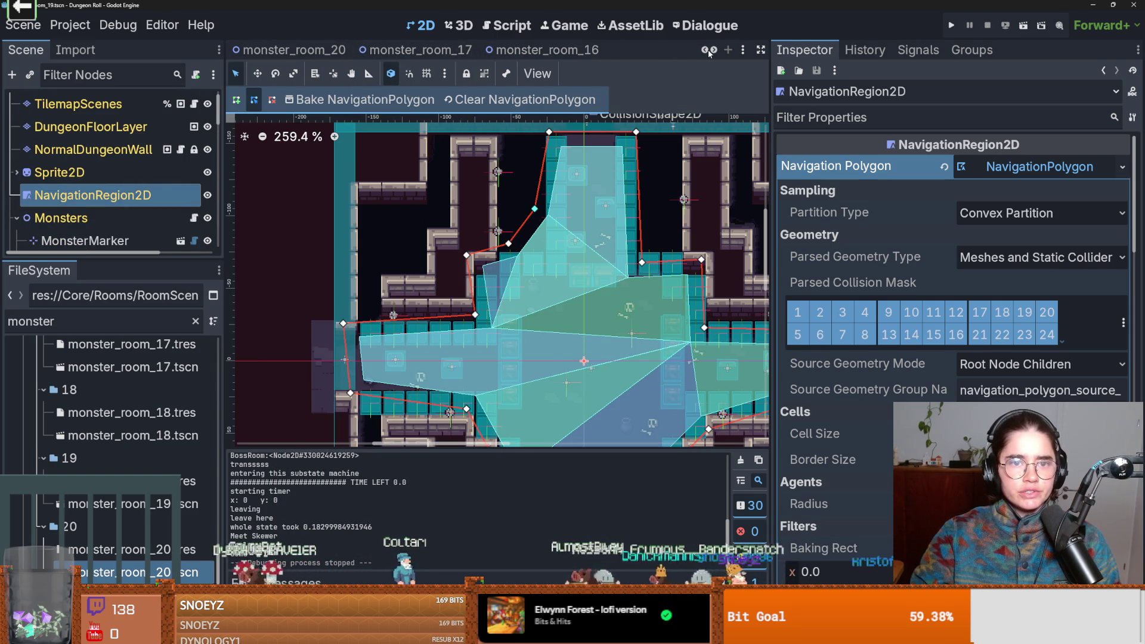
click(417, 50)
click(76, 103)
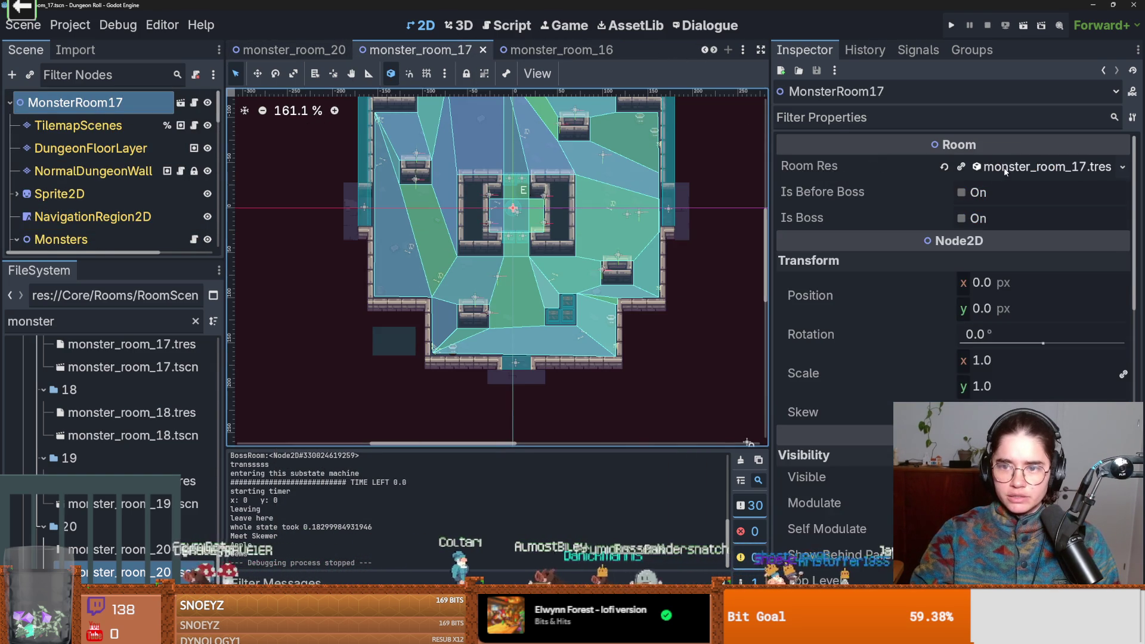
click(966, 244)
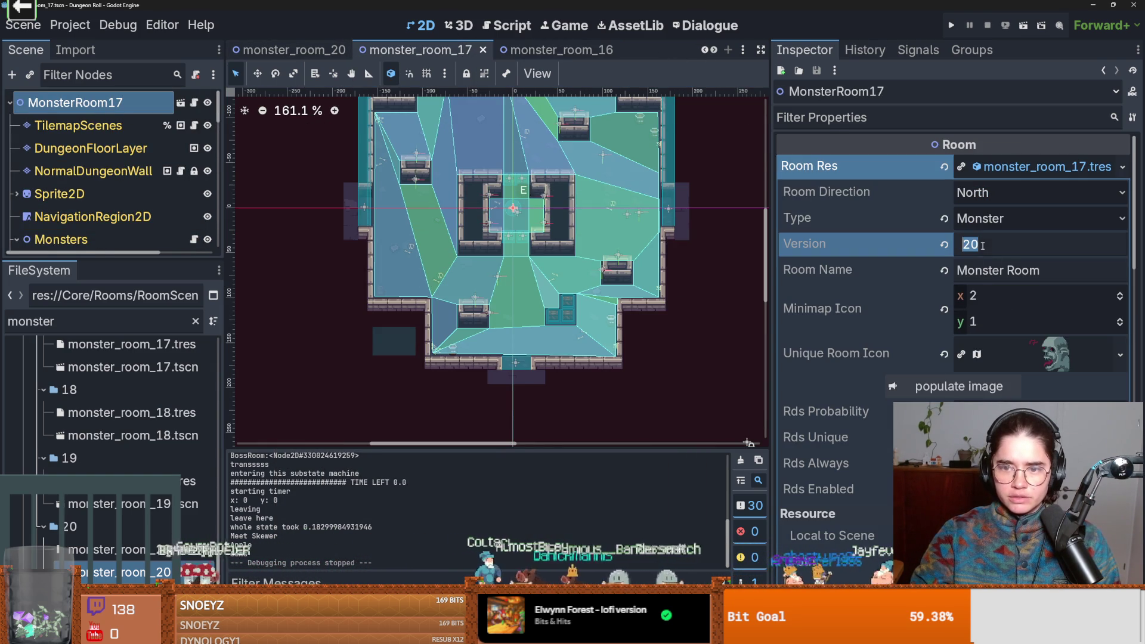
click(704, 51)
scroll(704, 50, up, 4)
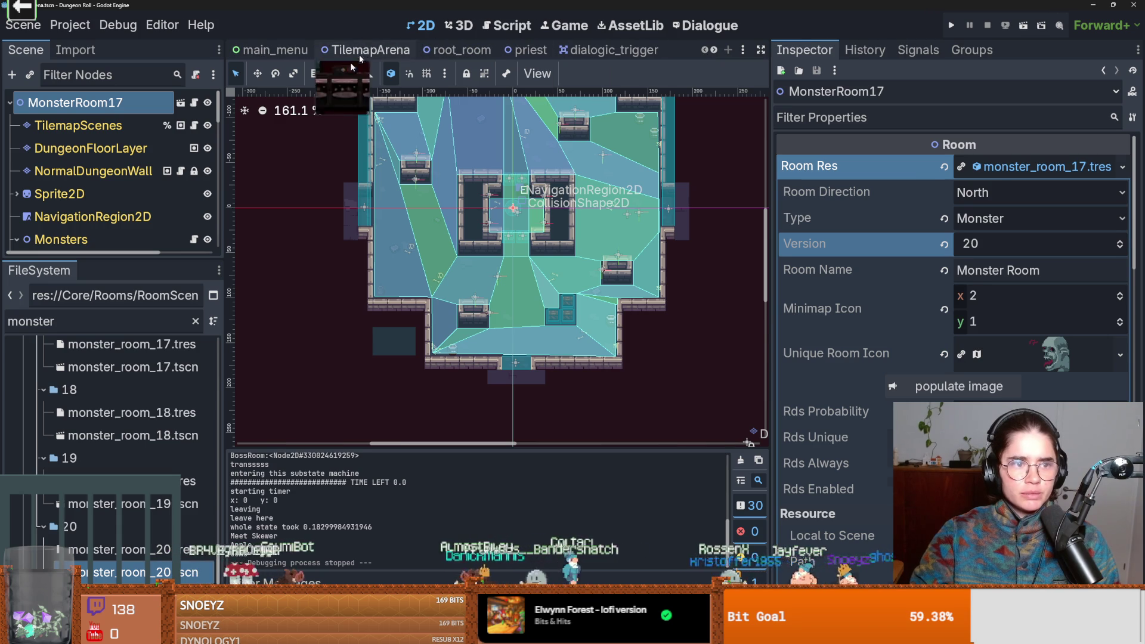
- In TilemapArena's RoomTilemapLayer tile set, select the Monster scene collection and start adding a scene
click(369, 50)
click(89, 125)
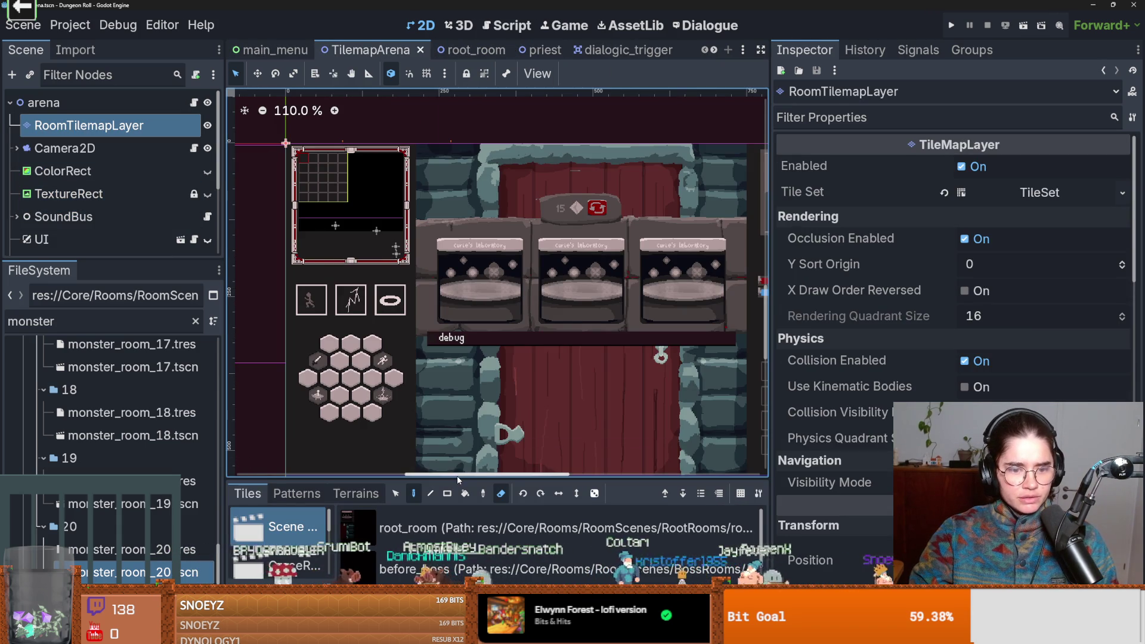
drag(458, 477, 458, 143)
click(292, 271)
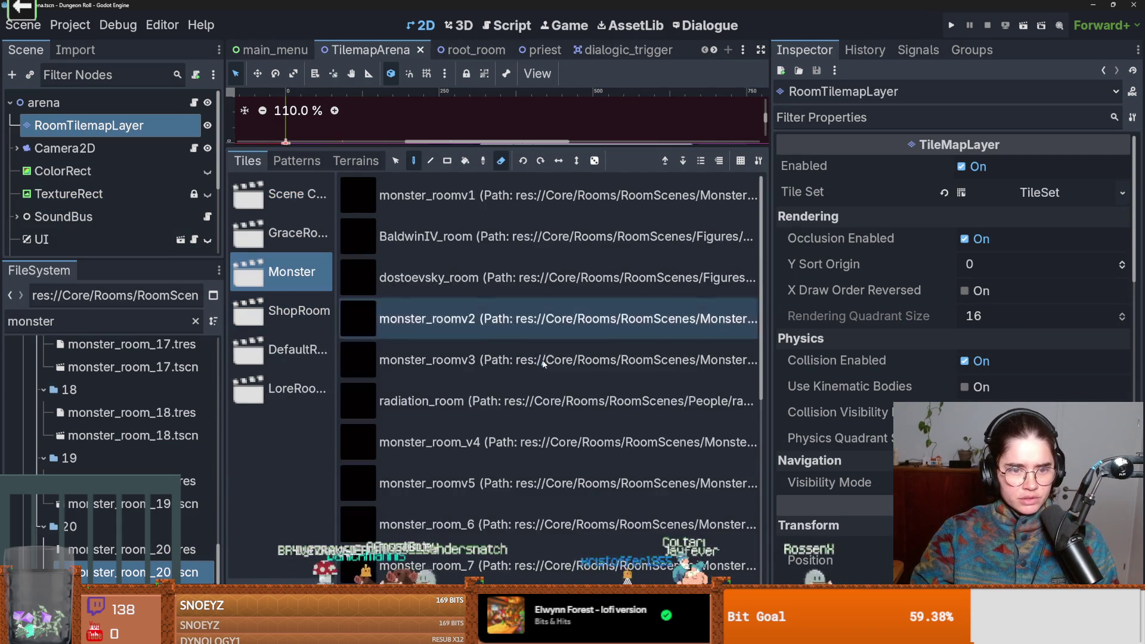
scroll(582, 441, down, 5)
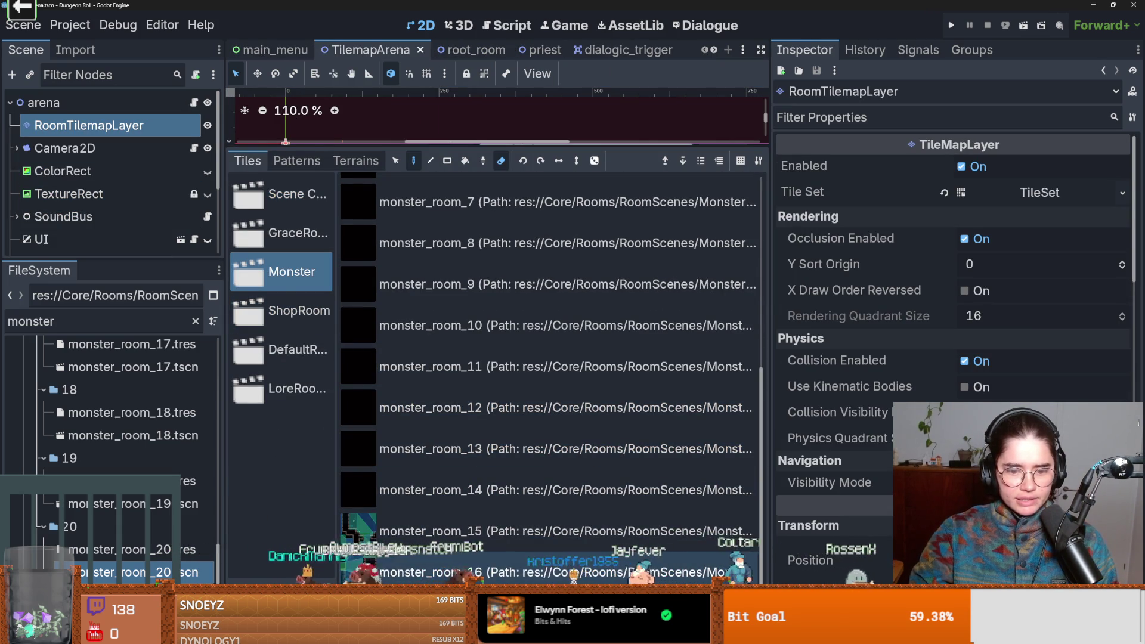
click(626, 588)
scroll(635, 536, down, 1)
click(579, 476)
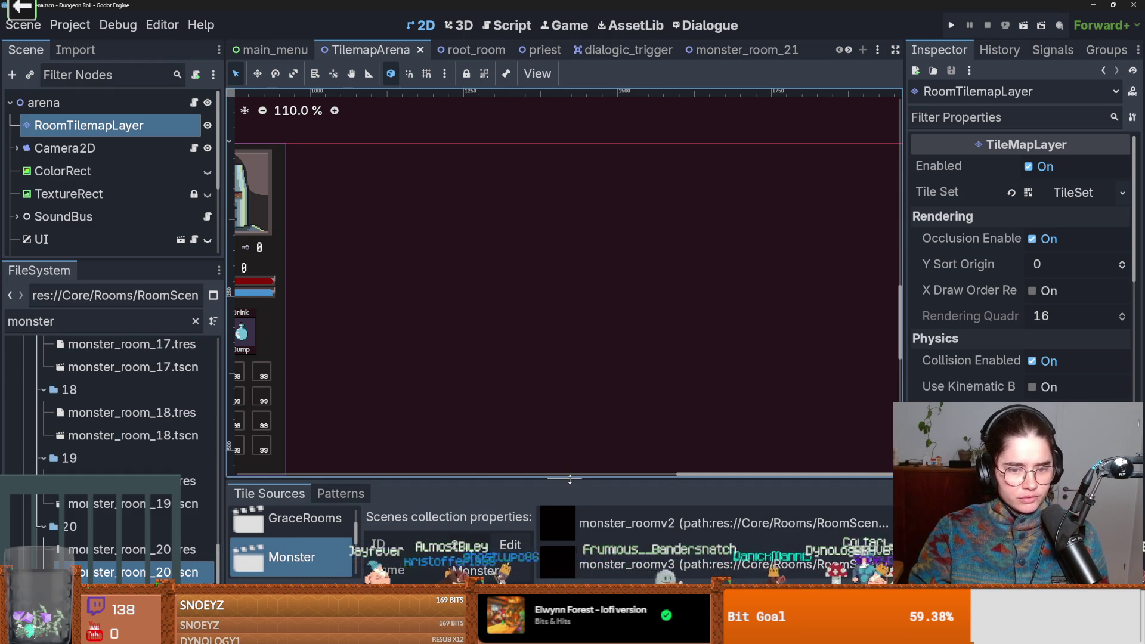
drag(530, 477, 531, 318)
scroll(613, 535, down, 8)
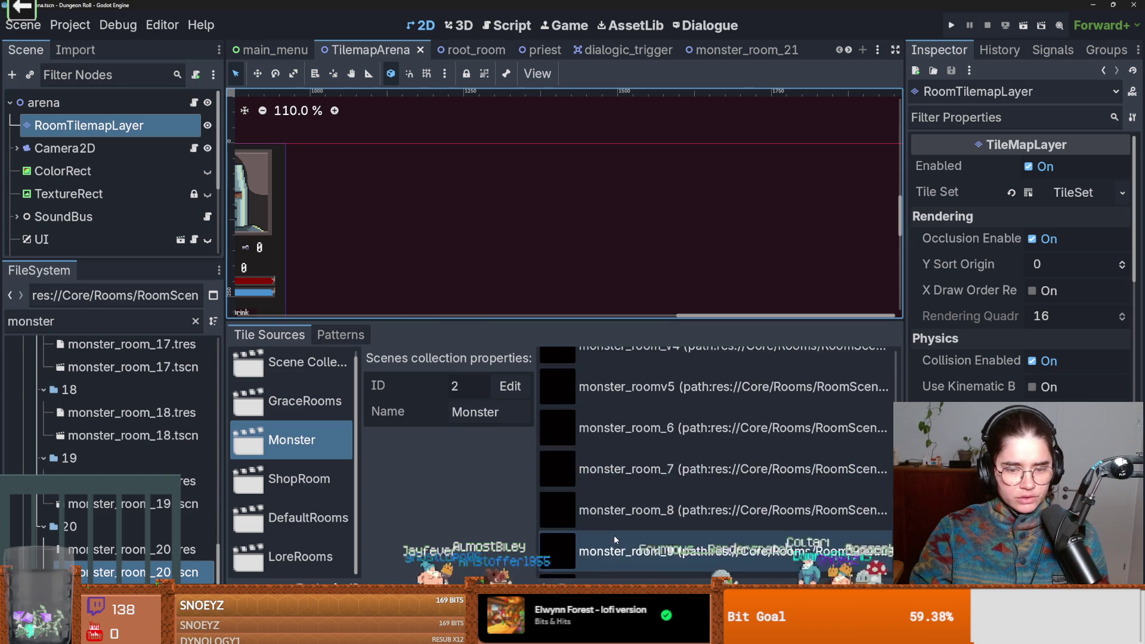
click(546, 579)
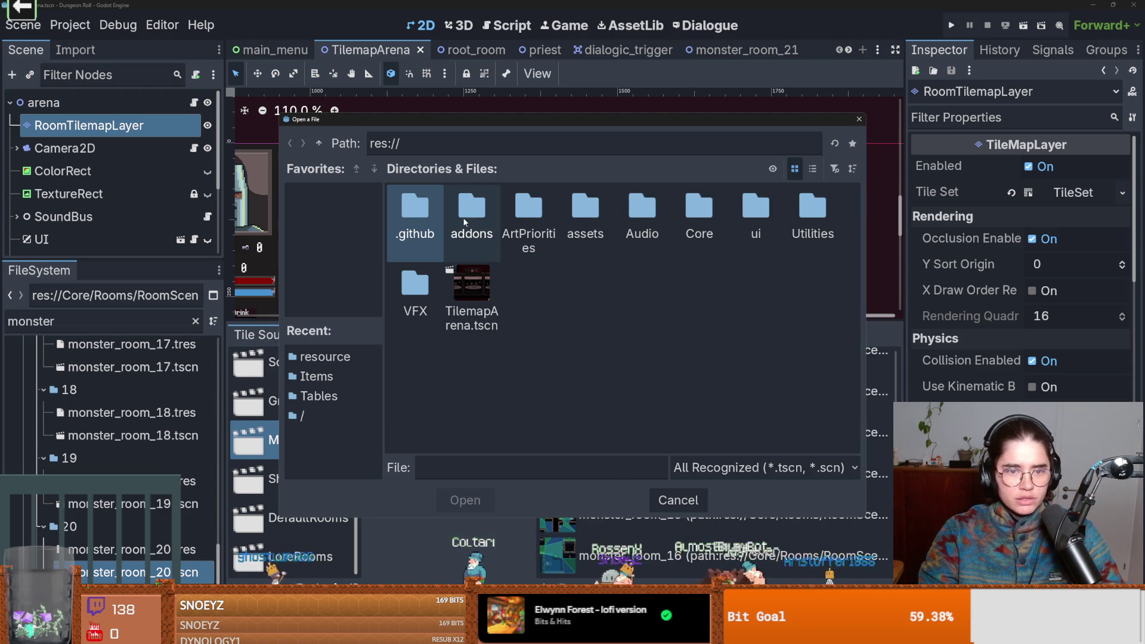
- Add monster_room_17 from Core/Rooms/RoomScenes/MonsterRooms/17 to the Monster collection
double_click(696, 221)
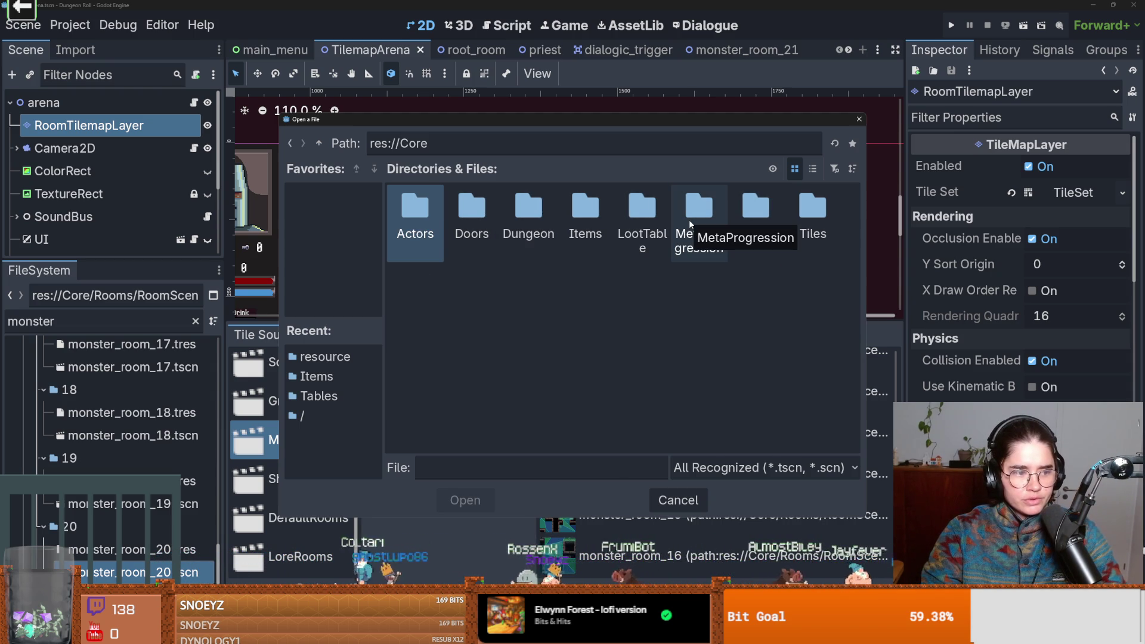
double_click(753, 210)
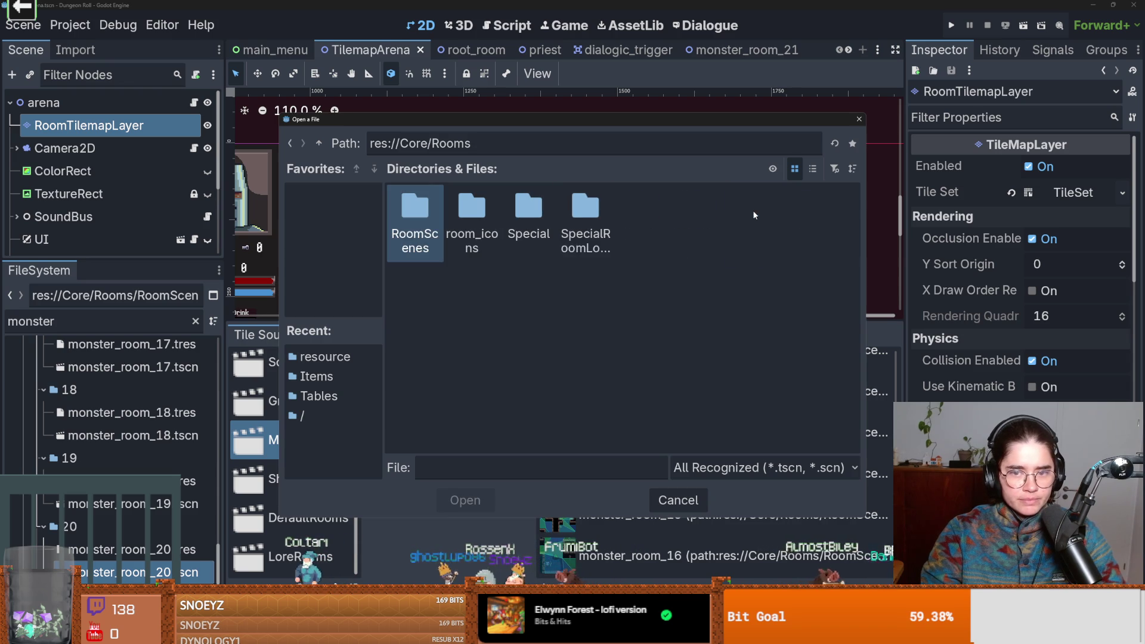
double_click(529, 218)
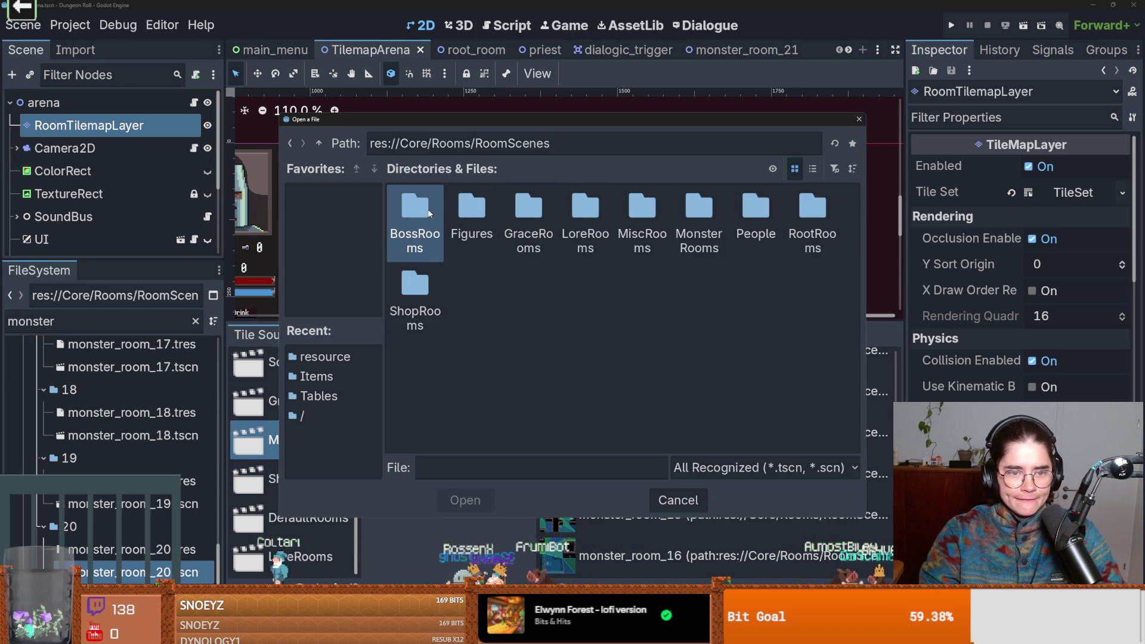
double_click(686, 219)
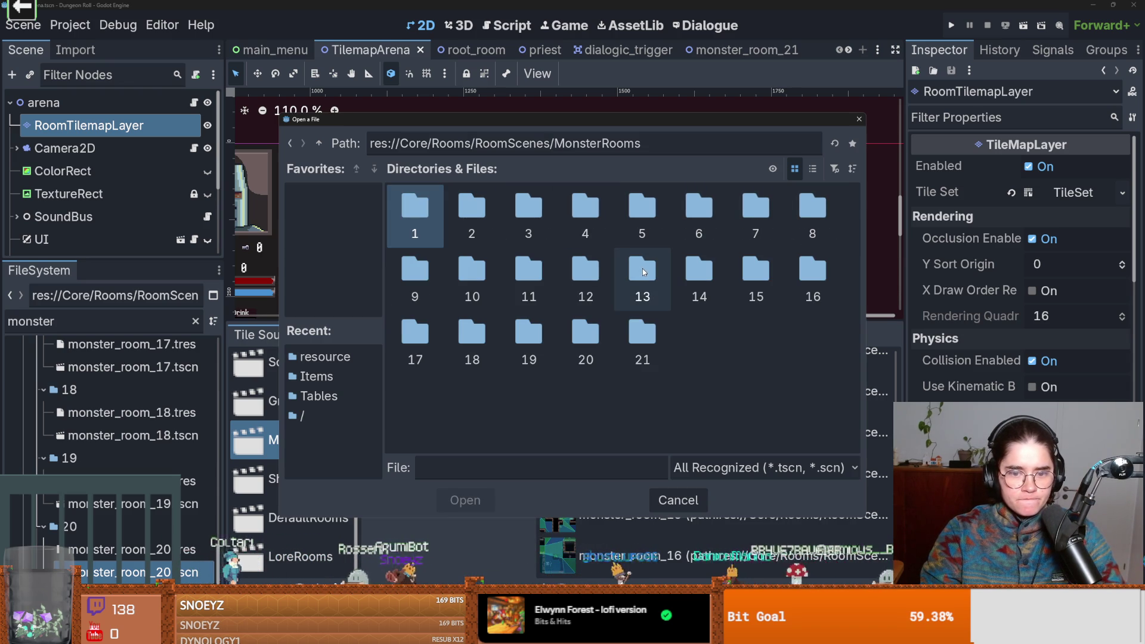
double_click(418, 335)
double_click(419, 220)
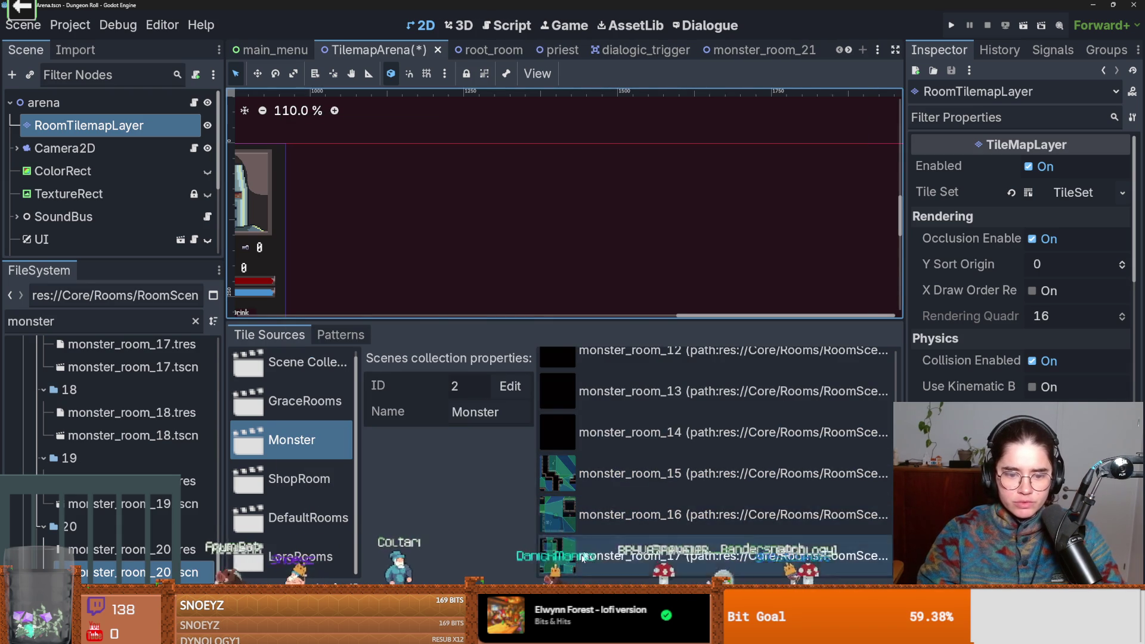
- Add monster_room_18 and monster_room_19 from their numbered folders to the collection
click(551, 579)
click(322, 144)
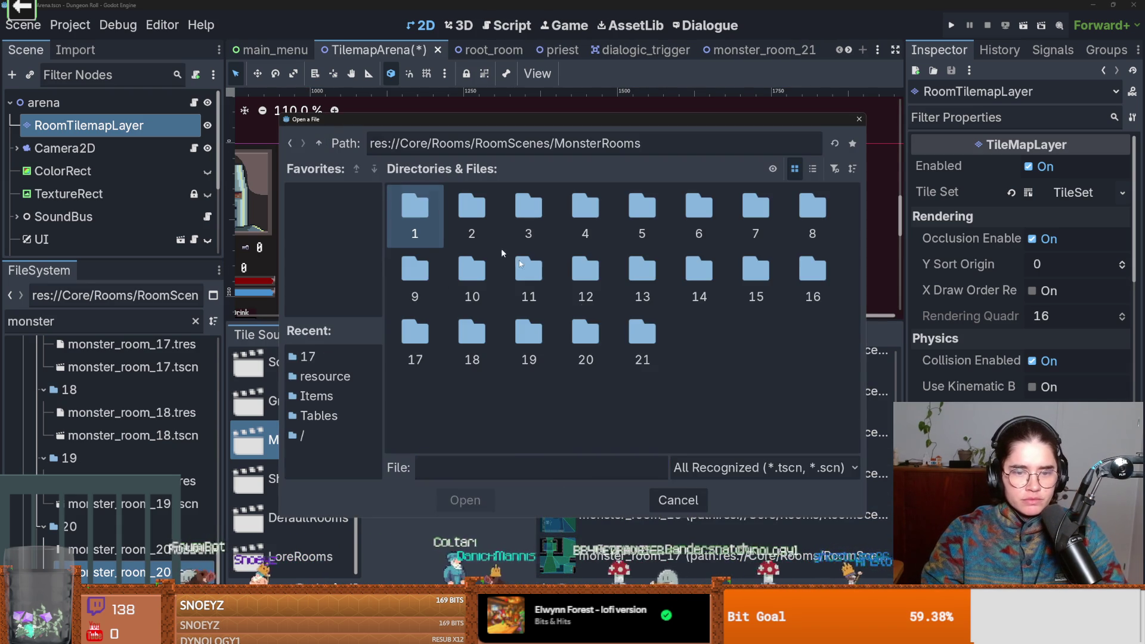
double_click(477, 337)
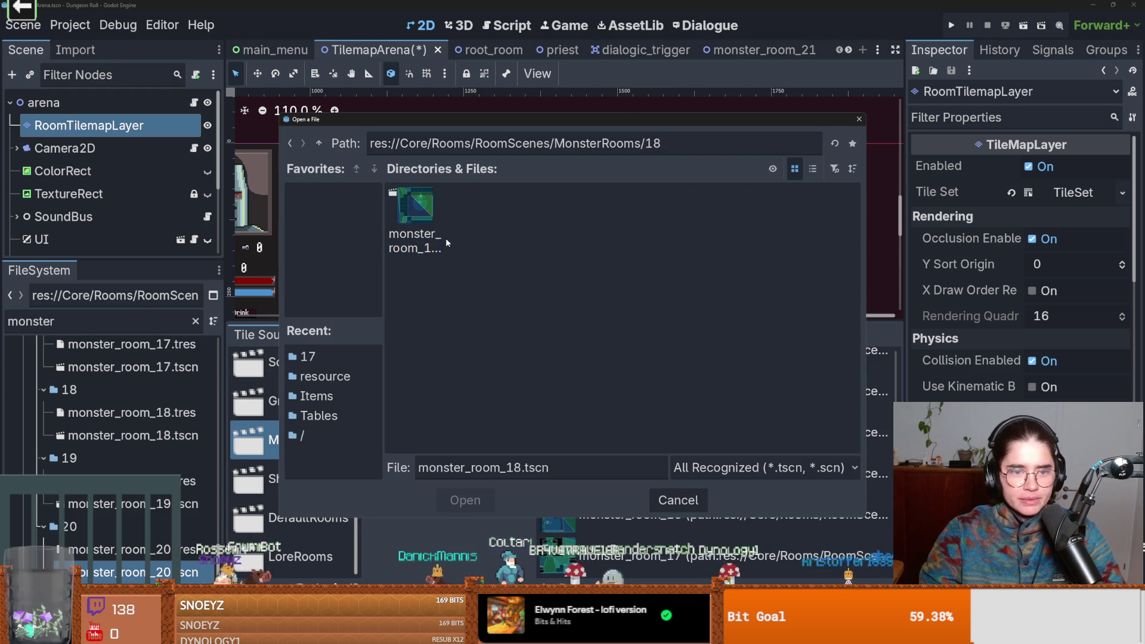
double_click(417, 232)
click(552, 580)
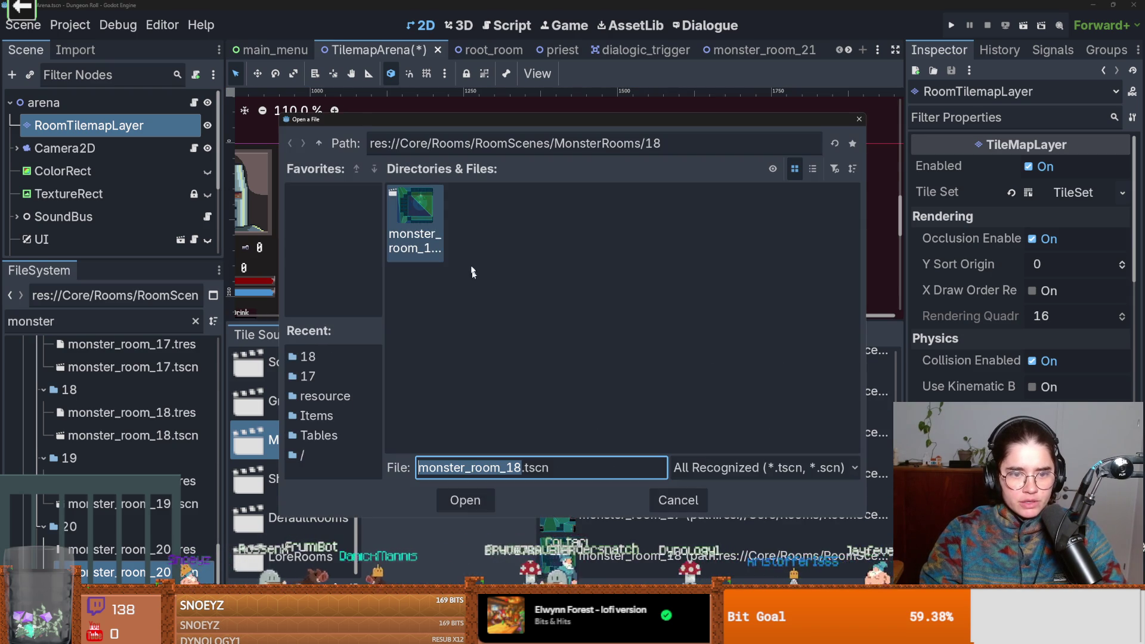
click(319, 143)
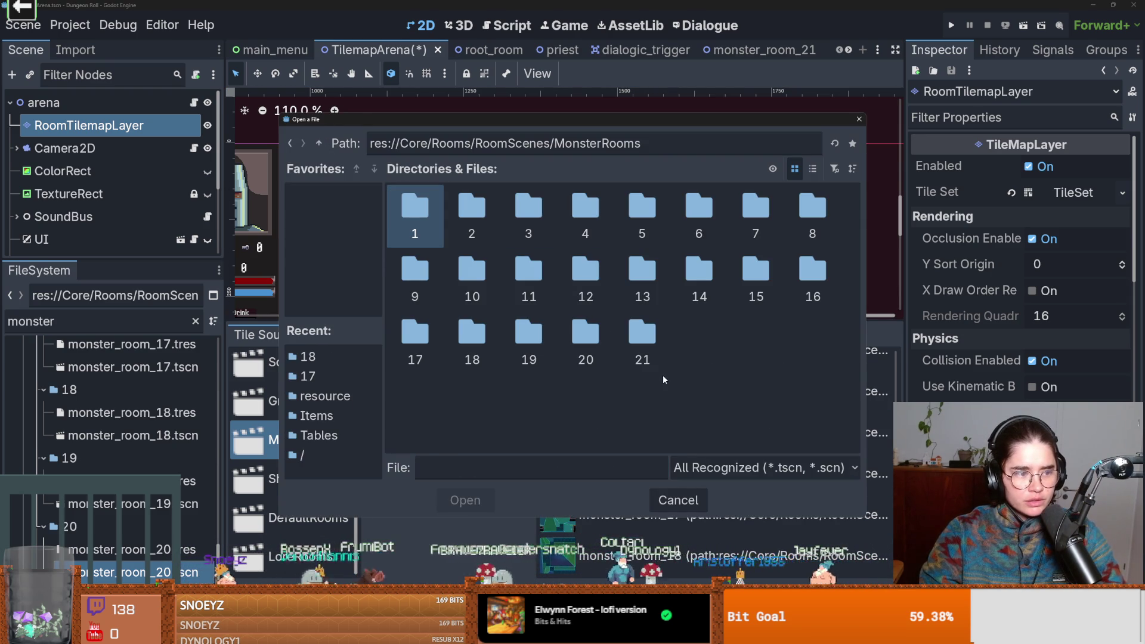
double_click(515, 342)
double_click(421, 219)
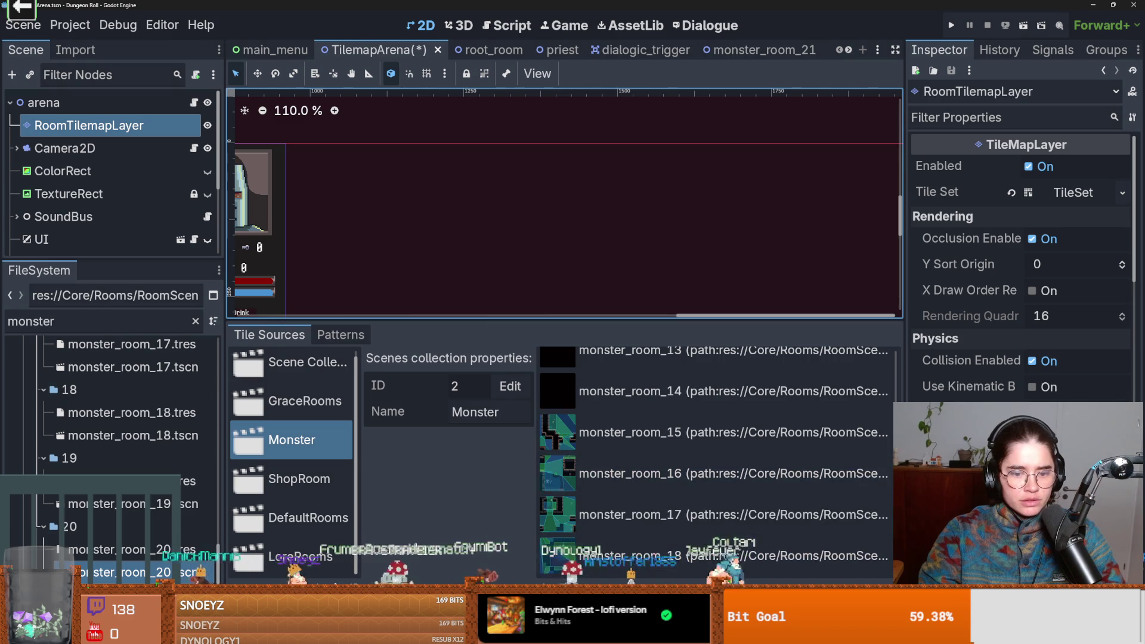
- Delete the duplicate monster_room_19 tile and inspect the remaining 17–19 tiles
click(302, 144)
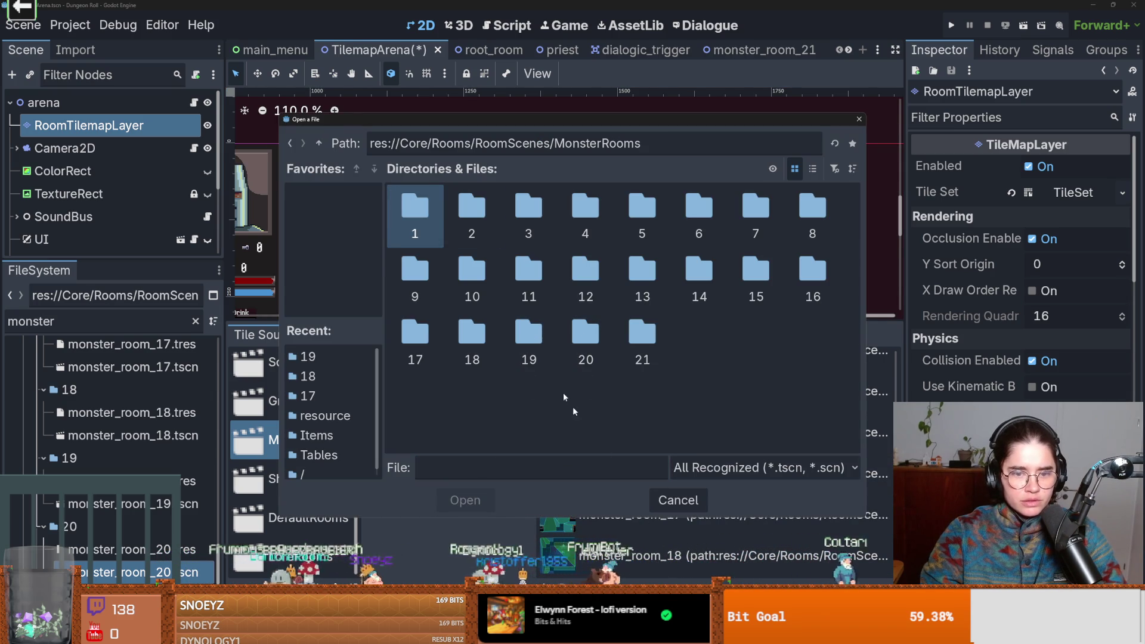
double_click(534, 349)
double_click(433, 223)
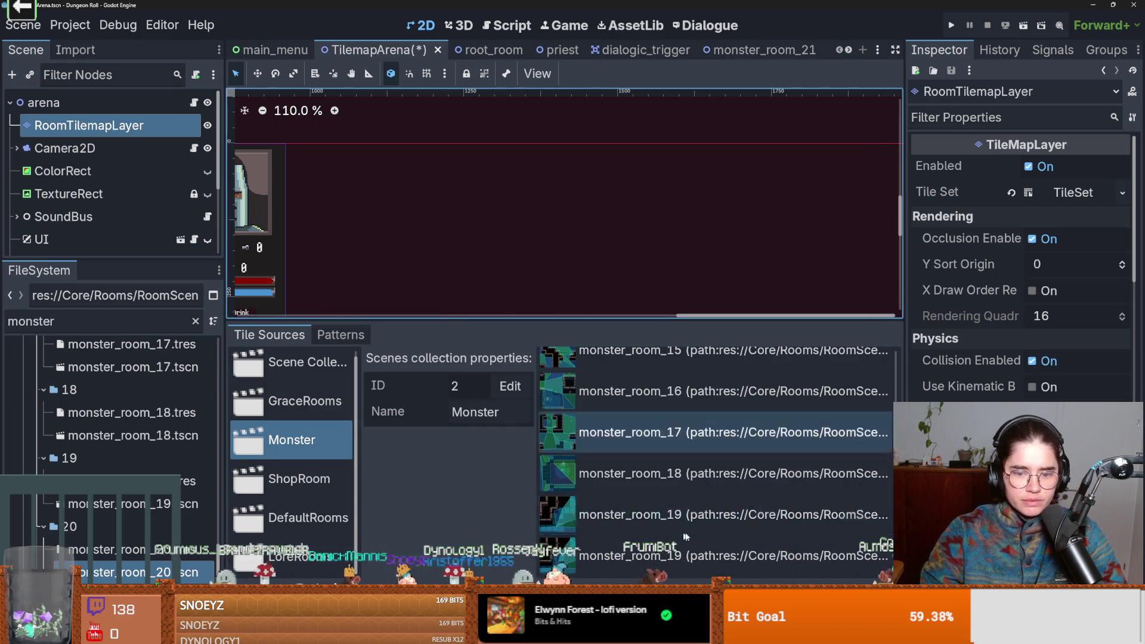
click(674, 554)
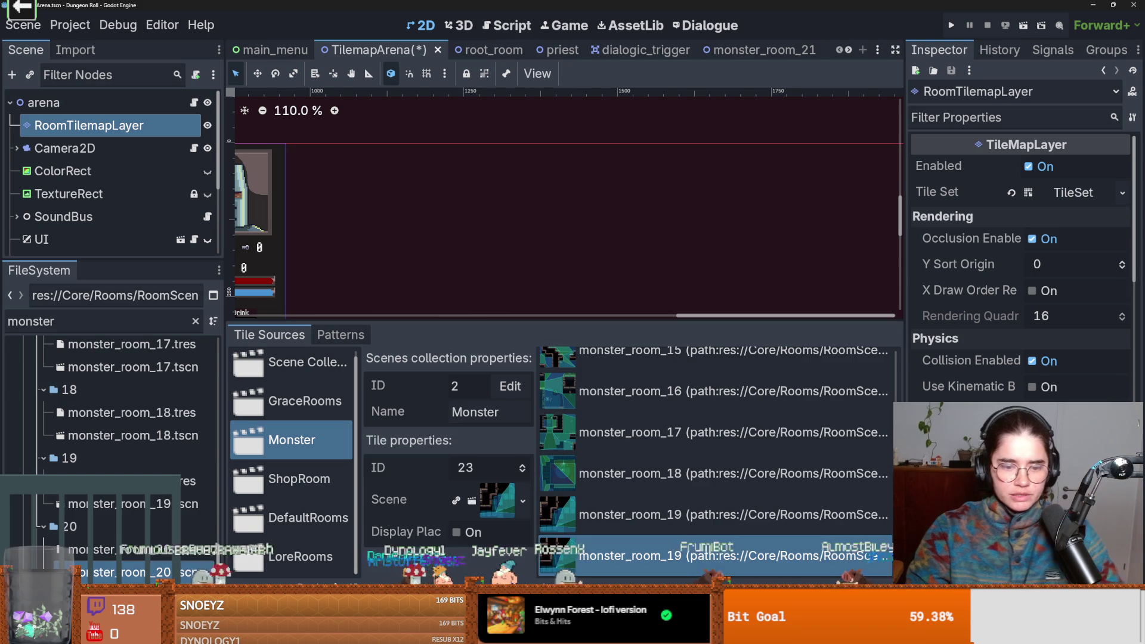
key(Delete)
click(623, 552)
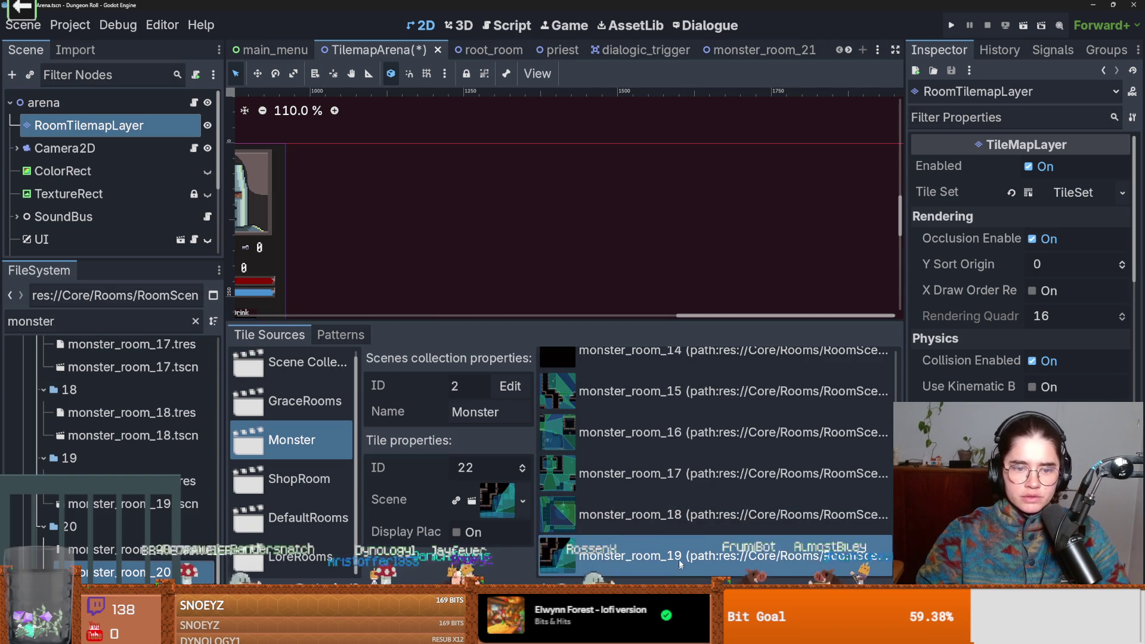
click(625, 514)
click(662, 473)
- Launch the game as the Crusader and enter a monster room from the debug room list
click(949, 26)
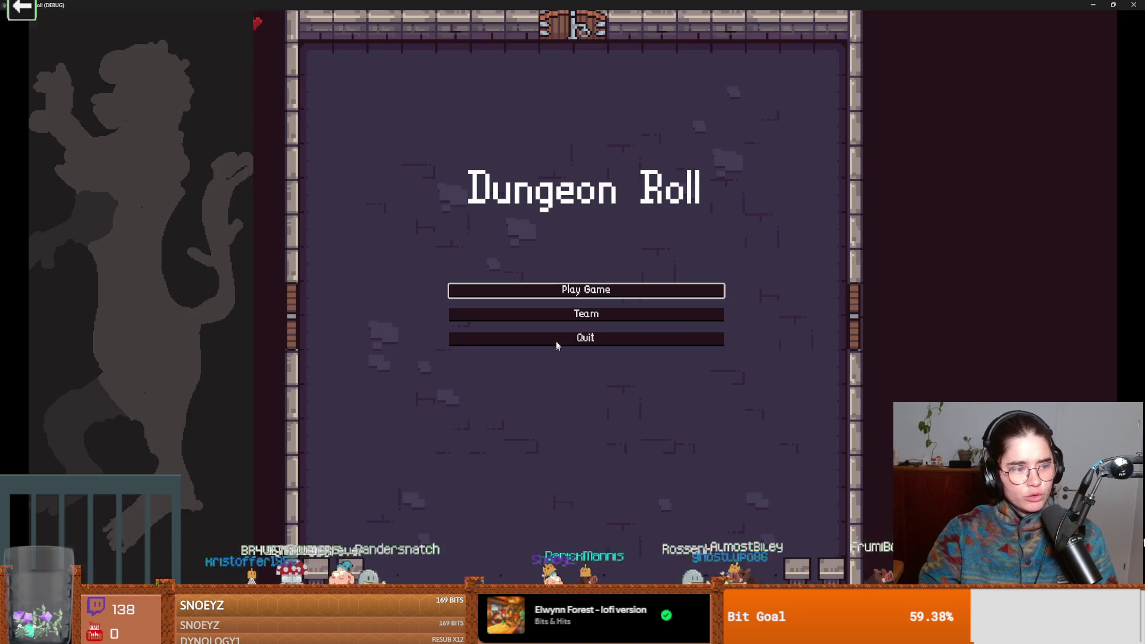
click(620, 285)
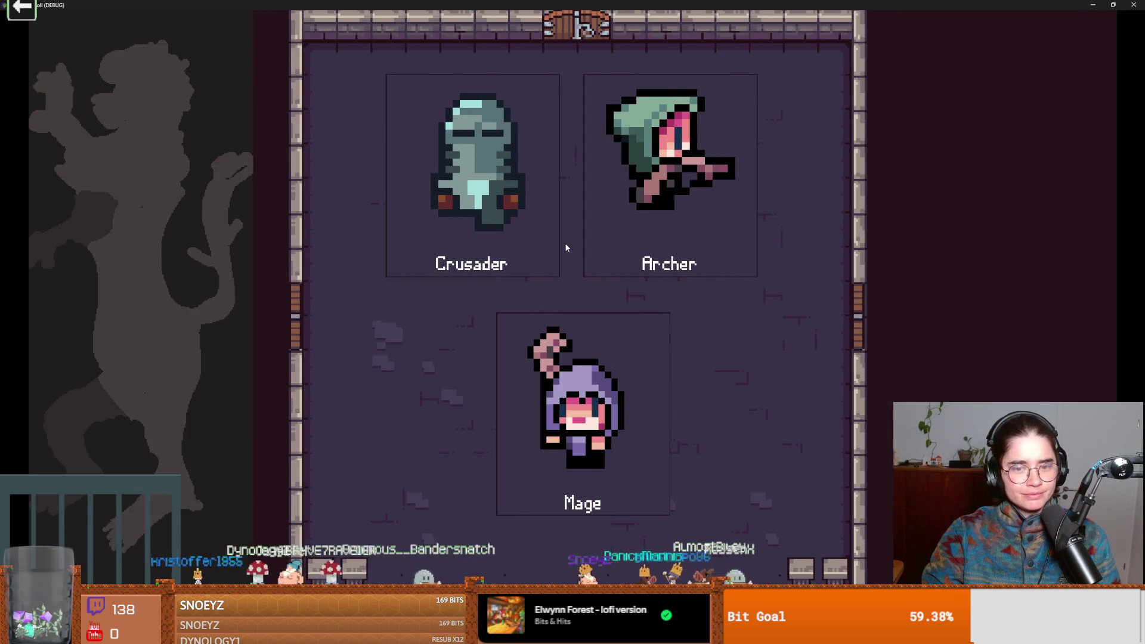
click(557, 264)
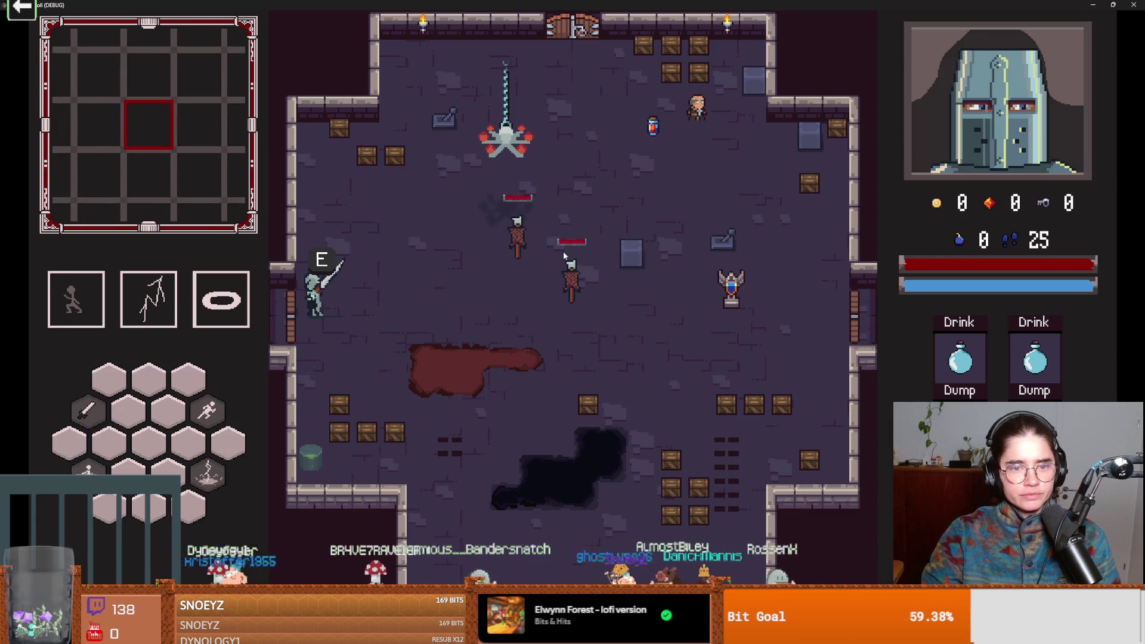
key(d)
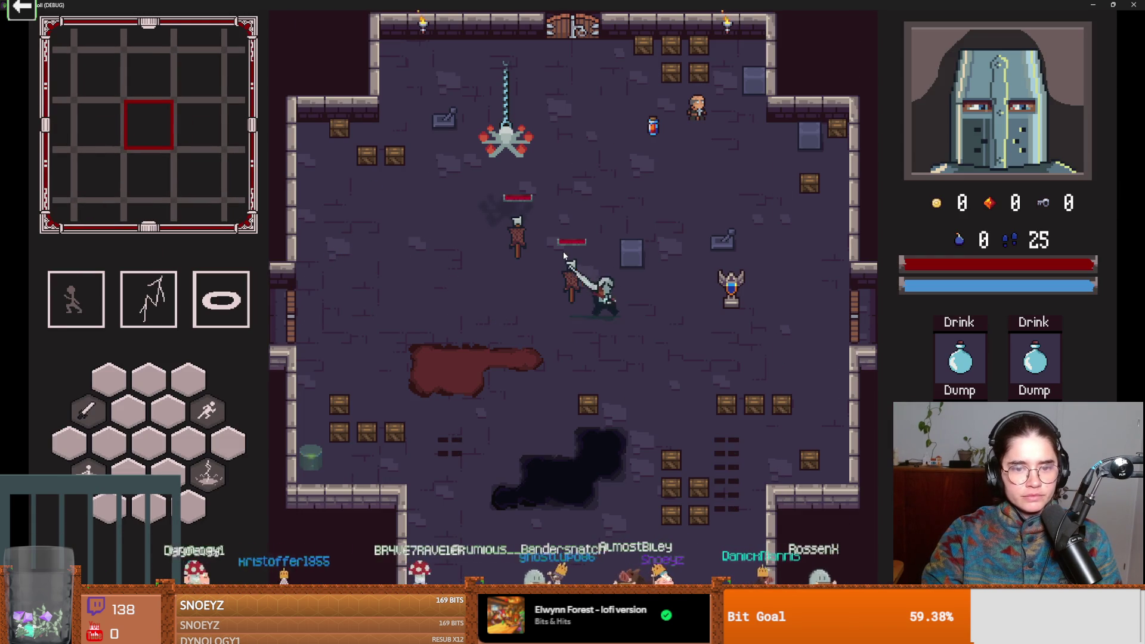
key(a)
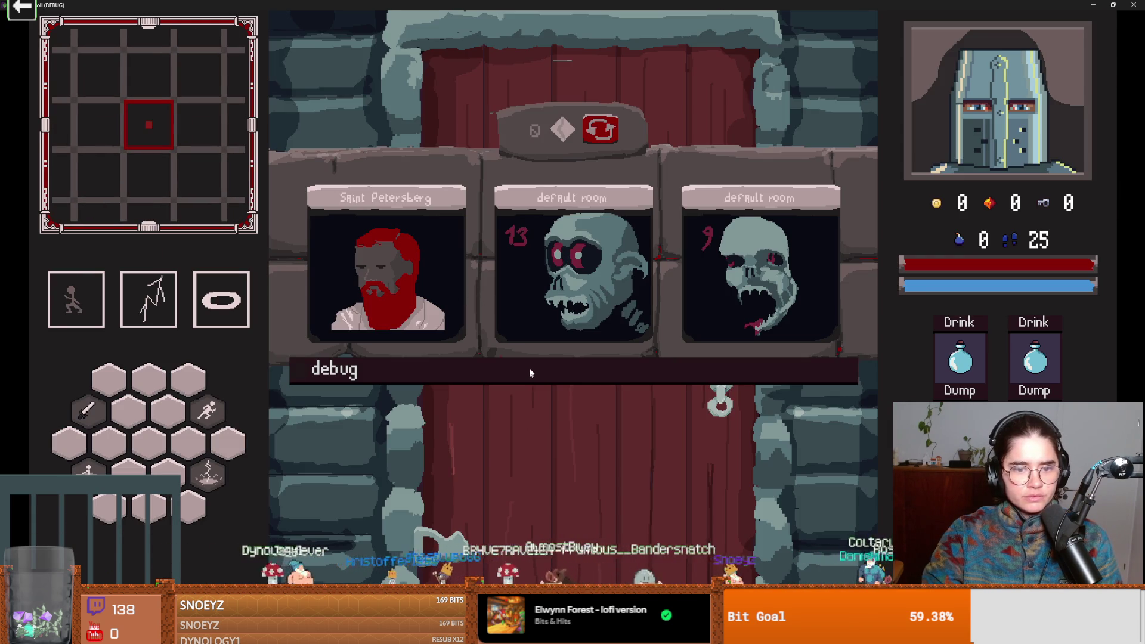
click(530, 372)
click(606, 490)
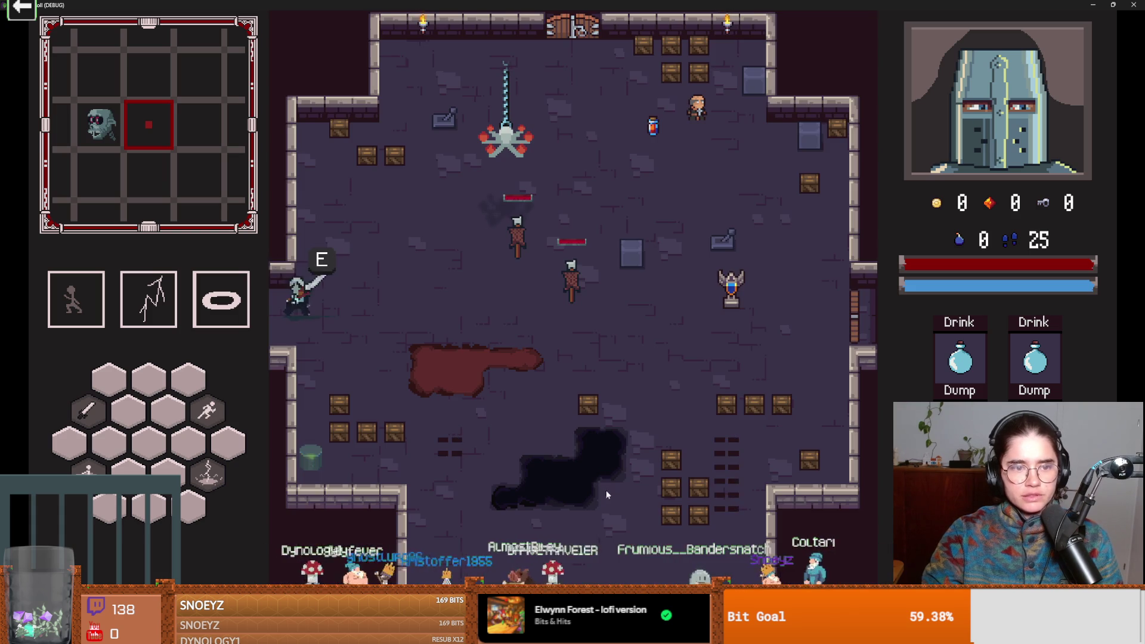
- Fight the skeleton and fiery enemies while moving the knight left
key(s)
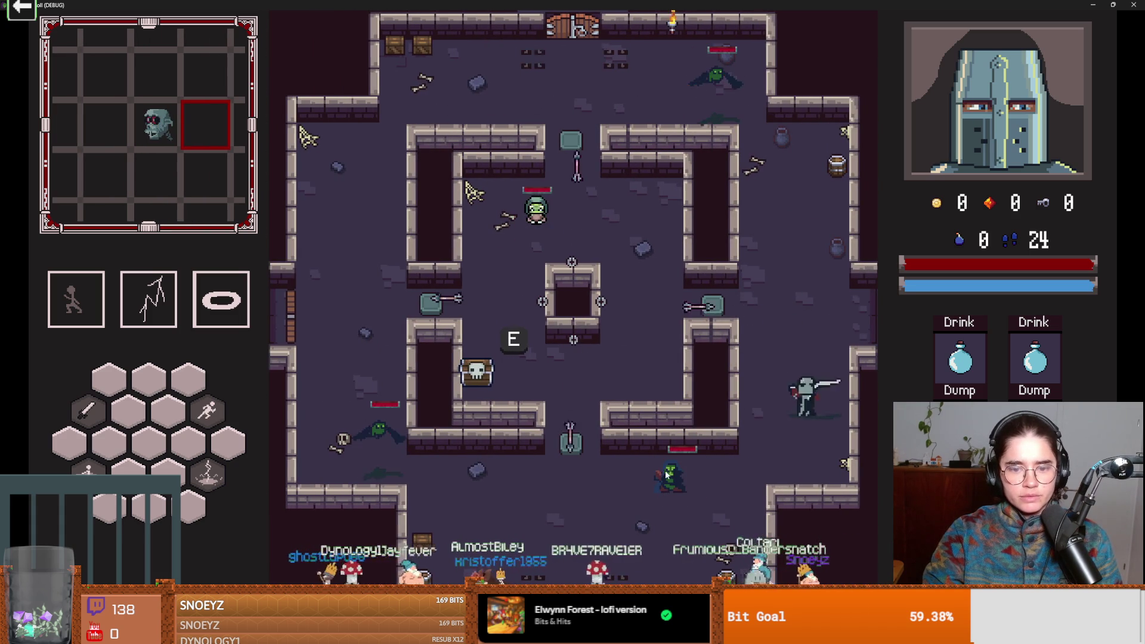
click(632, 498)
key(a)
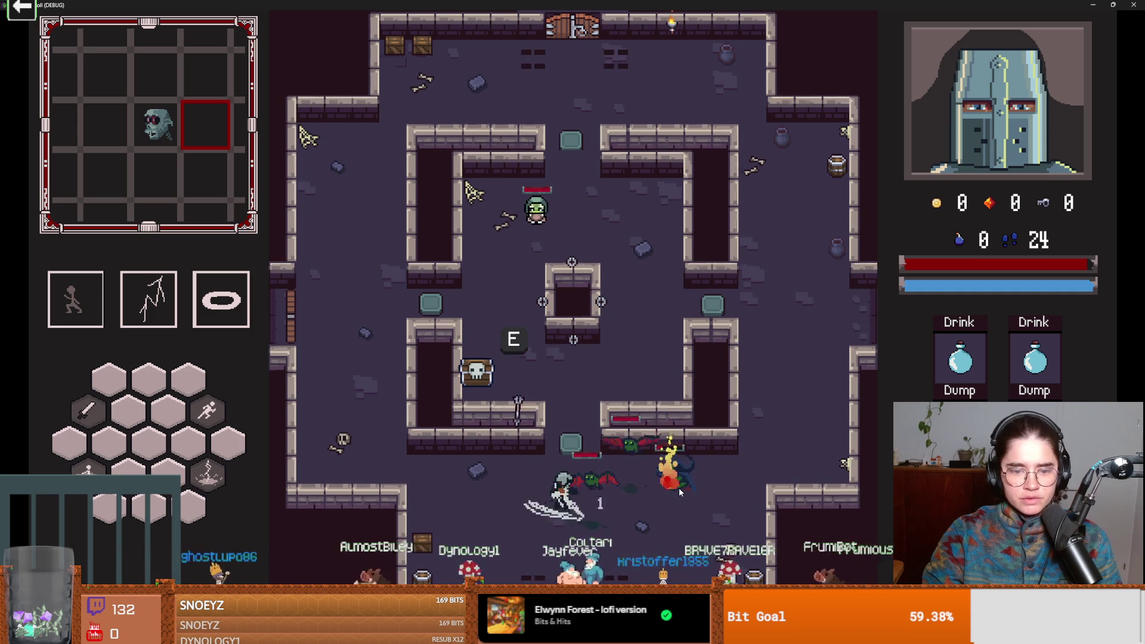
click(632, 482)
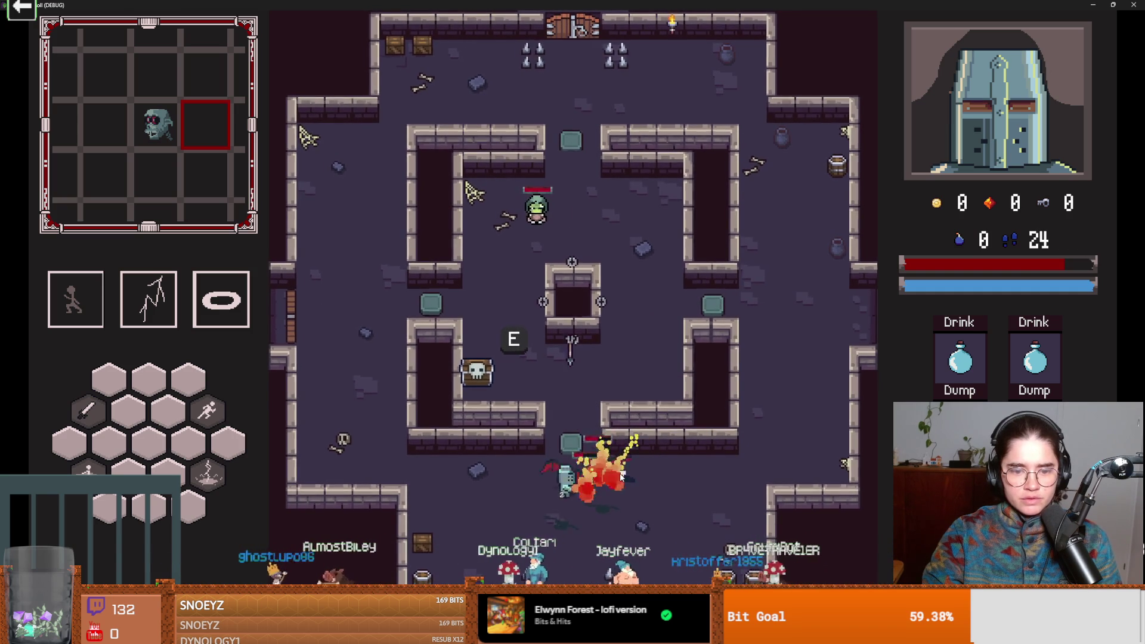
key(space)
click(600, 503)
key(a)
click(559, 481)
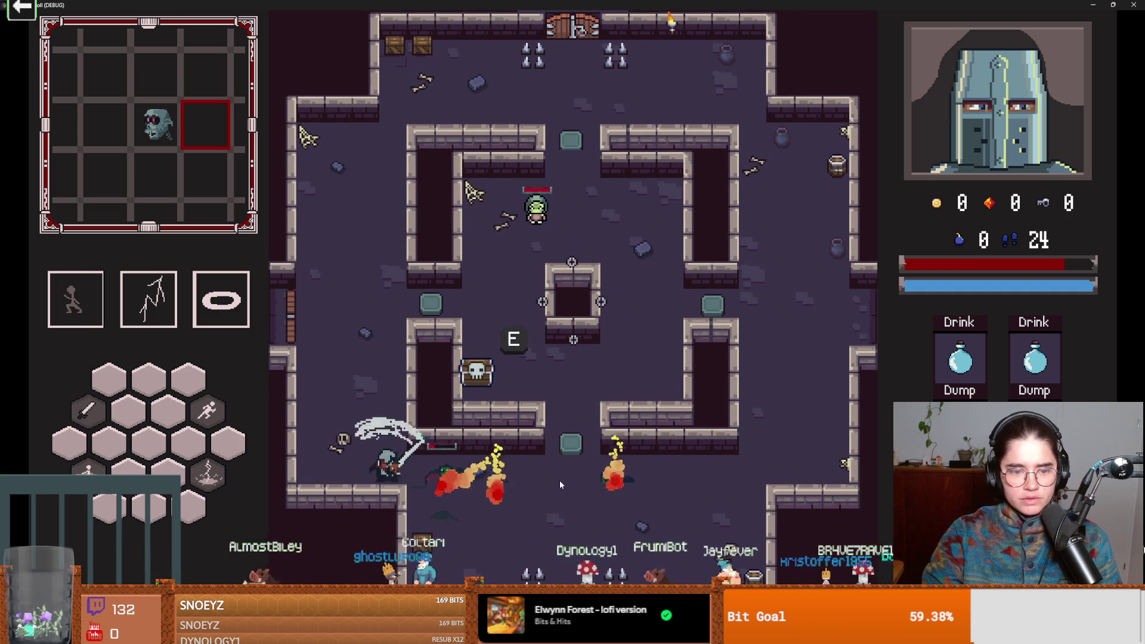
key(super+Down)
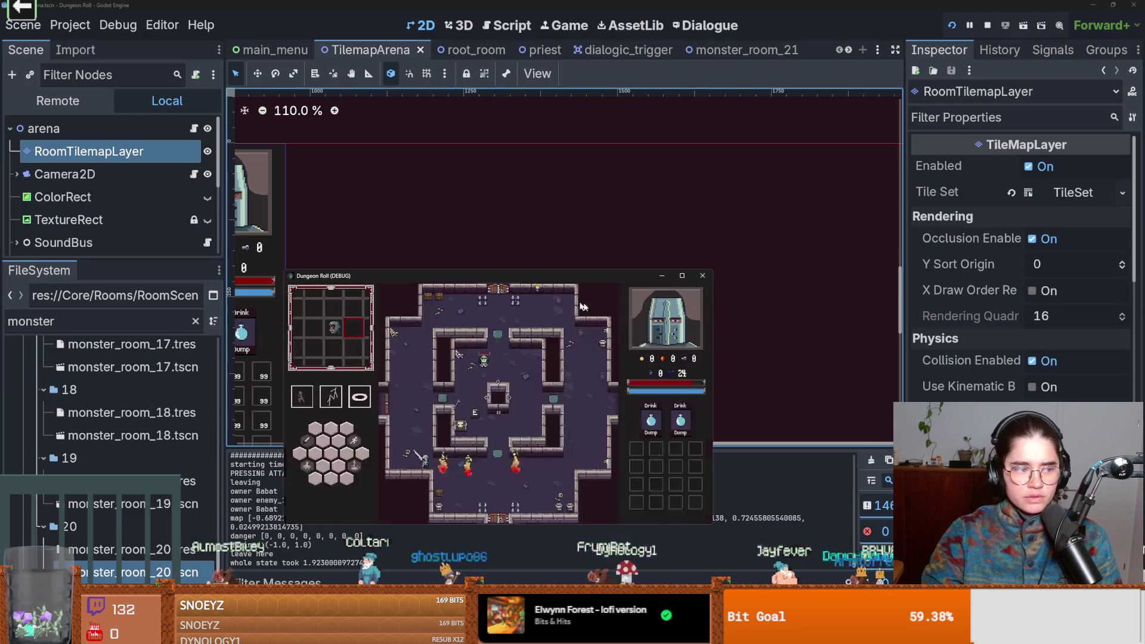
click(682, 277)
- Slash the burning enemies and kill the goblin up the corridor
key(w)
key(w)
key(d)
click(503, 306)
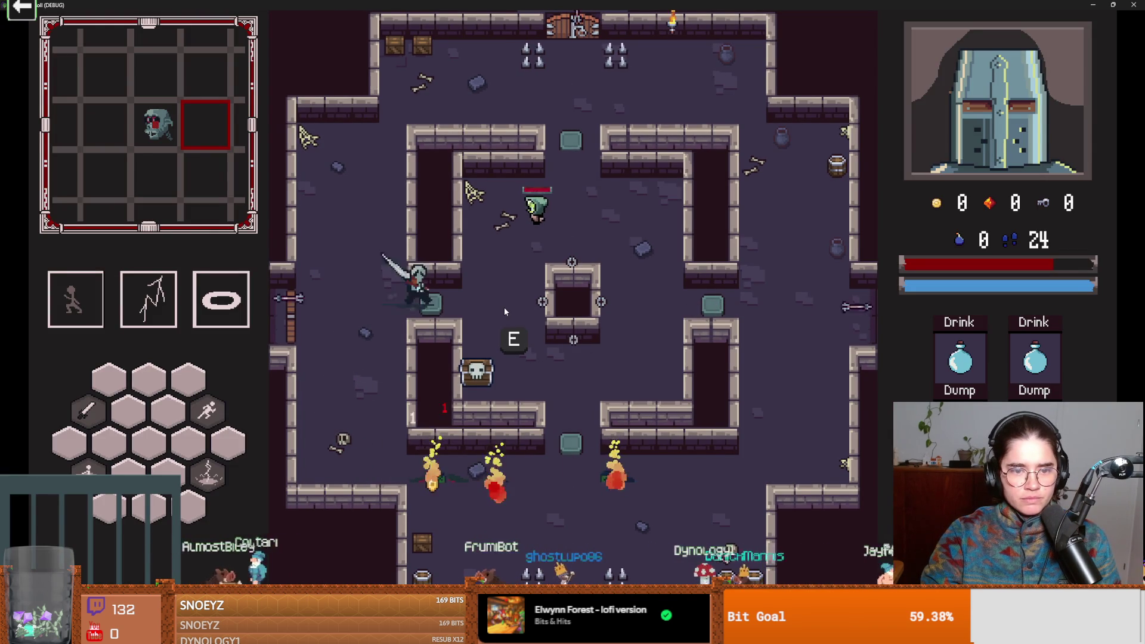
key(d)
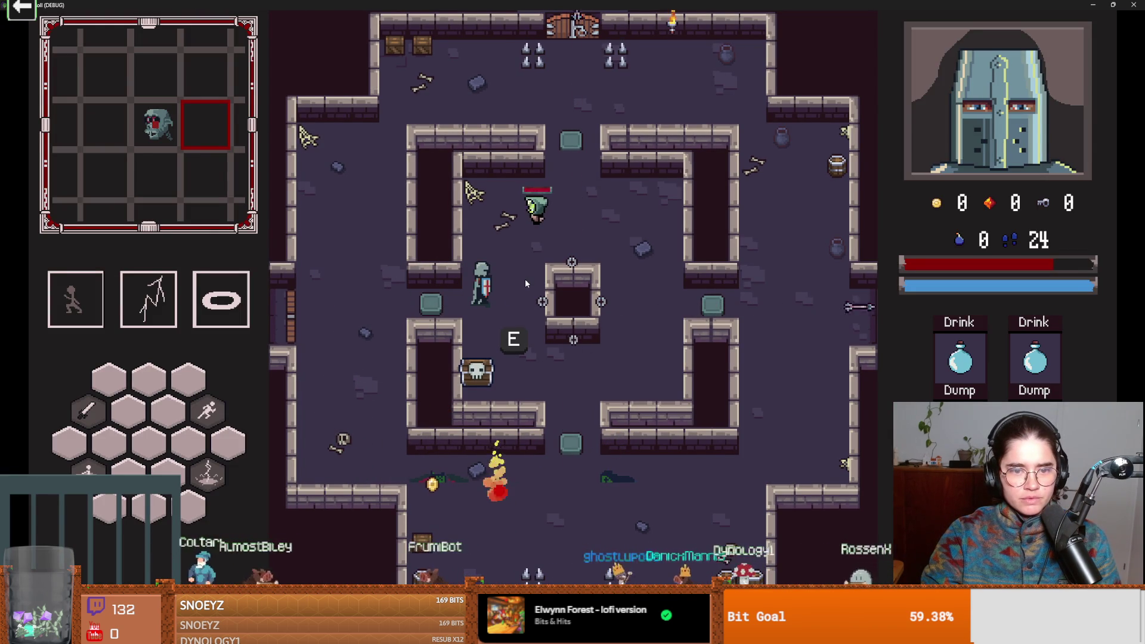
key(w)
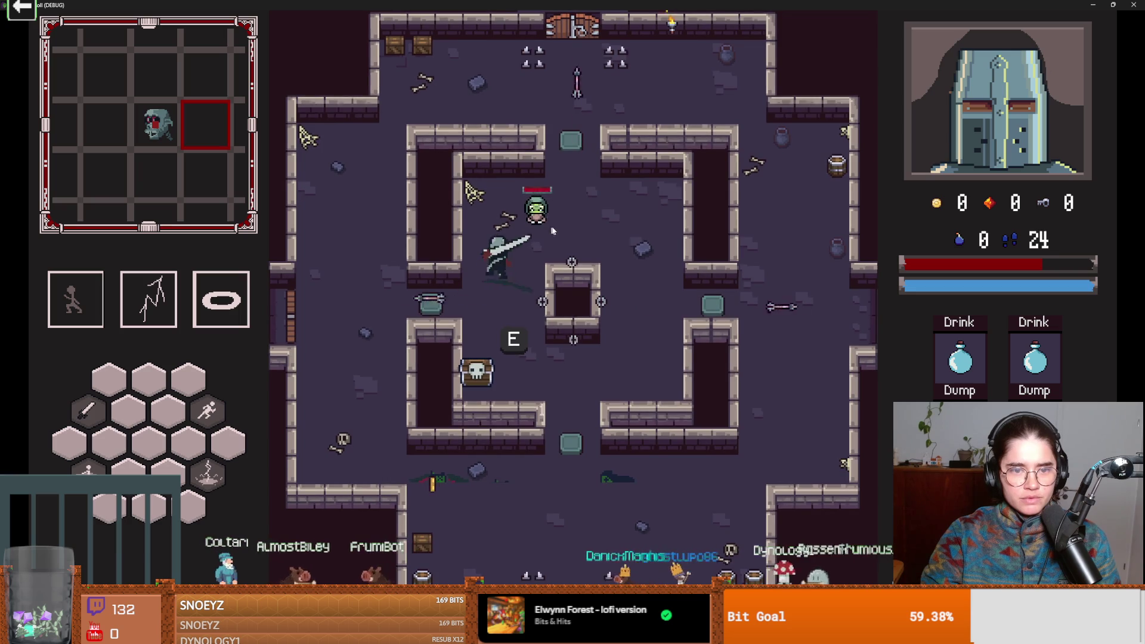
click(539, 210)
click(536, 208)
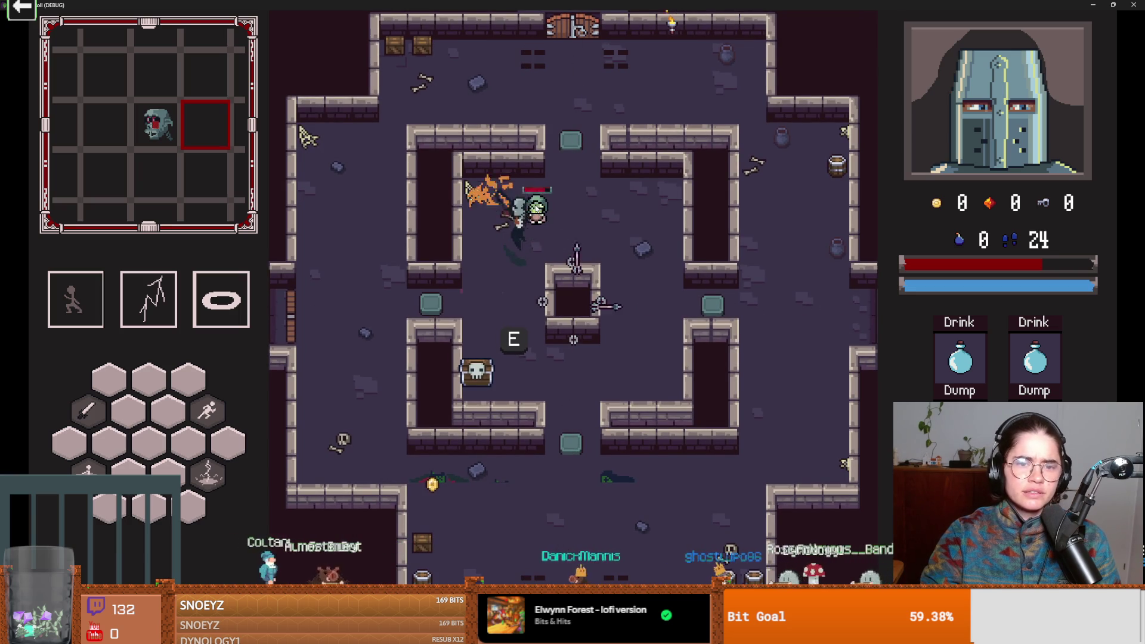
click(538, 218)
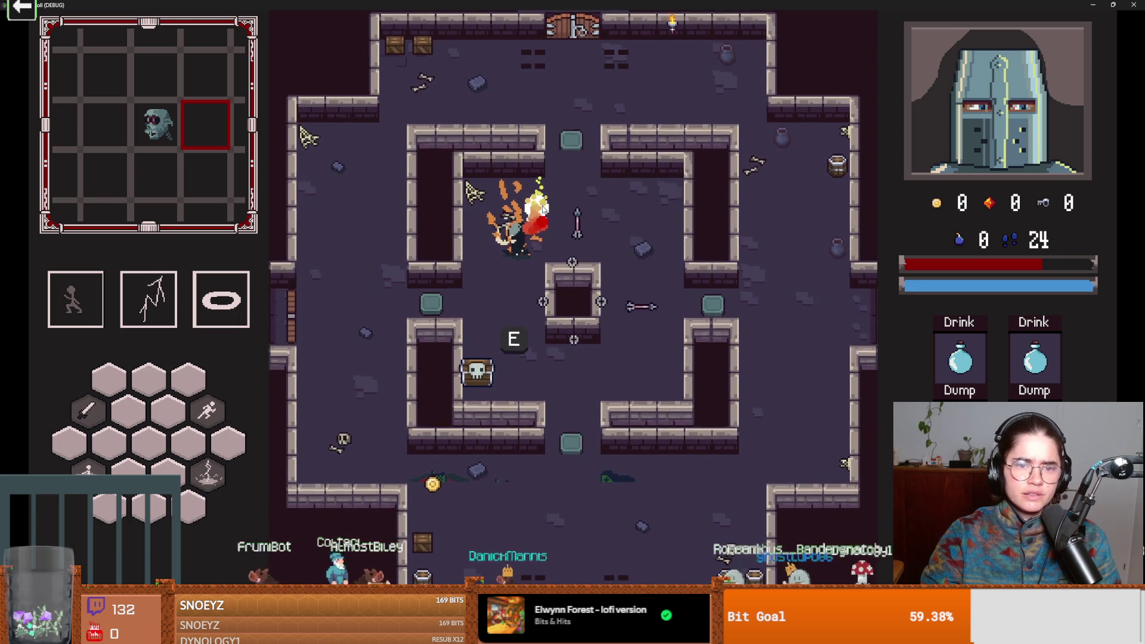
- Try the locked left door, dismiss the unlock prompt, and move to the pillar
key(a)
key(s)
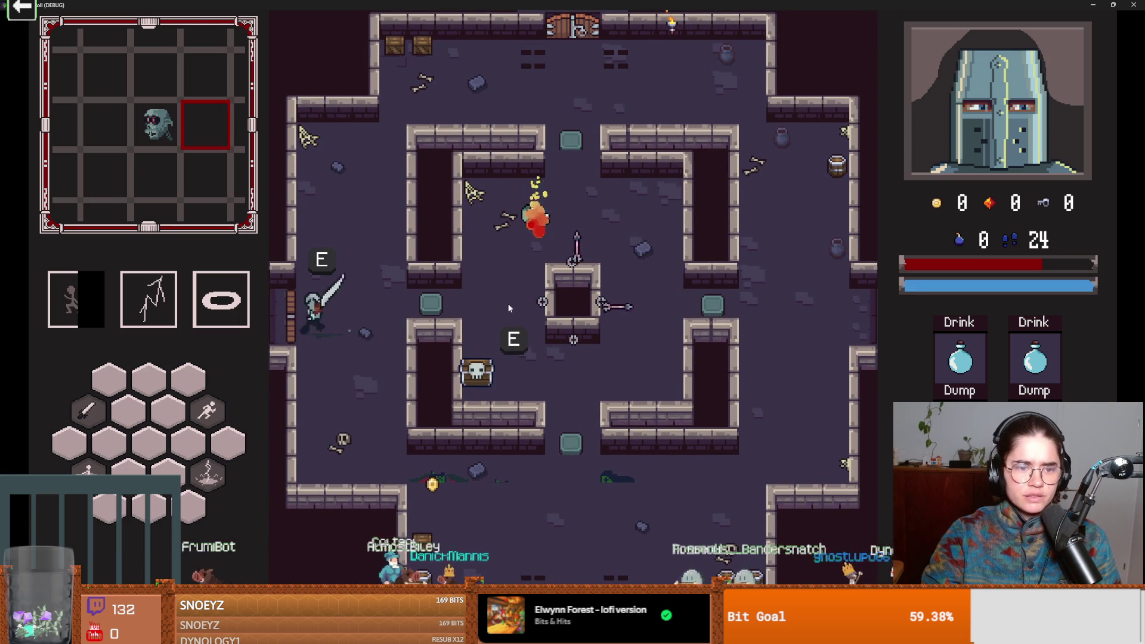
key(e)
click(623, 349)
key(w)
key(d)
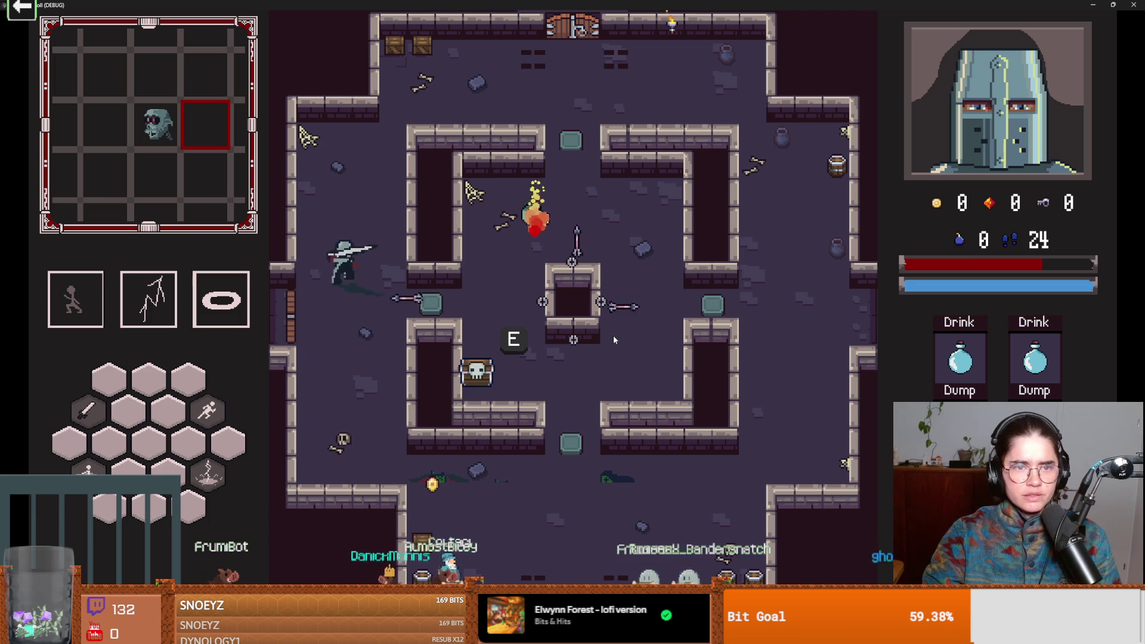
key(s)
key(d)
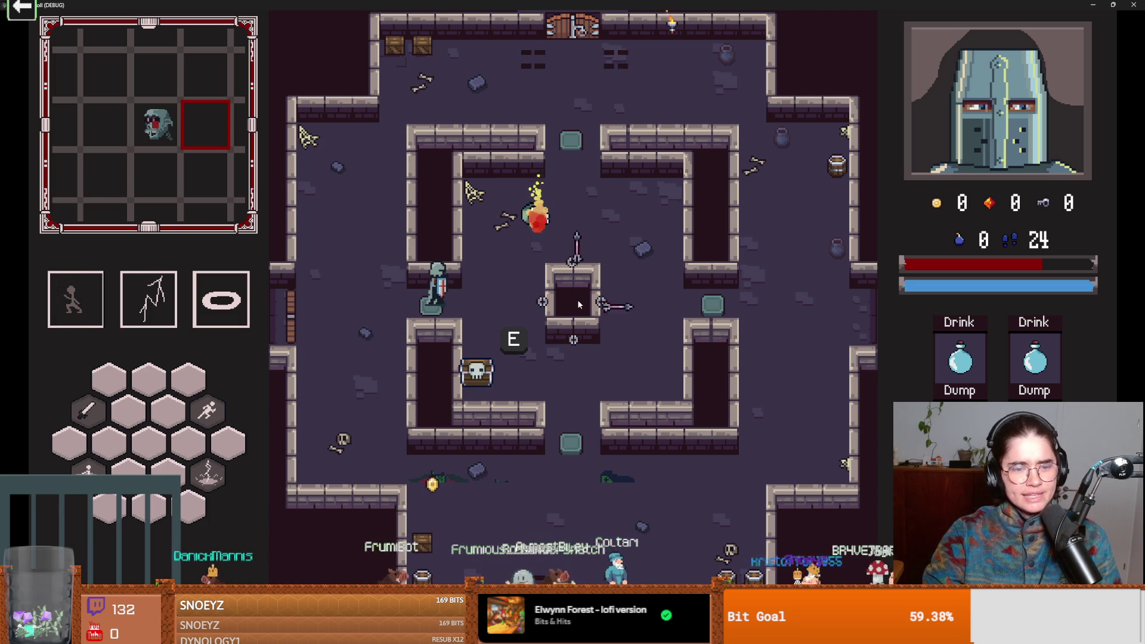
- Fight the green creature around the pillar, then dash up past it
click(570, 352)
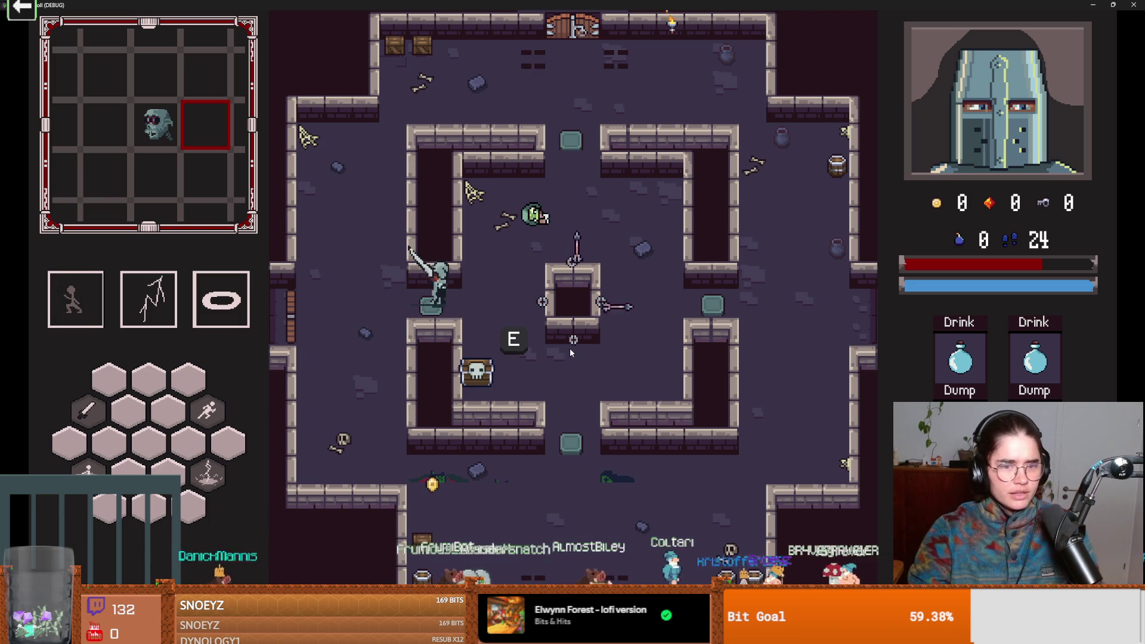
key(a)
key(d)
key(a)
key(d)
key(a)
key(d)
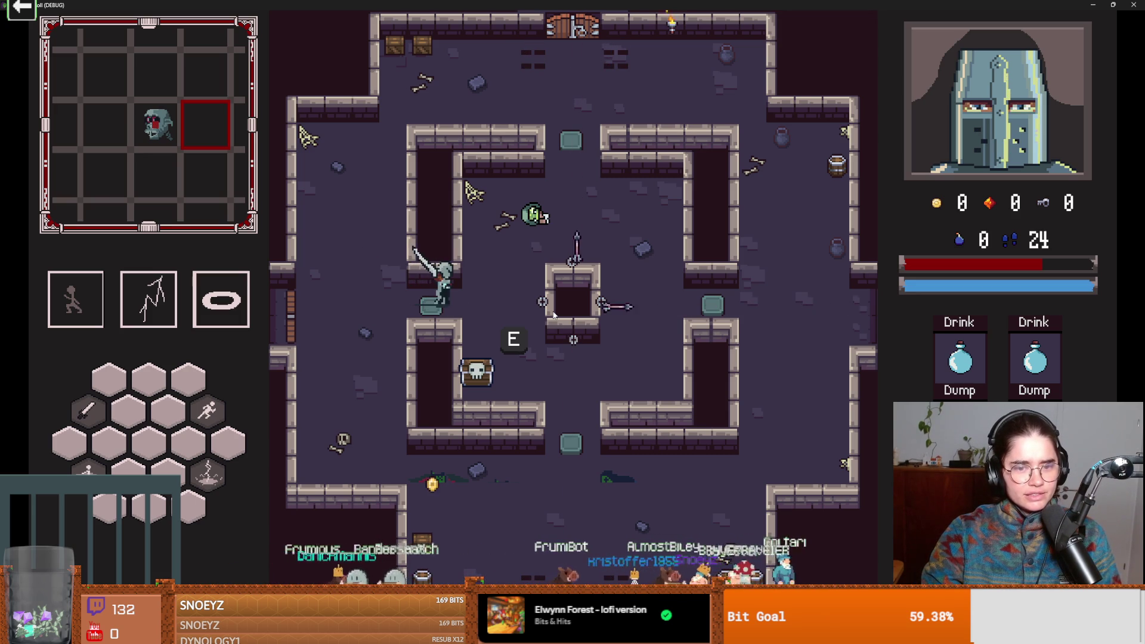
key(a)
key(d)
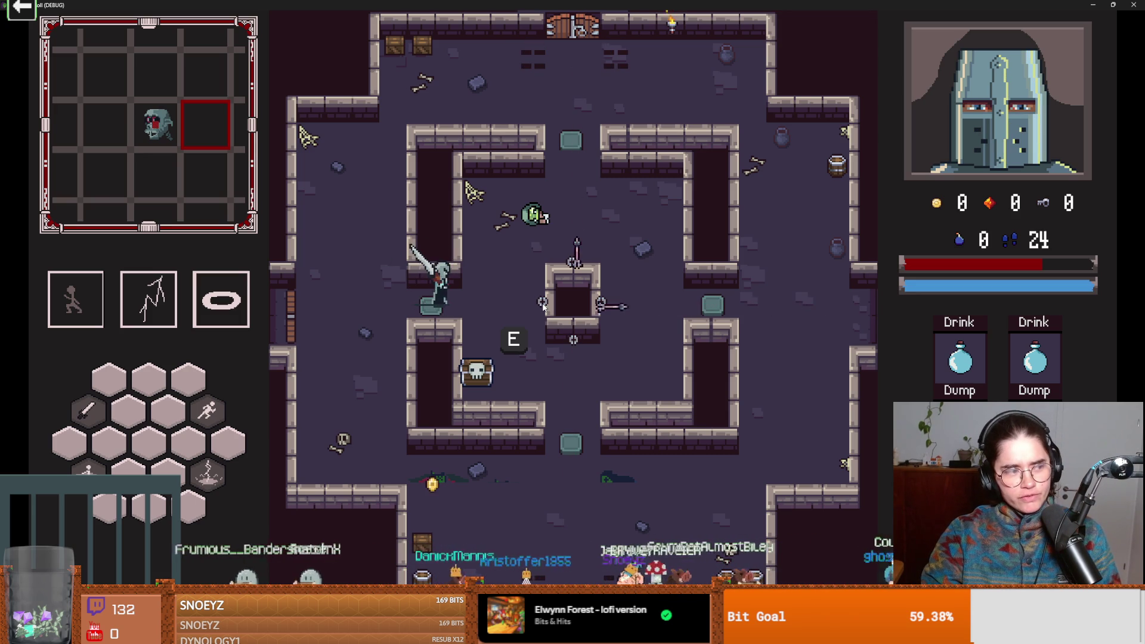
key(a)
key(d)
key(w)
key(space)
- Go through the top door and enter a room picked from the debug room list
key(w)
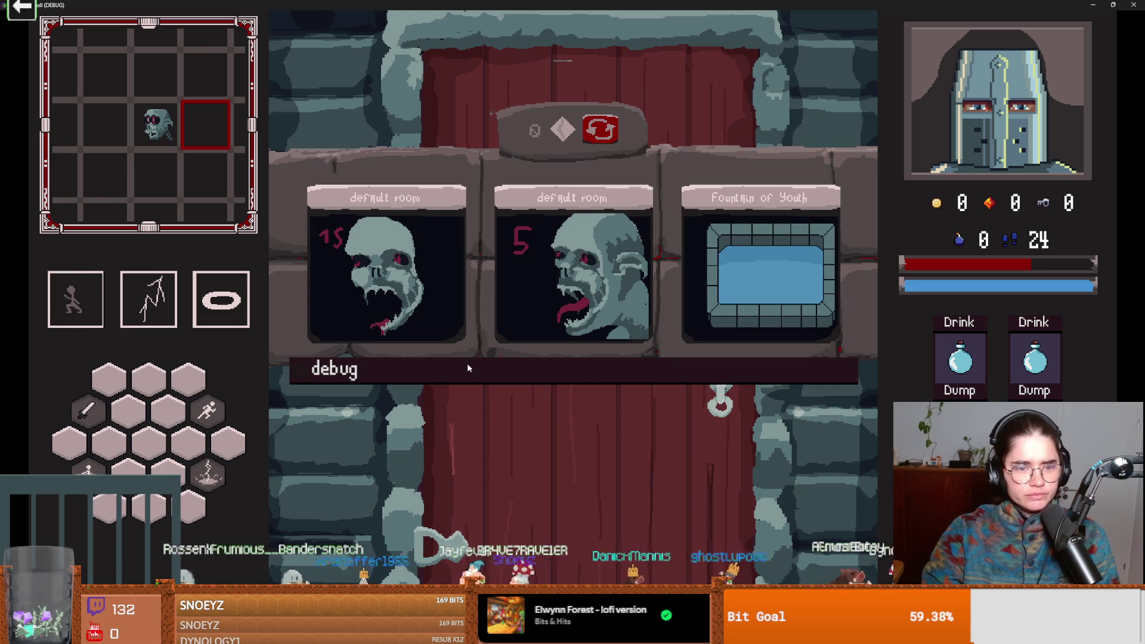
click(467, 365)
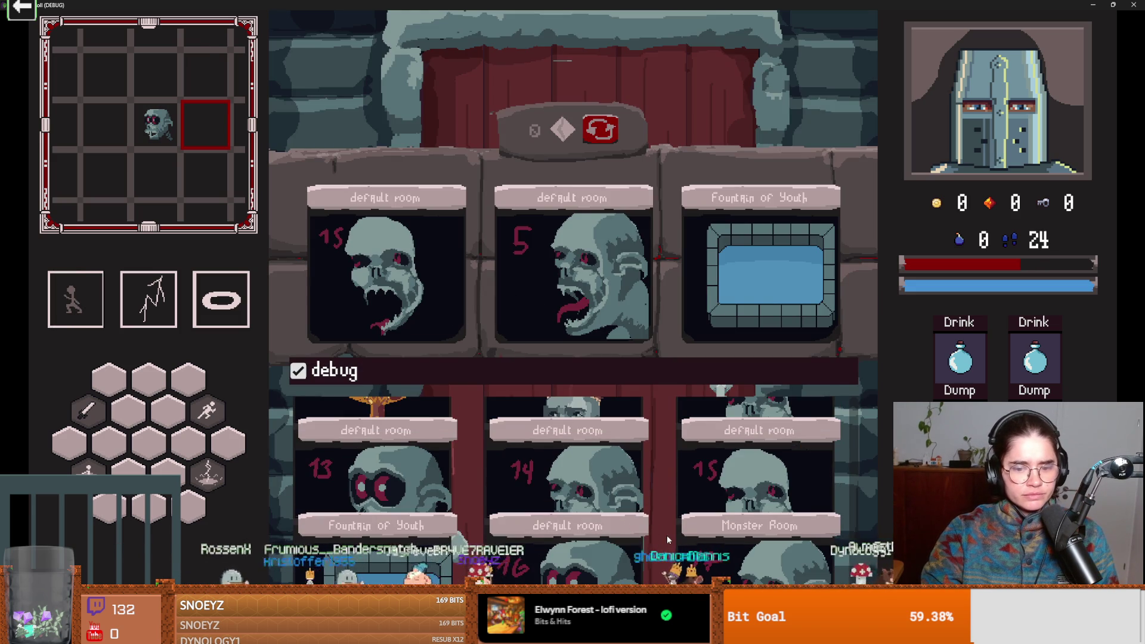
scroll(667, 535, down, 1)
click(706, 502)
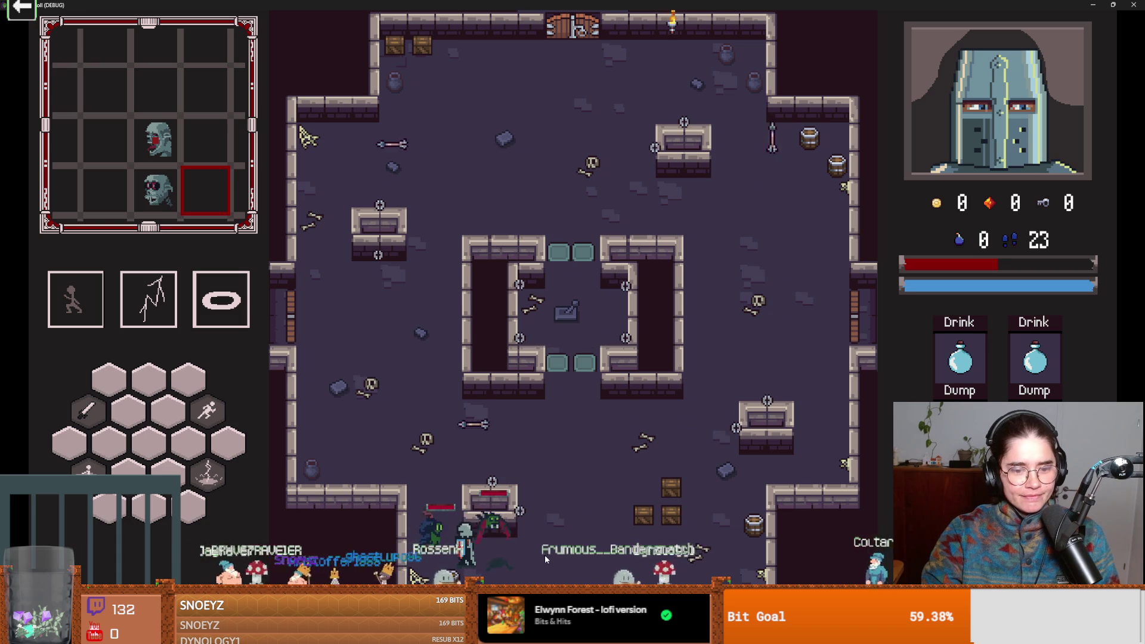
- Dash toward the enemies, swing the sword at them and grab the nearby key
key(space)
click(610, 528)
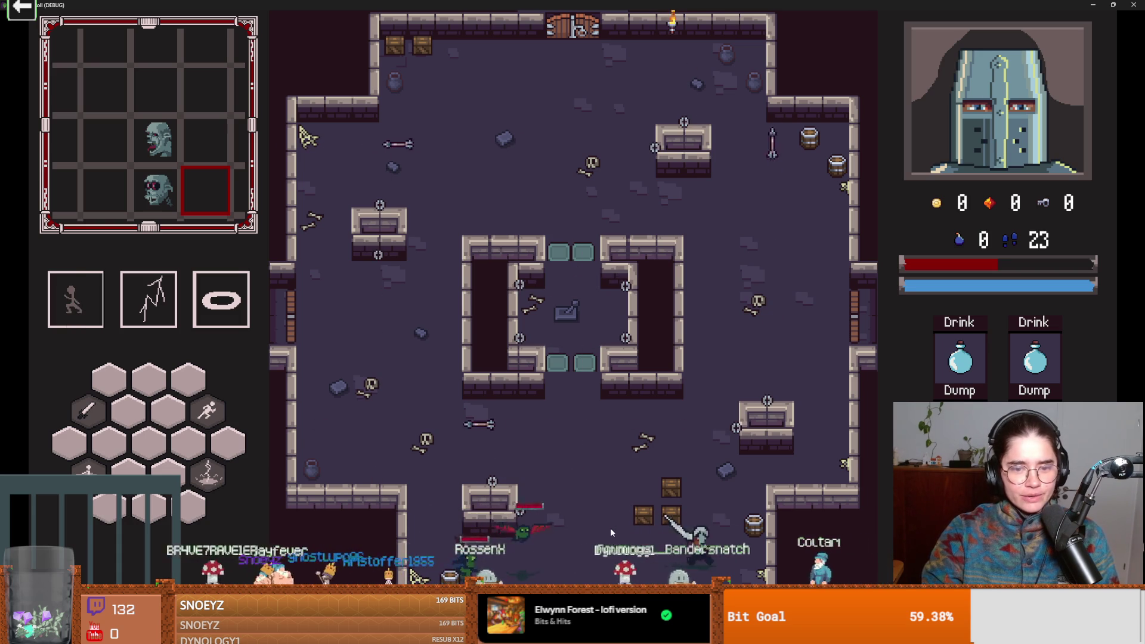
click(538, 512)
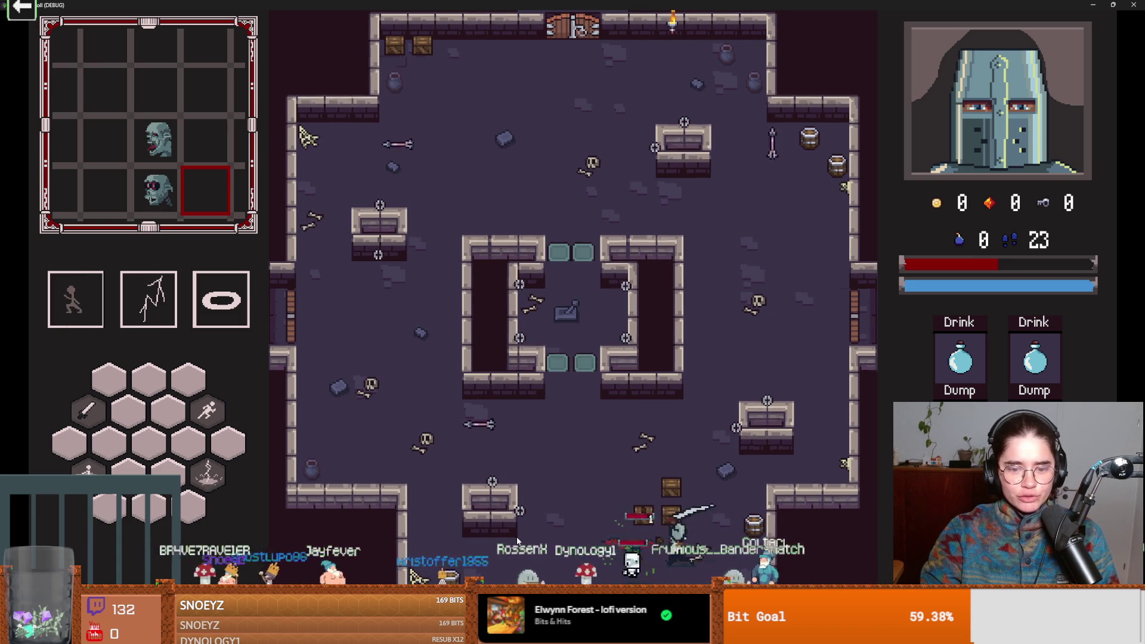
key(space)
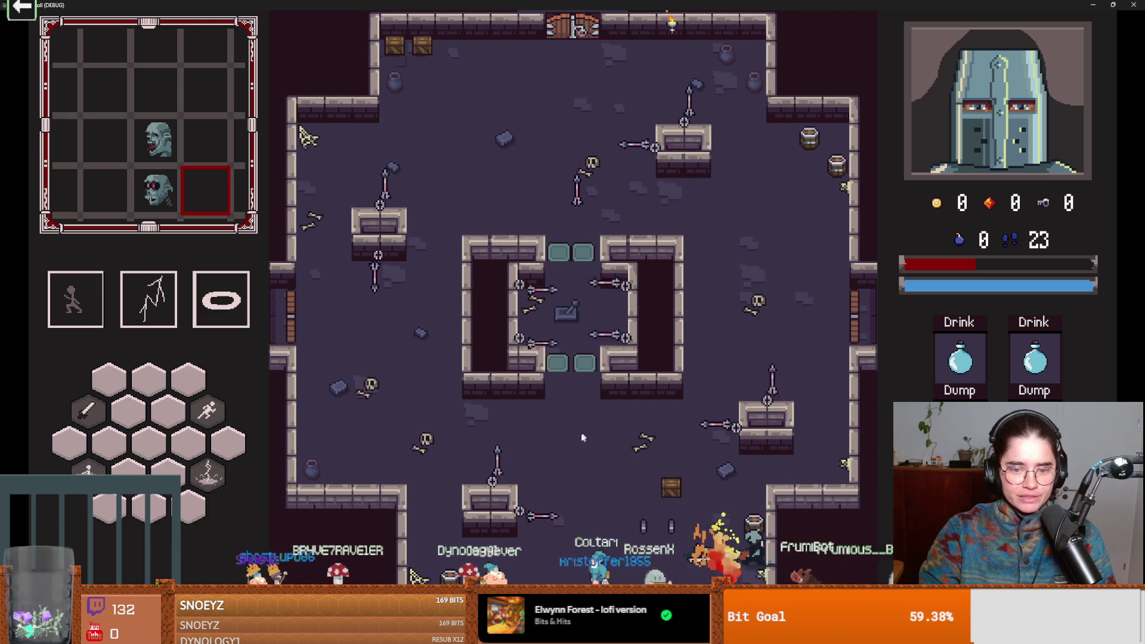
click(489, 432)
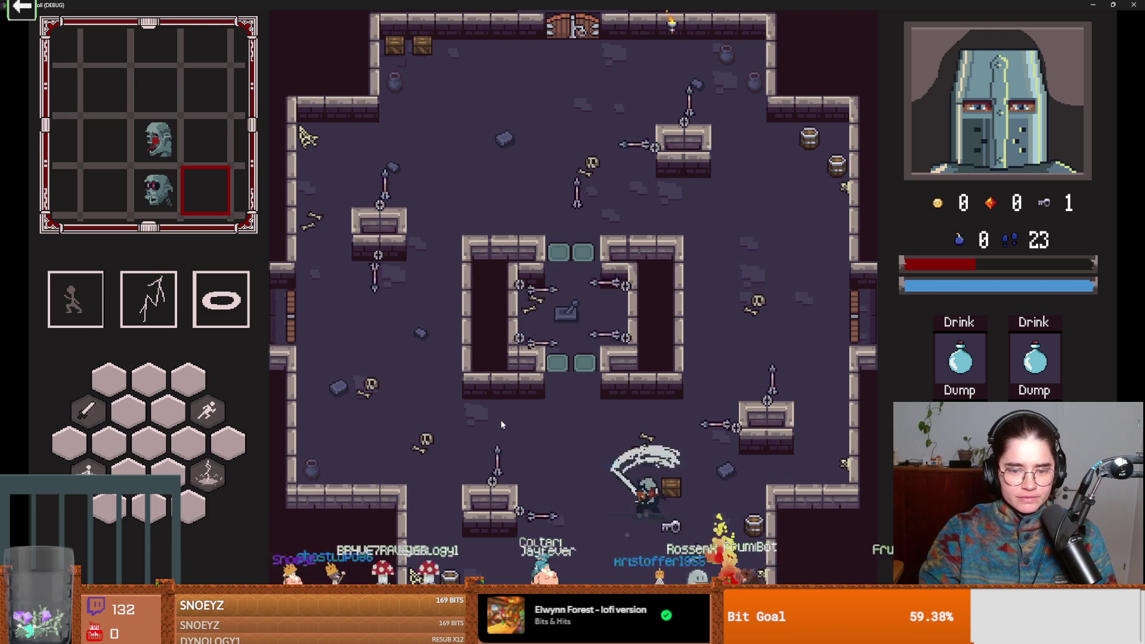
click(535, 414)
- Keep moving and fighting toward the lever until Game Over, then un-maximize the game window
key(w)
key(d)
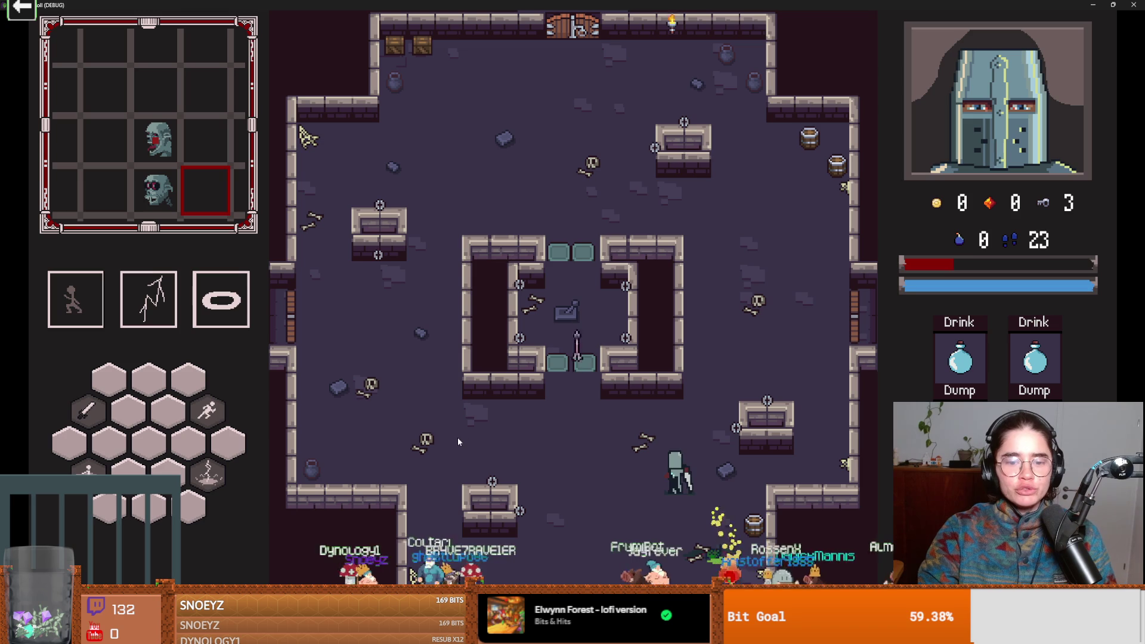
key(s)
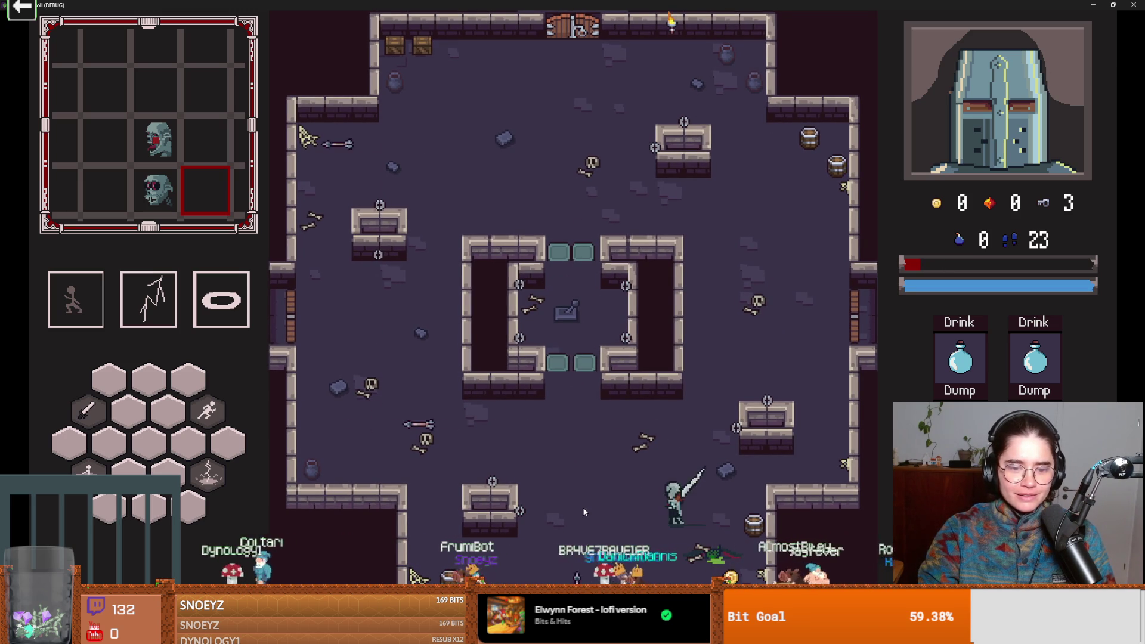
click(556, 521)
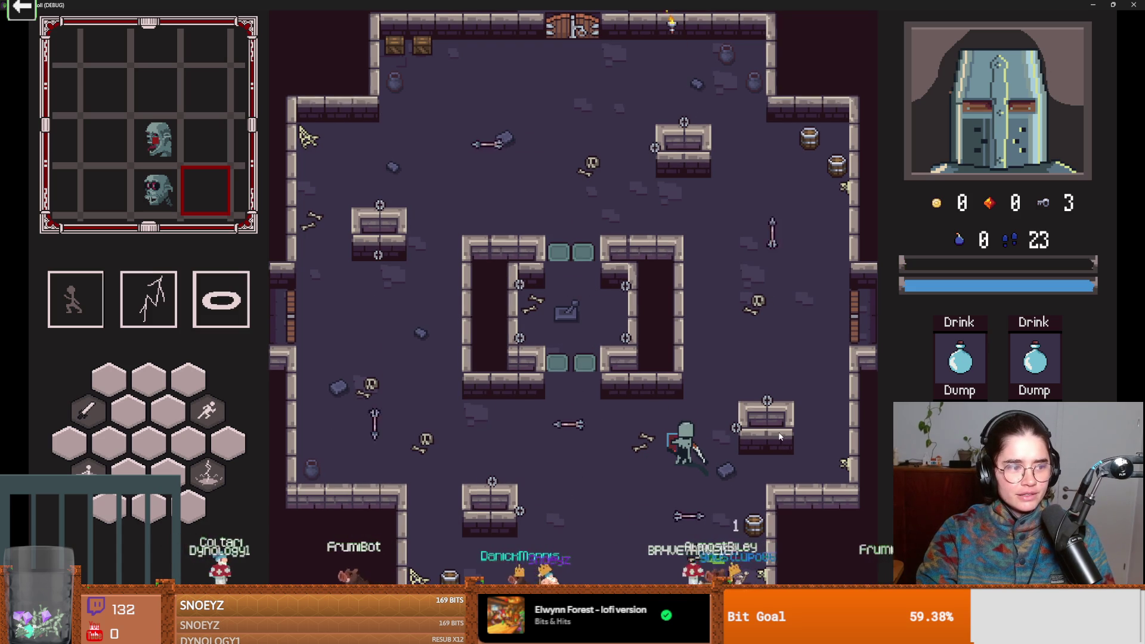
key(space)
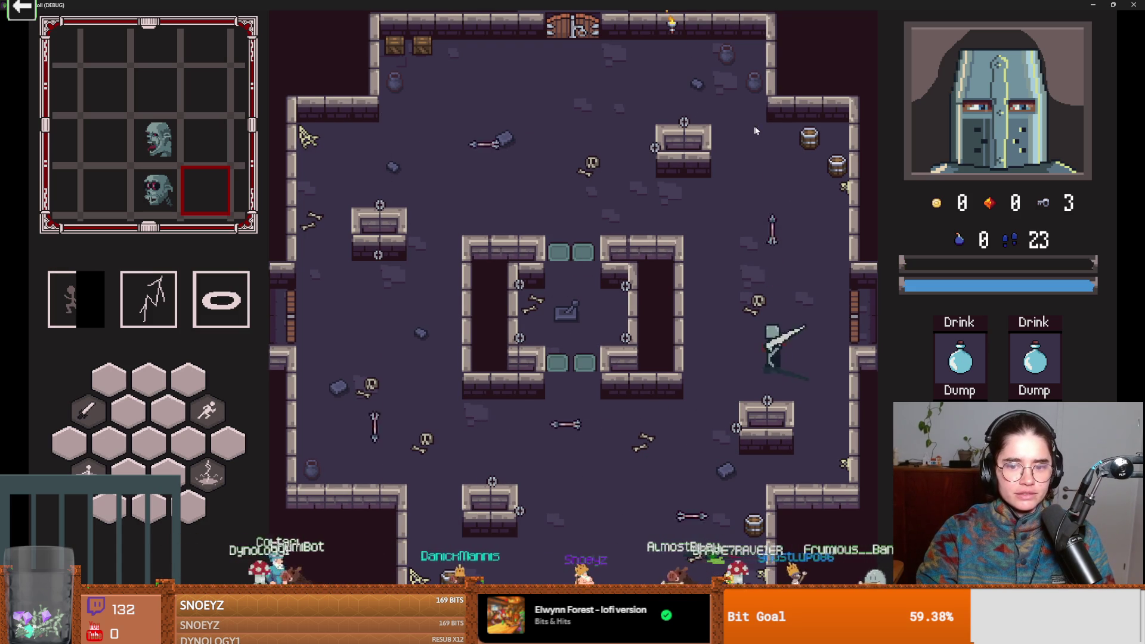
key(a)
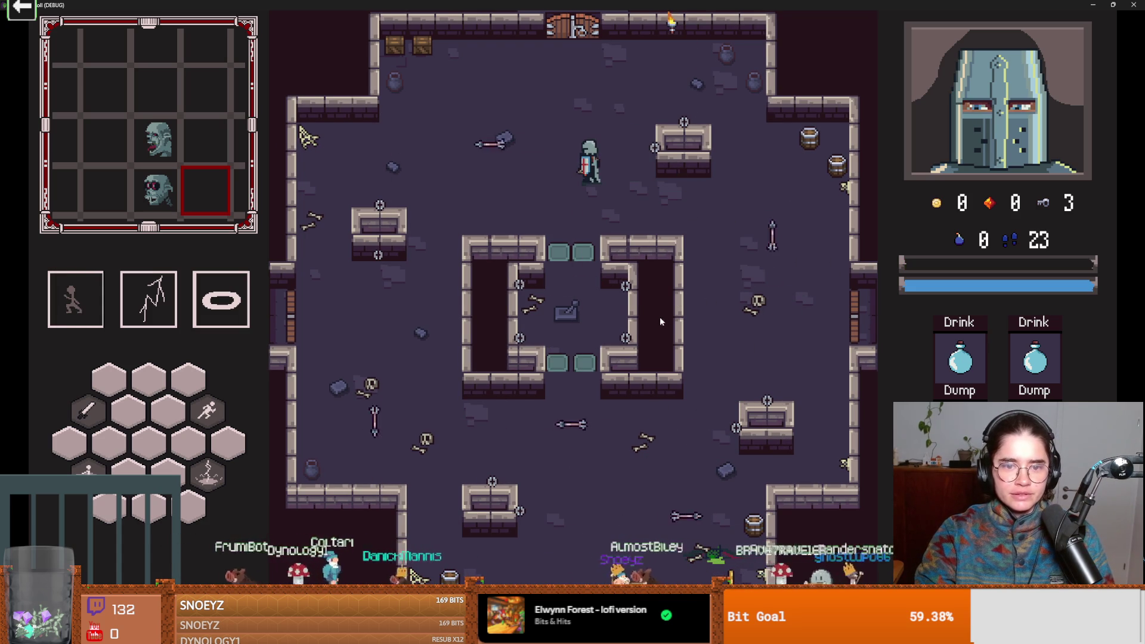
key(s)
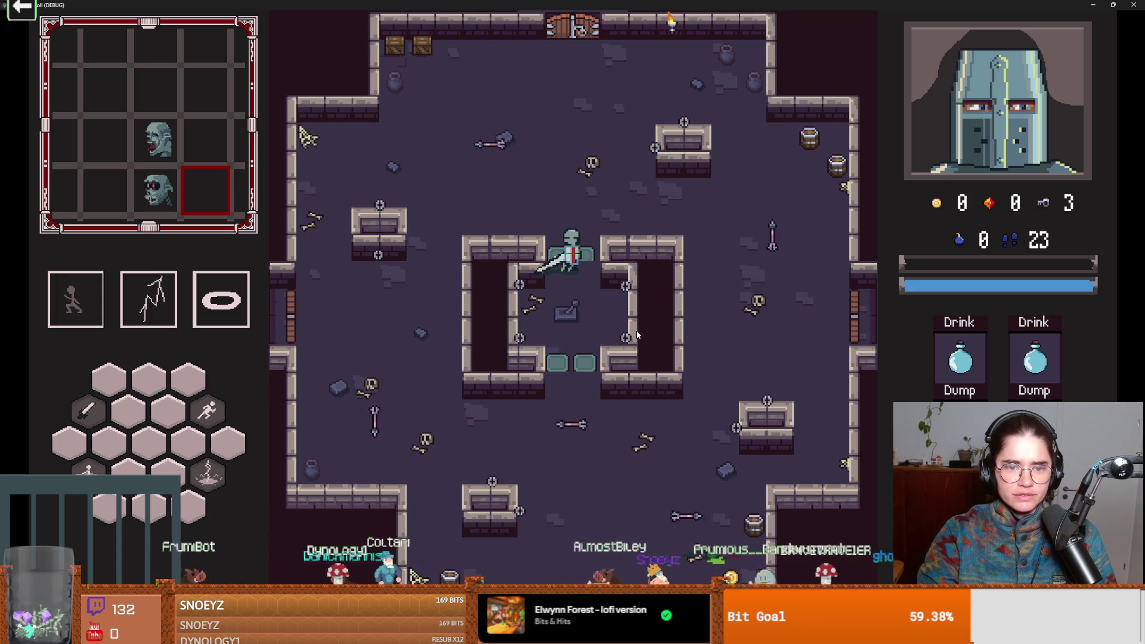
key(s)
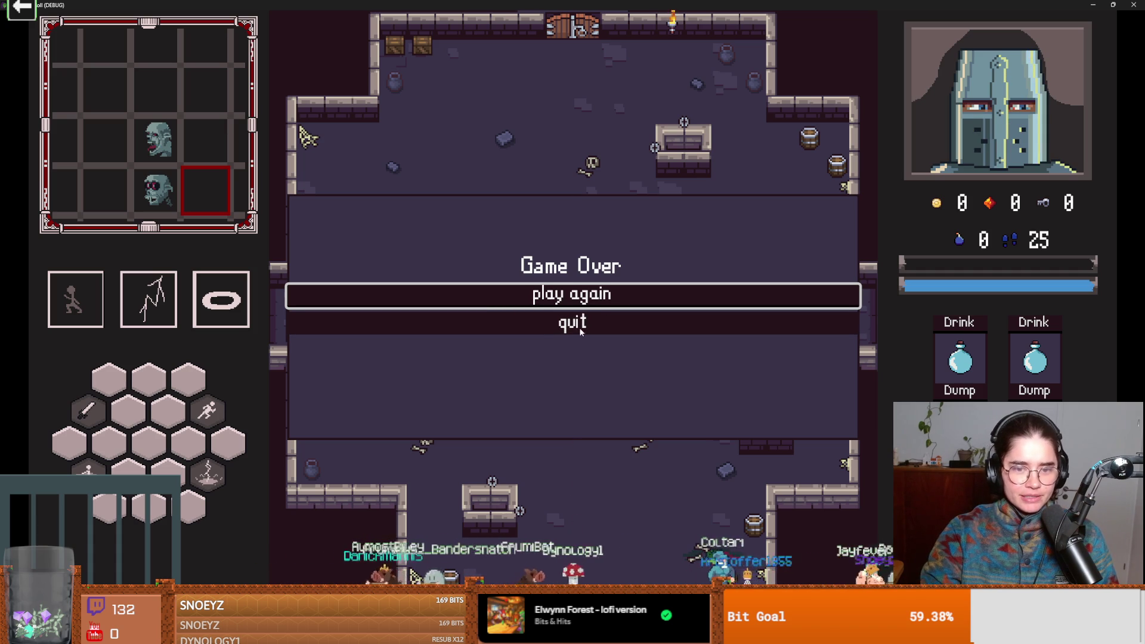
key(super+Down)
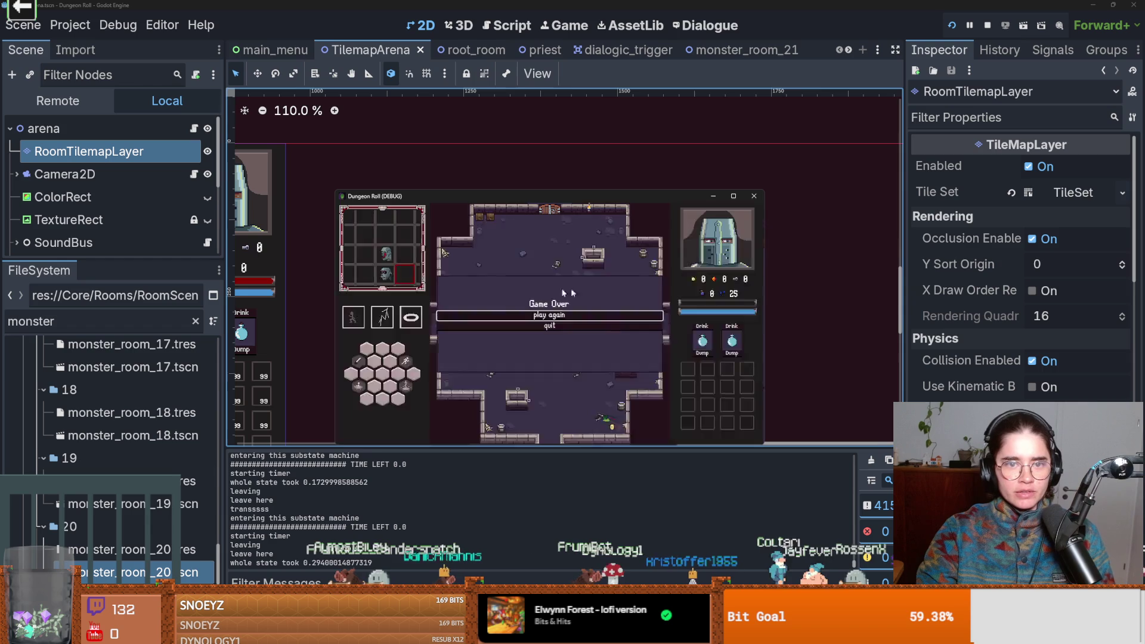
- Stop the running game and resize the Scene and FileSystem dock split
click(754, 196)
key(ctrl+s)
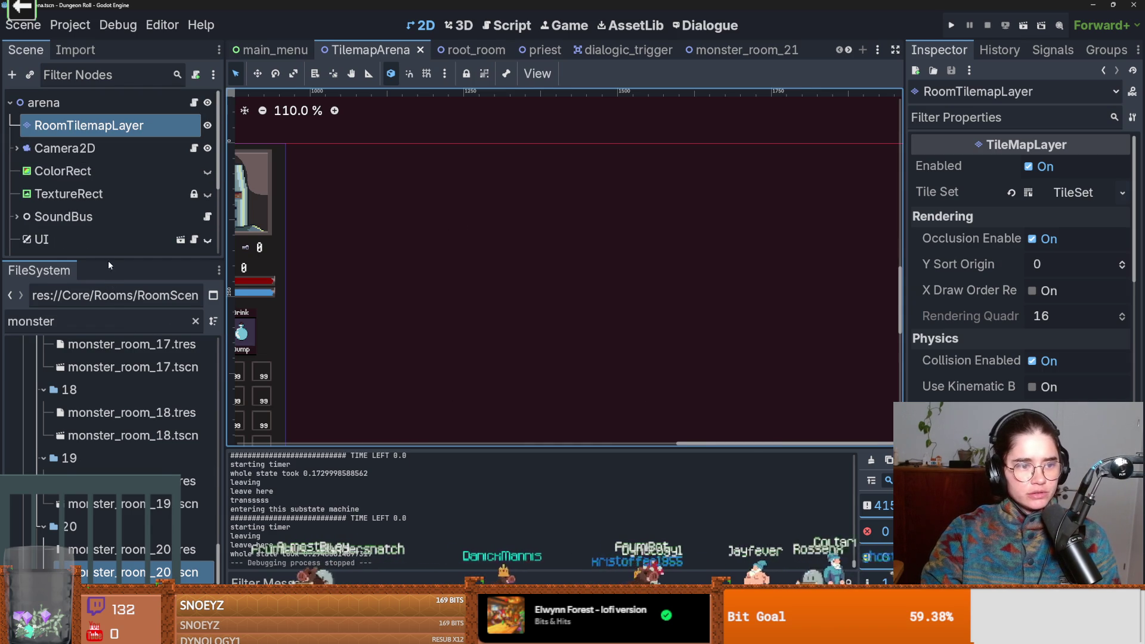
drag(120, 127, 120, 129)
scroll(160, 377, up, 15)
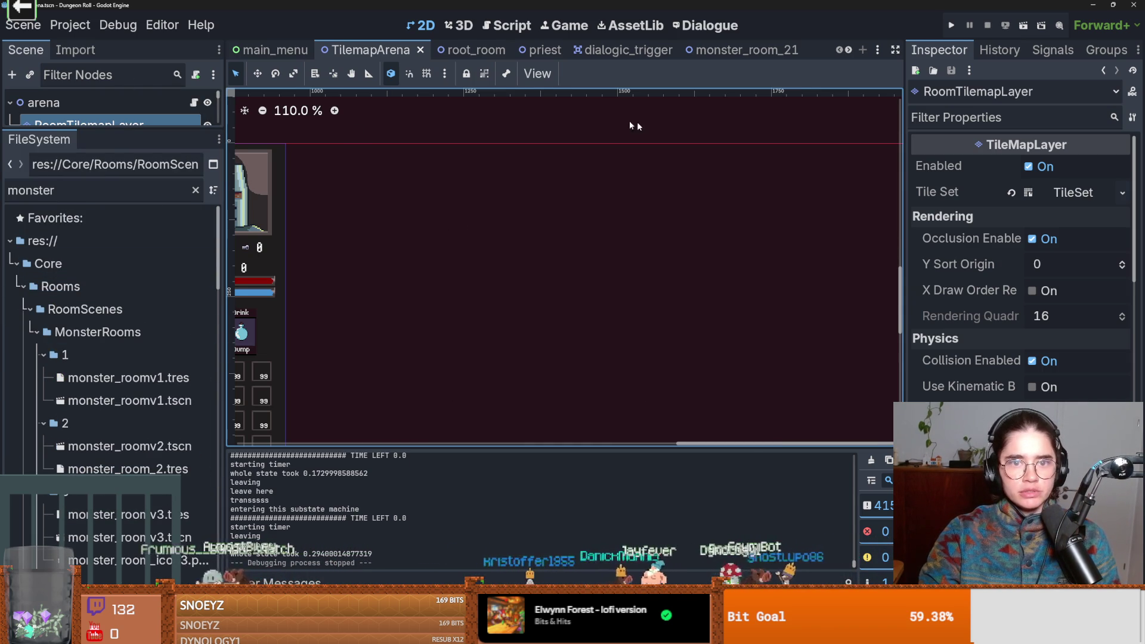
drag(116, 128, 116, 291)
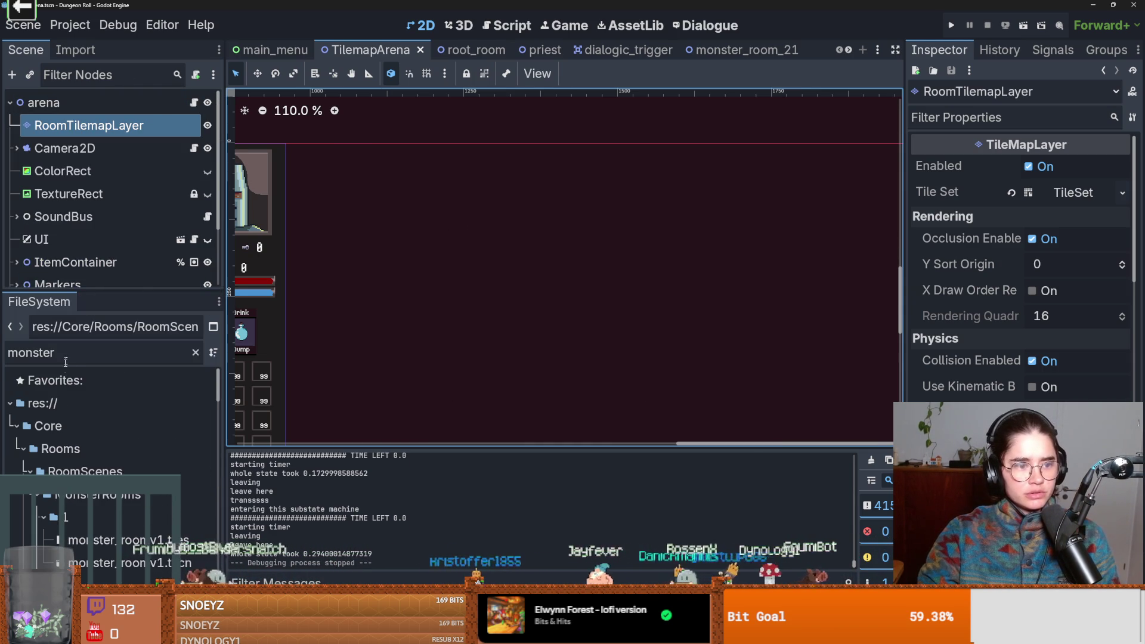
- Filter the FileSystem dock by 'room' and enlarge the file browser
text(room)
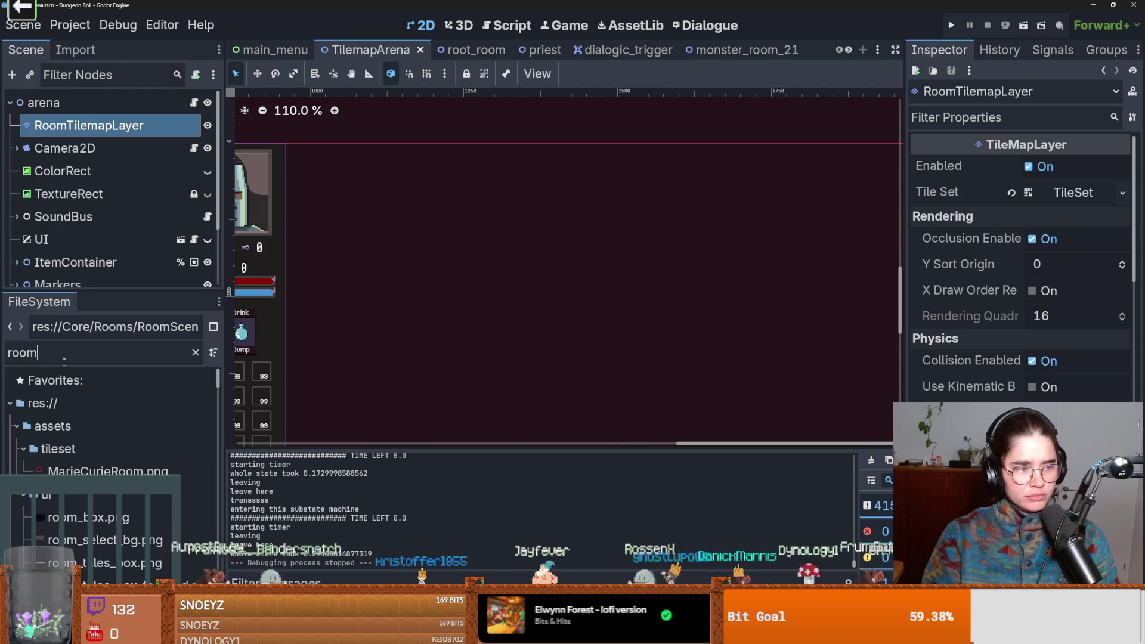
drag(110, 279, 110, 167)
scroll(113, 438, down, 10)
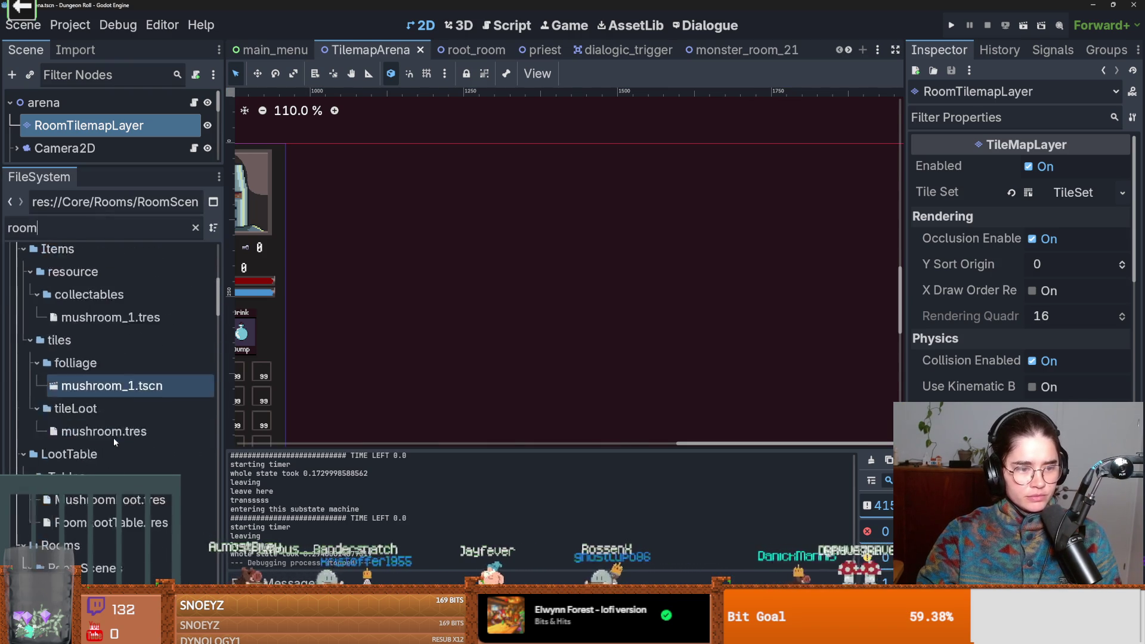
scroll(116, 427, up, 5)
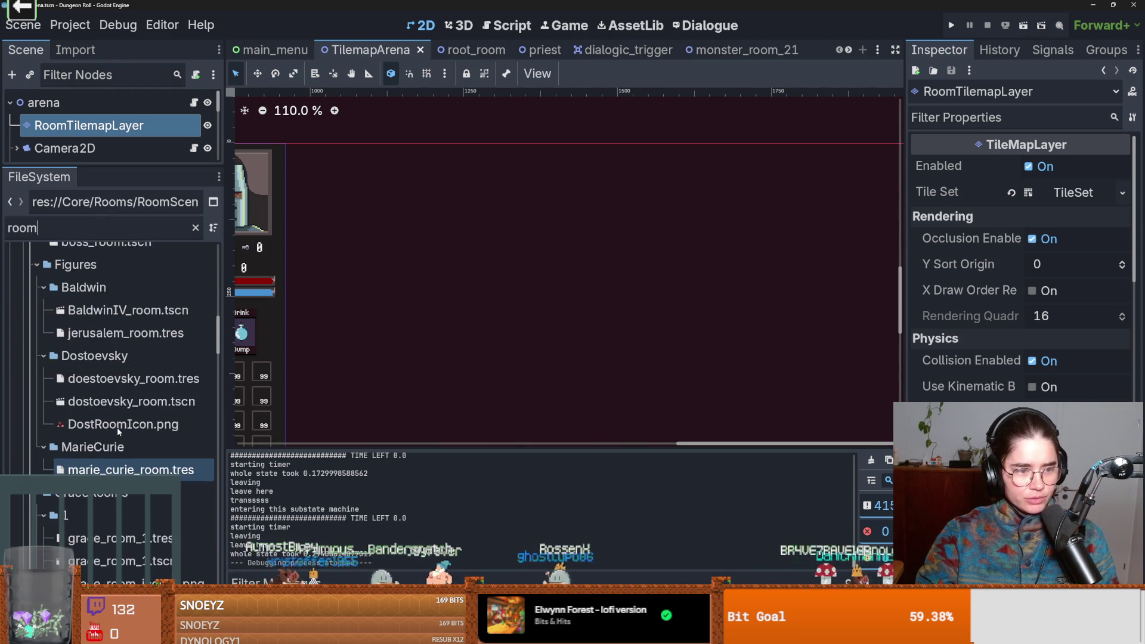
key(alt+Tab)
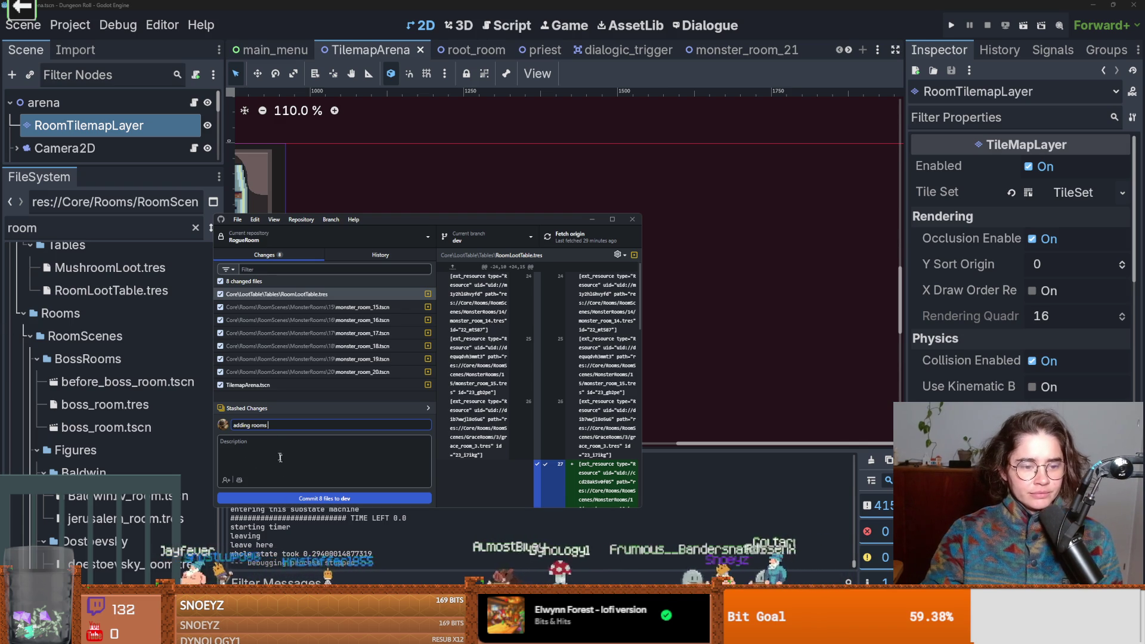
- Commit the 8 files to dev as 'adding rooms to room pool', then return to Godot
text(to)
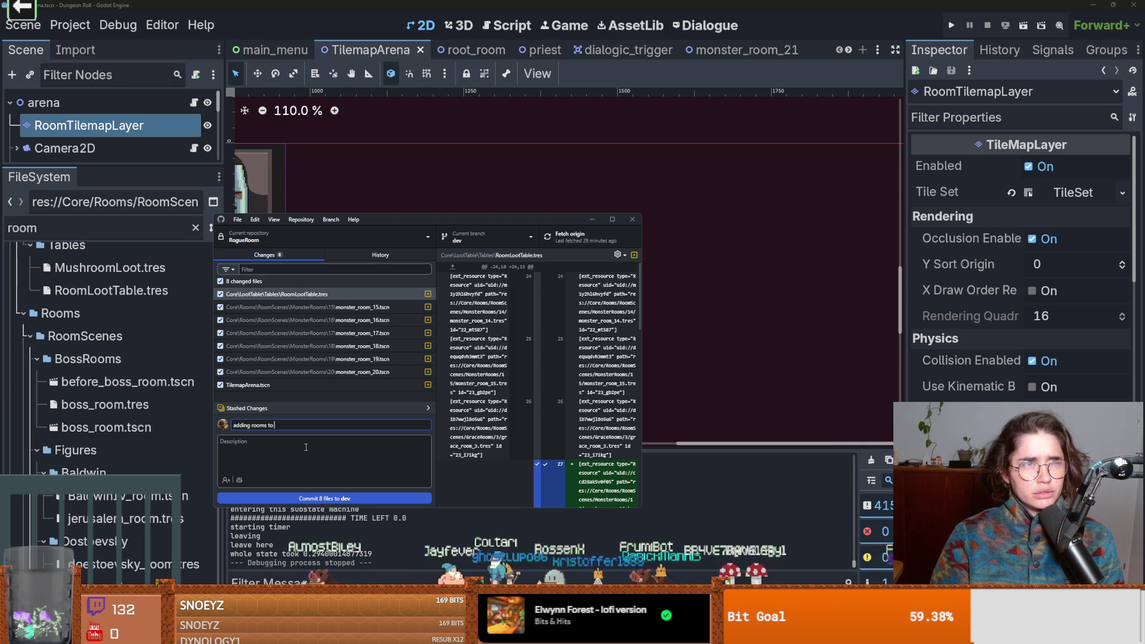
text( room pool)
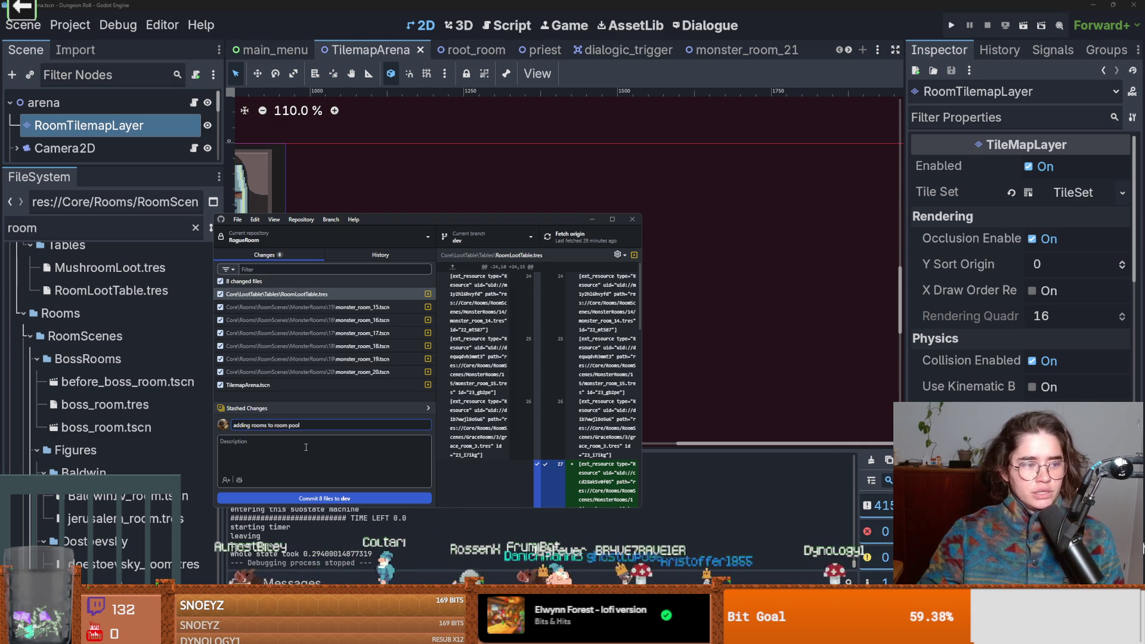
click(324, 498)
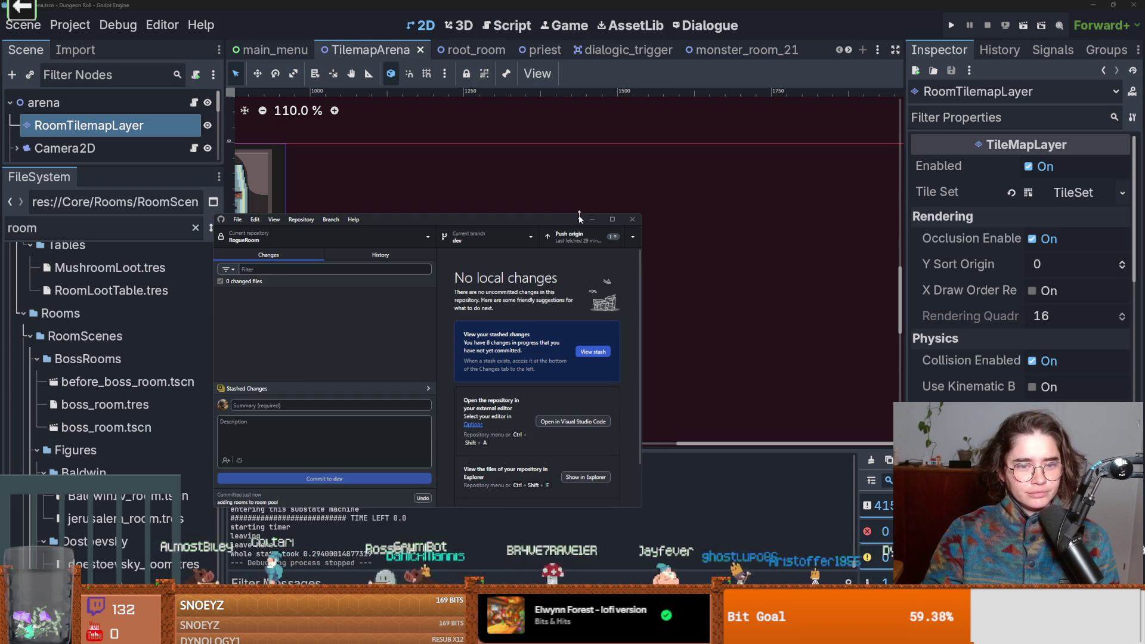
click(527, 167)
key(ctrl+s)
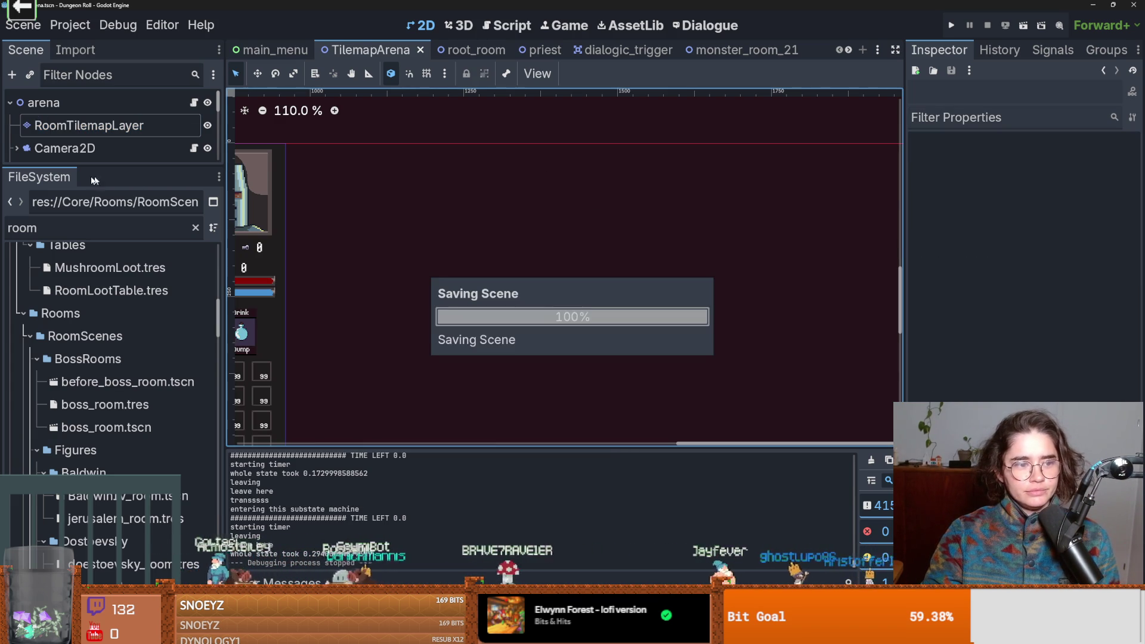
- Readjust the dock splits, nudge the 2D view and save the open scene
mouse_move(94, 167)
mouse_down()
mouse_move(96, 278)
mouse_move(101, 176)
mouse_up()
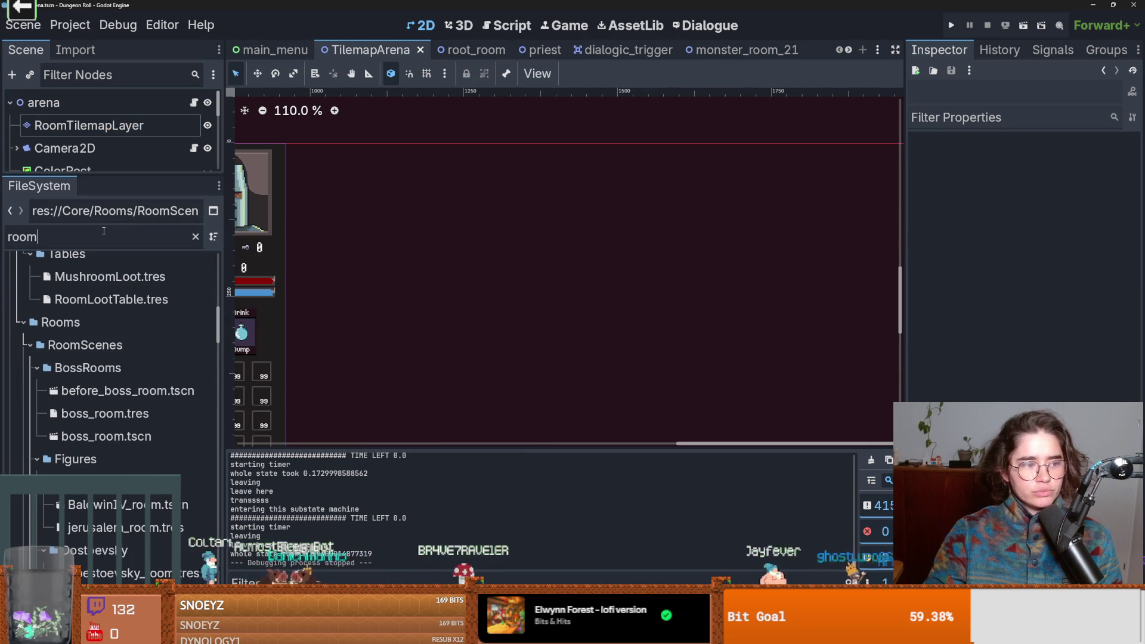
scroll(111, 352, down, 4)
scroll(111, 366, up, 3)
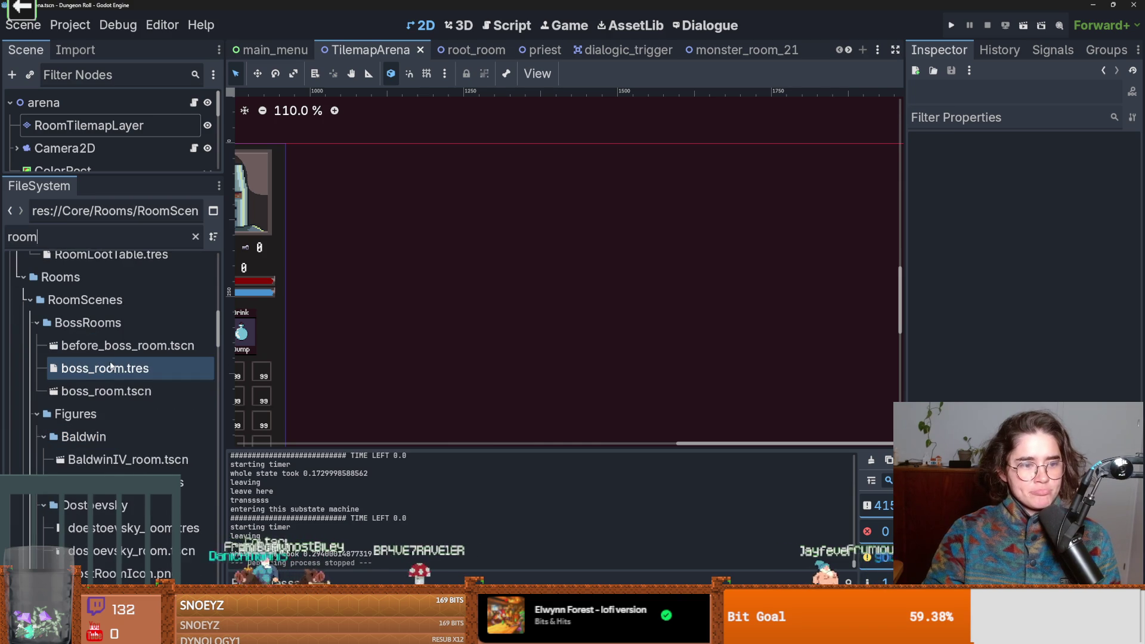
scroll(140, 399, down, 5)
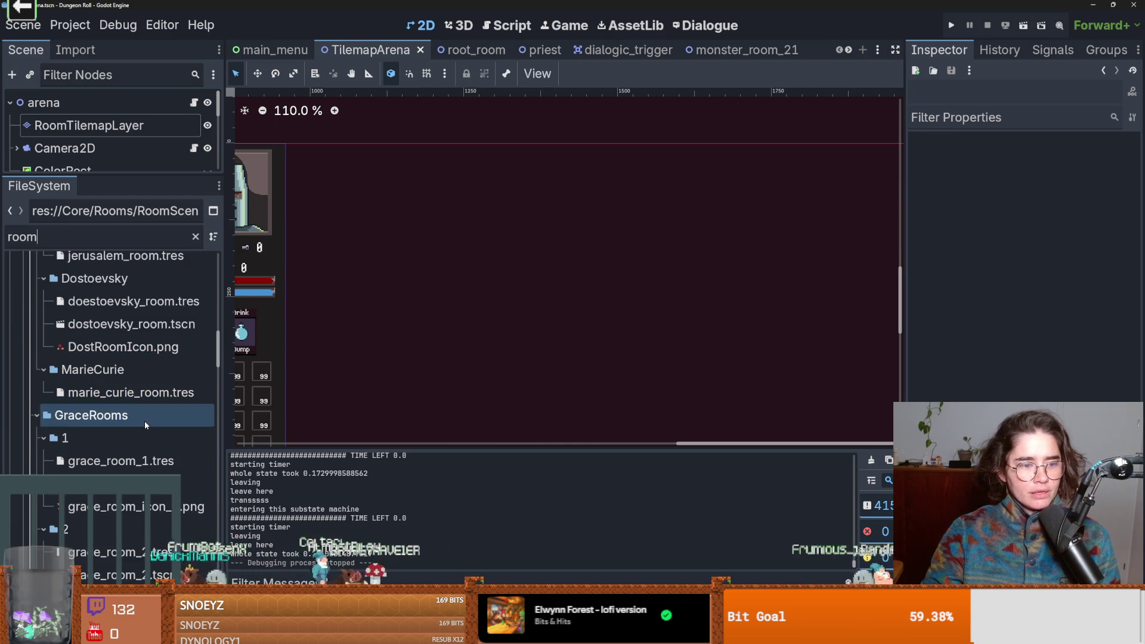
scroll(145, 421, up, 6)
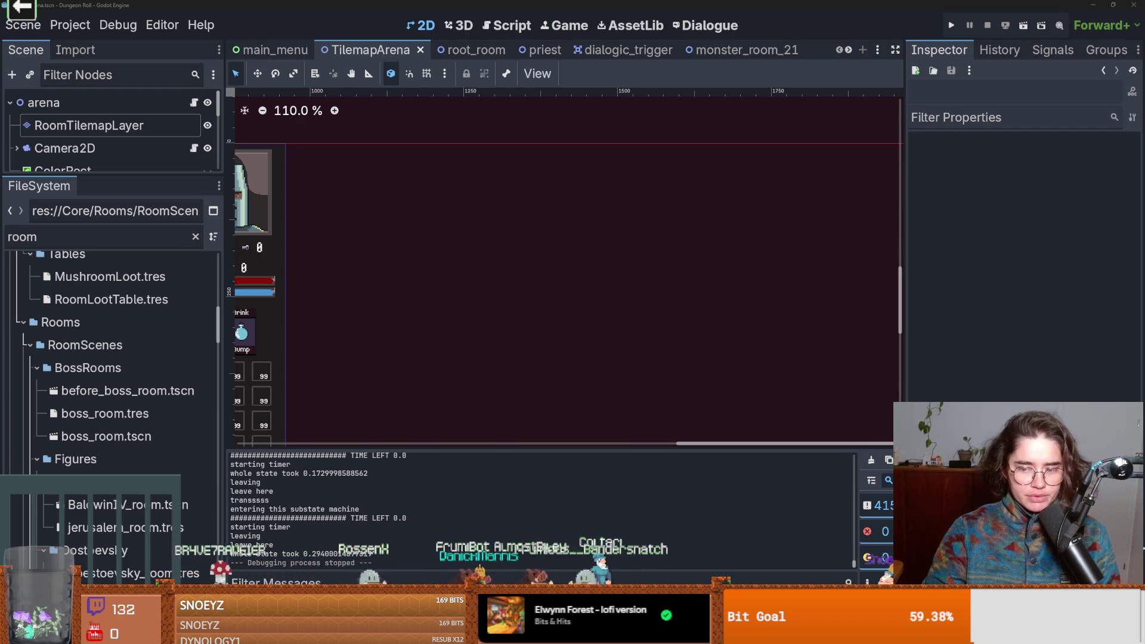
drag(527, 382, 532, 382)
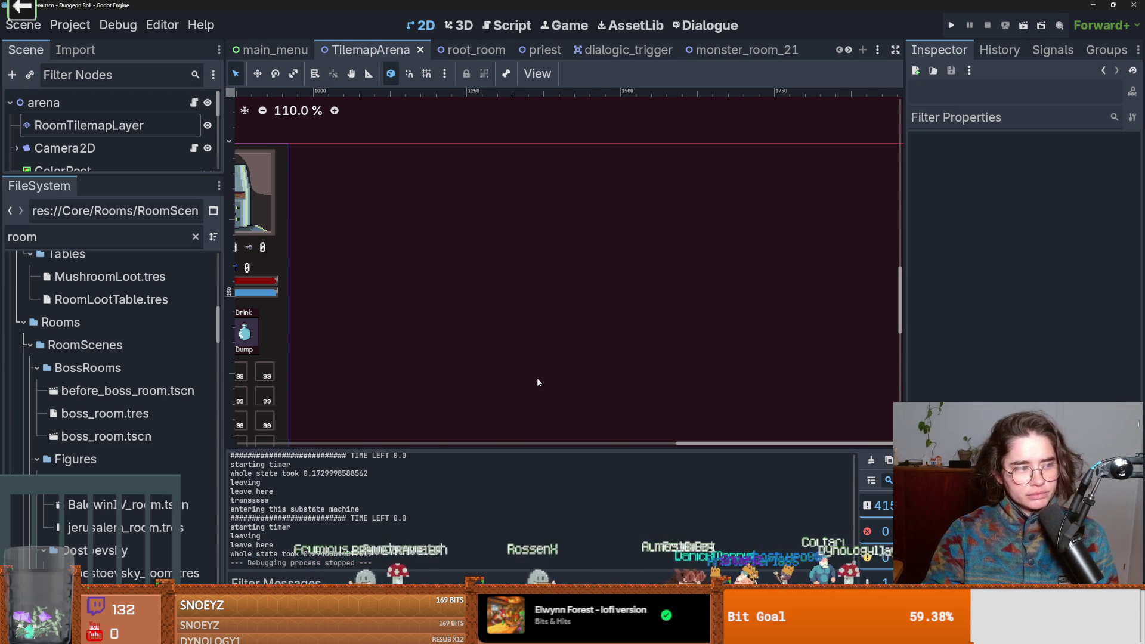
scroll(537, 378, up, 1)
key(ctrl+s)
scroll(487, 338, down, 2)
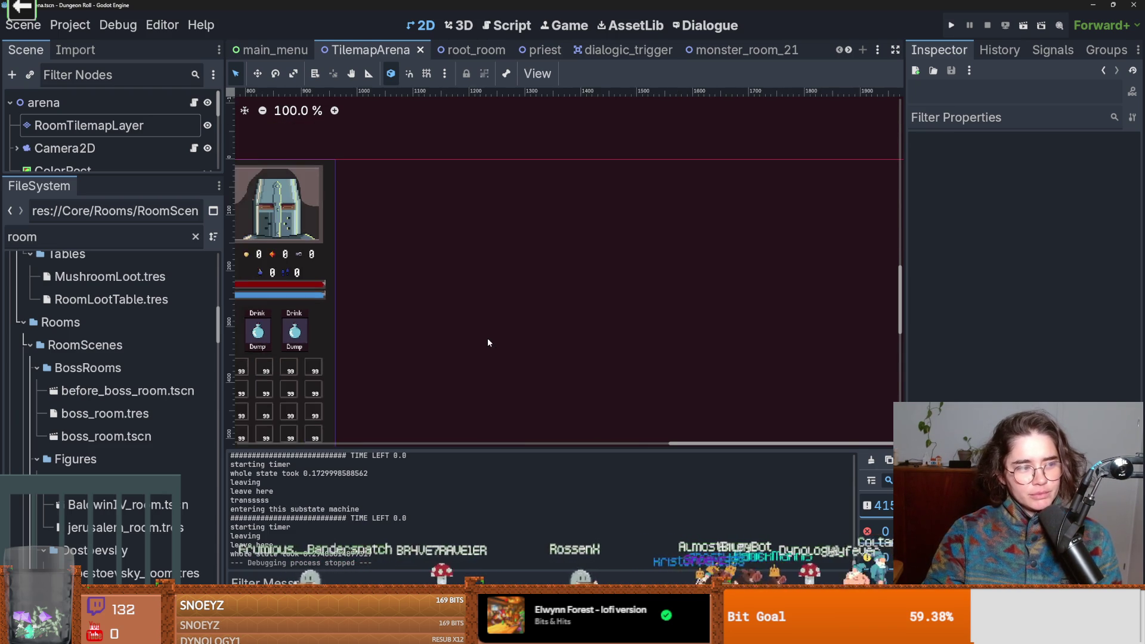
scroll(488, 341, up, 1)
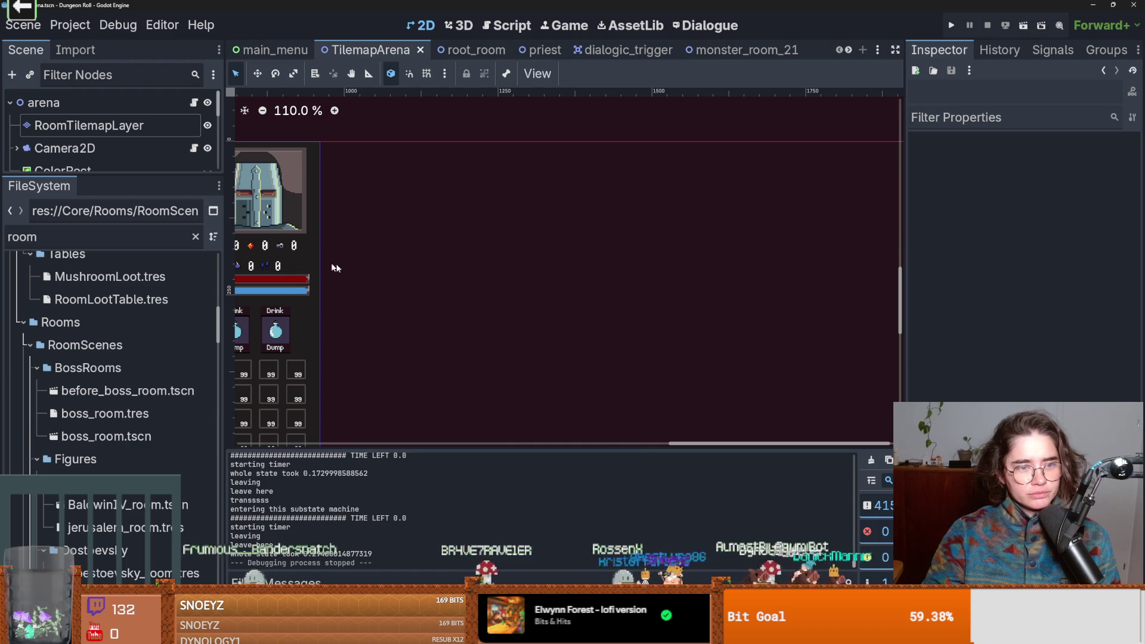
mouse_move(109, 174)
mouse_down()
mouse_move(113, 375)
mouse_move(456, 56)
mouse_up()
- Close every tab after TilemapArena and open RootRooms/room.tscn from the FileSystem
right_click(404, 51)
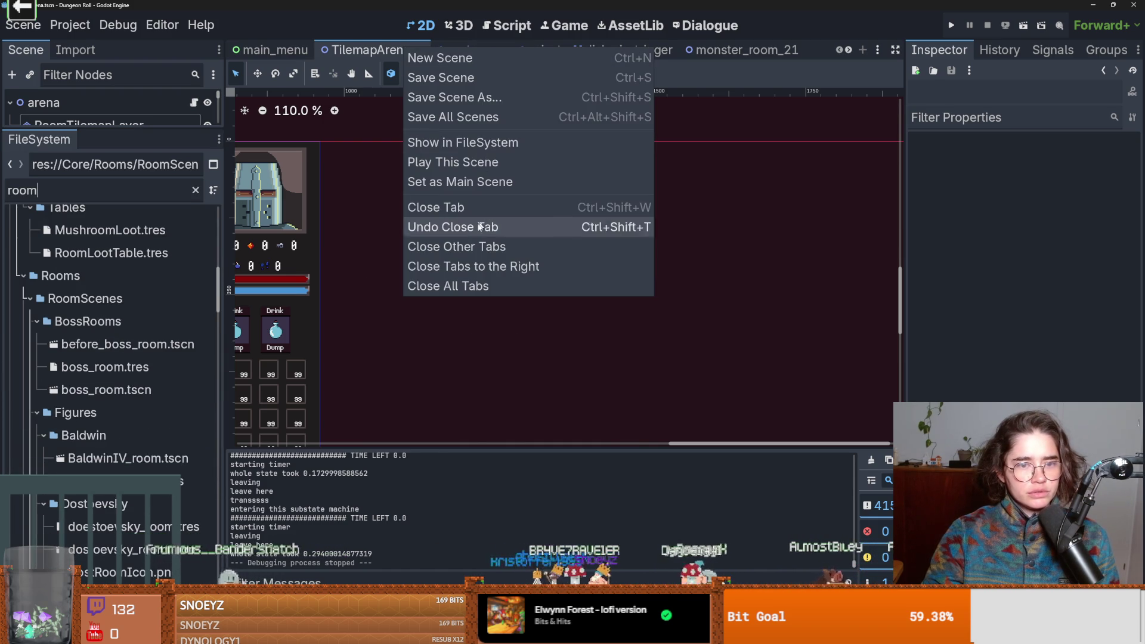
click(486, 272)
scroll(159, 358, down, 5)
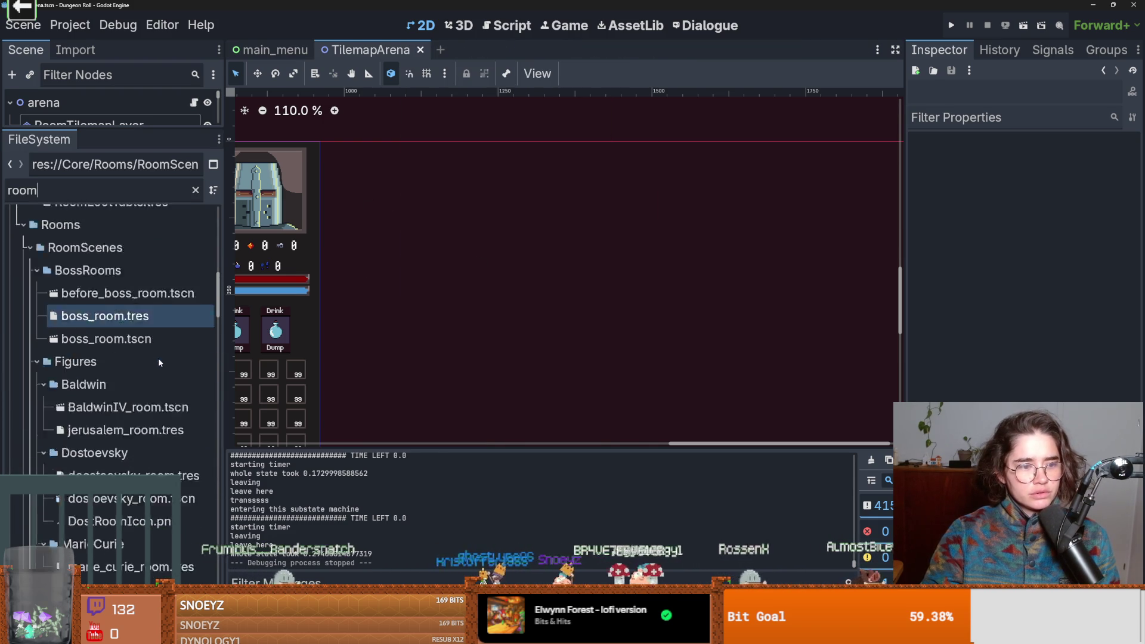
click(128, 420)
scroll(137, 432, down, 20)
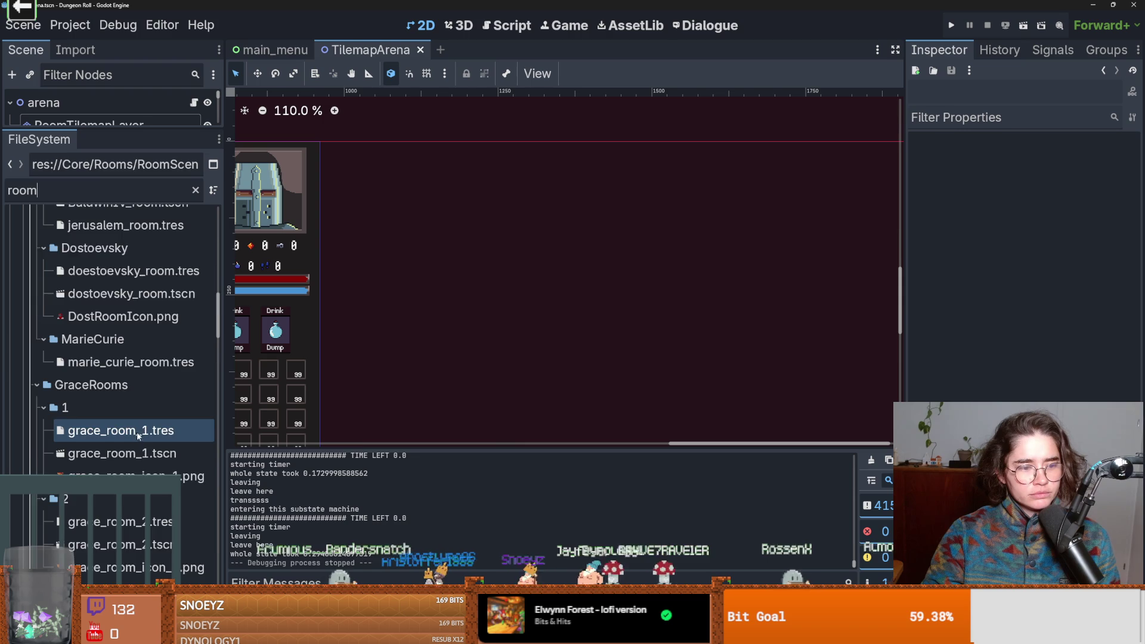
click(145, 437)
scroll(145, 438, down, 2)
scroll(145, 438, down, 20)
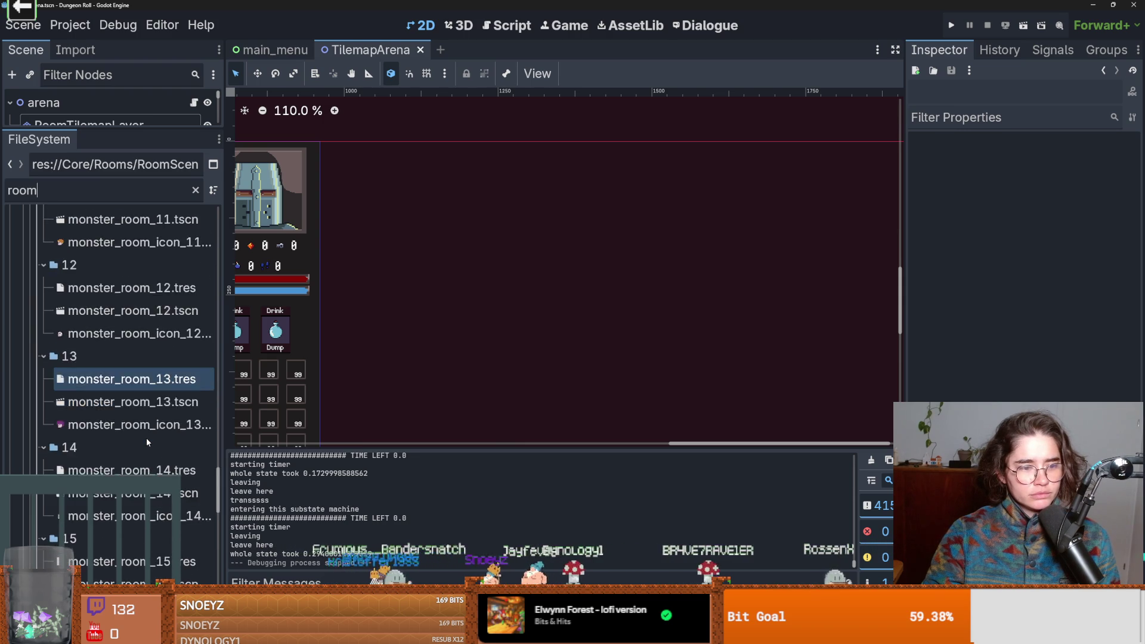
click(149, 430)
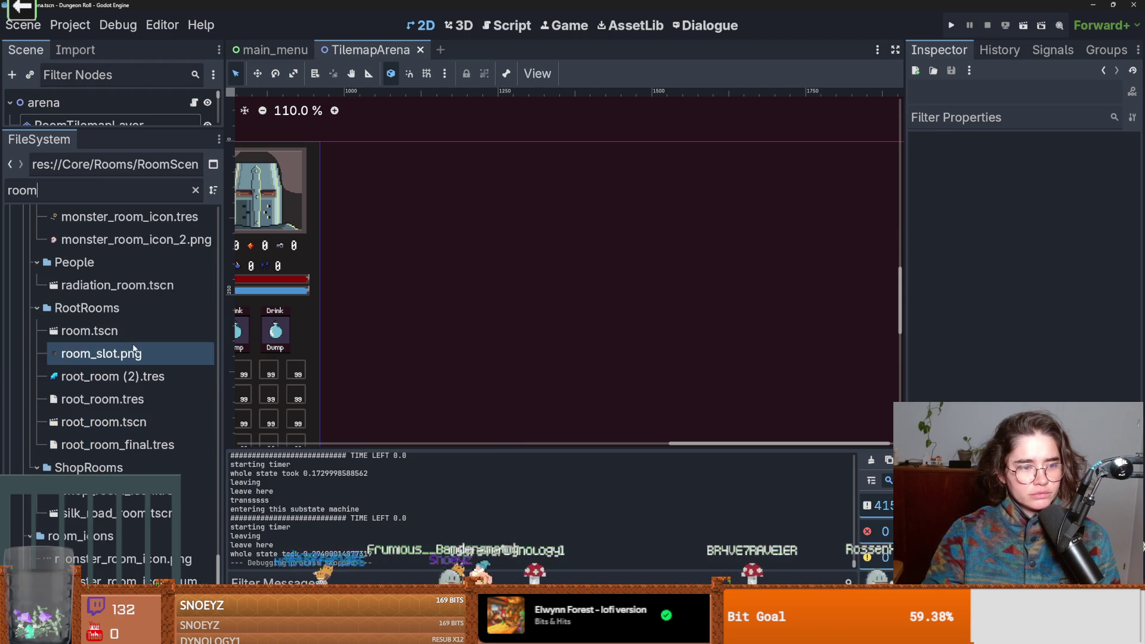
double_click(122, 336)
right_click(122, 336)
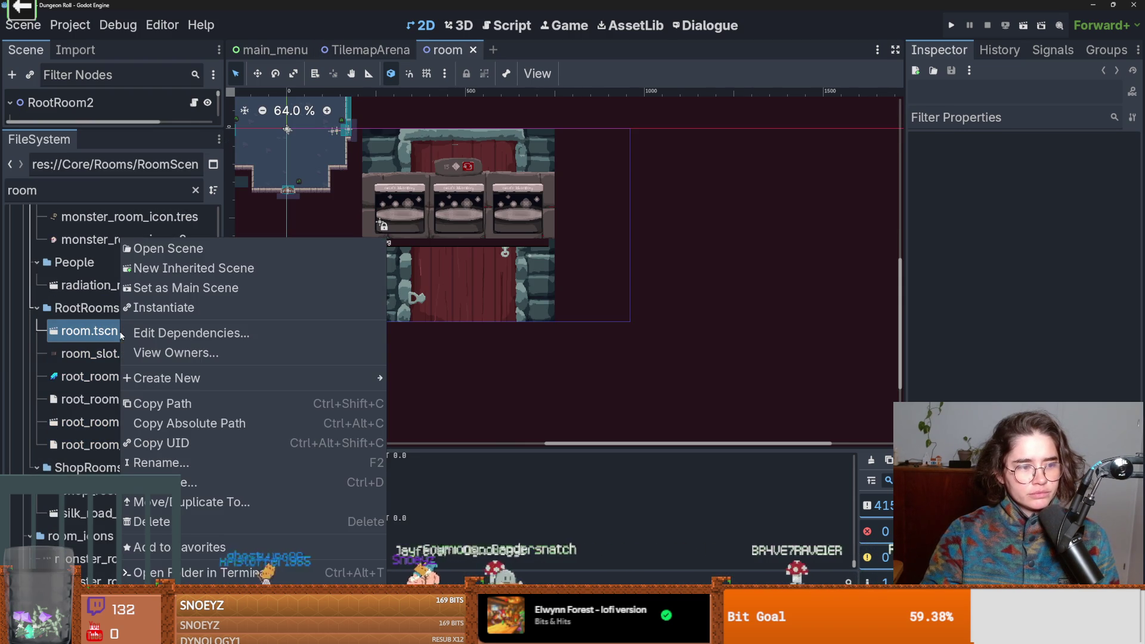
- Create a new scene inheriting room.tscn and rename its root to MonsterRoom21
click(222, 269)
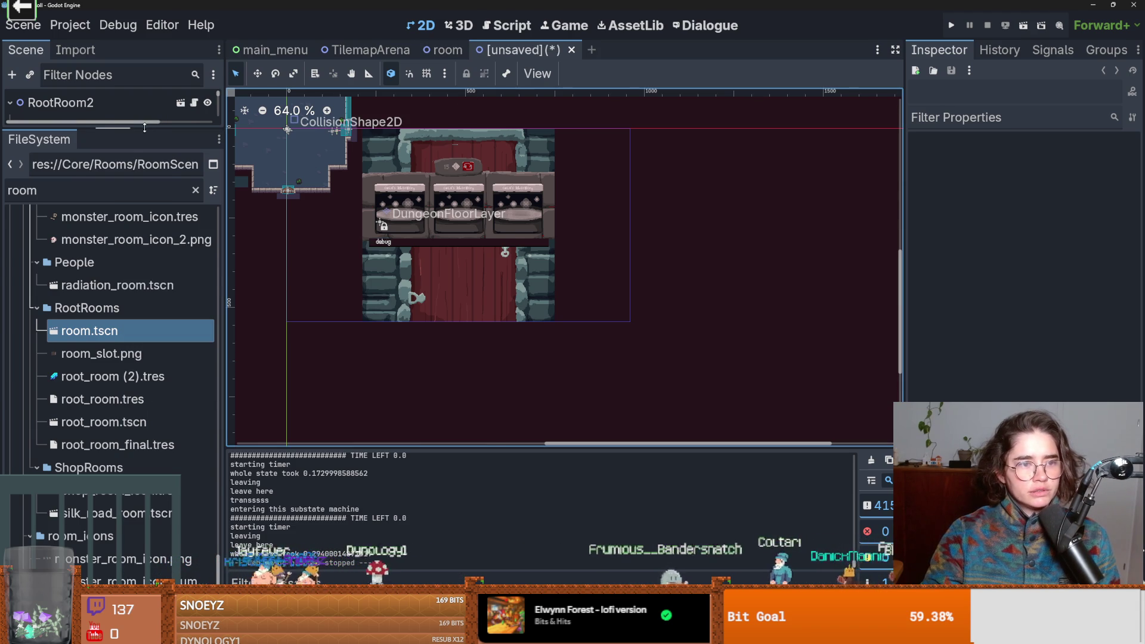
drag(145, 130, 145, 411)
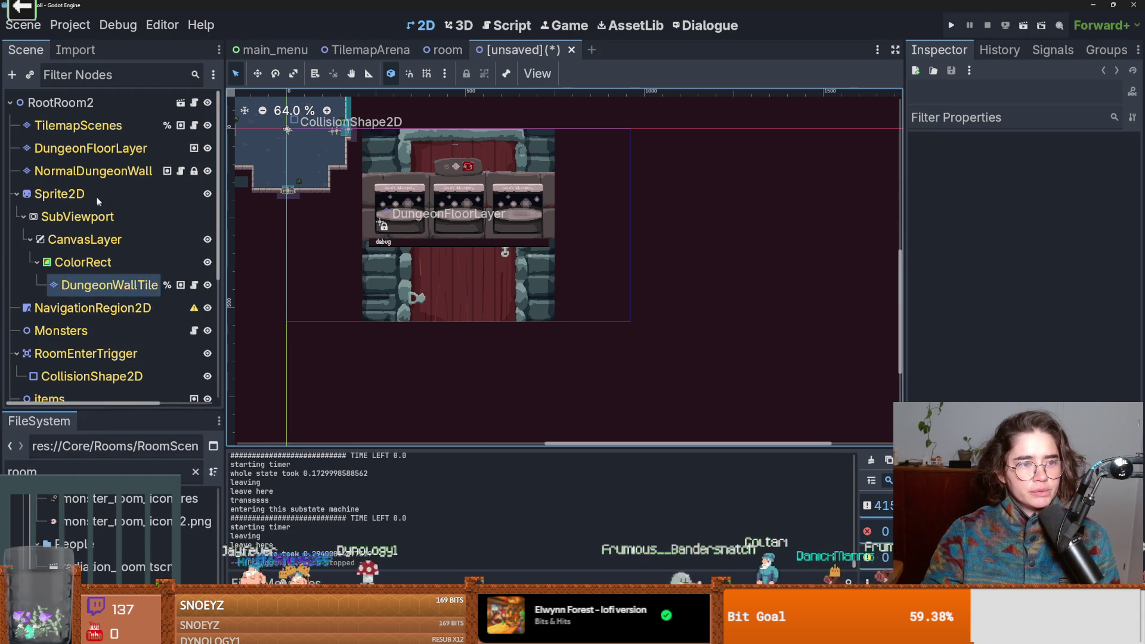
double_click(66, 105)
text(Monster)
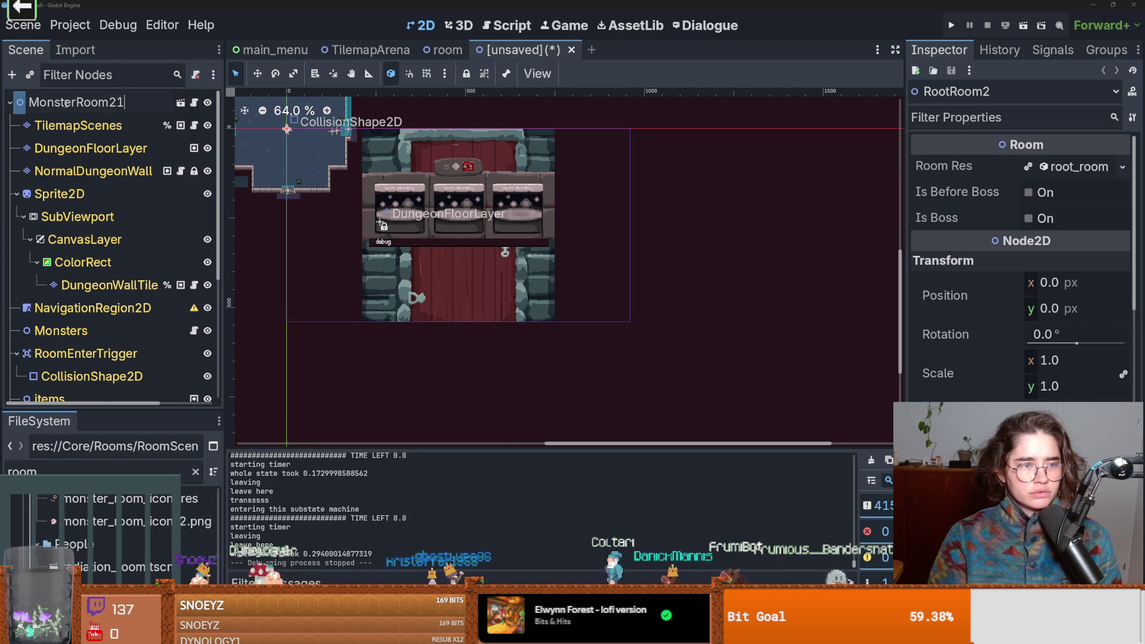
key(Return)
- Save it as monster_room_22.tscn in a new Core/Rooms/RoomScenes/MonsterRooms/22 folder, root MonsterRoom22
key(ctrl+s)
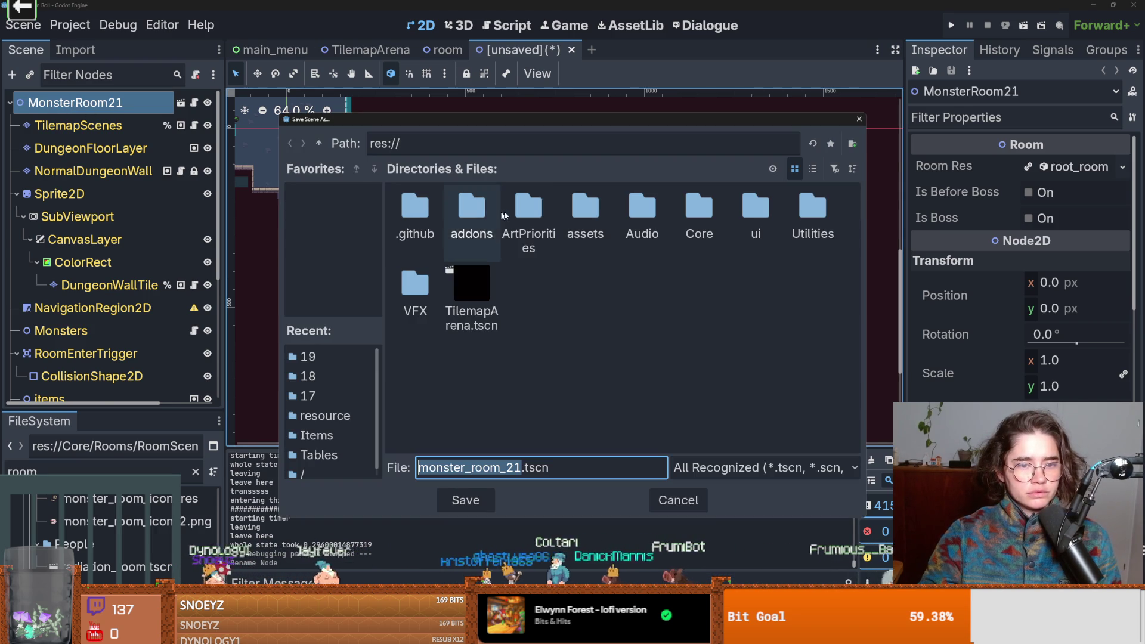
double_click(680, 212)
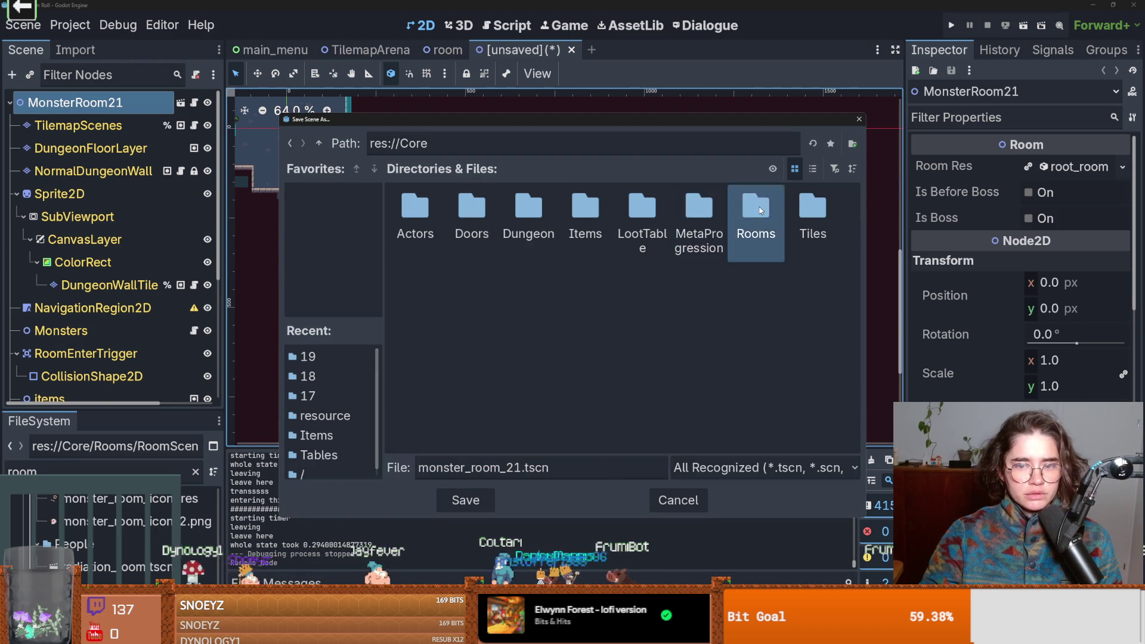
double_click(760, 211)
double_click(415, 212)
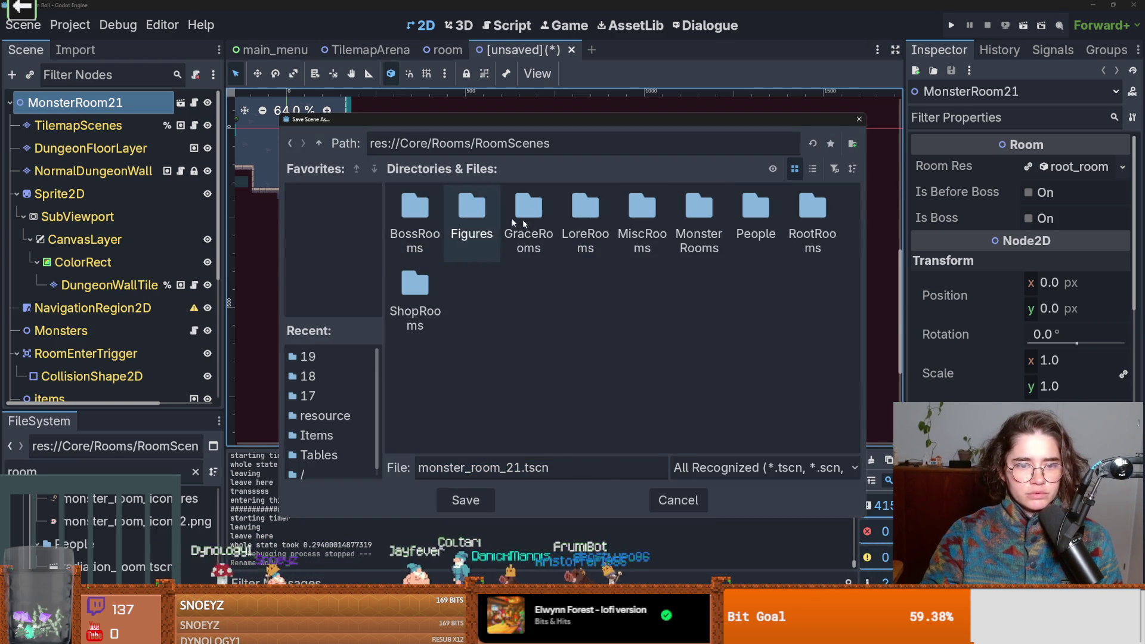
double_click(692, 212)
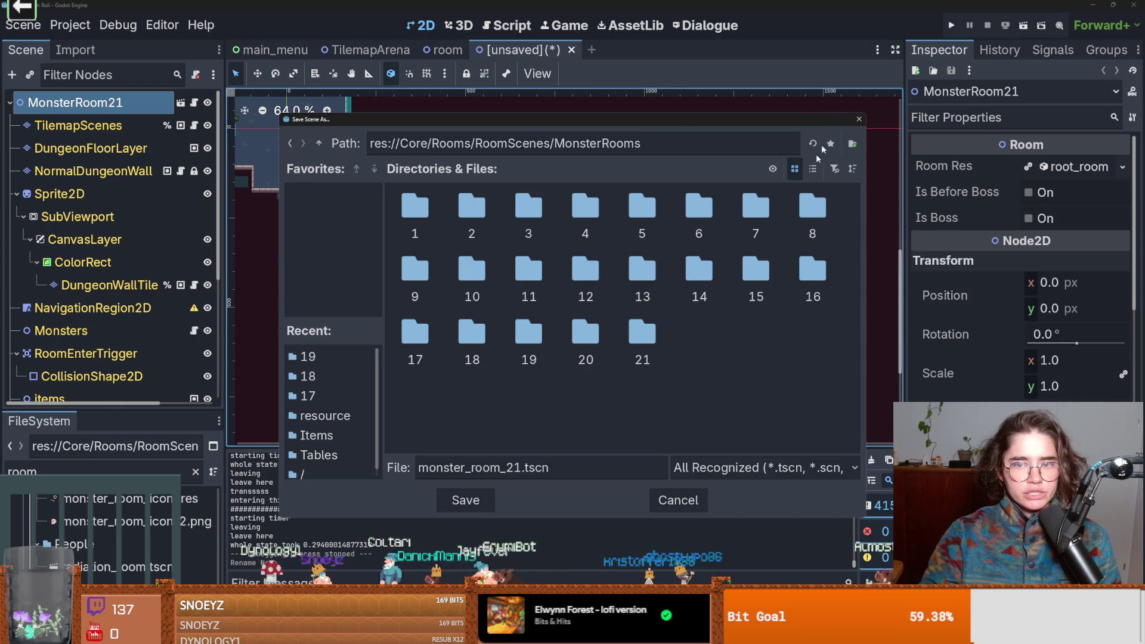
click(852, 143)
text(22)
key(Return)
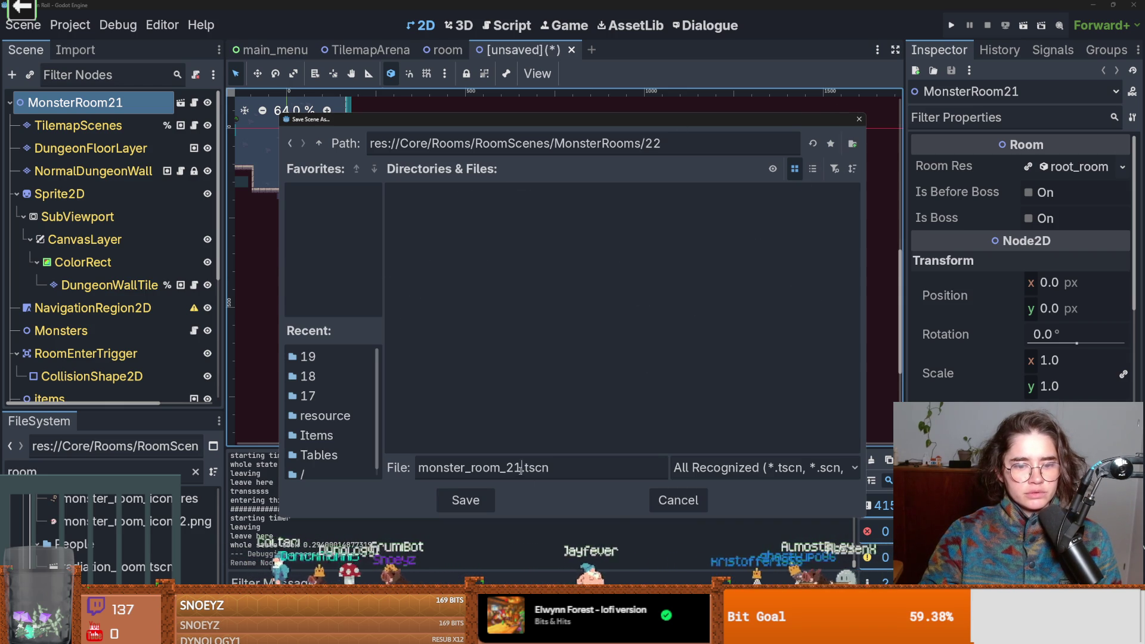
text(2)
key(Return)
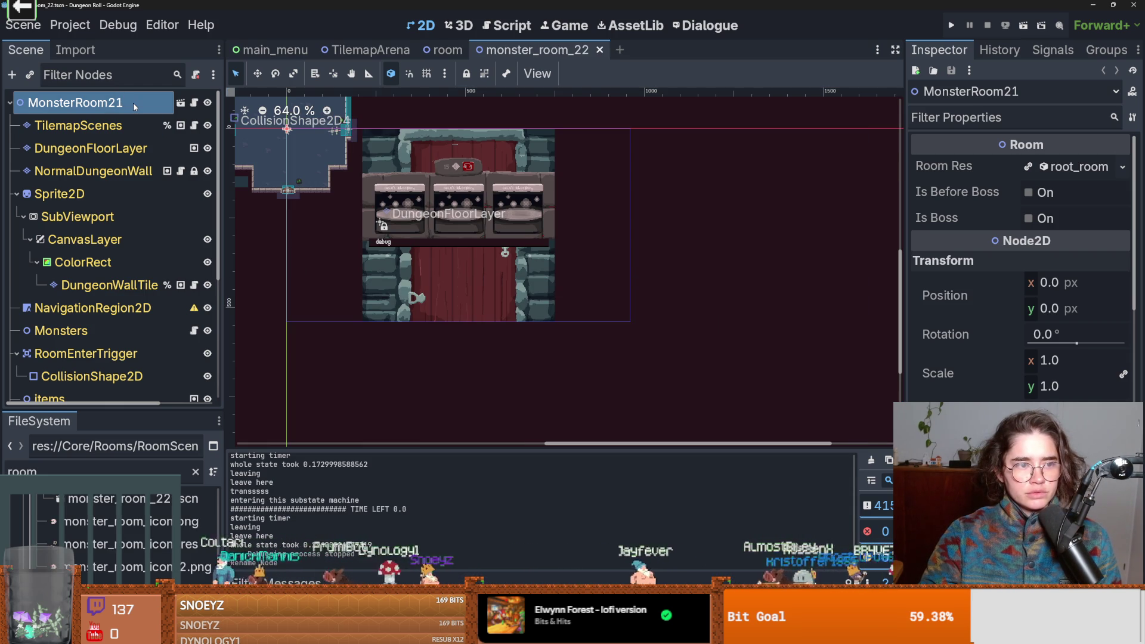
double_click(135, 104)
text(2)
key(Return)
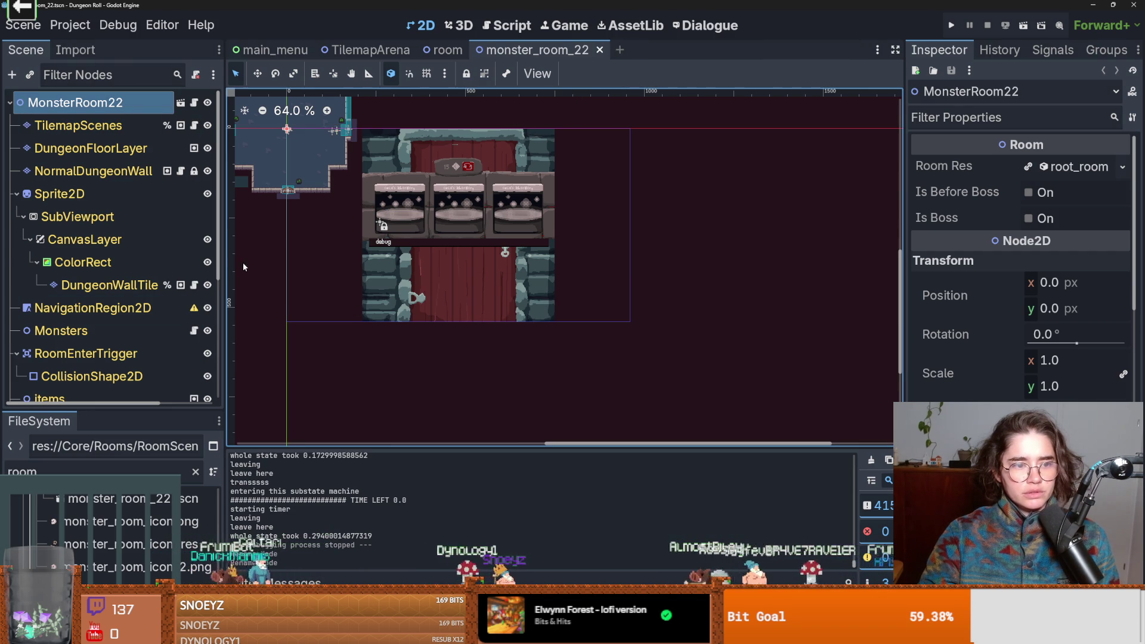
- Select TilemapScenes, hide the bottom tile panel to view the room, and save monster_room_22
drag(117, 409, 117, 281)
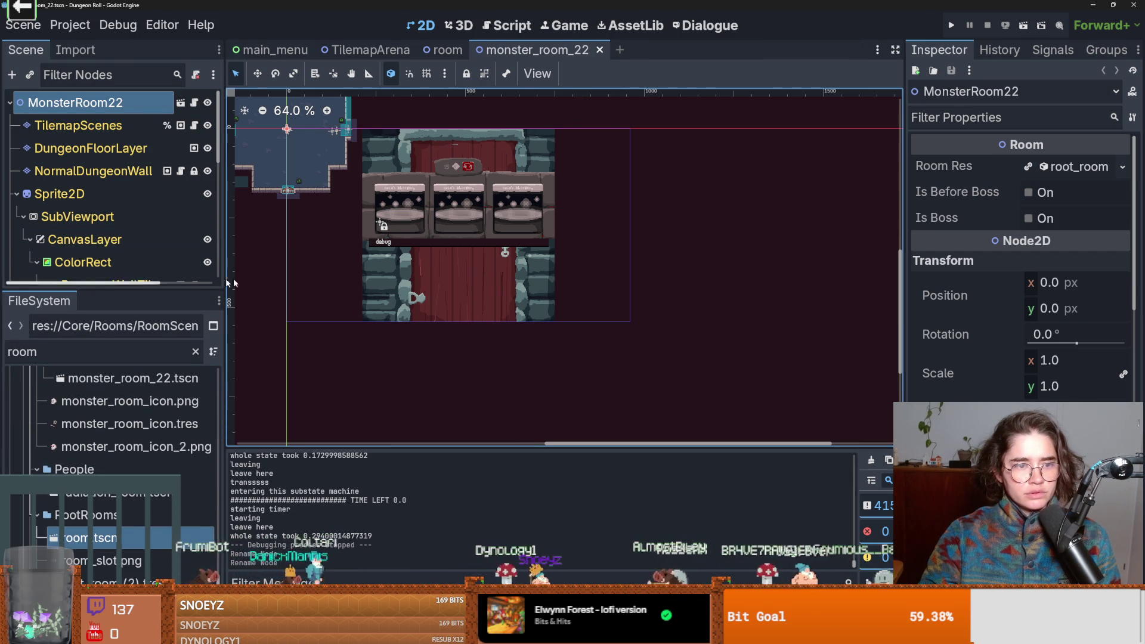
click(78, 125)
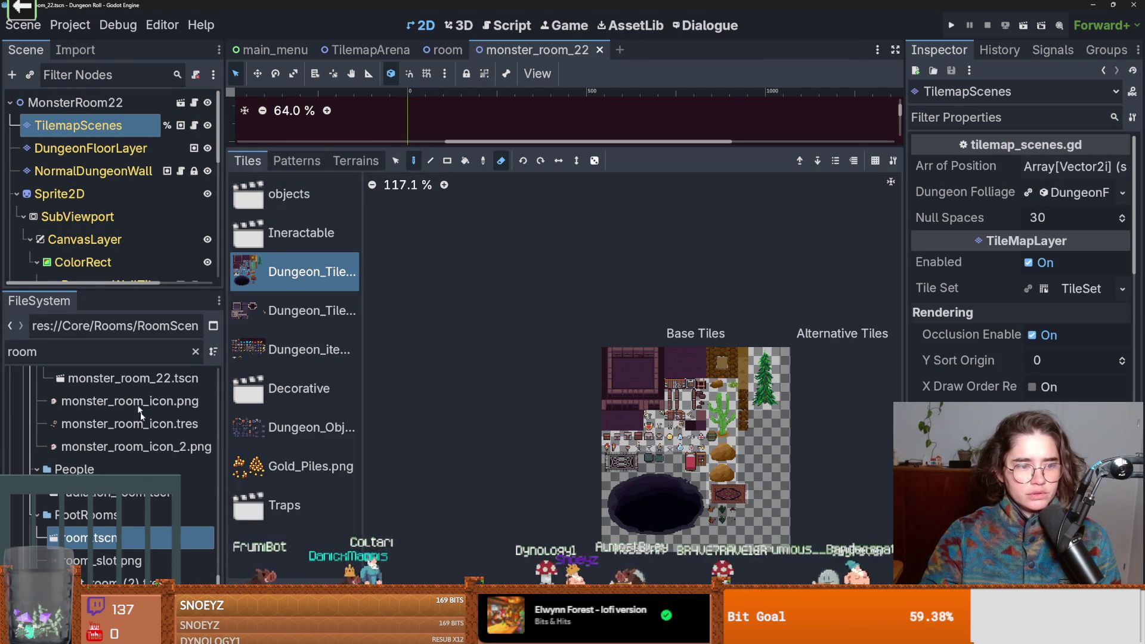
scroll(114, 430, down, 3)
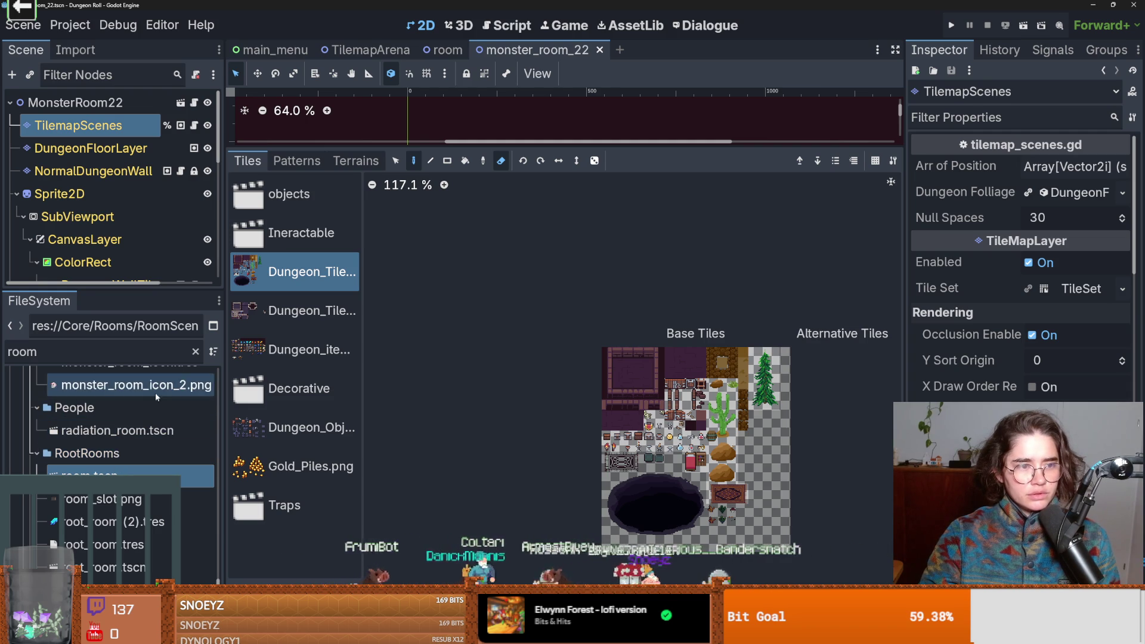
key(shift+F12)
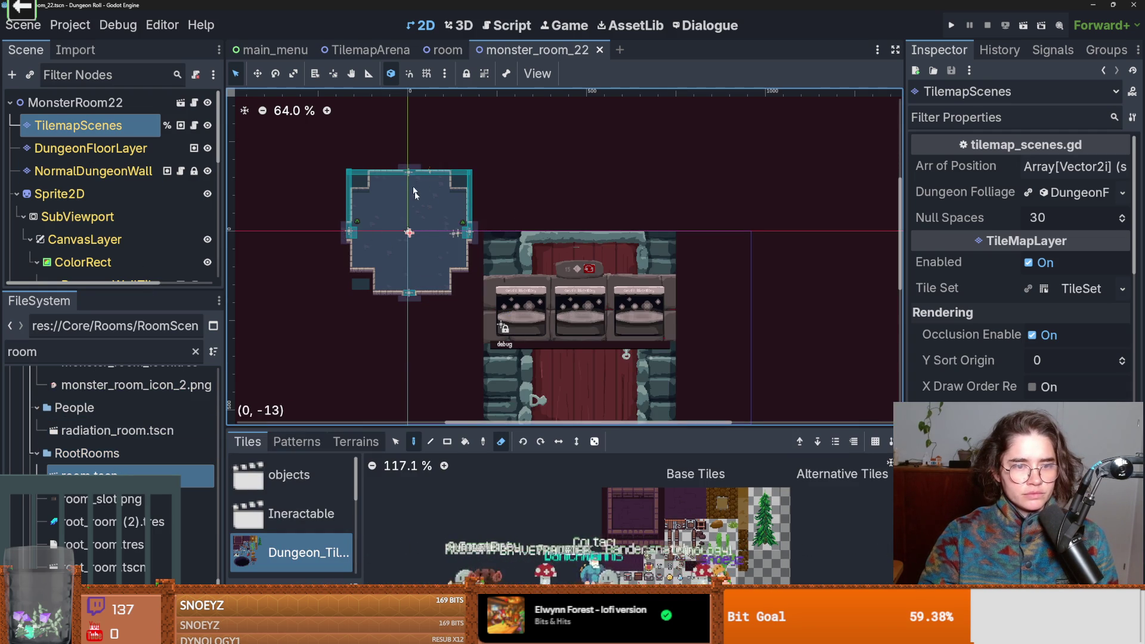
key(ctrl+s)
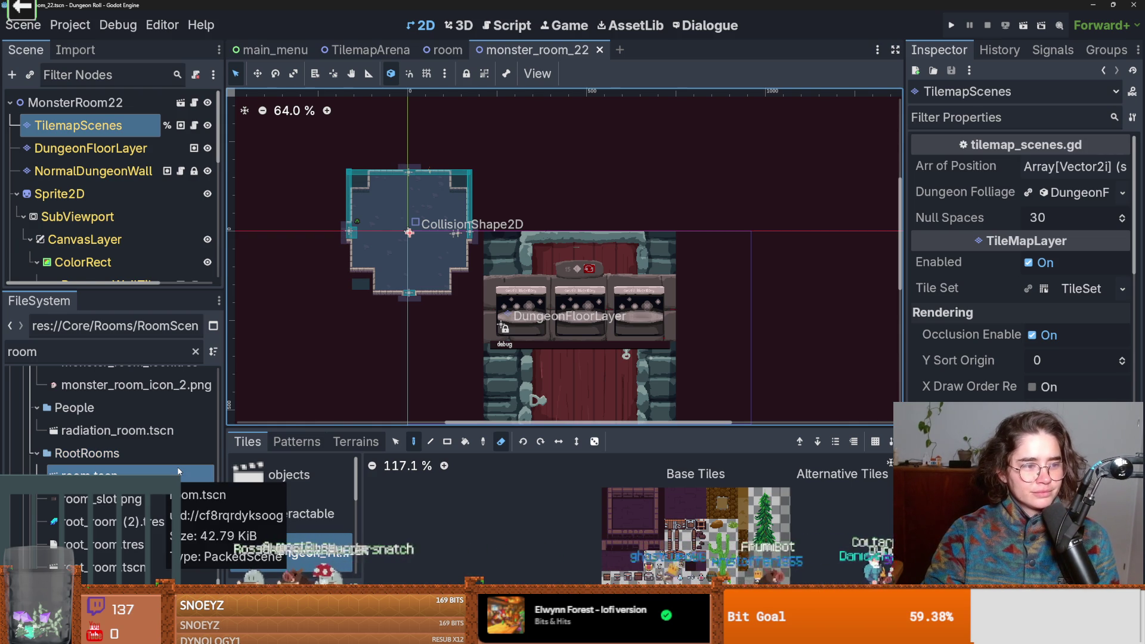
right_click(121, 480)
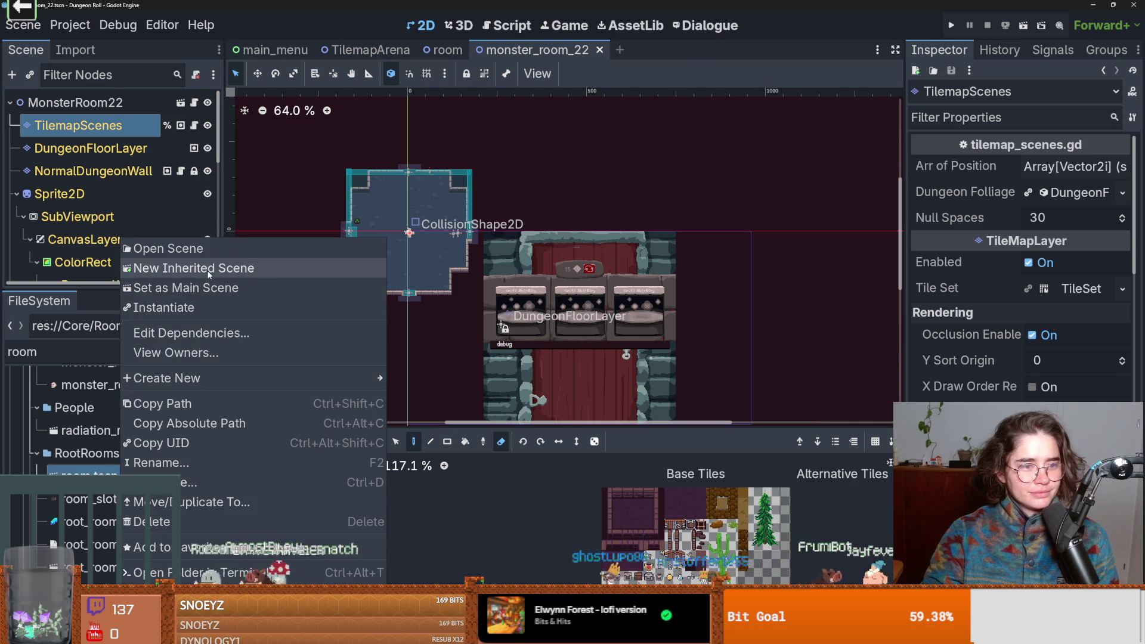
- Create another scene inheriting room.tscn and rename its root to MonsterRoom23
click(179, 268)
scroll(491, 360, up, 3)
click(109, 131)
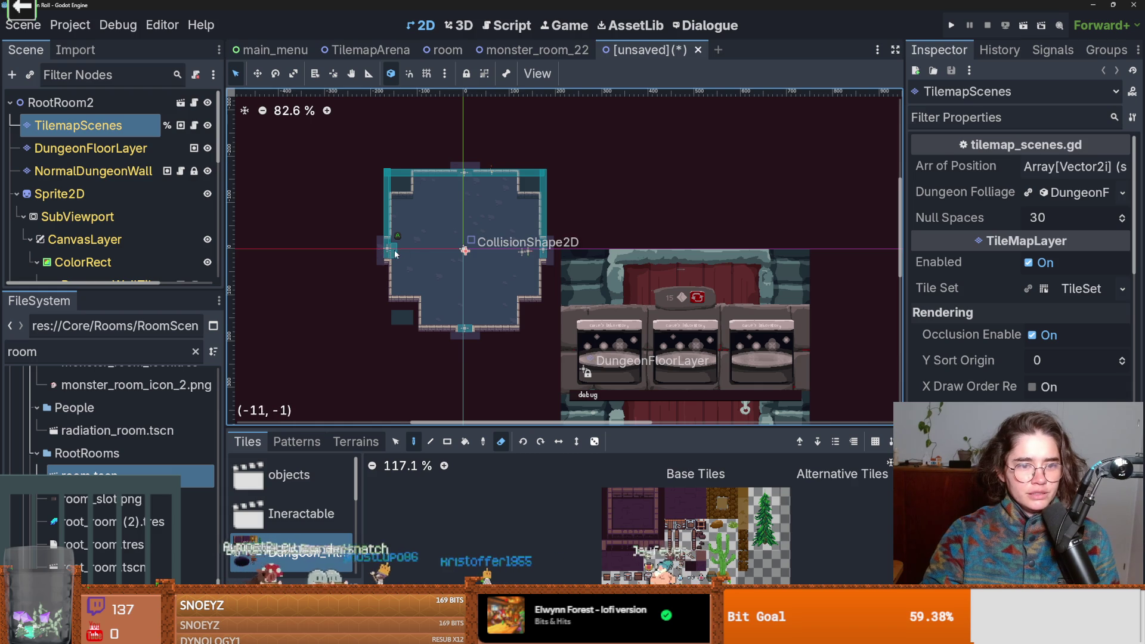
scroll(392, 254, up, 2)
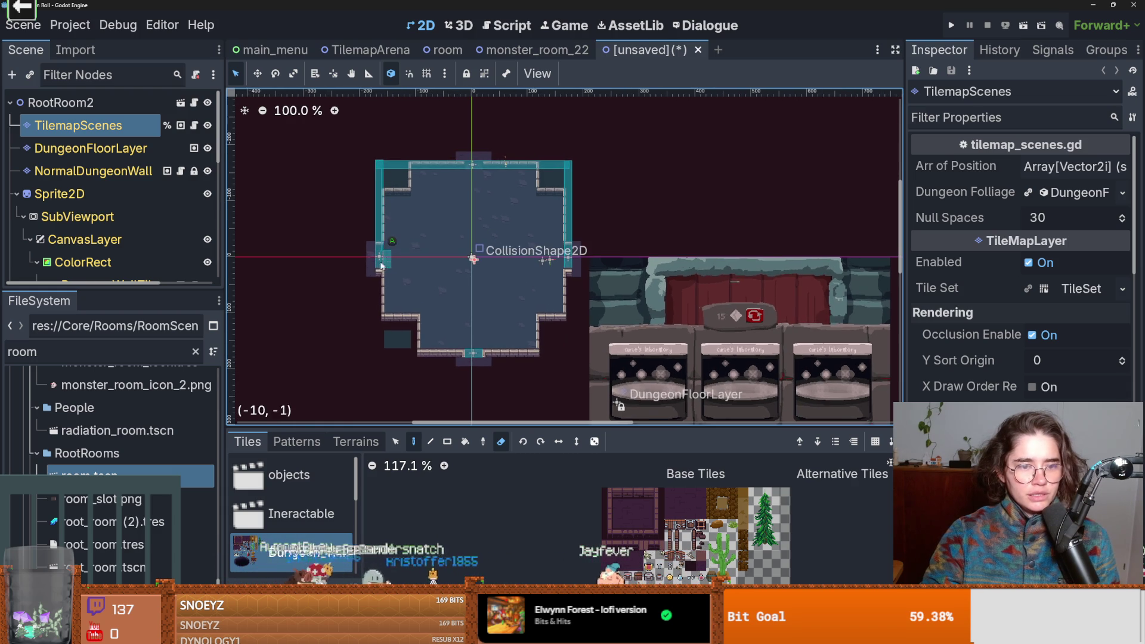
double_click(103, 103)
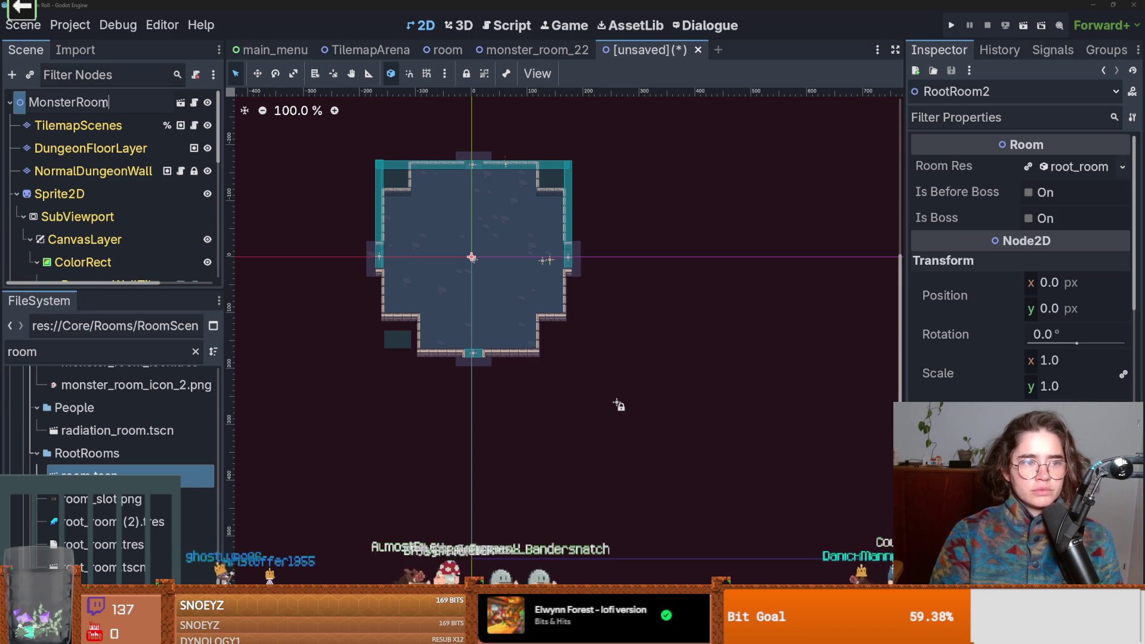
click(103, 102)
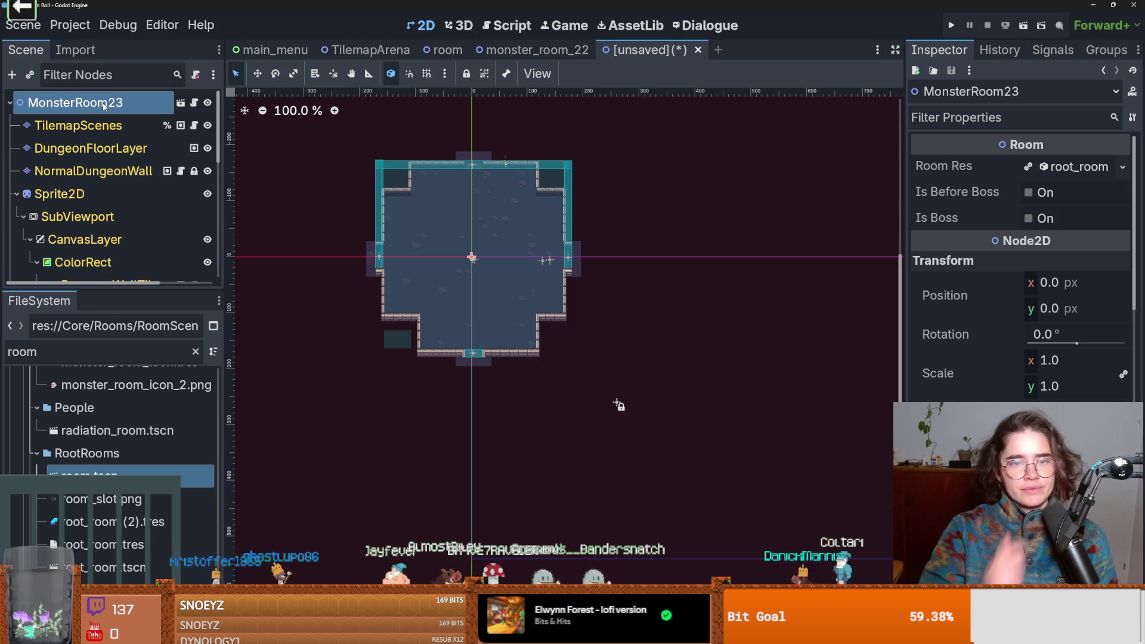
right_click(99, 101)
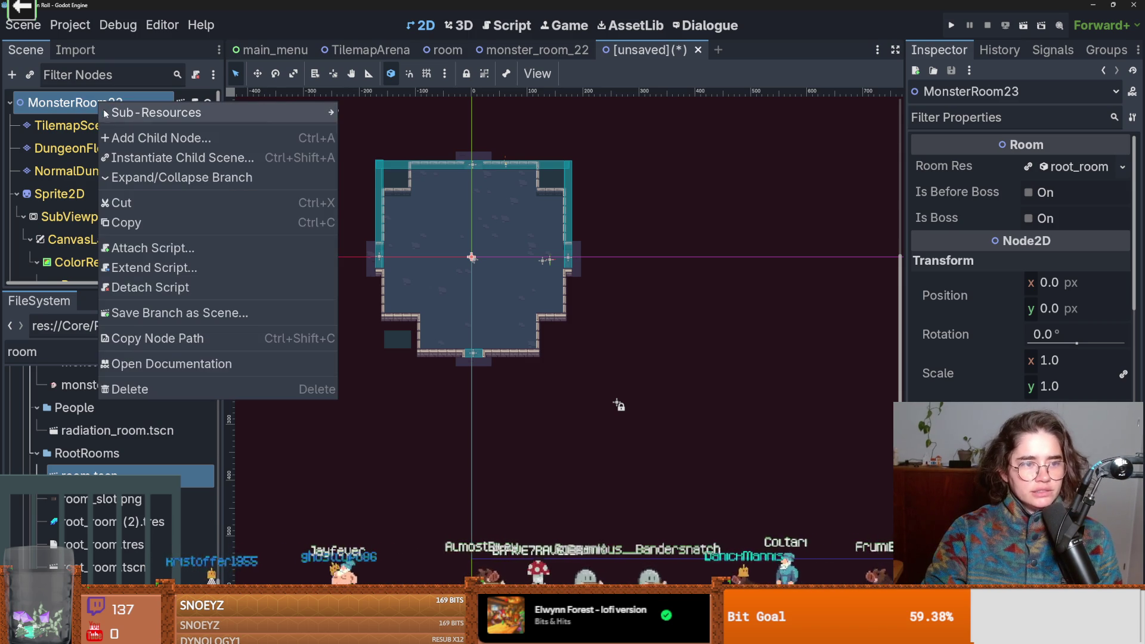
mouse_move(176, 114)
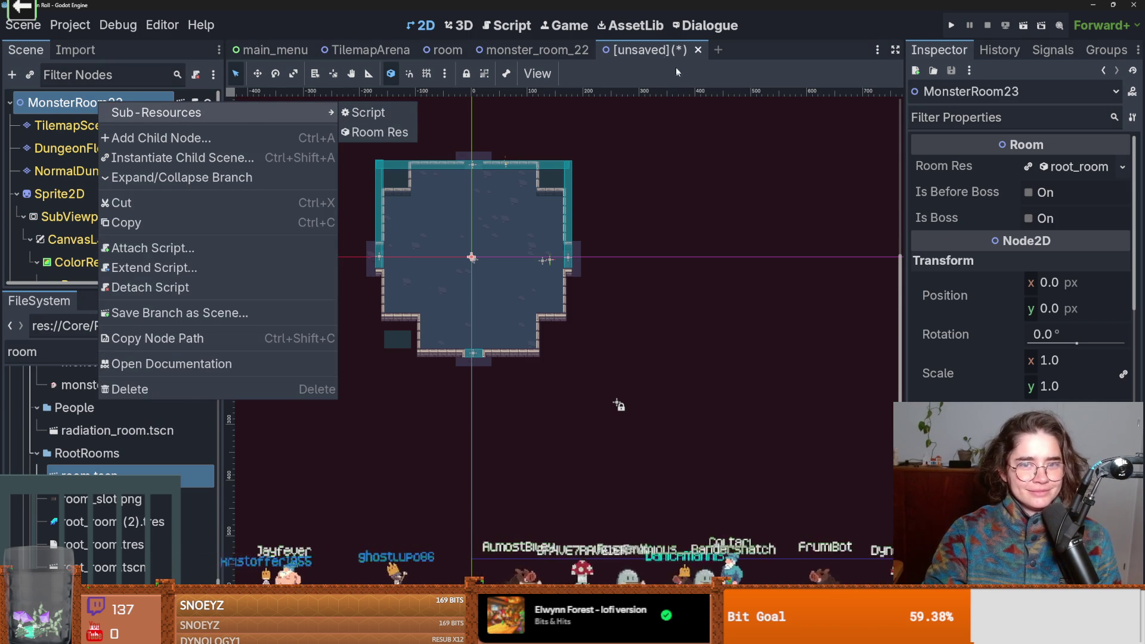
- Save it as monster_room_23.tscn in a new MonsterRooms/23 folder
right_click(651, 49)
click(686, 95)
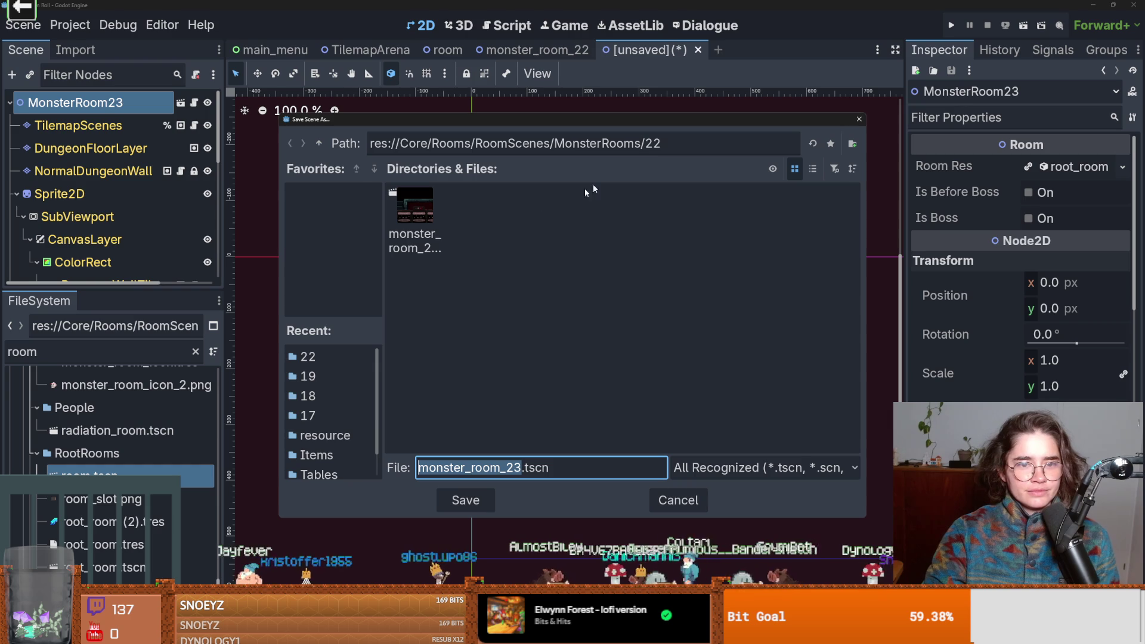
click(318, 144)
click(852, 144)
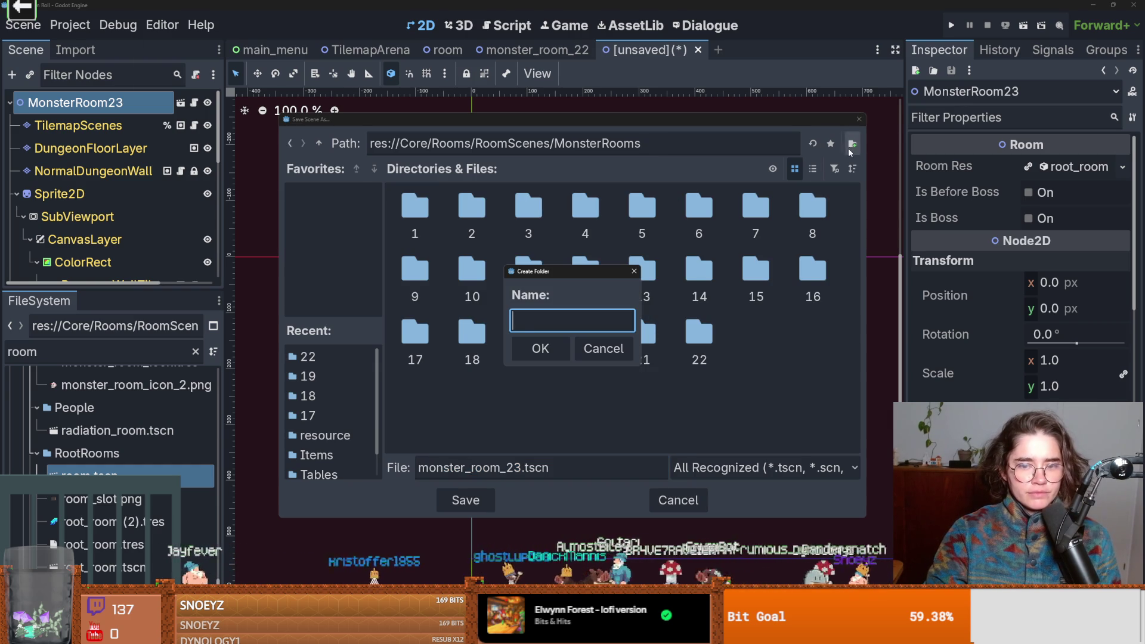
text(23)
key(Return)
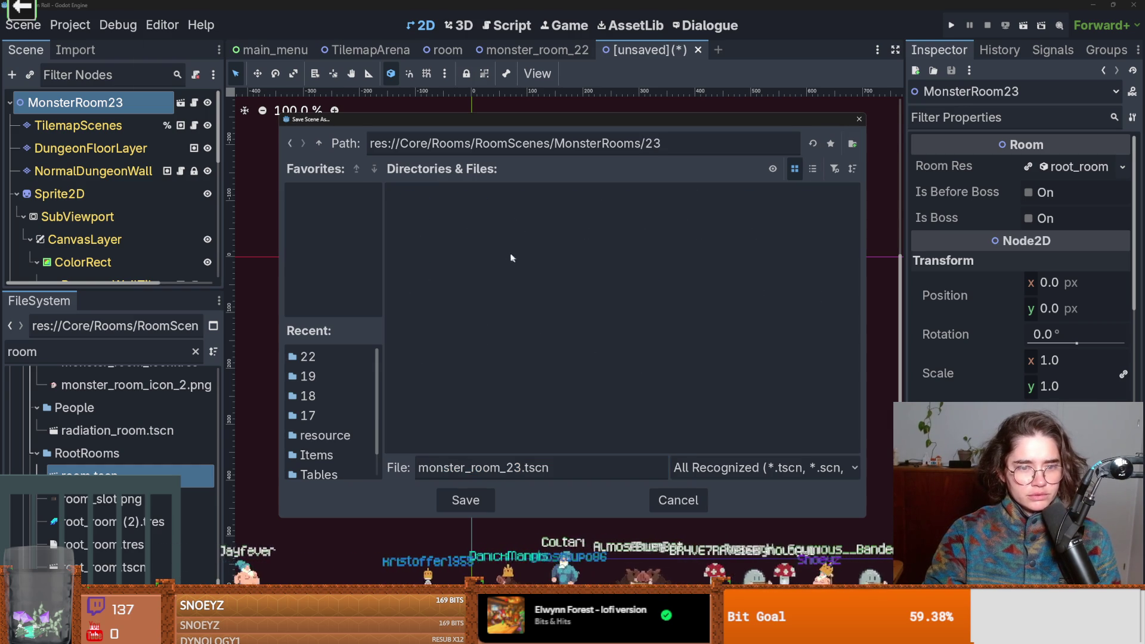
click(468, 501)
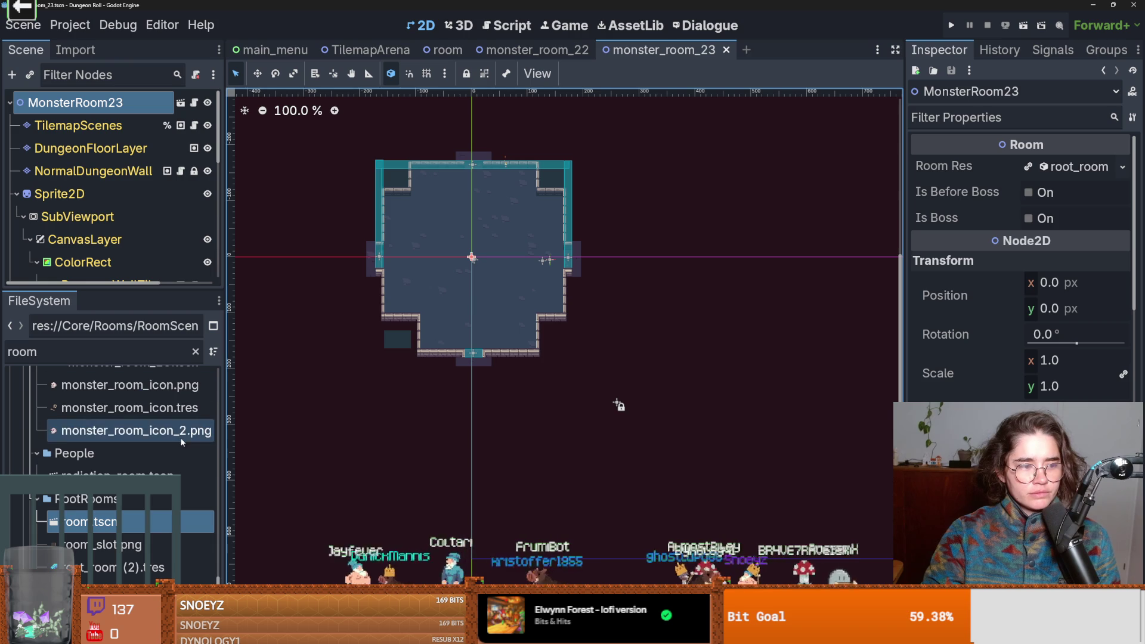
right_click(121, 524)
- Create a new scene inheriting room.tscn and rename its root to MonsterRoom24
click(179, 266)
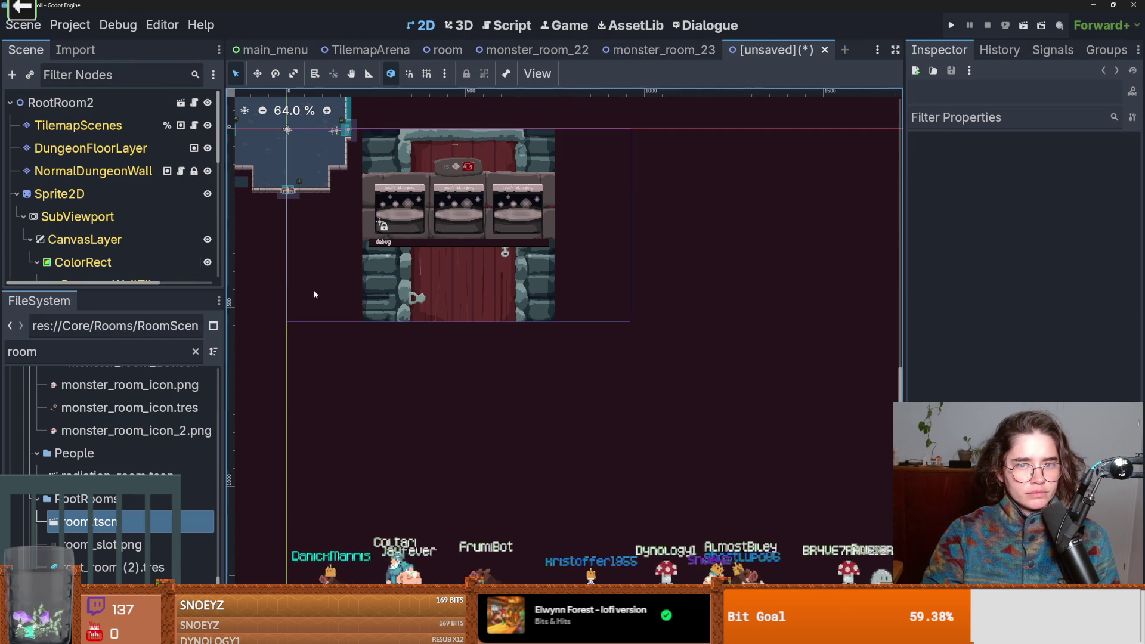
click(634, 53)
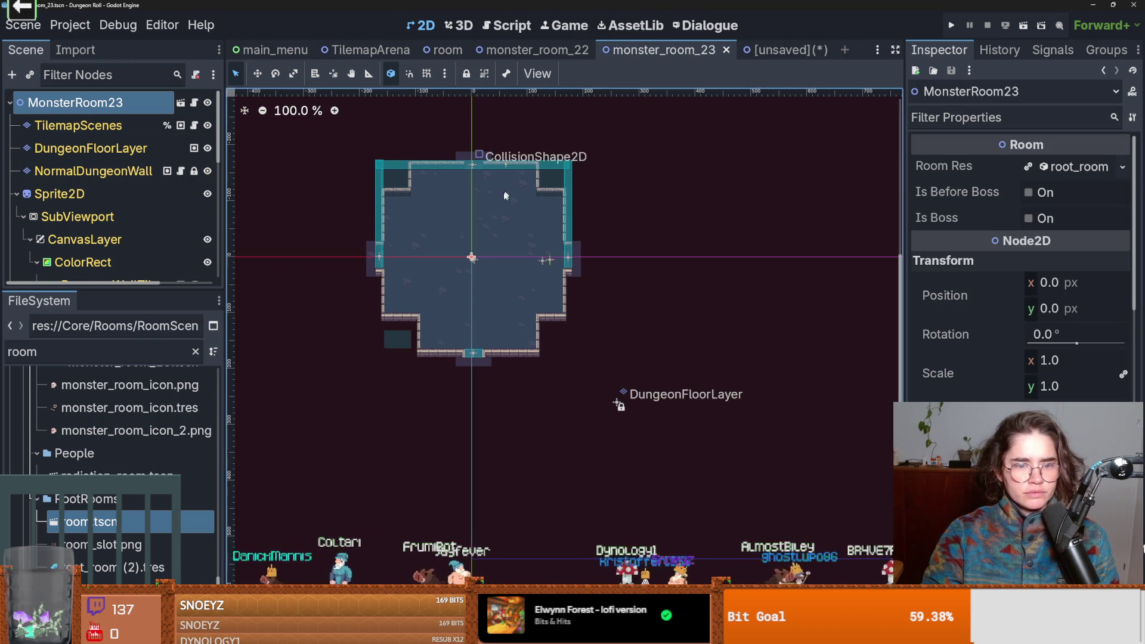
click(784, 53)
click(450, 320)
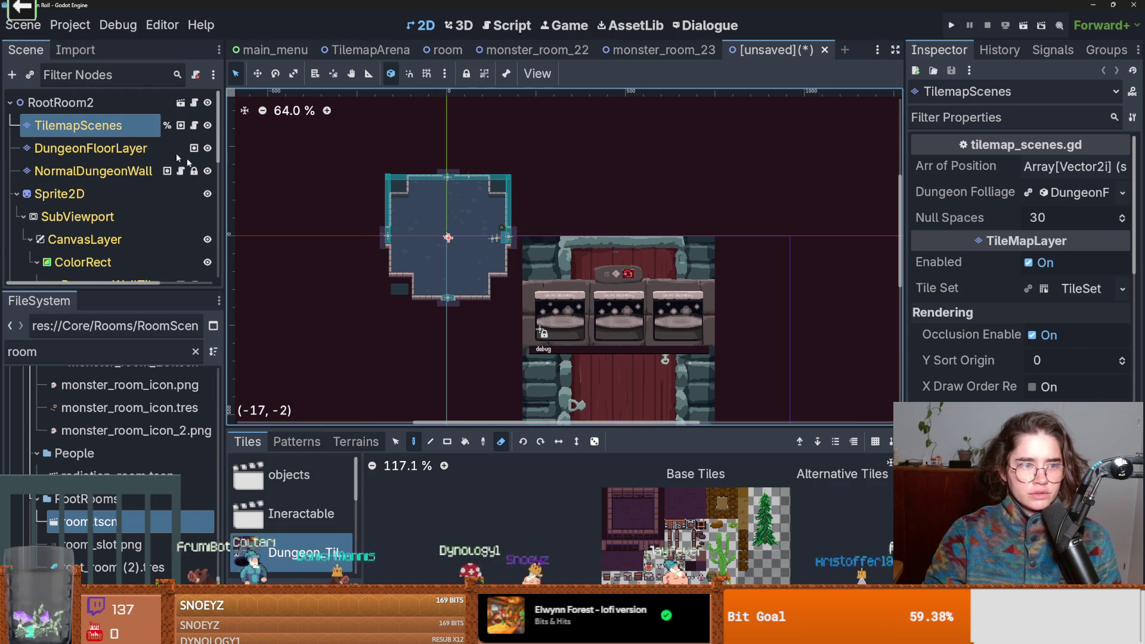
double_click(102, 107)
text(Monster)
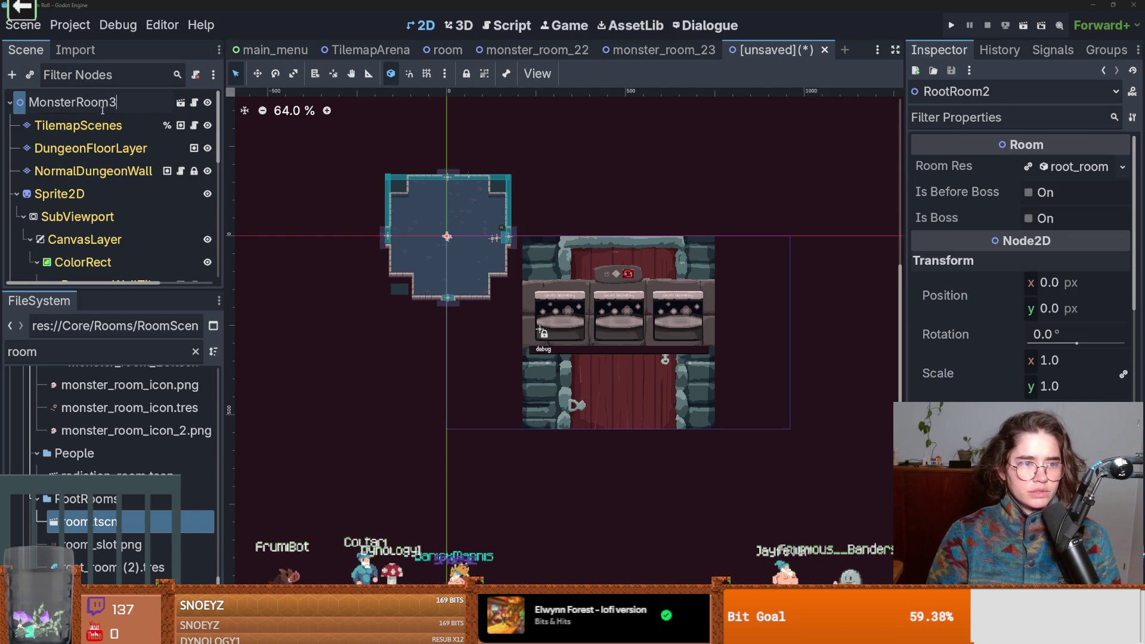
key(BackSpace)
text(24)
key(Return)
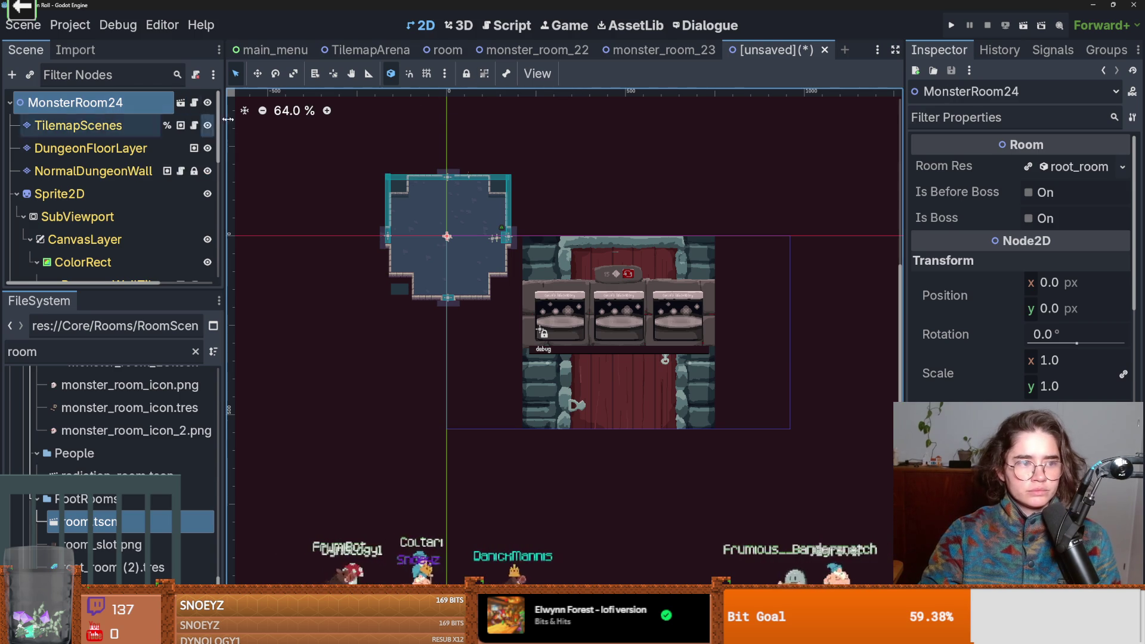
- Save it as monster_room_24.tscn in a new MonsterRooms/24 folder
key(ctrl+s)
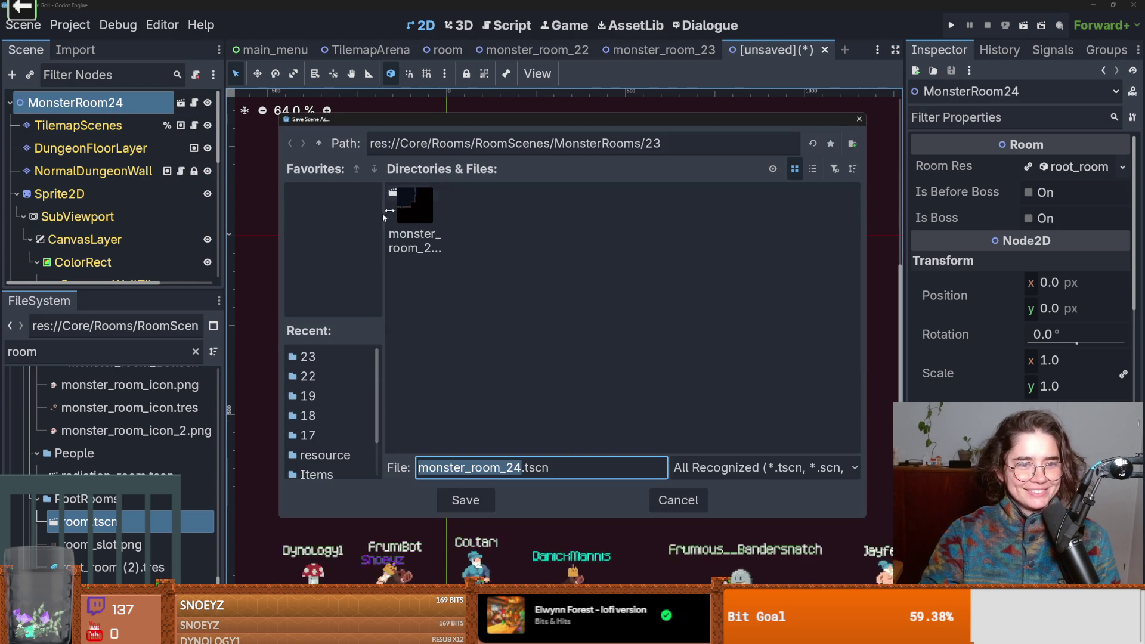
click(318, 143)
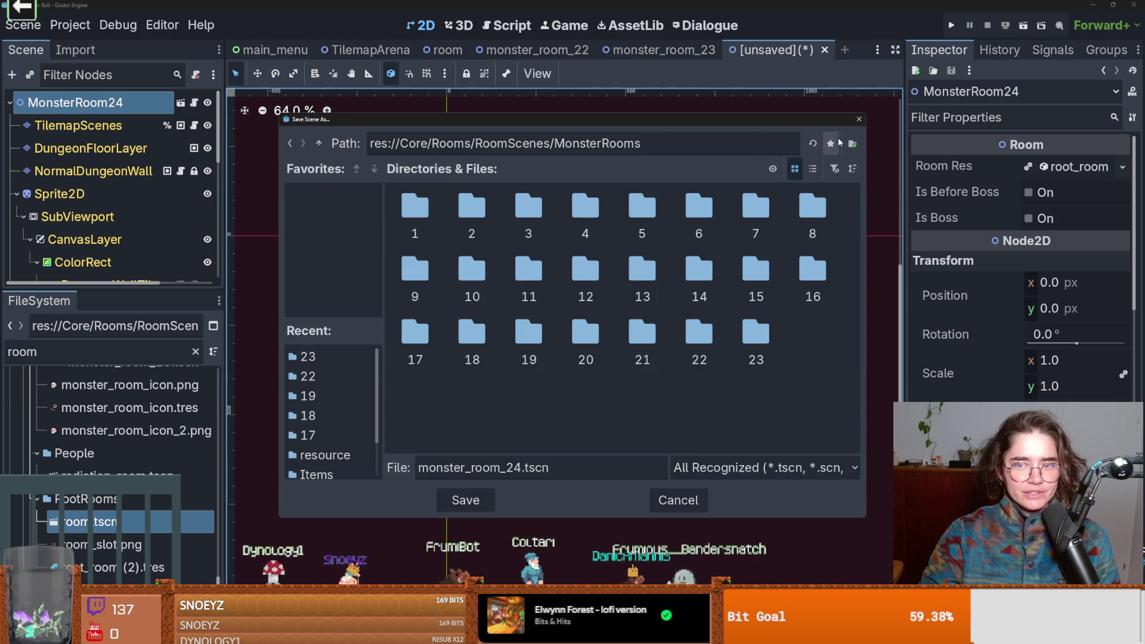
click(853, 143)
text(24)
click(539, 345)
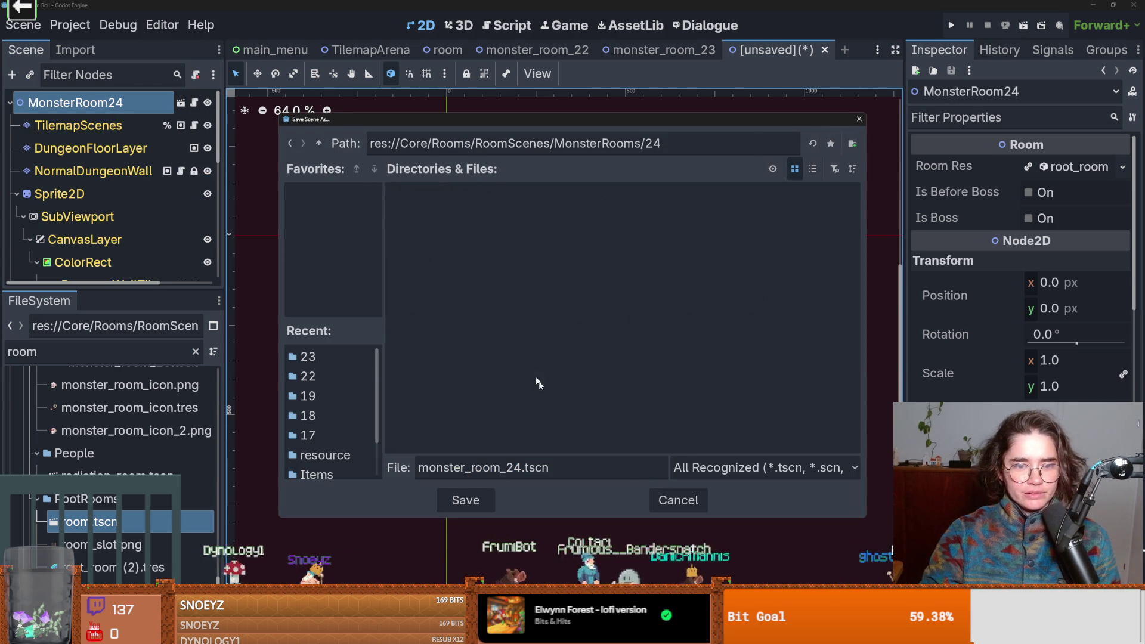
click(489, 498)
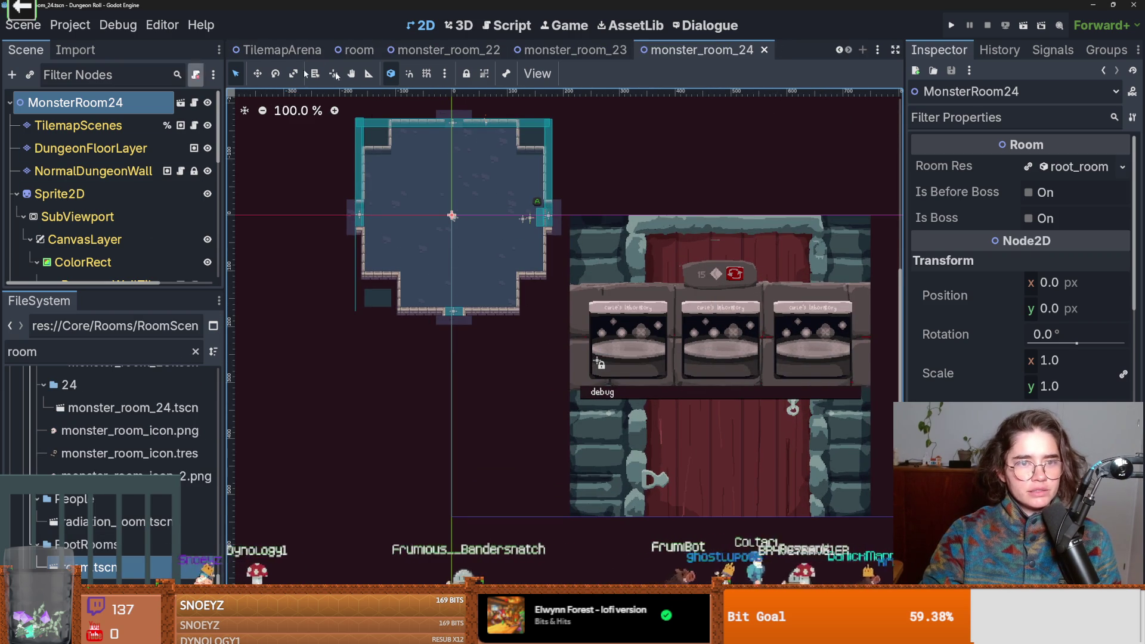
right_click(130, 567)
- Create a new scene inheriting room.tscn and rename its root to MonsterRoom25
click(179, 266)
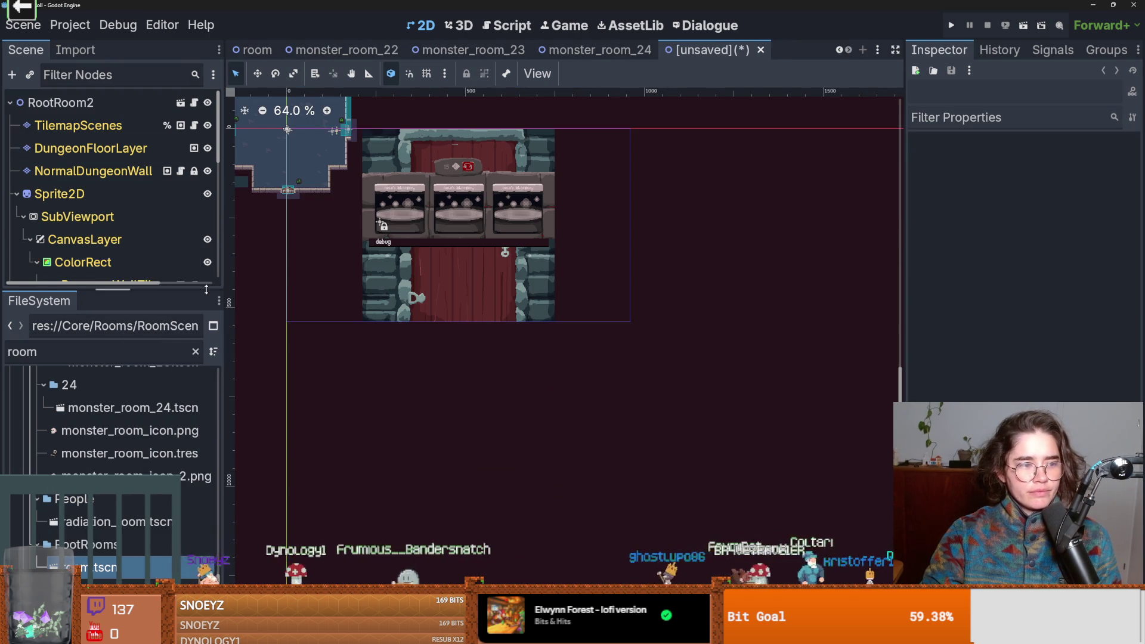
double_click(89, 101)
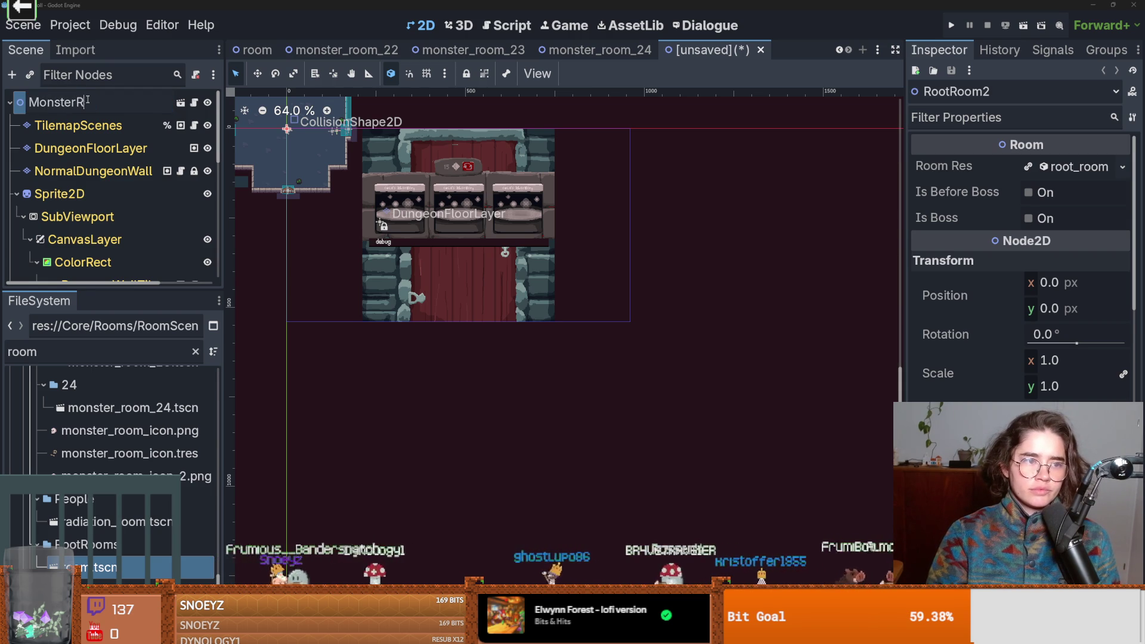
text(oom25)
key(Return)
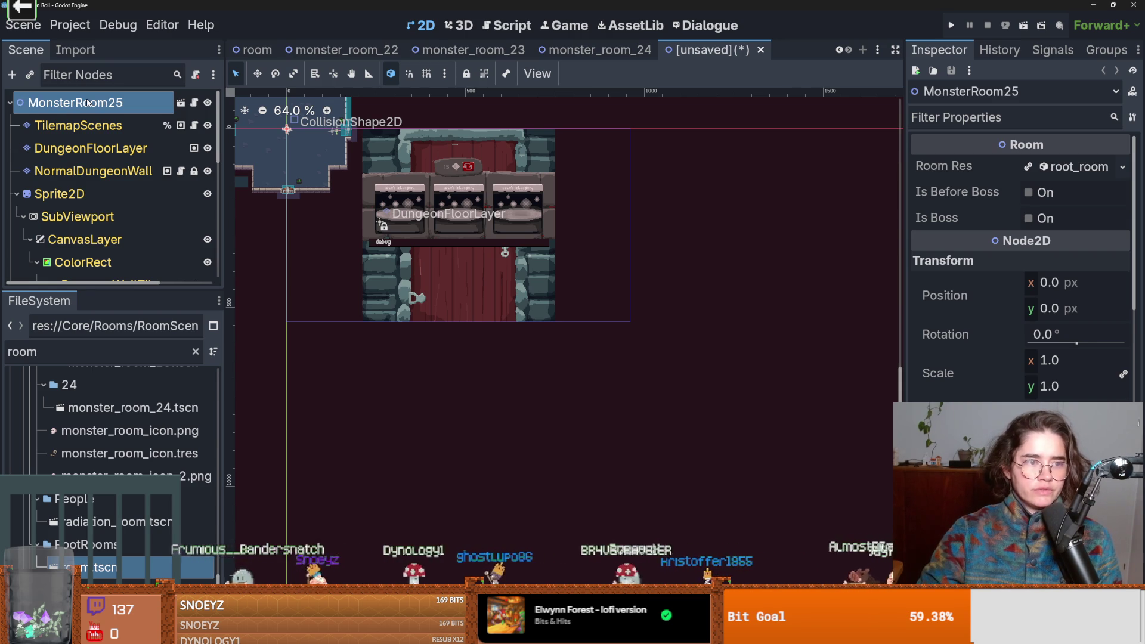
- Save it as monster_room_25.tscn in a new MonsterRooms/25 folder
key(ctrl+s)
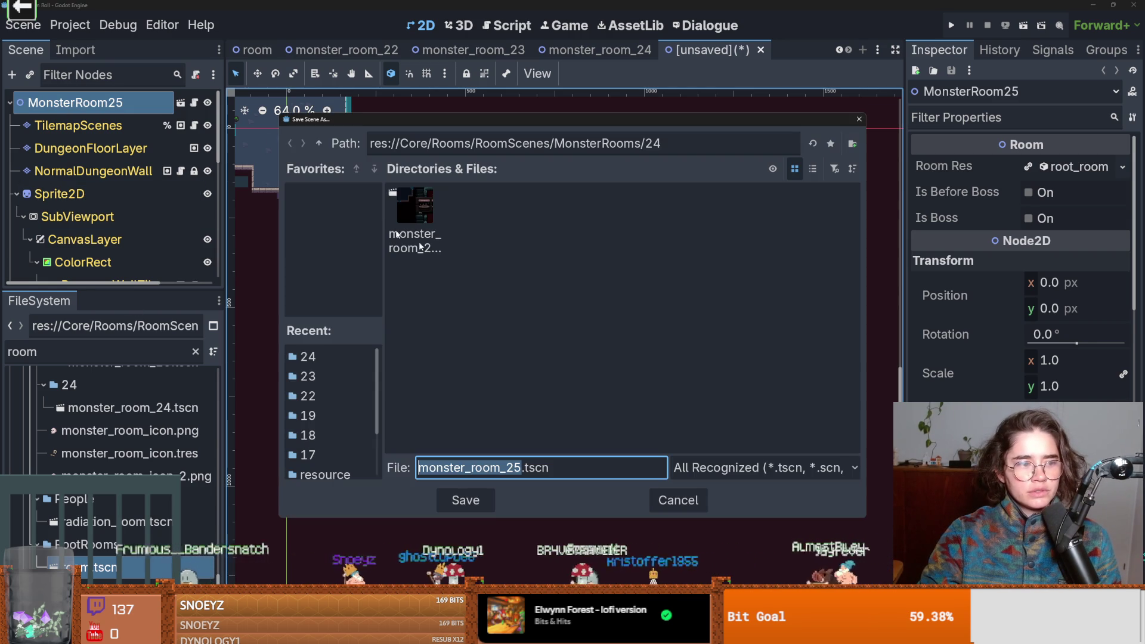
click(320, 145)
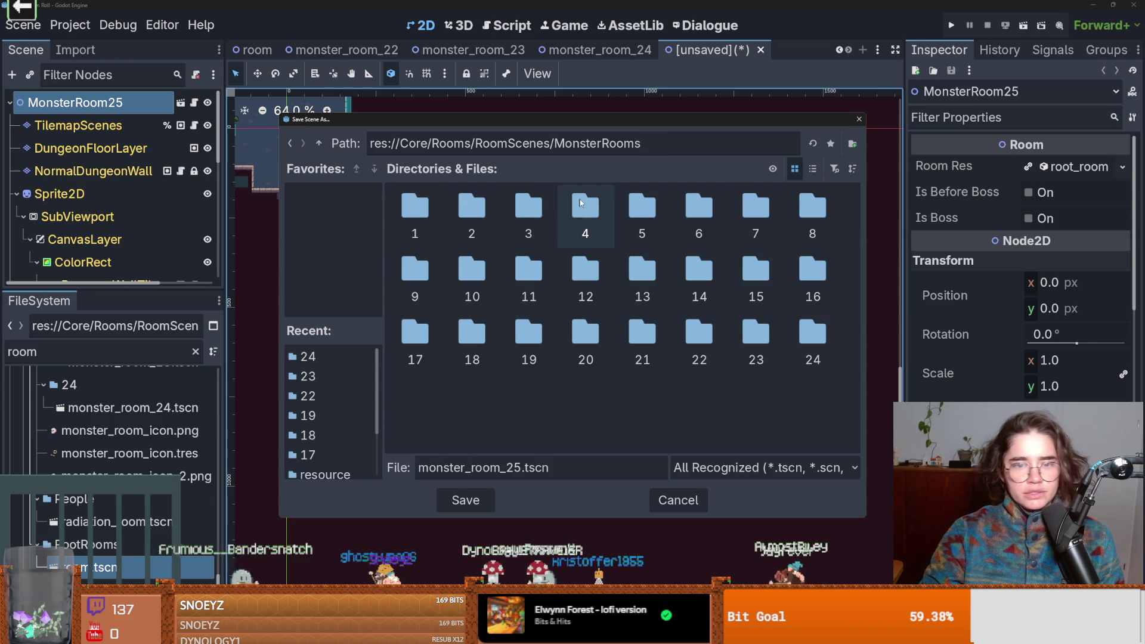
click(852, 144)
text(25)
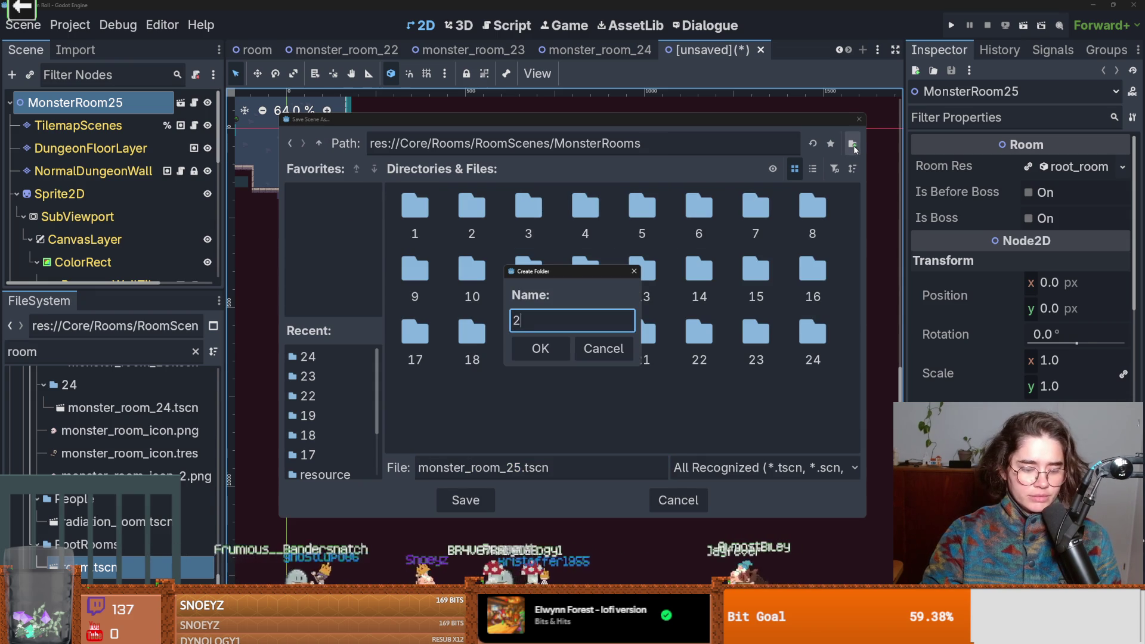
key(Return)
click(464, 500)
right_click(96, 550)
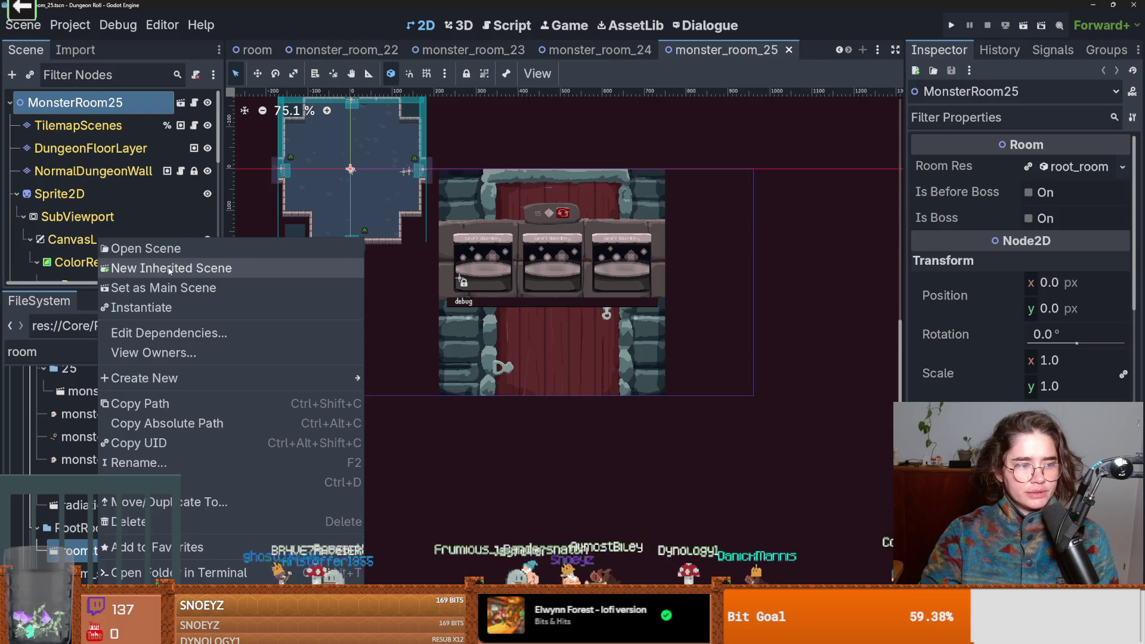
- Create a new scene inheriting room.tscn and rename its root to MonsterRoom26
click(155, 263)
click(90, 102)
click(95, 104)
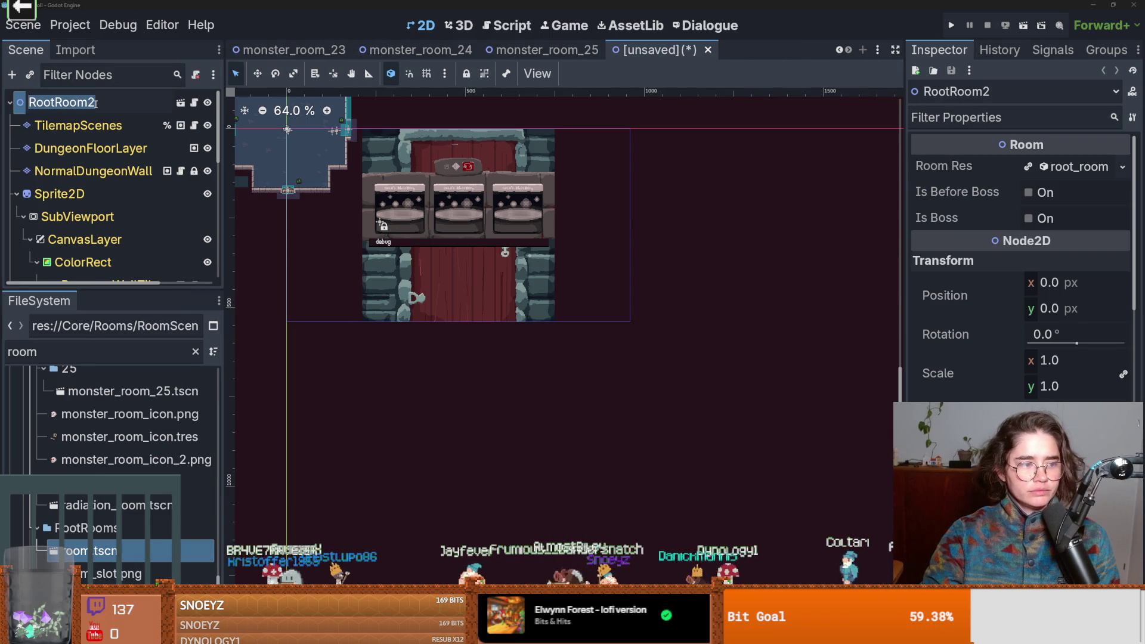
text(Monster)
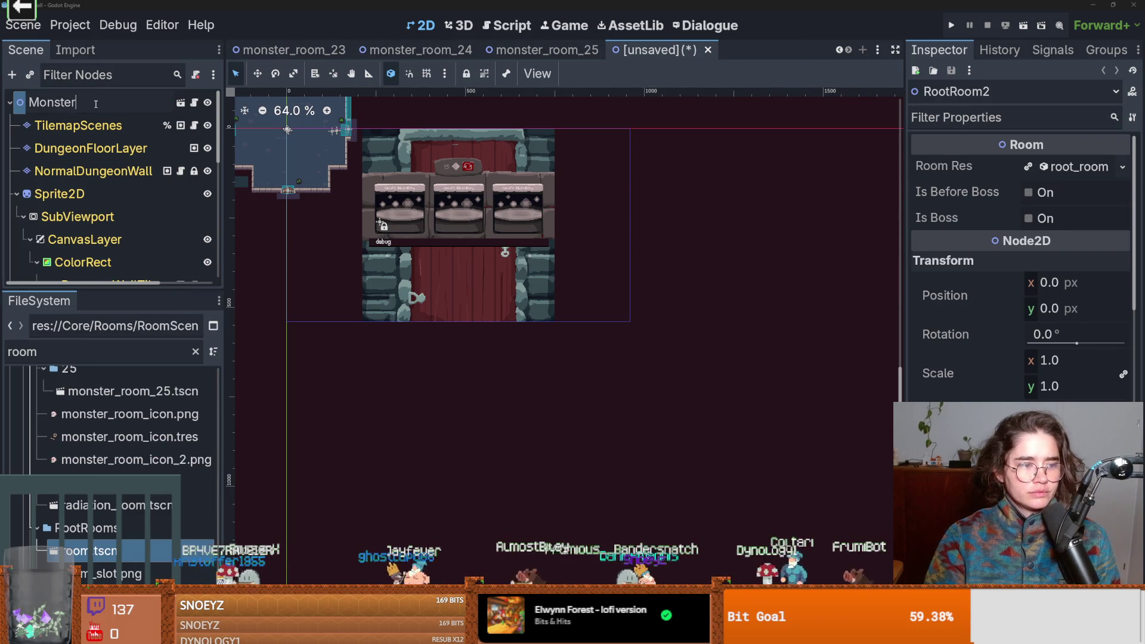
text(Room26)
key(Return)
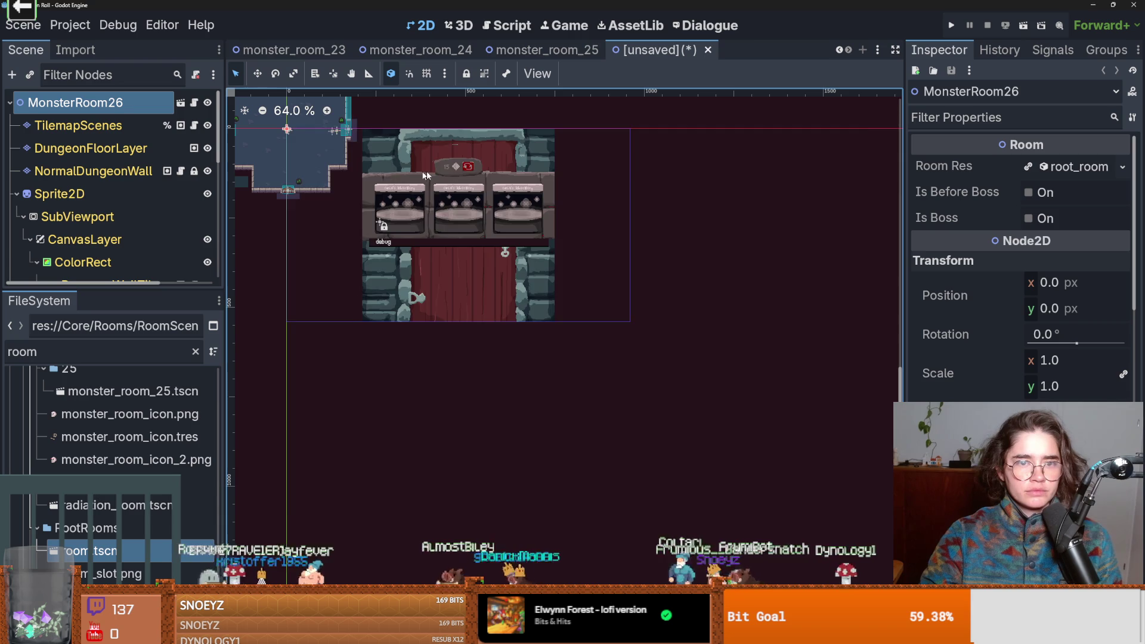
- Save it as monster_room_26.tscn in a new MonsterRooms/26 folder
key(ctrl+s)
click(318, 143)
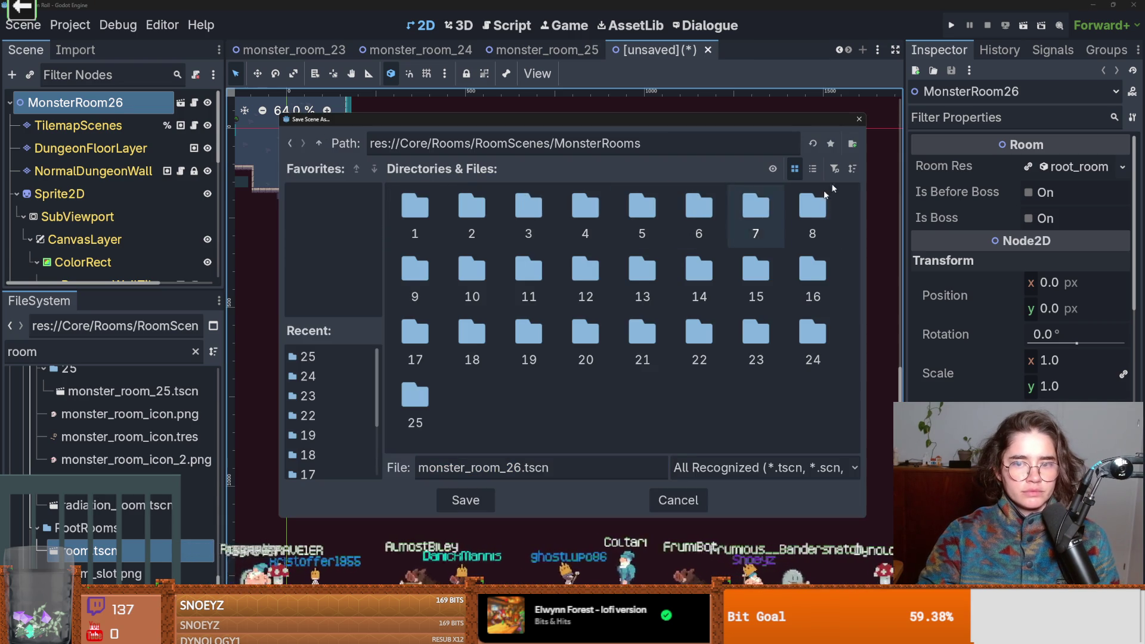
key(ctrl+n)
text(26)
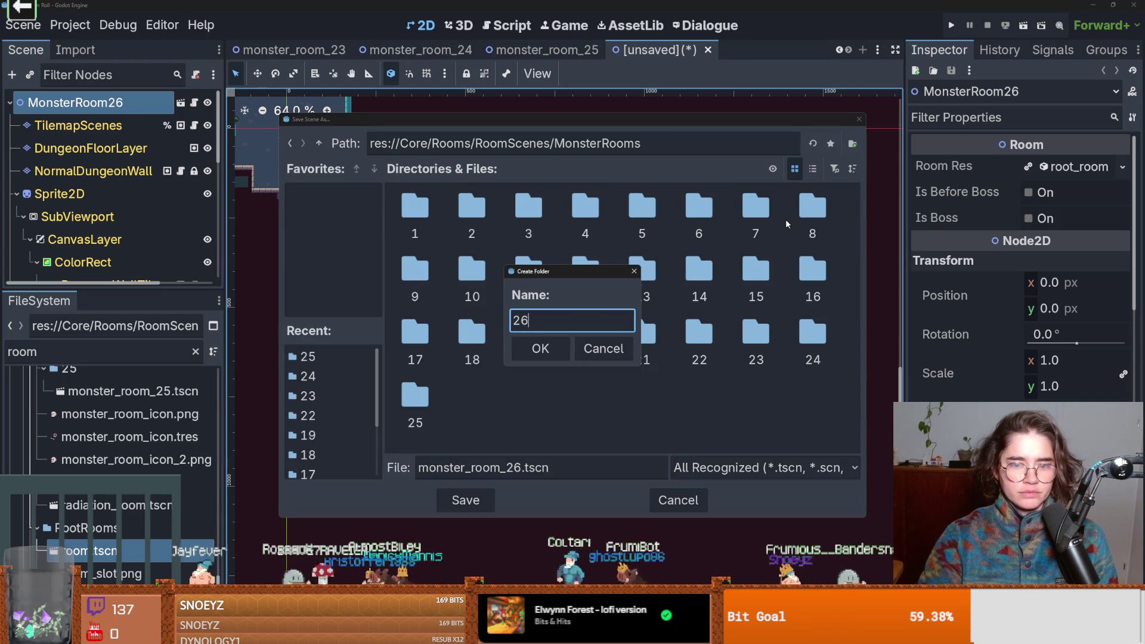
key(Return)
click(478, 501)
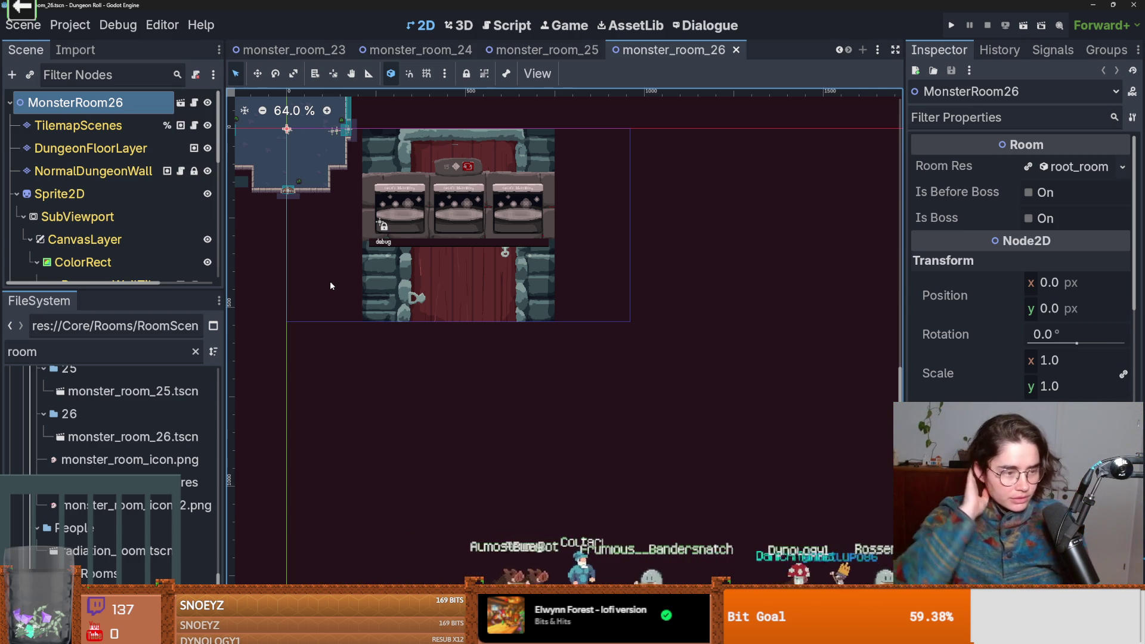
drag(299, 166, 418, 226)
key(ctrl+s)
scroll(419, 226, up, 2)
scroll(423, 251, down, 1)
click(433, 291)
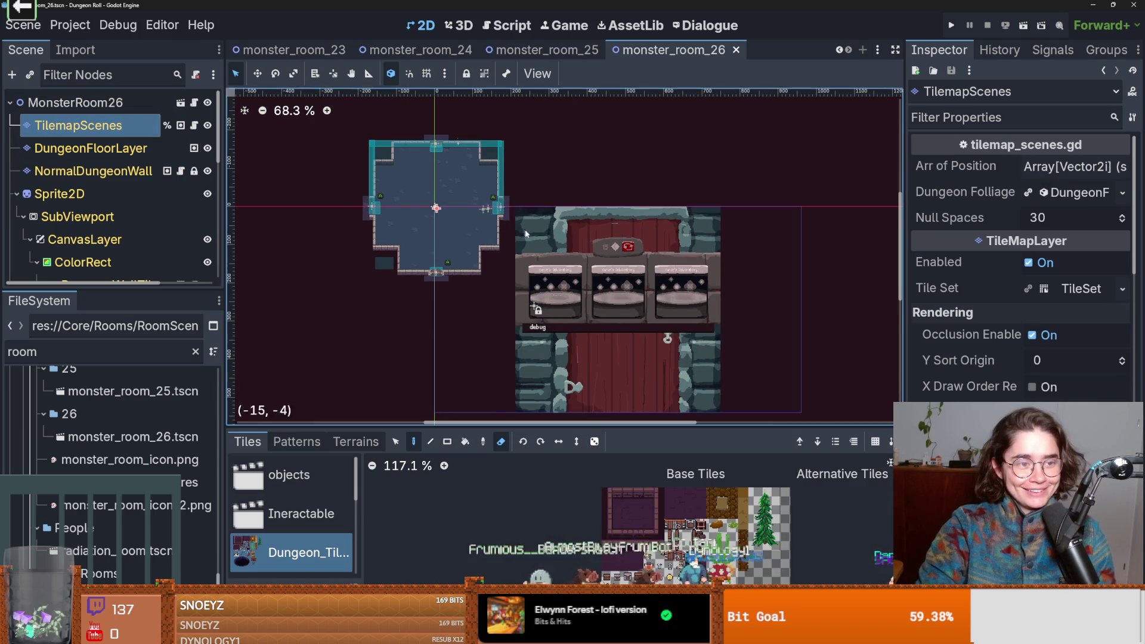
click(439, 261)
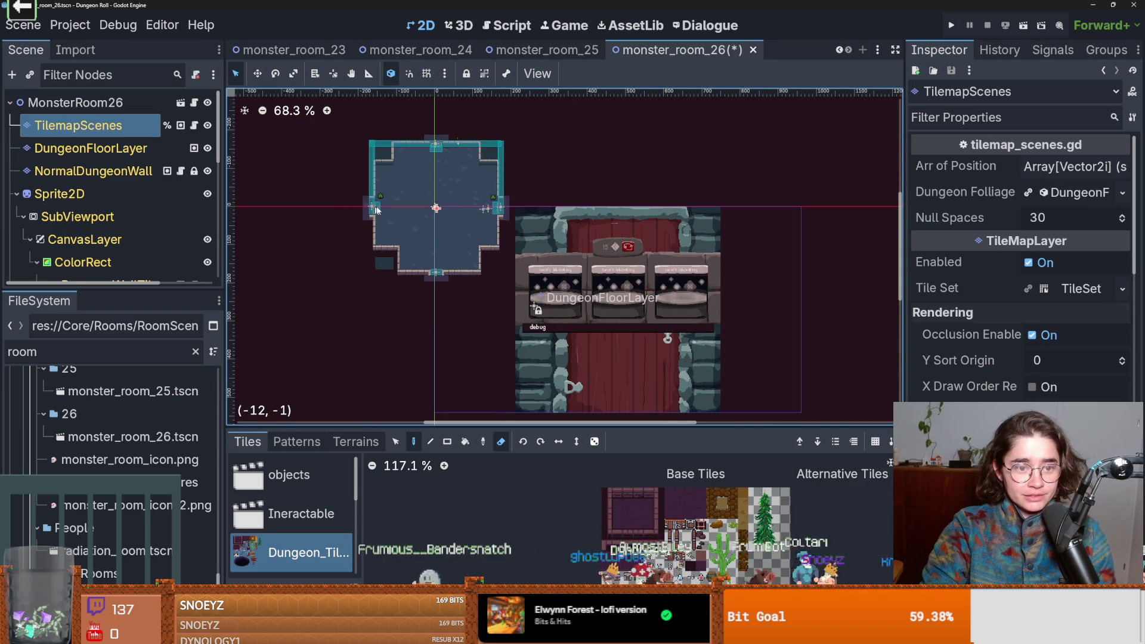
scroll(474, 264, up, 3)
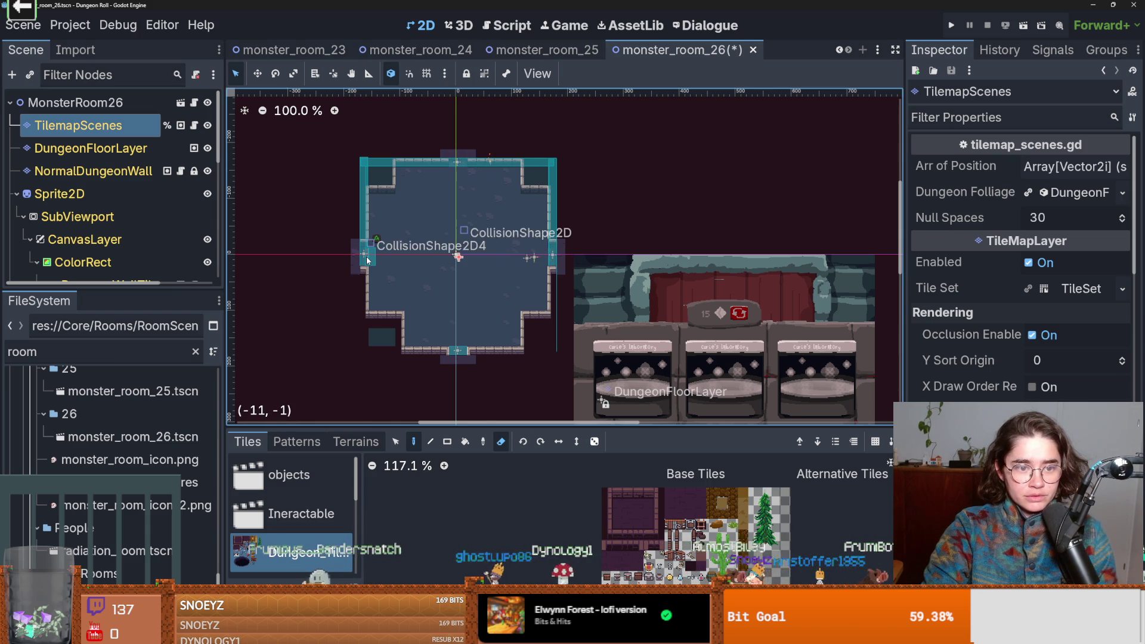
key(ctrl+s)
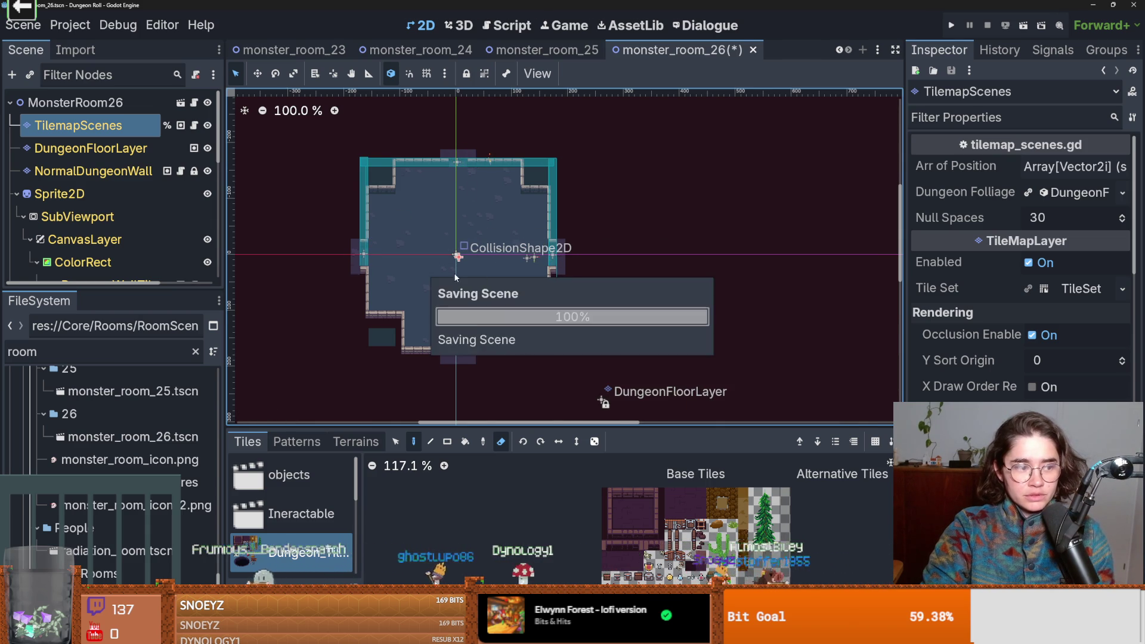
scroll(455, 274, up, 1)
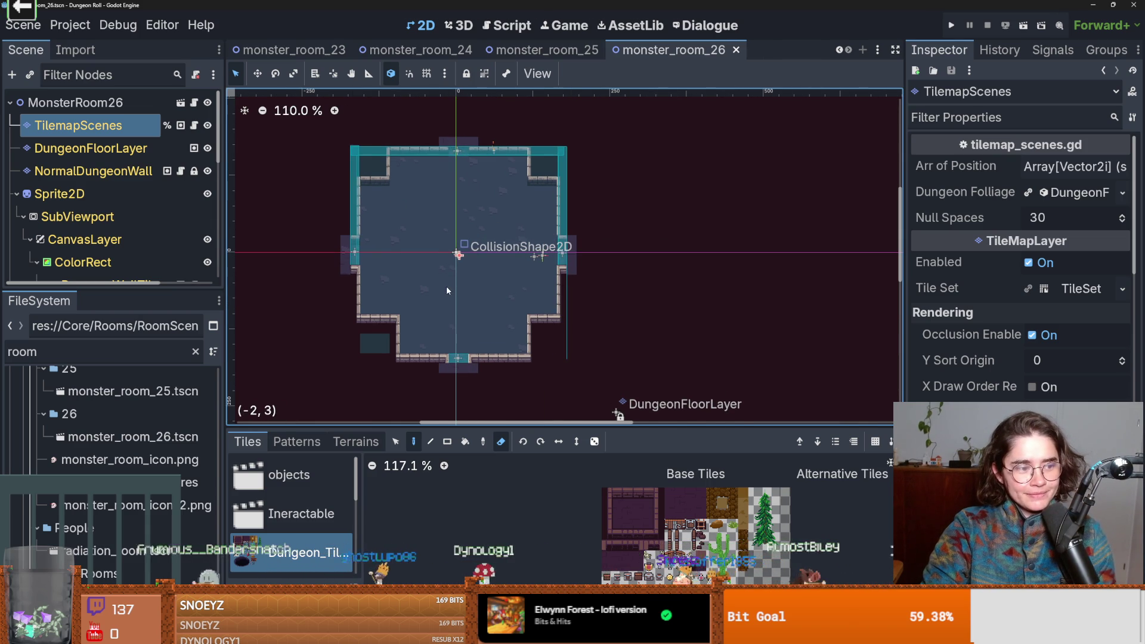
scroll(447, 290, up, 1)
scroll(471, 288, up, 1)
key(ctrl+s)
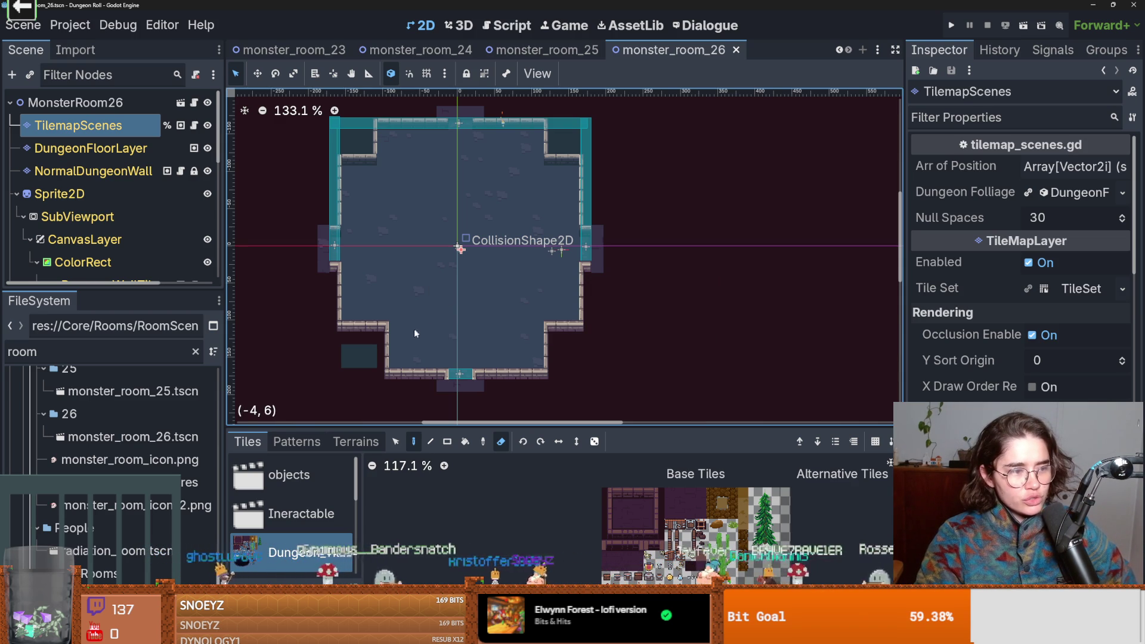
scroll(460, 325, down, 3)
scroll(461, 324, up, 1)
scroll(461, 328, up, 3)
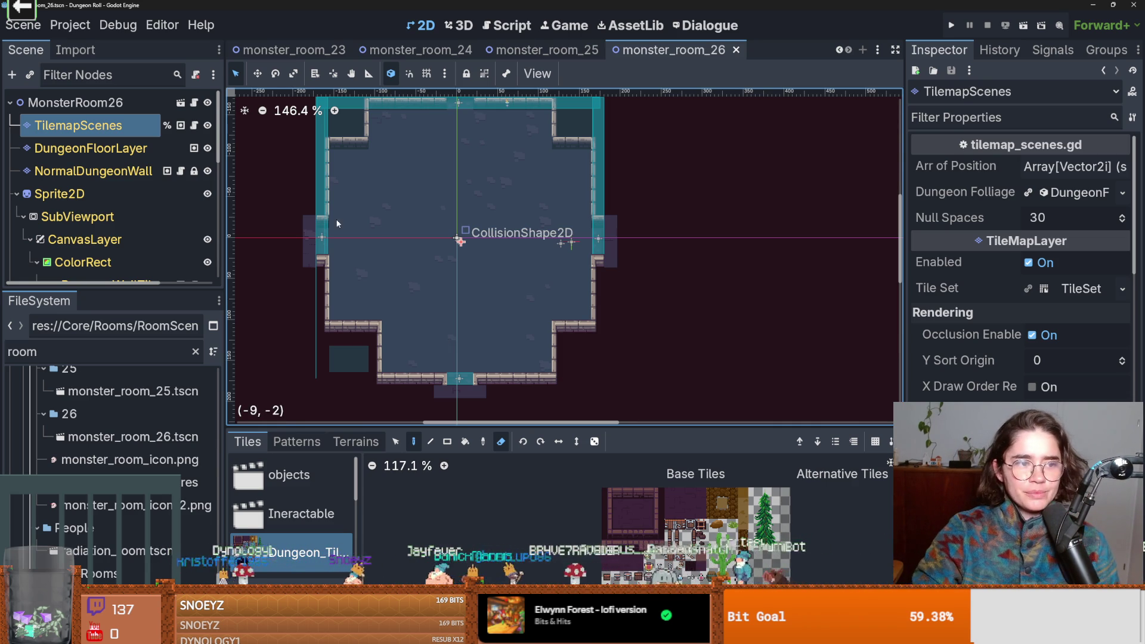
click(133, 99)
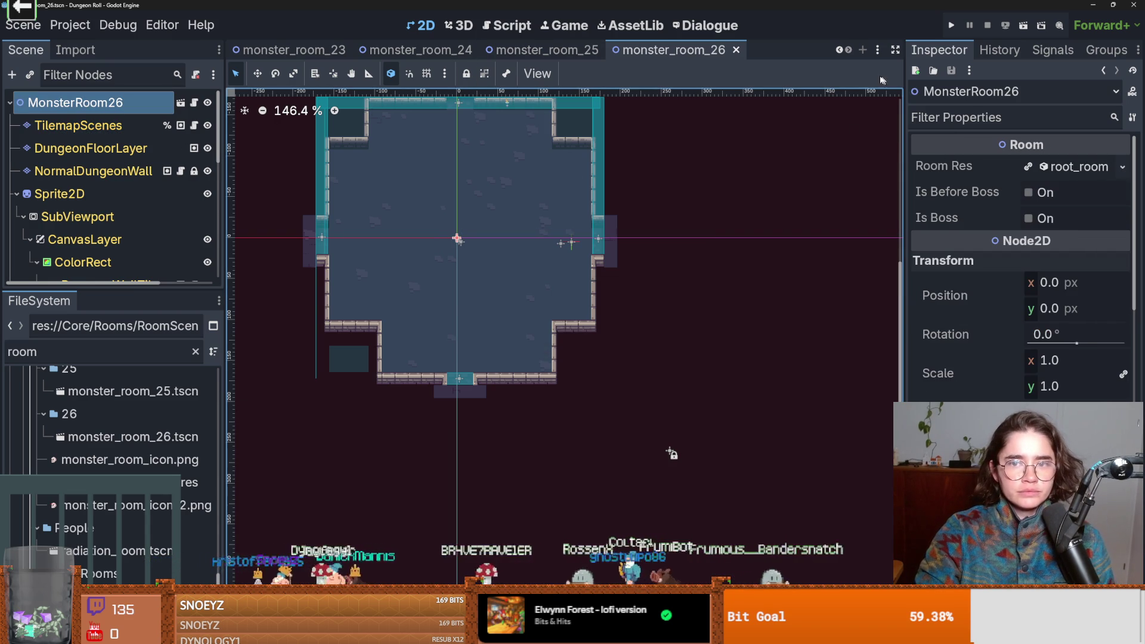
- Switch to the monster_room_22 scene tab and select its MonsterRoom22 root node
click(839, 50)
click(839, 49)
click(839, 49)
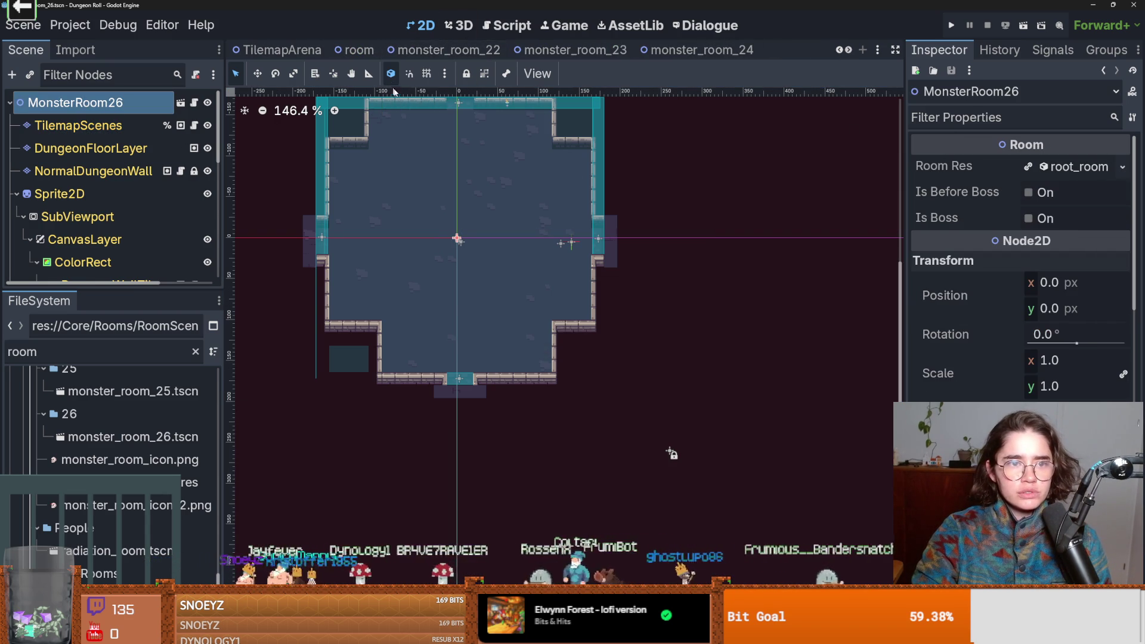
click(839, 49)
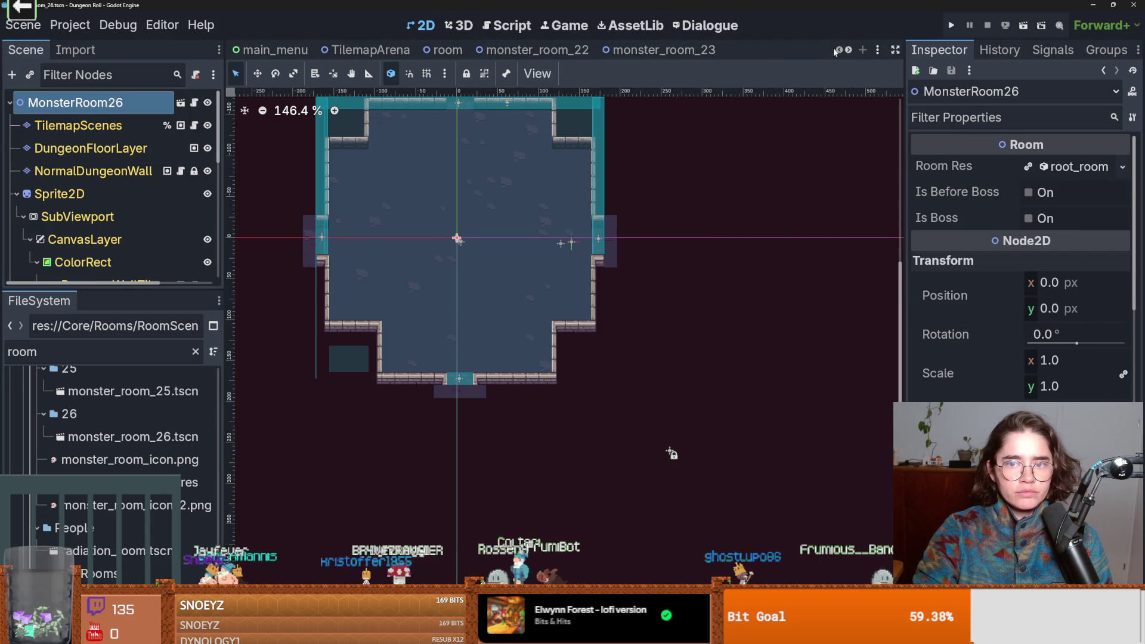
click(512, 50)
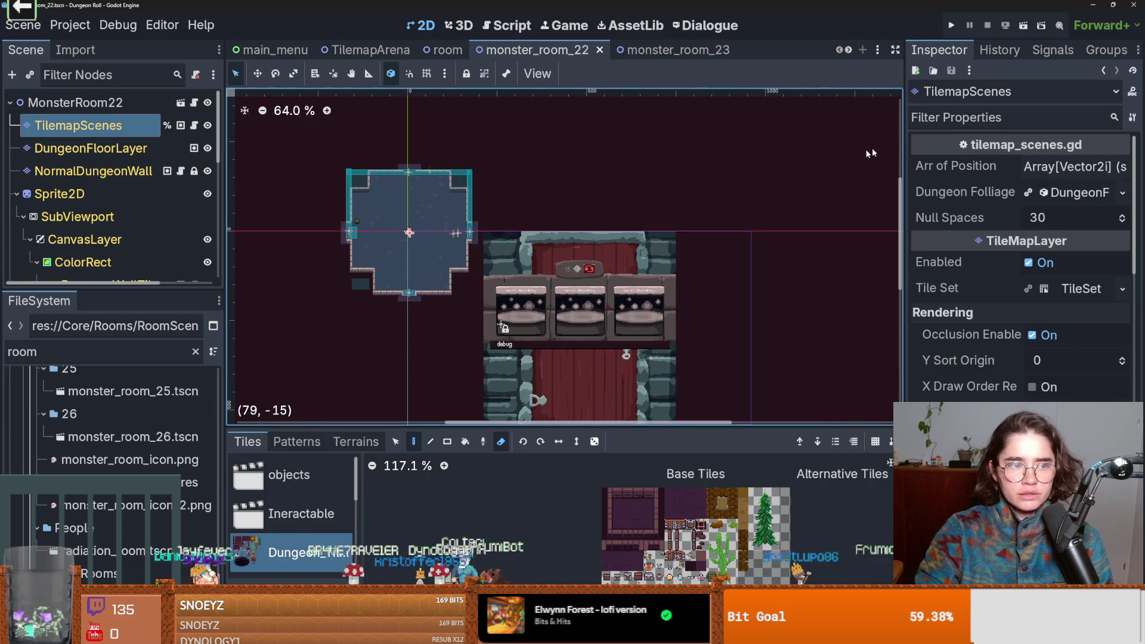
click(664, 132)
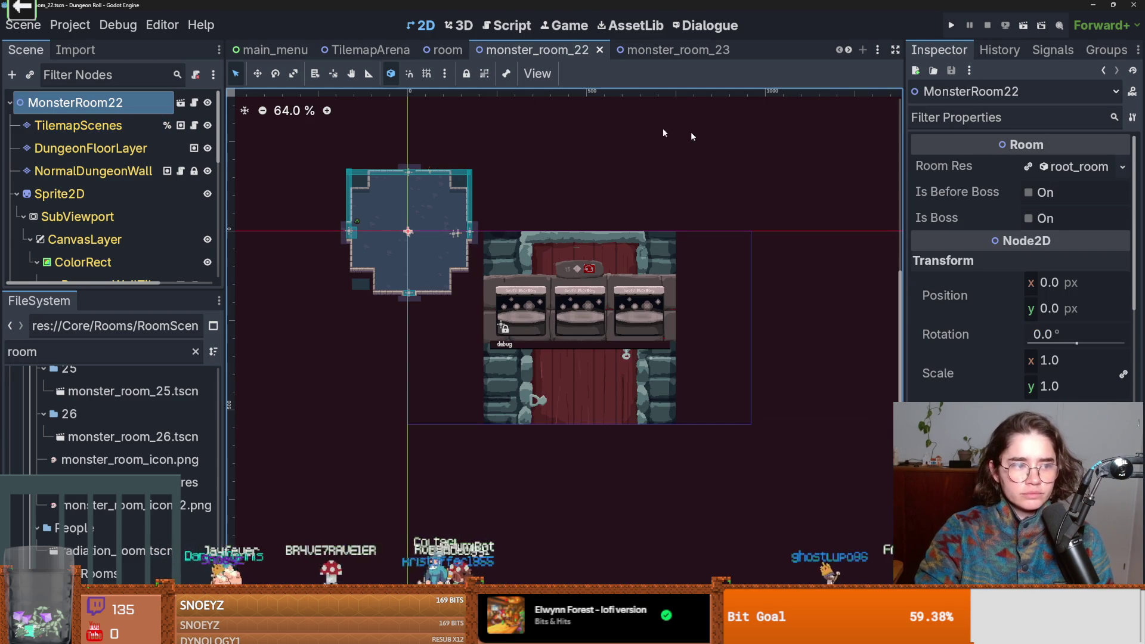
- Try saving the shared room resource as room 22 in folder 22, then cancel after the invalid-name alert
click(1123, 167)
click(1017, 352)
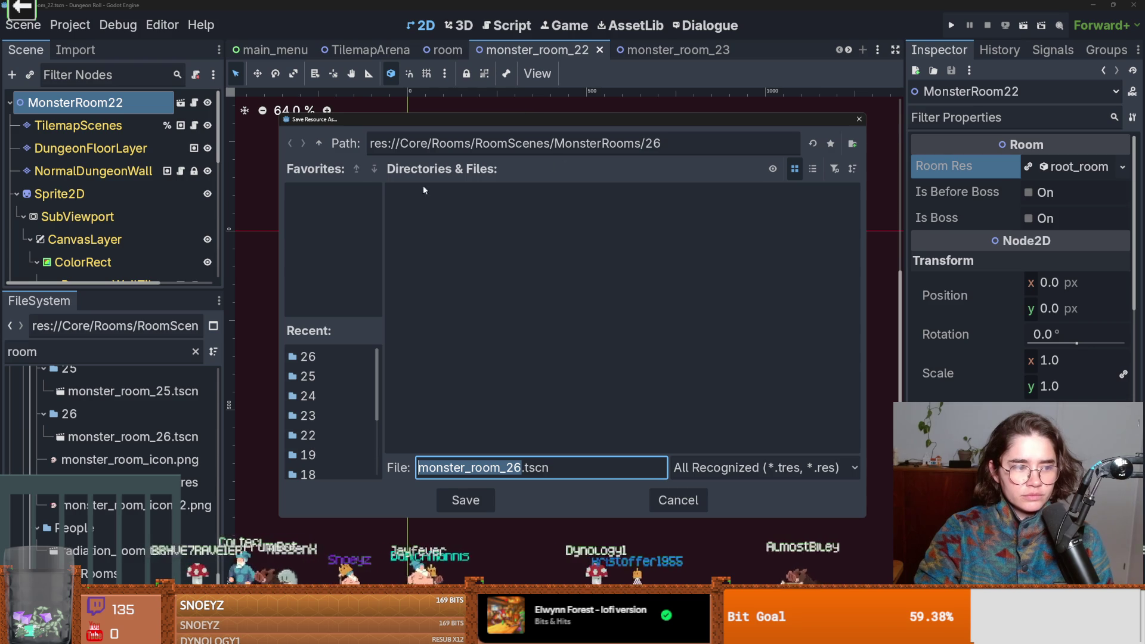
click(319, 144)
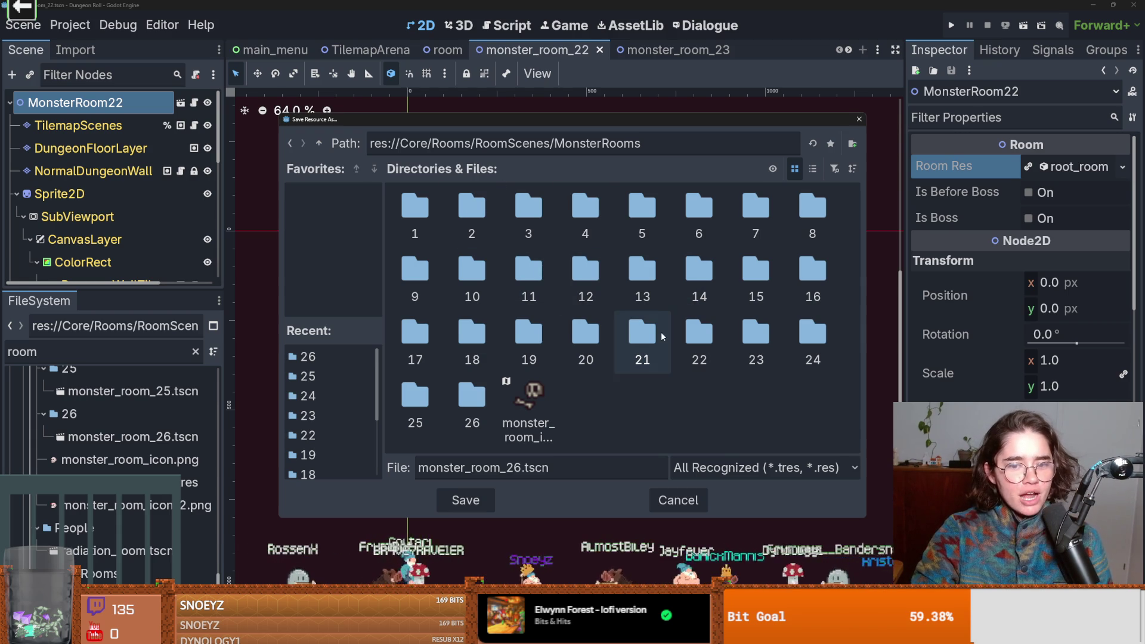
double_click(710, 337)
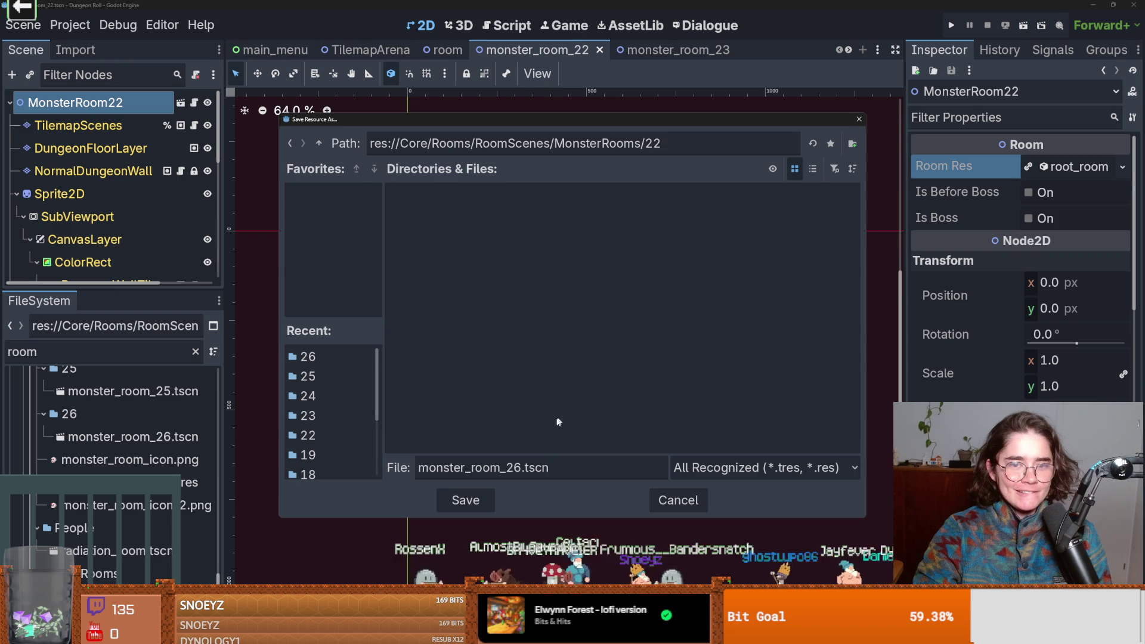
click(517, 468)
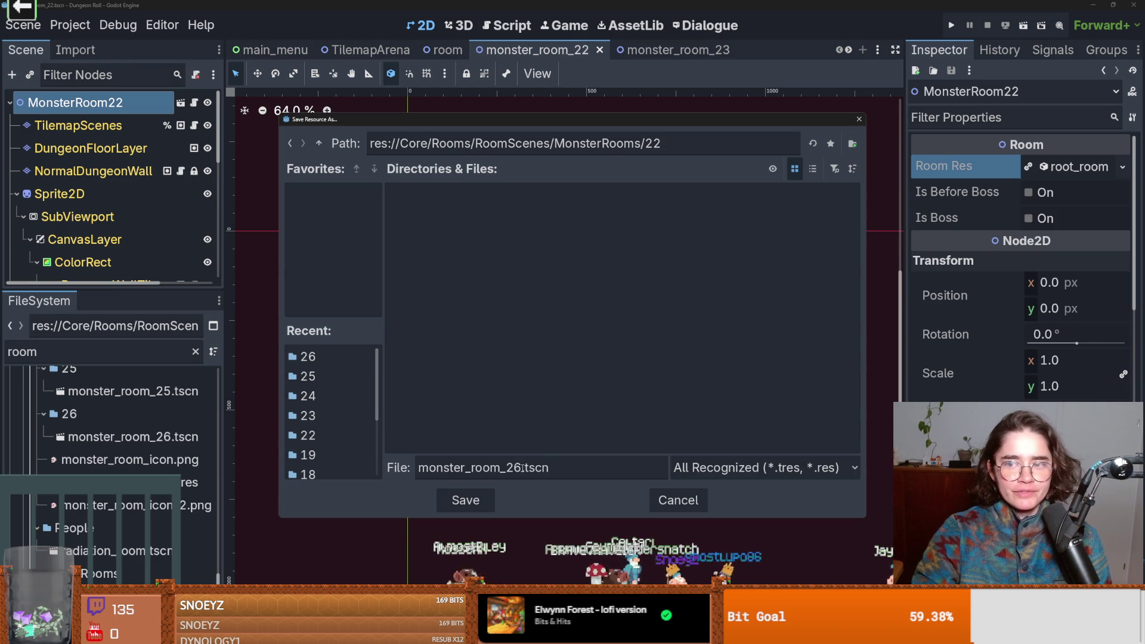
key(BackSpace)
text(22)
key(BackSpace)
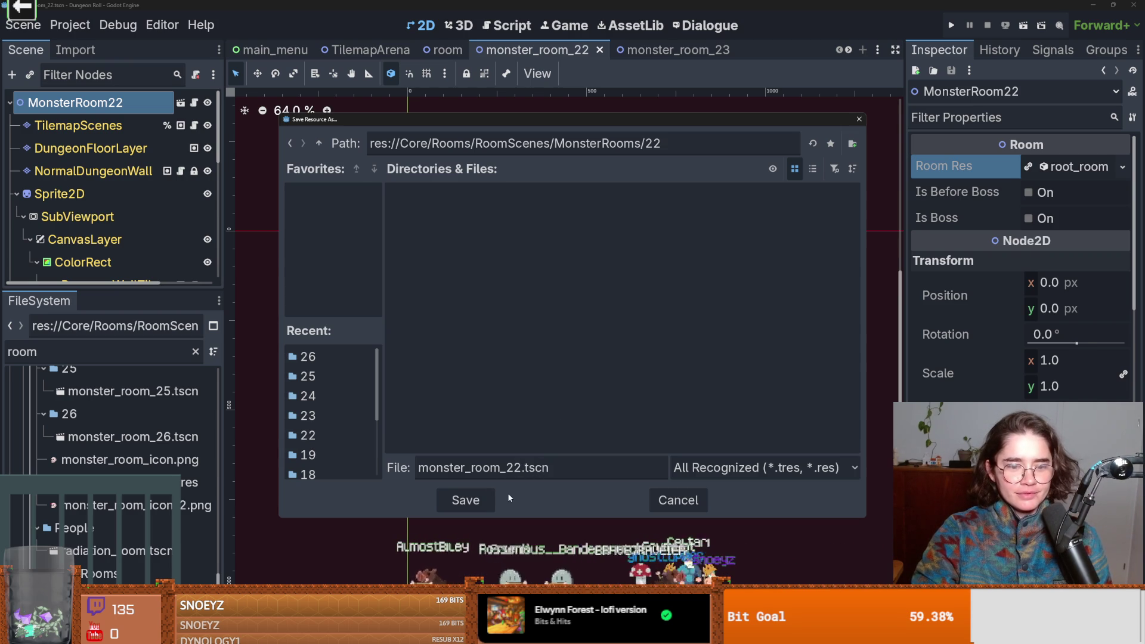
key(Return)
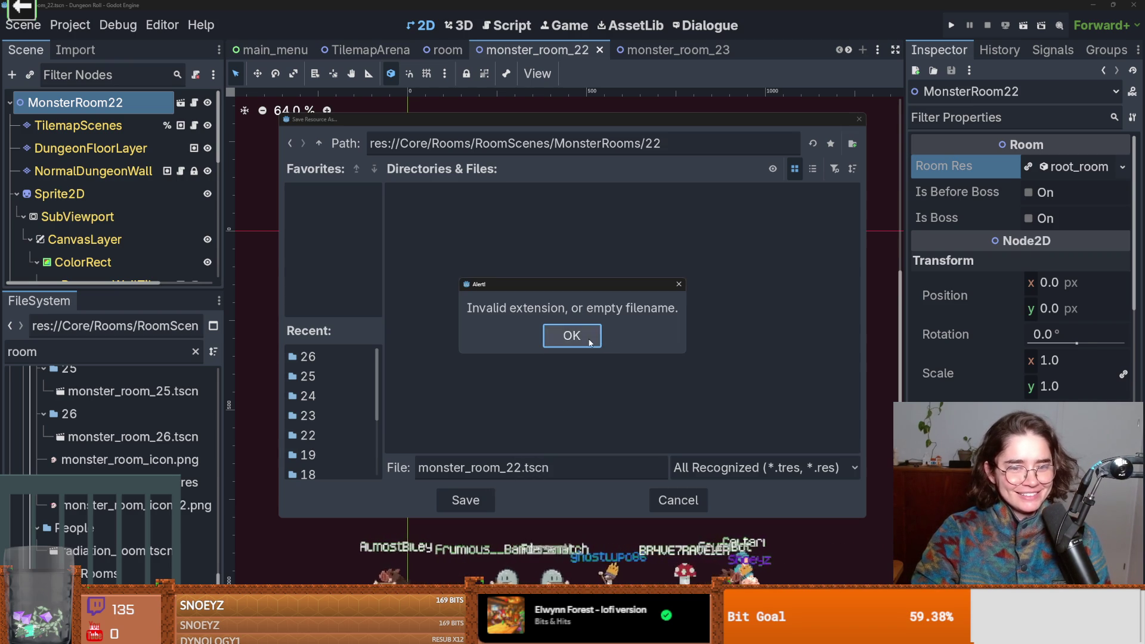
click(572, 336)
click(858, 119)
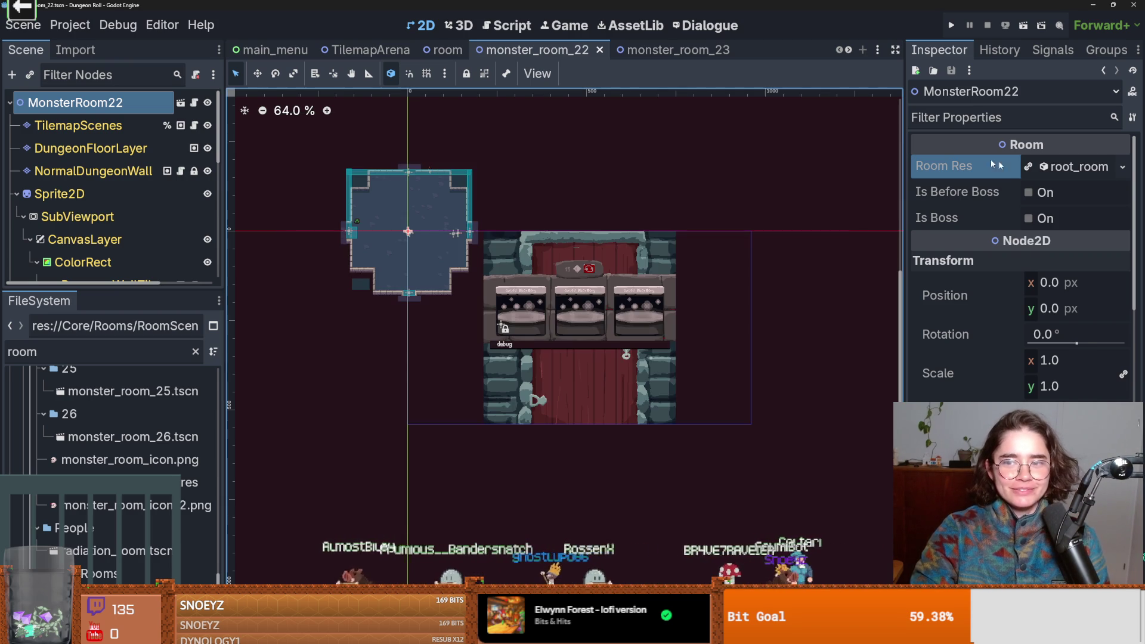
- Make MonsterRoom22's room resource unique, then replace it with a fresh New RoomRes
click(1122, 167)
click(1053, 315)
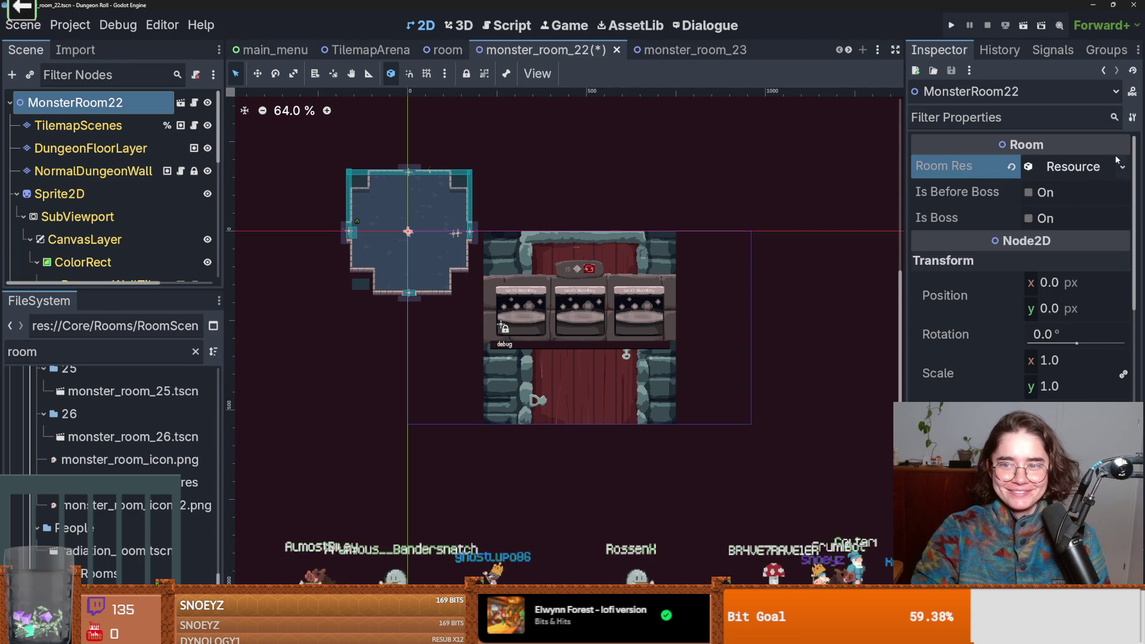
click(1095, 167)
click(1096, 169)
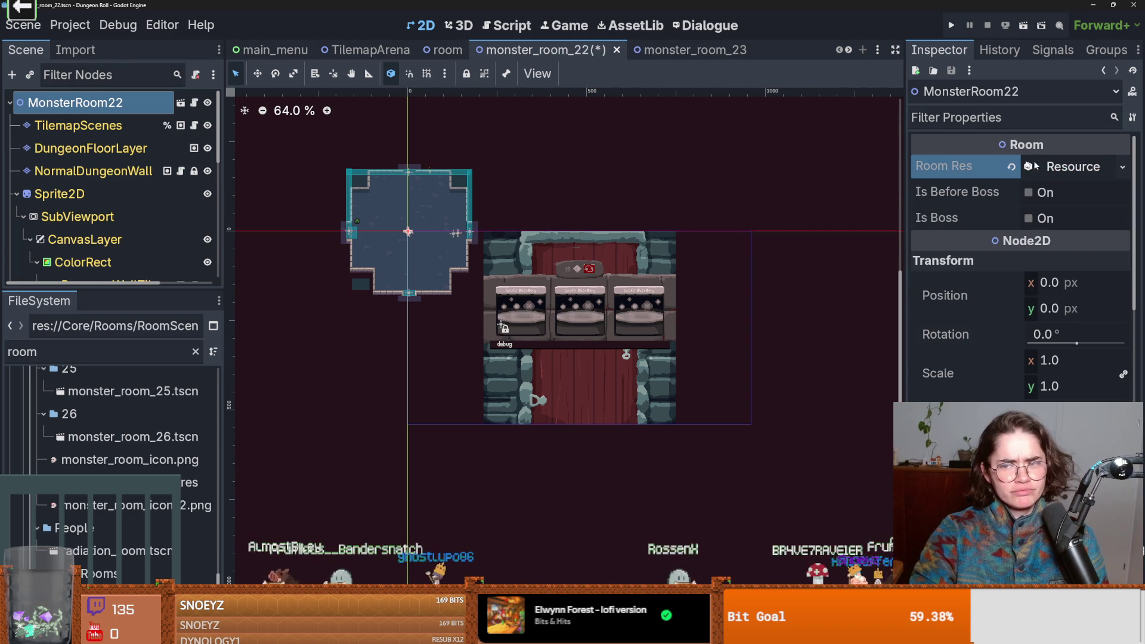
click(1058, 169)
right_click(1077, 173)
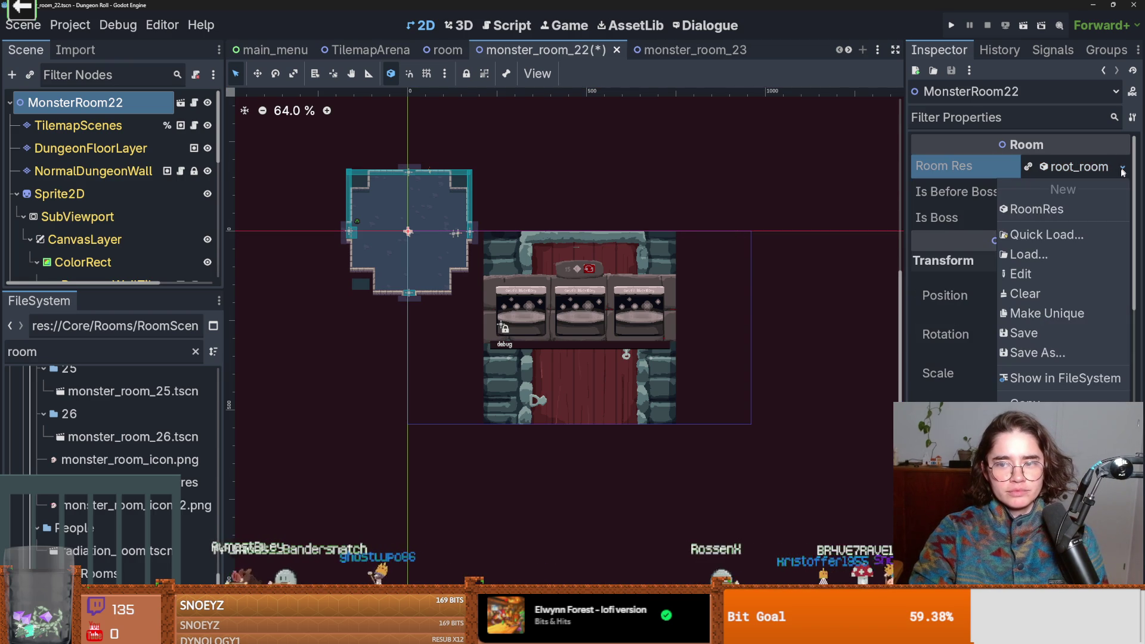
click(1065, 206)
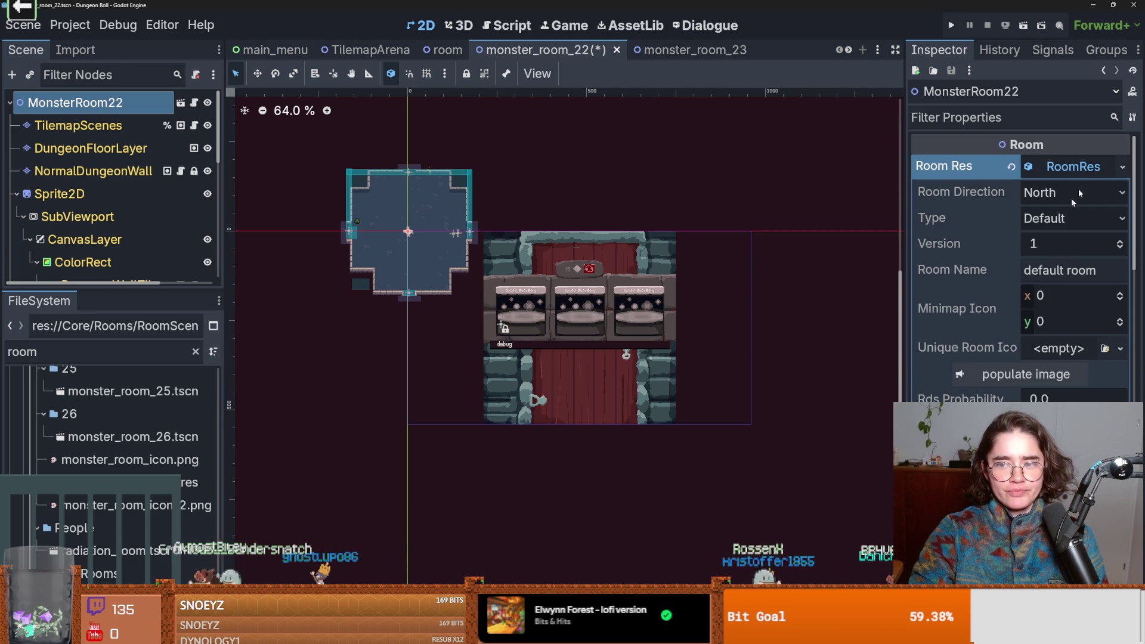
- Save the new RoomRes as a monster_room .tres file in folder 22
right_click(1074, 169)
click(1071, 351)
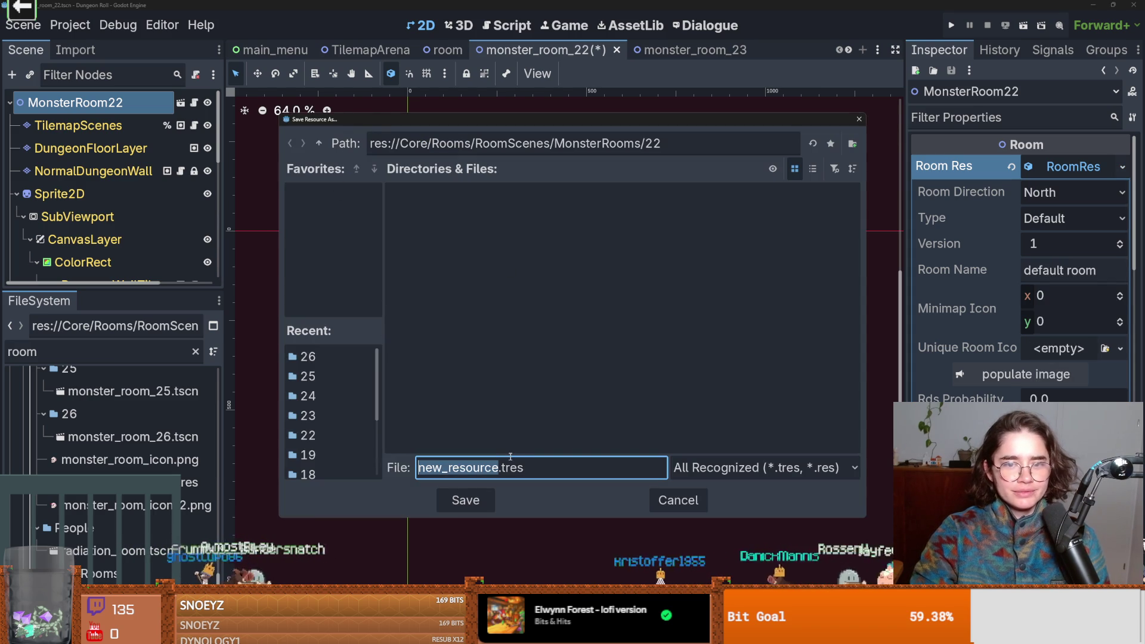
text(monster)
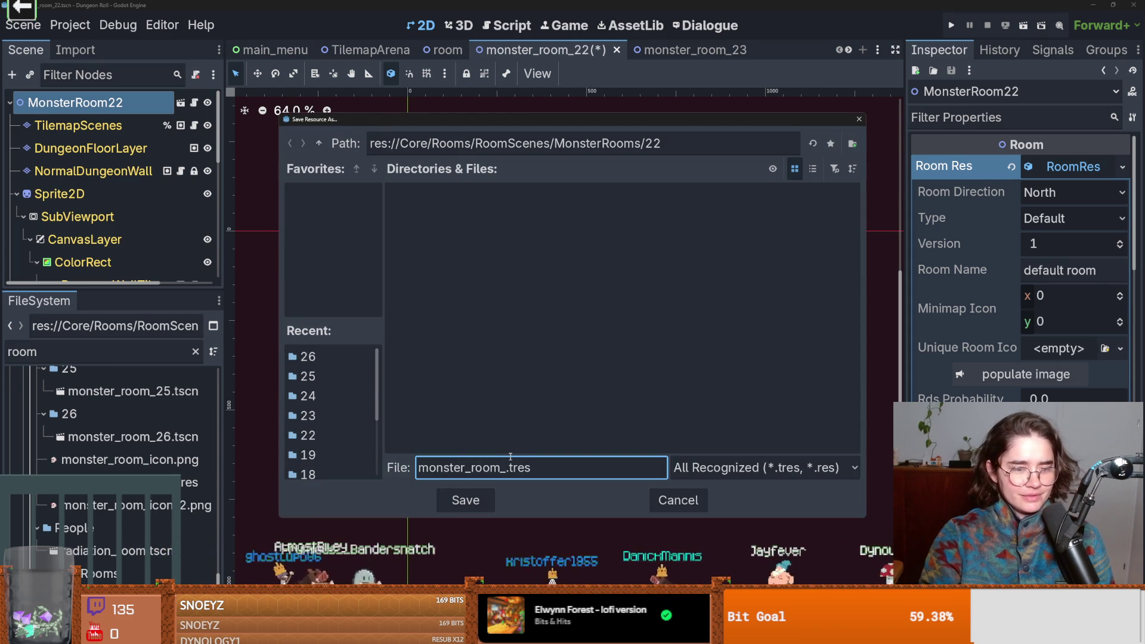
key(Return)
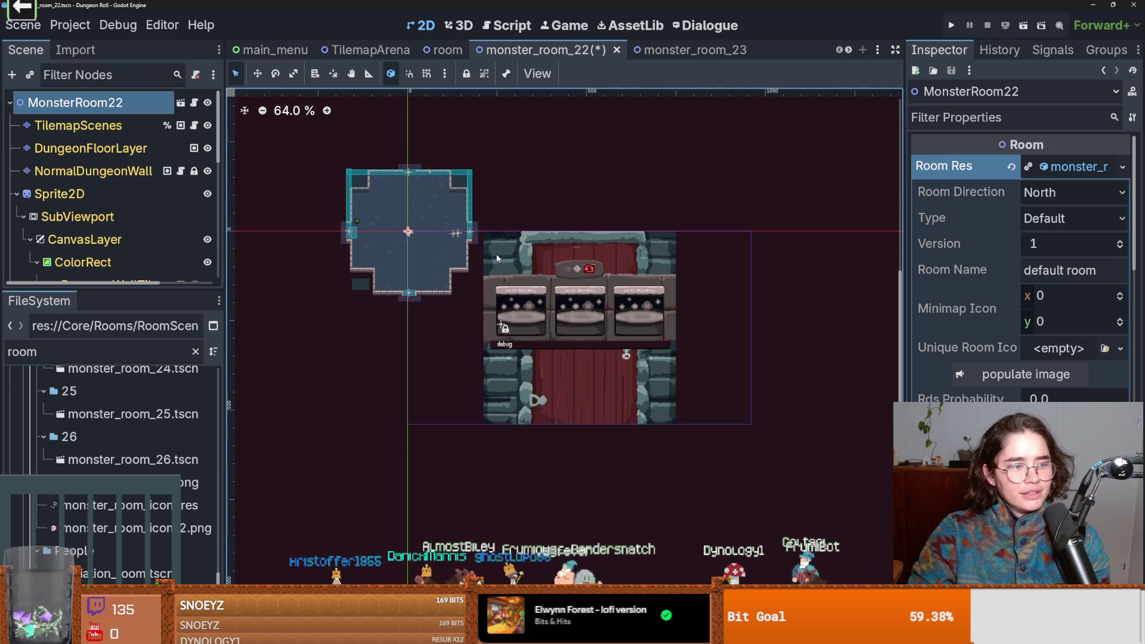
scroll(596, 244, up, 1)
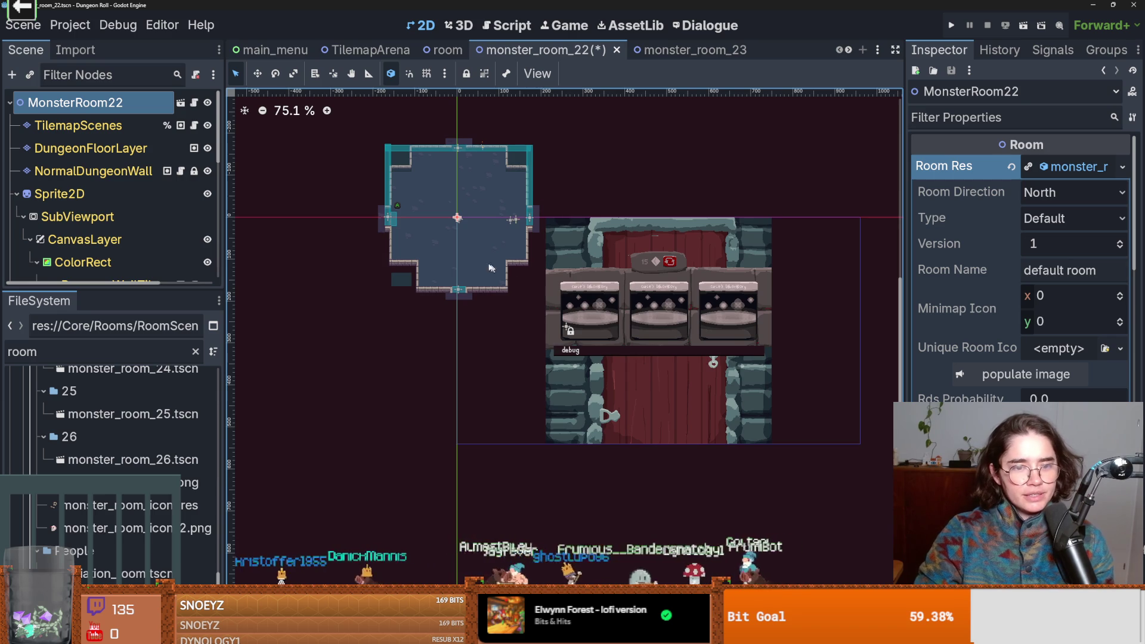
- Select the TilemapScenes node and save the monster_room_22 scene with Ctrl+S
scroll(500, 260, up, 2)
click(645, 165)
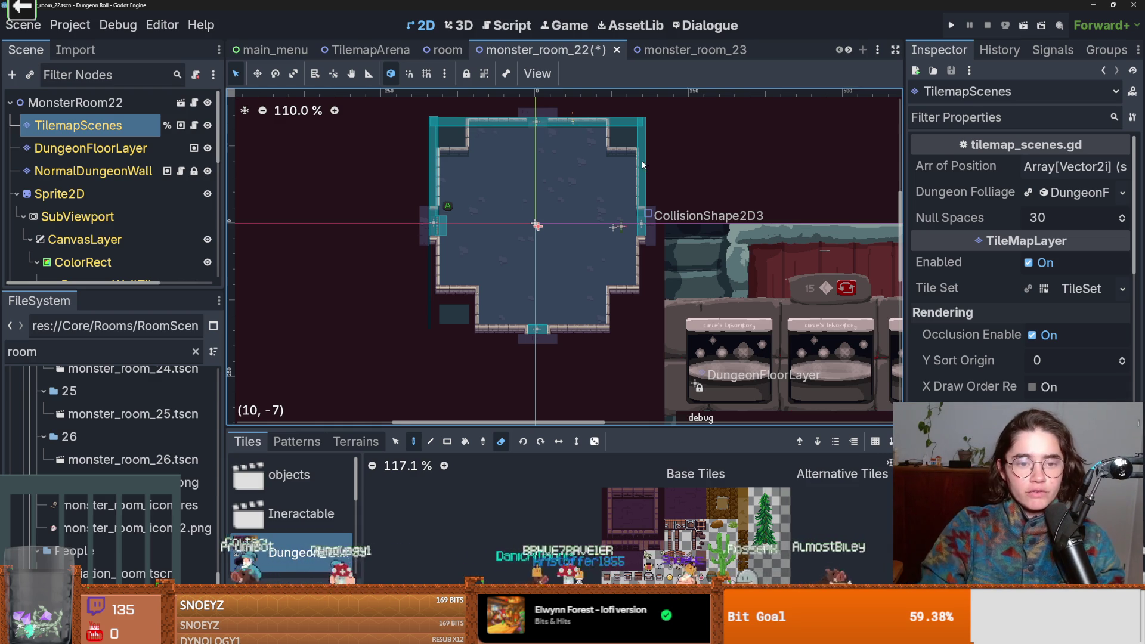
scroll(569, 228, down, 1)
key(ctrl+s)
scroll(479, 220, up, 2)
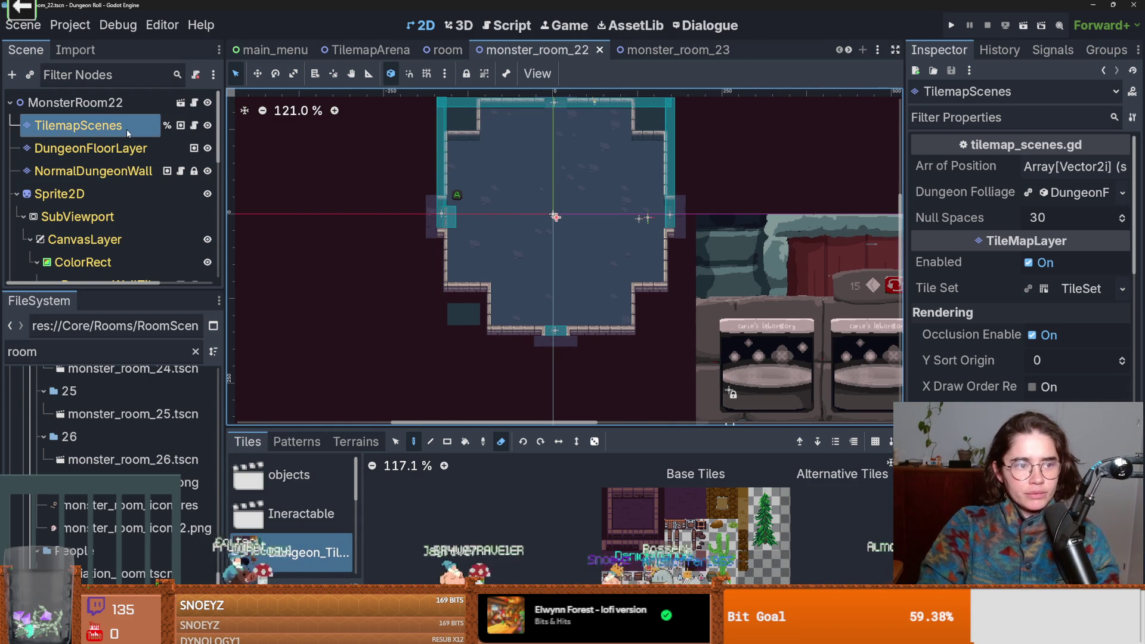
scroll(513, 201, up, 2)
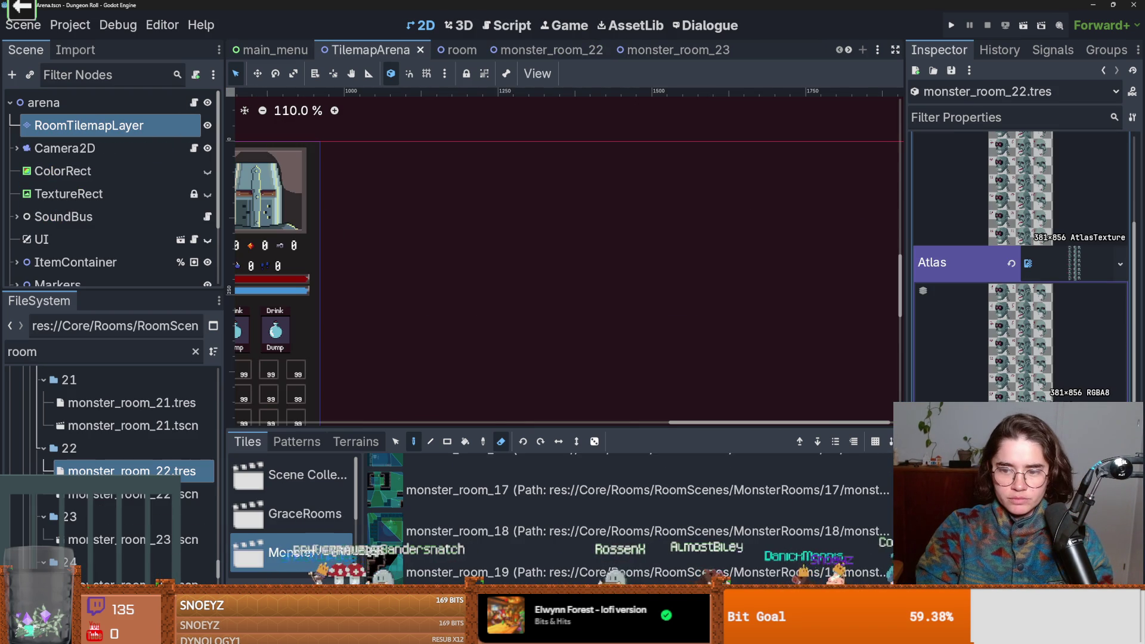
click(1064, 274)
click(1064, 278)
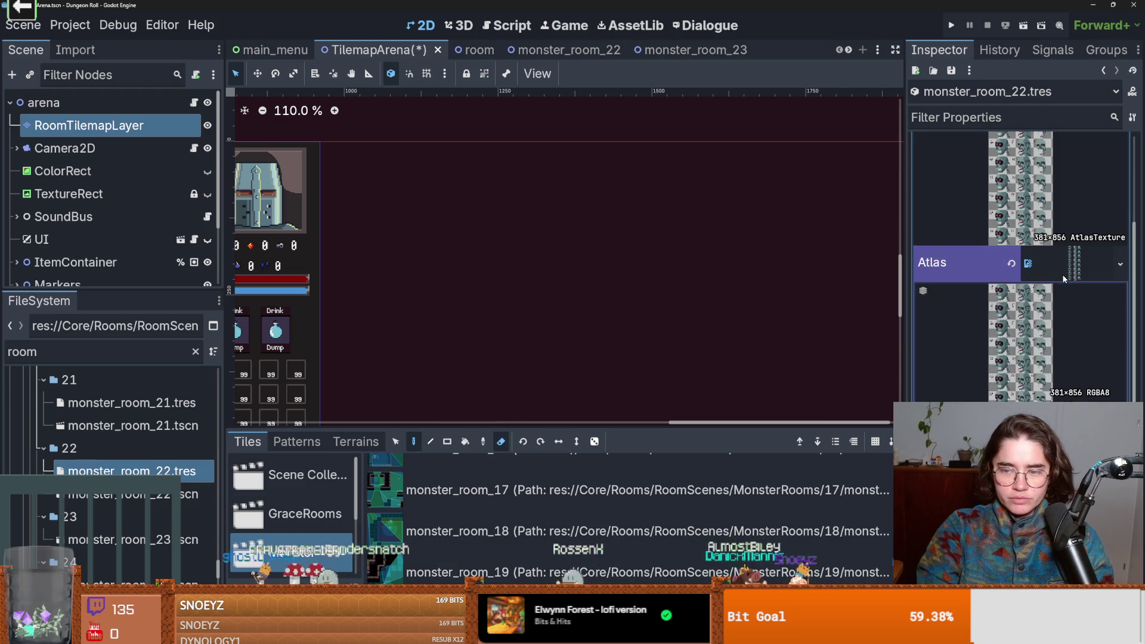
scroll(1064, 278, up, 3)
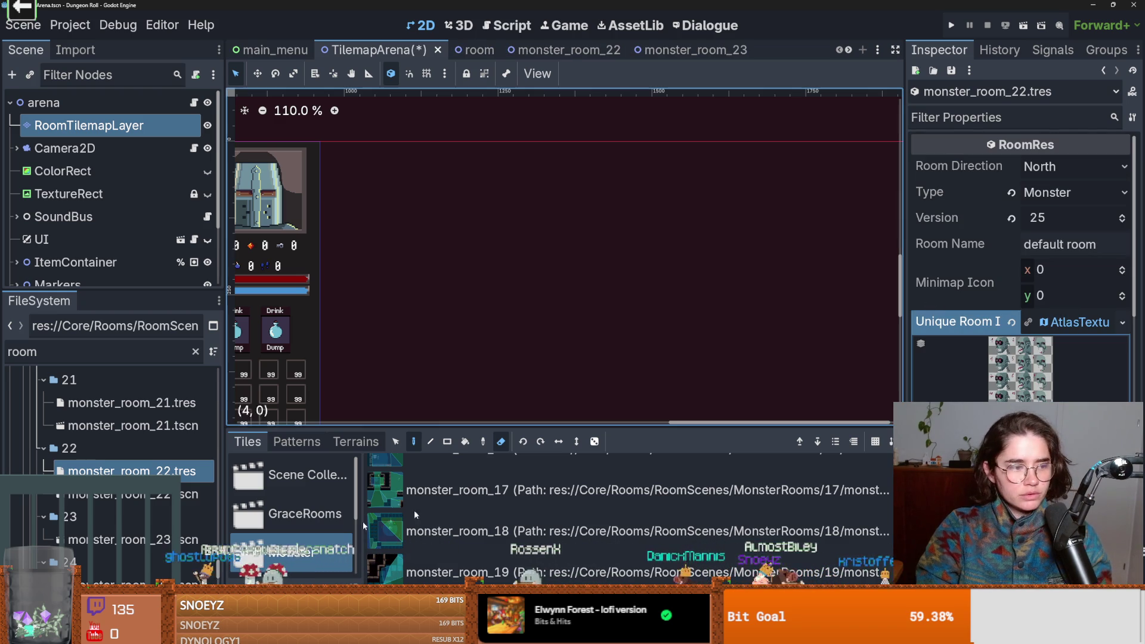
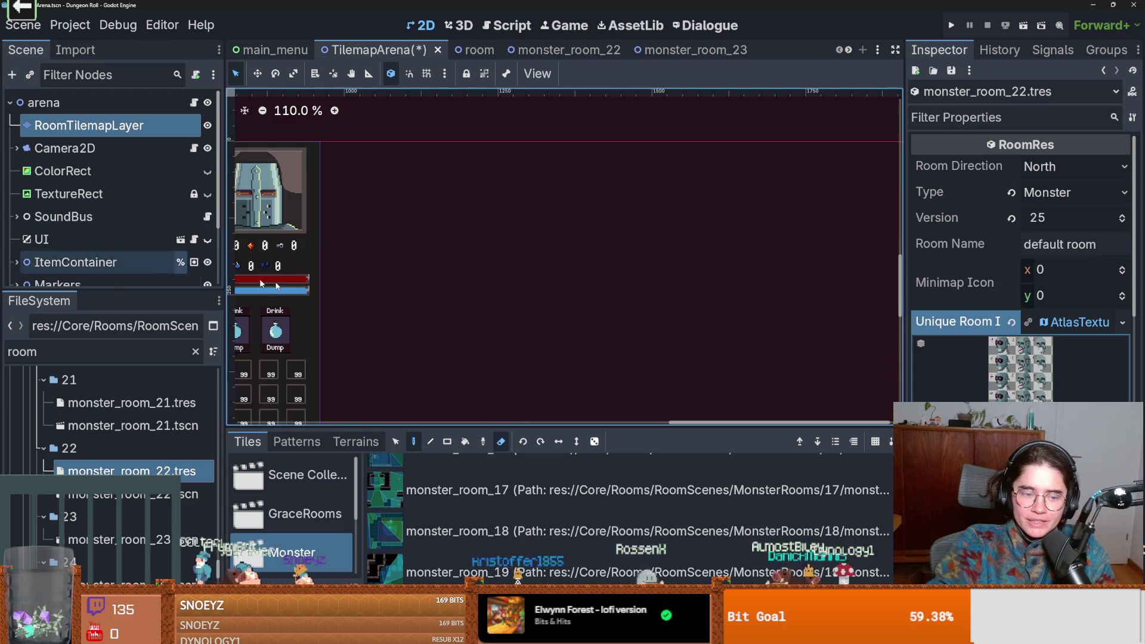
- Inspect the atlas texture's load path in the Inspector, including its .godot part
scroll(739, 417, down, 1)
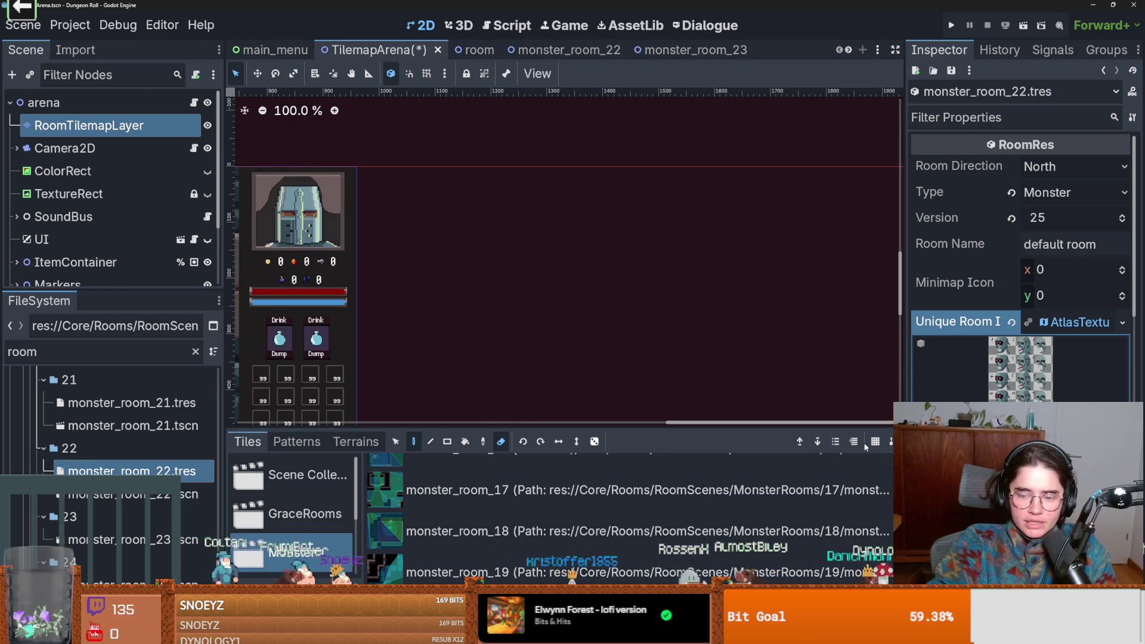
scroll(1019, 268, down, 5)
click(1088, 371)
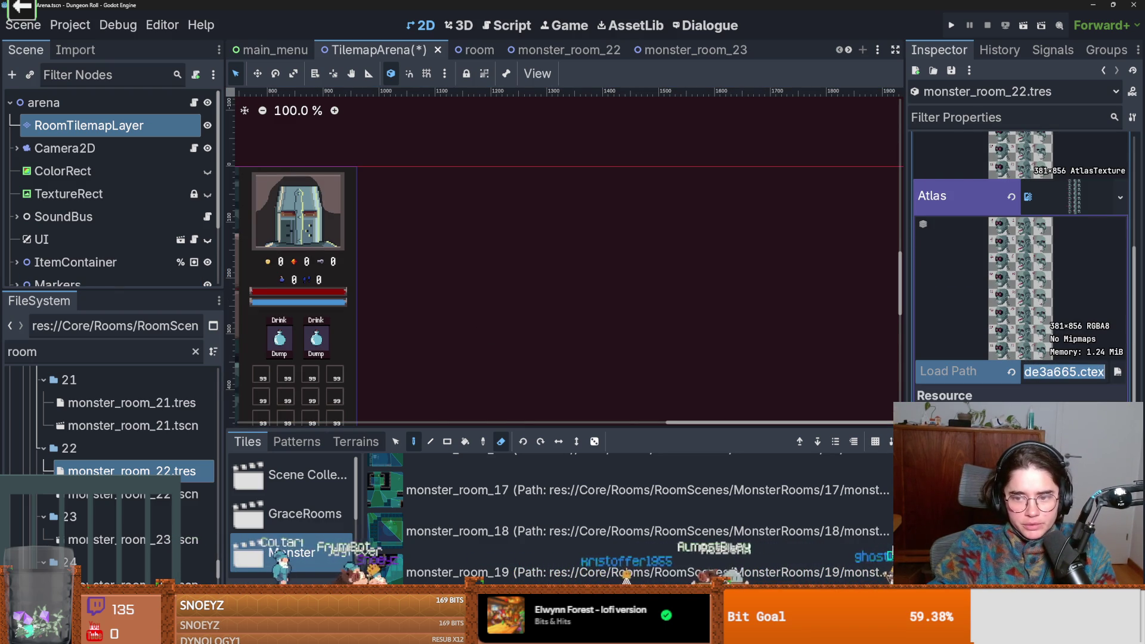
key(Home)
double_click(1084, 372)
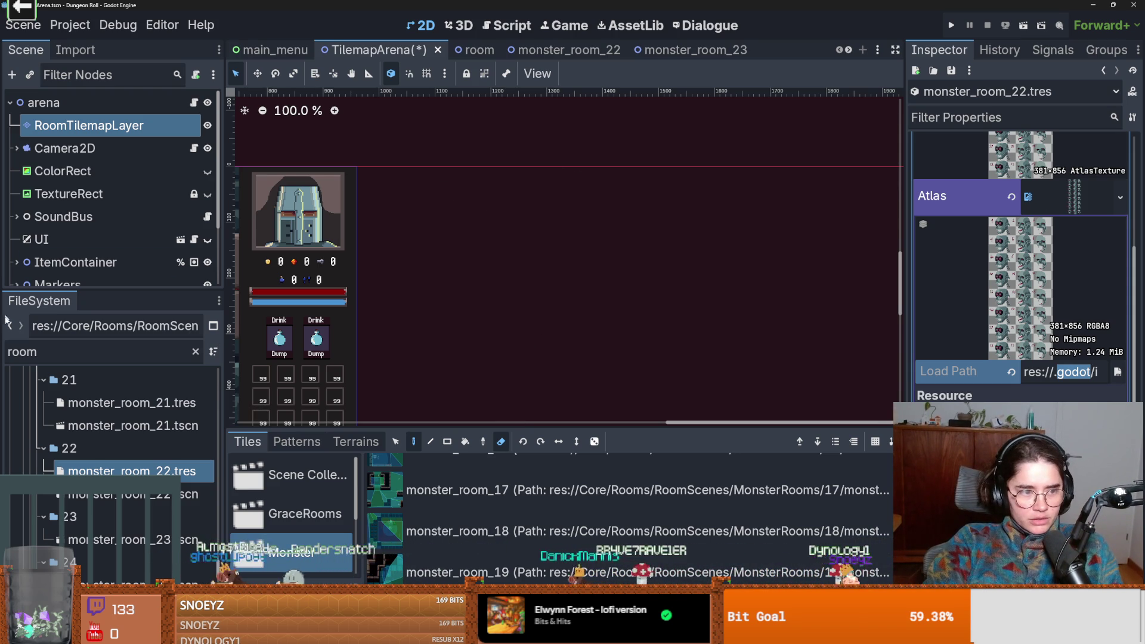
- Save the TilemapArena scene and select the FileSystem filter text for replacement
double_click(22, 352)
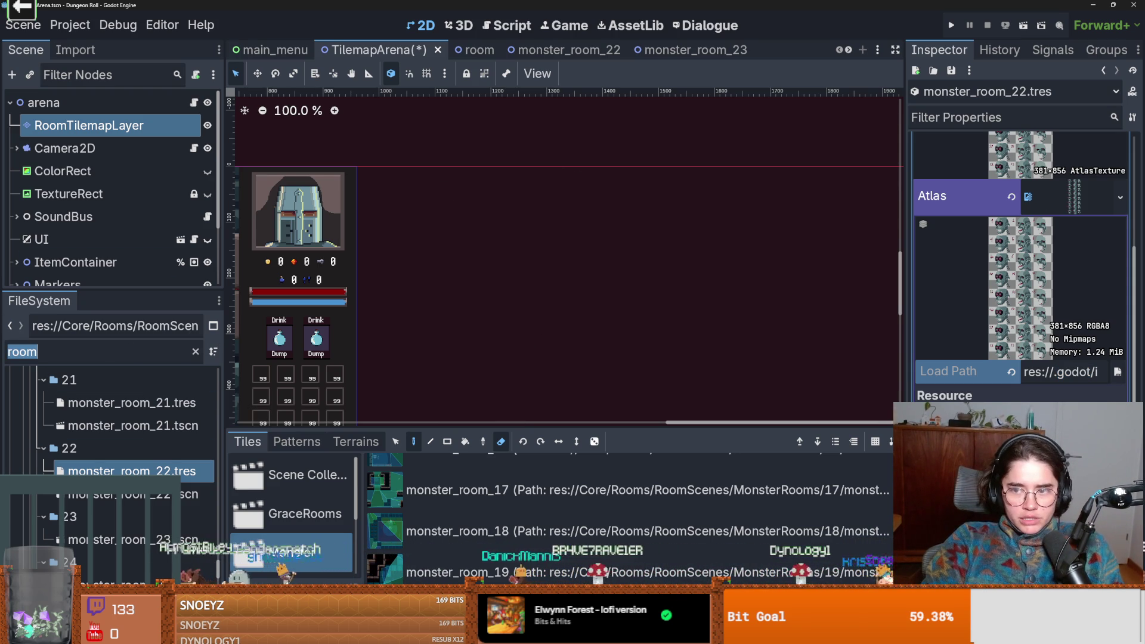
click(1120, 197)
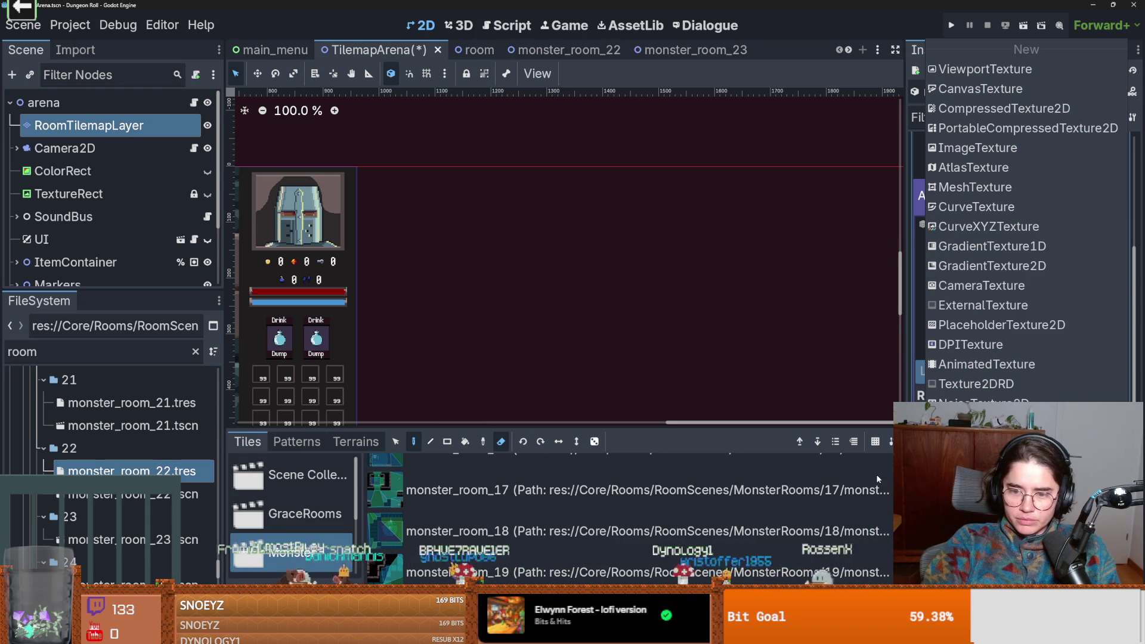
click(777, 461)
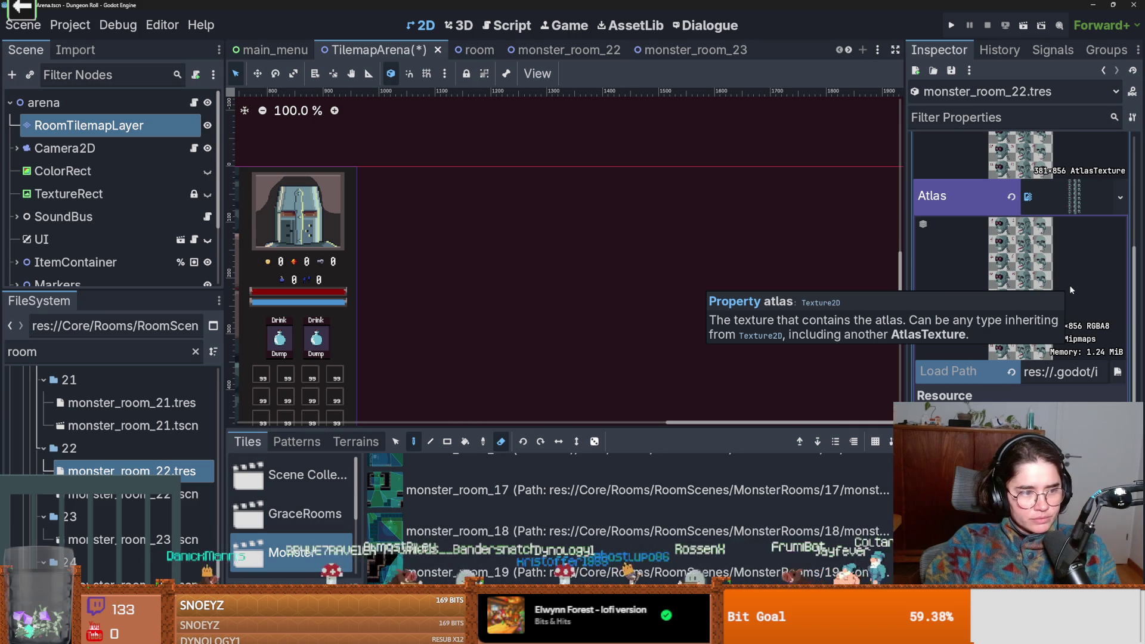
key(ctrl+s)
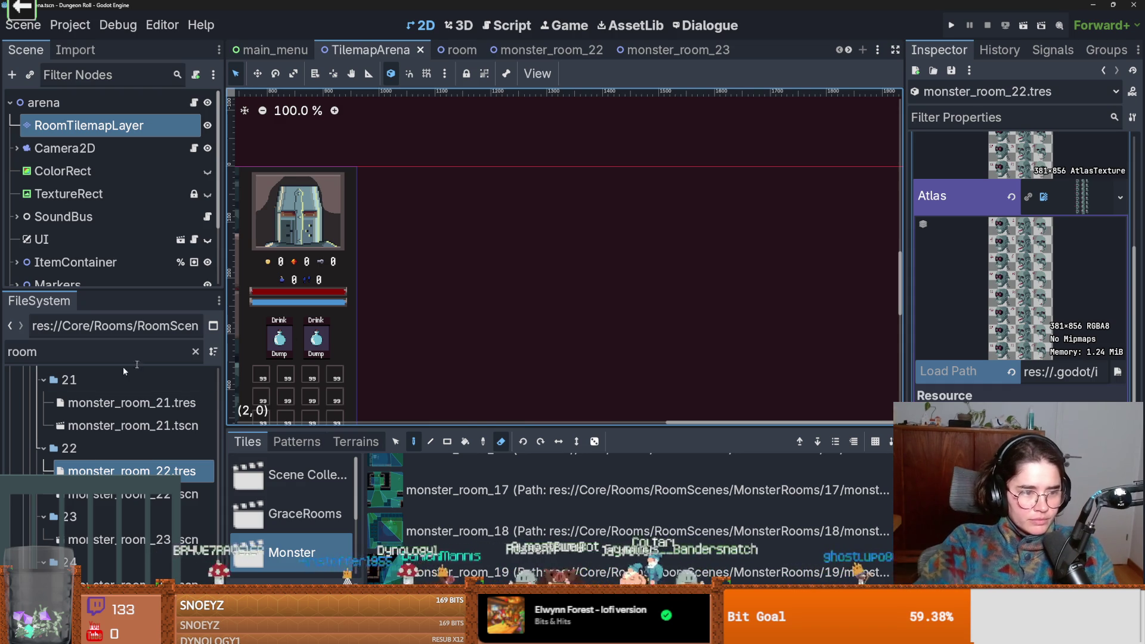
double_click(90, 356)
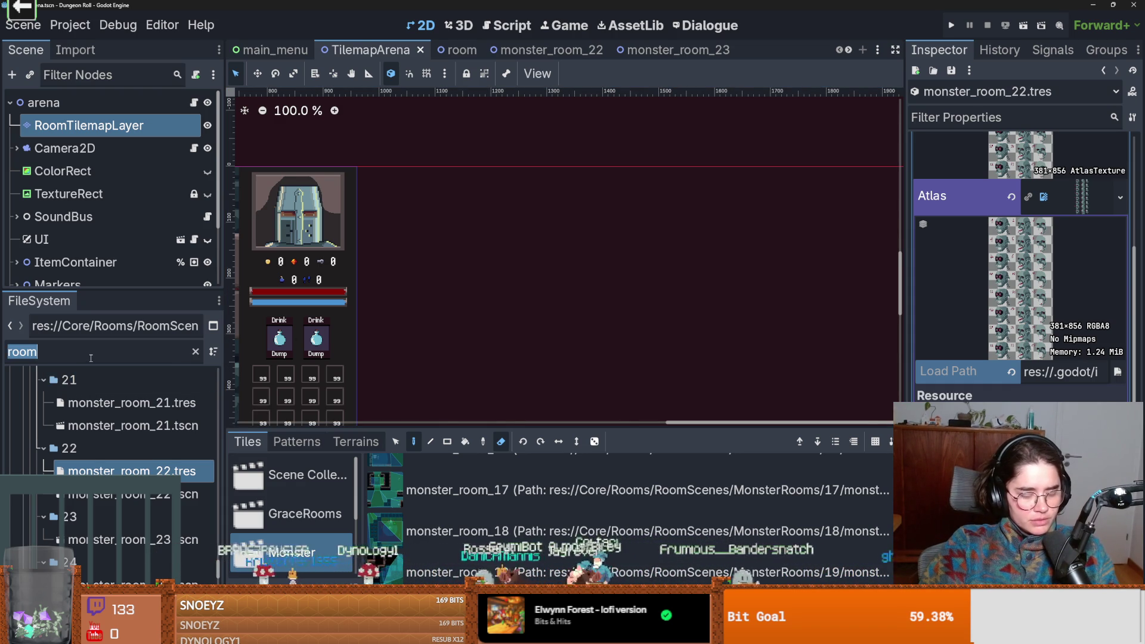
- Filter the FileSystem by 'icon' and select the monster_room_icon_numbers texture
text(icon)
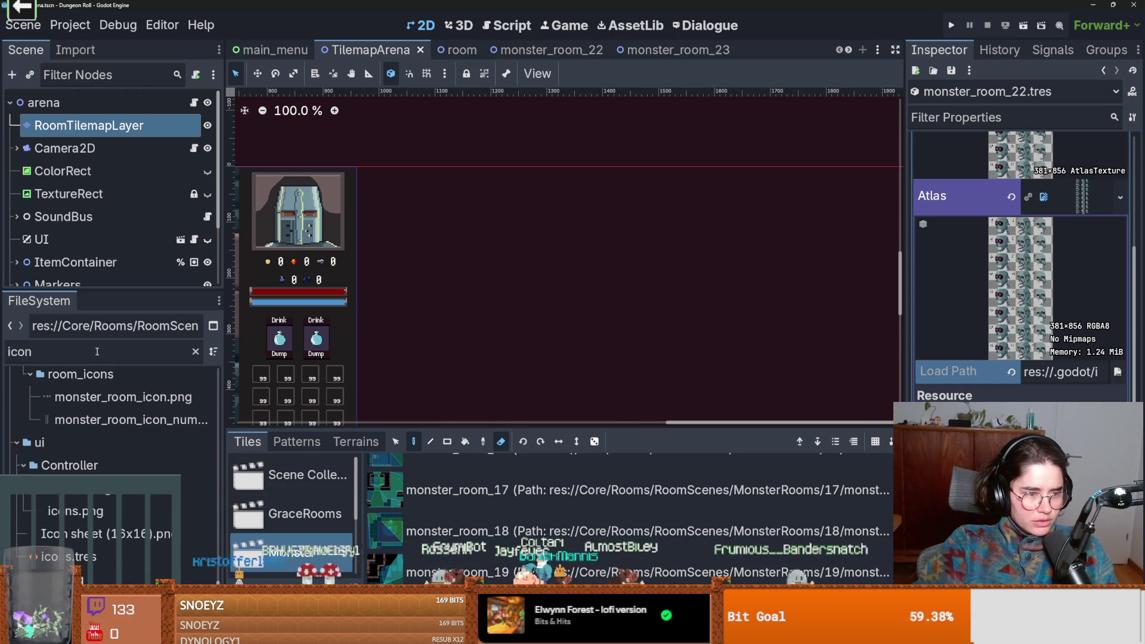
click(126, 420)
right_click(126, 422)
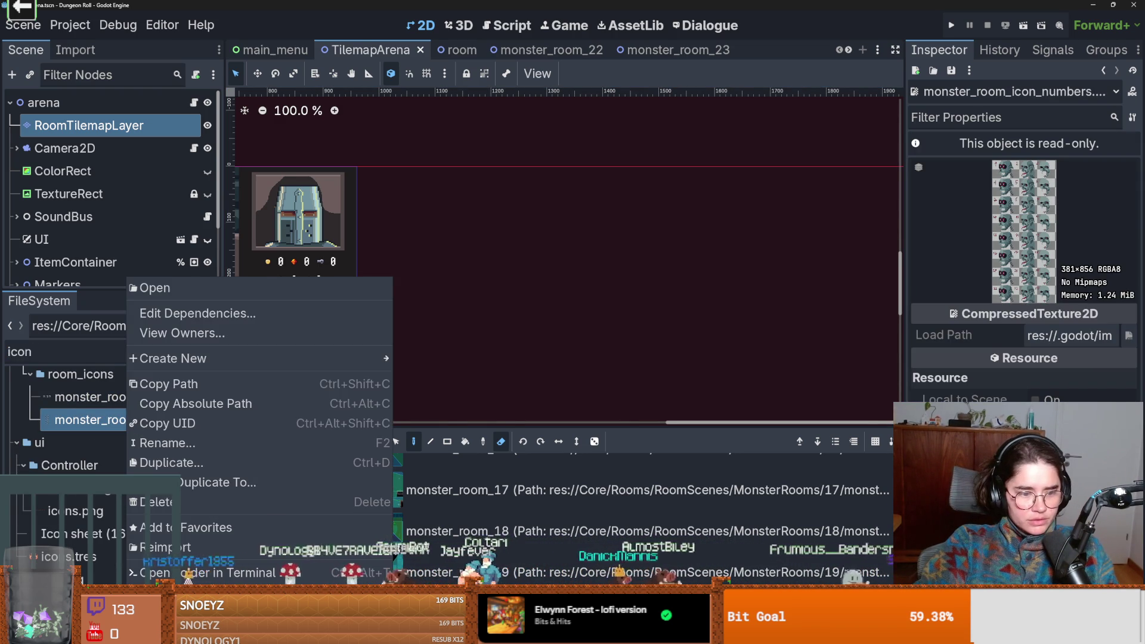
key(Escape)
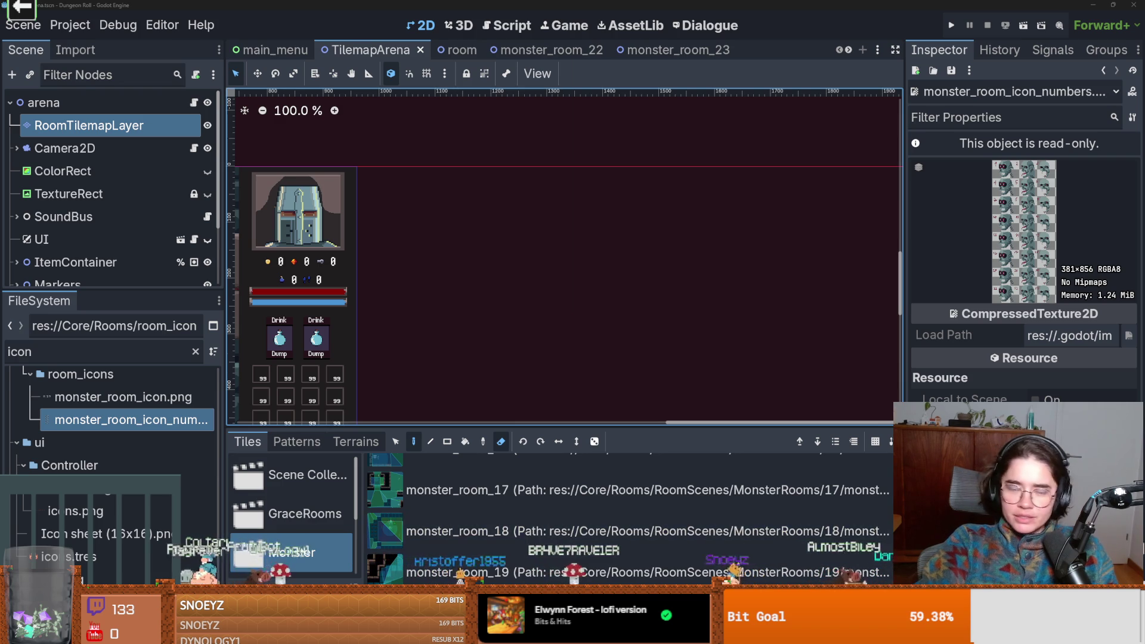
key(alt+Tab)
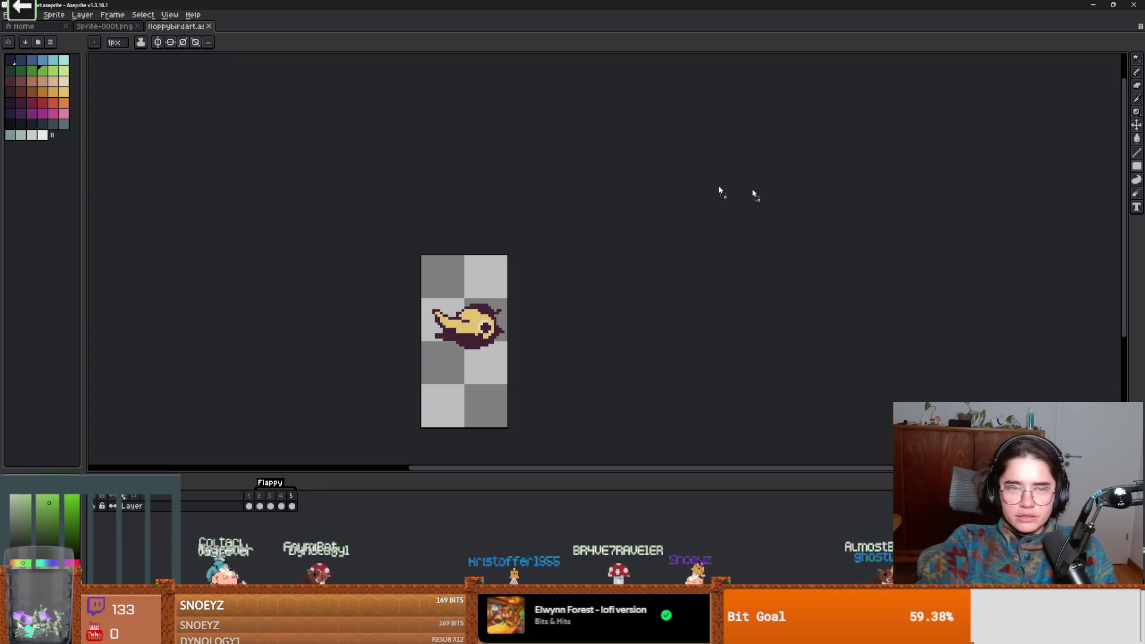
- Marquee-select the 22–24 skull row on monster_room_icon_numbers.png and open Canvas Size
scroll(417, 196, down, 4)
scroll(596, 334, up, 4)
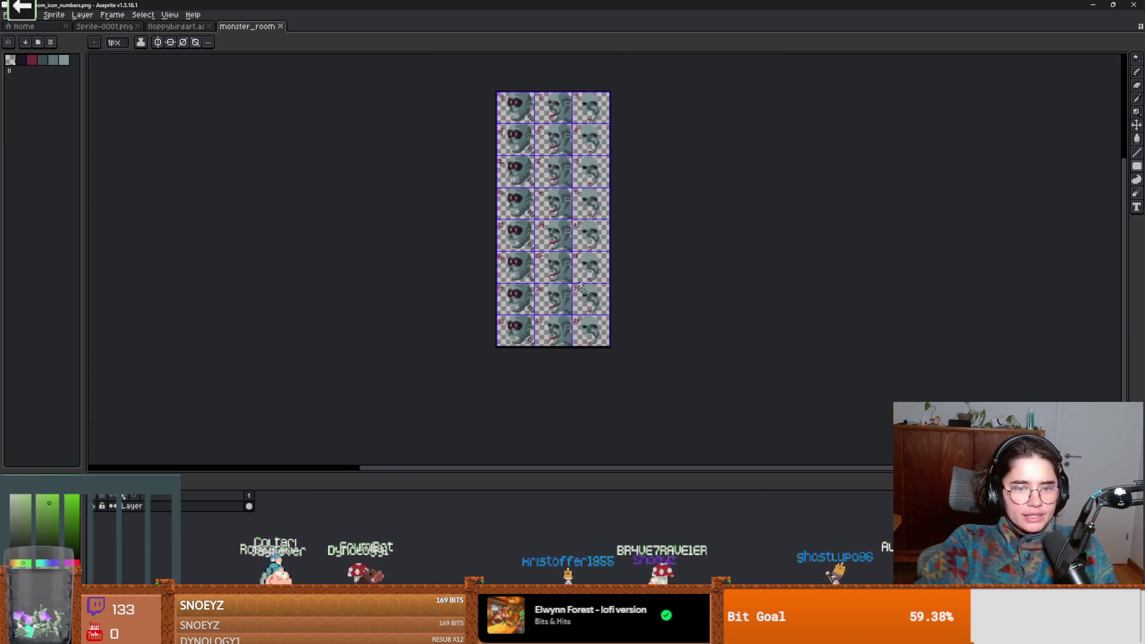
scroll(644, 354, down, 3)
scroll(425, 249, up, 2)
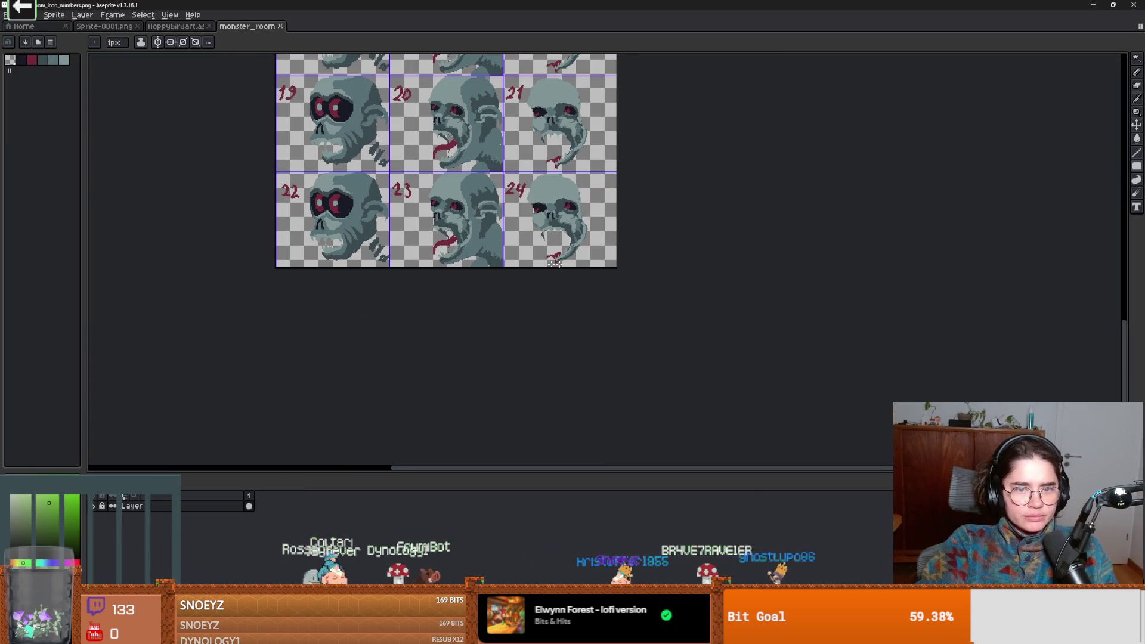
key(m)
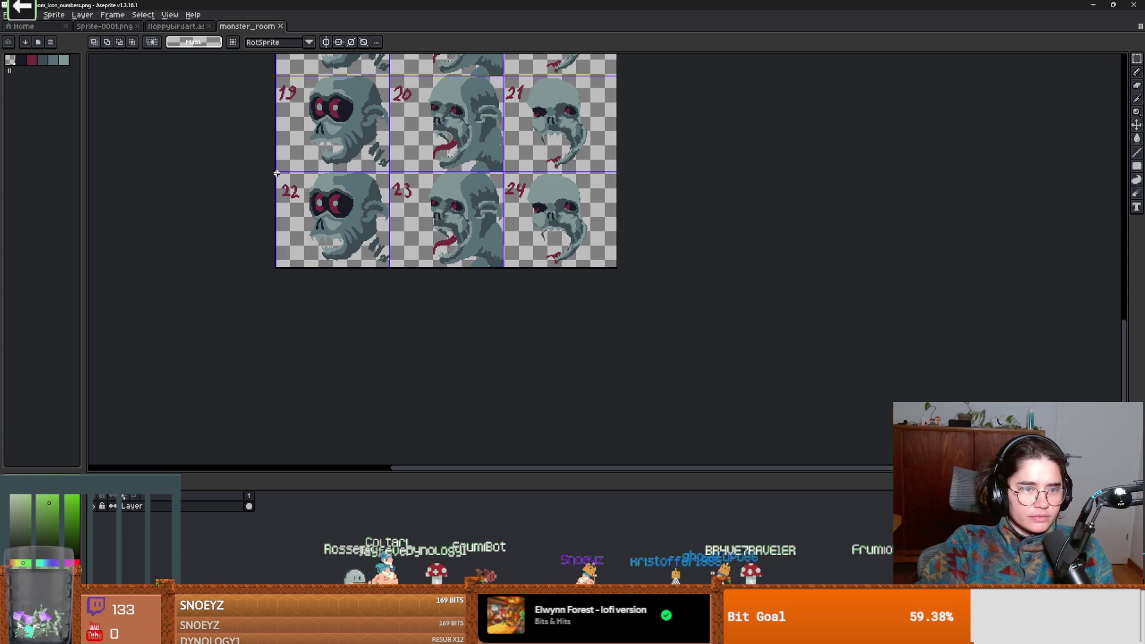
scroll(516, 230, up, 3)
drag(516, 230, 529, 276)
scroll(543, 249, down, 1)
scroll(543, 249, down, 2)
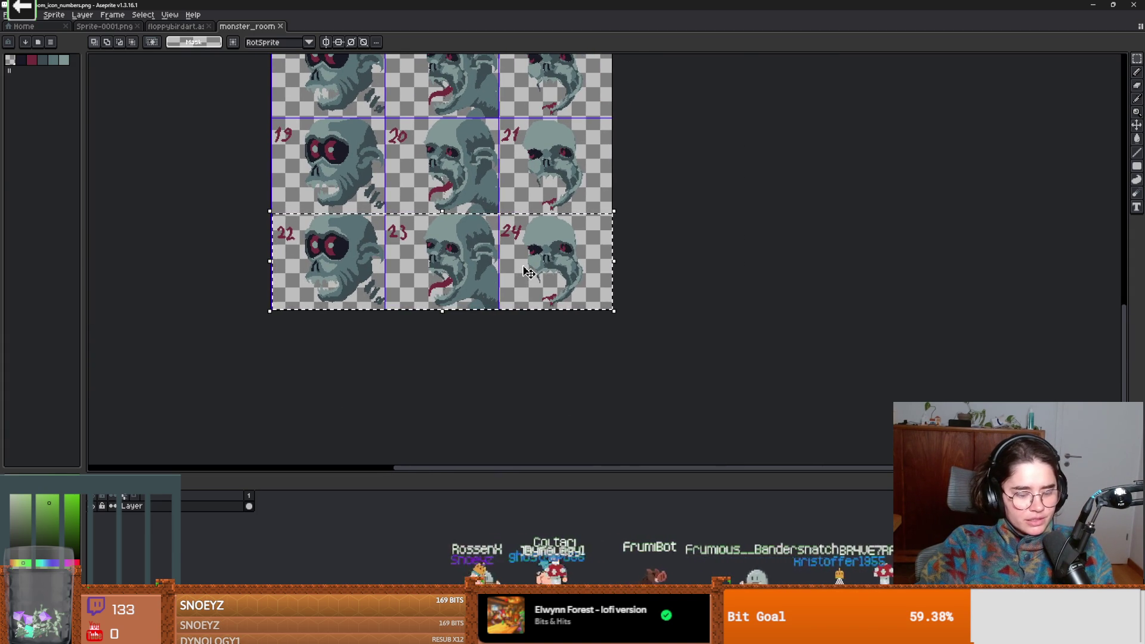
key(ctrl+alt+c)
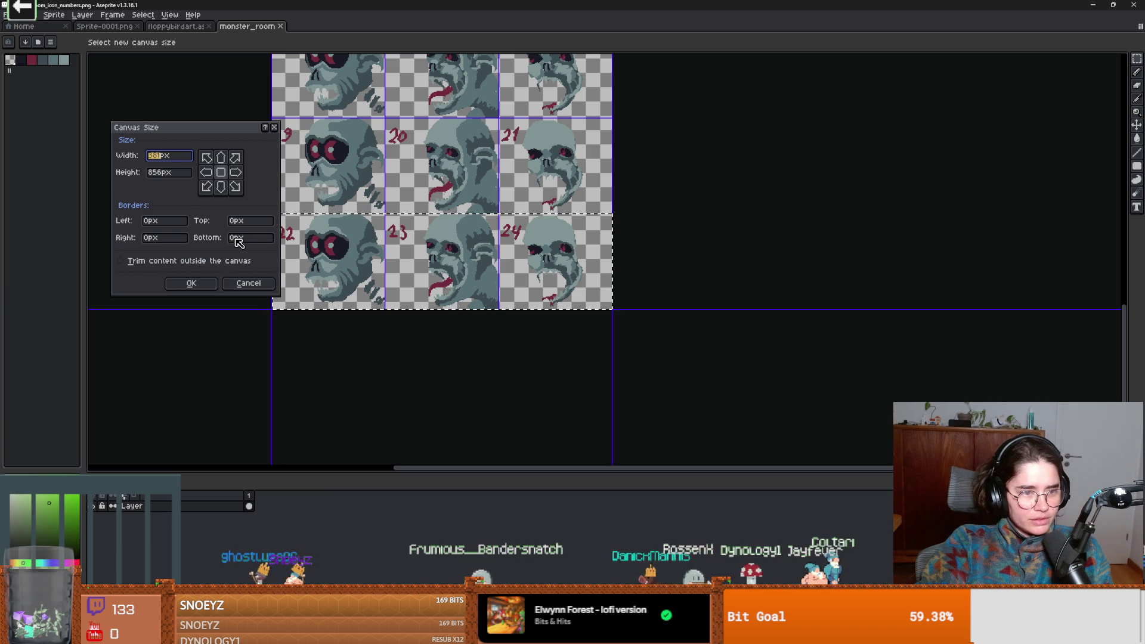
- Extend the canvas with a 107px bottom border
text(107*7)
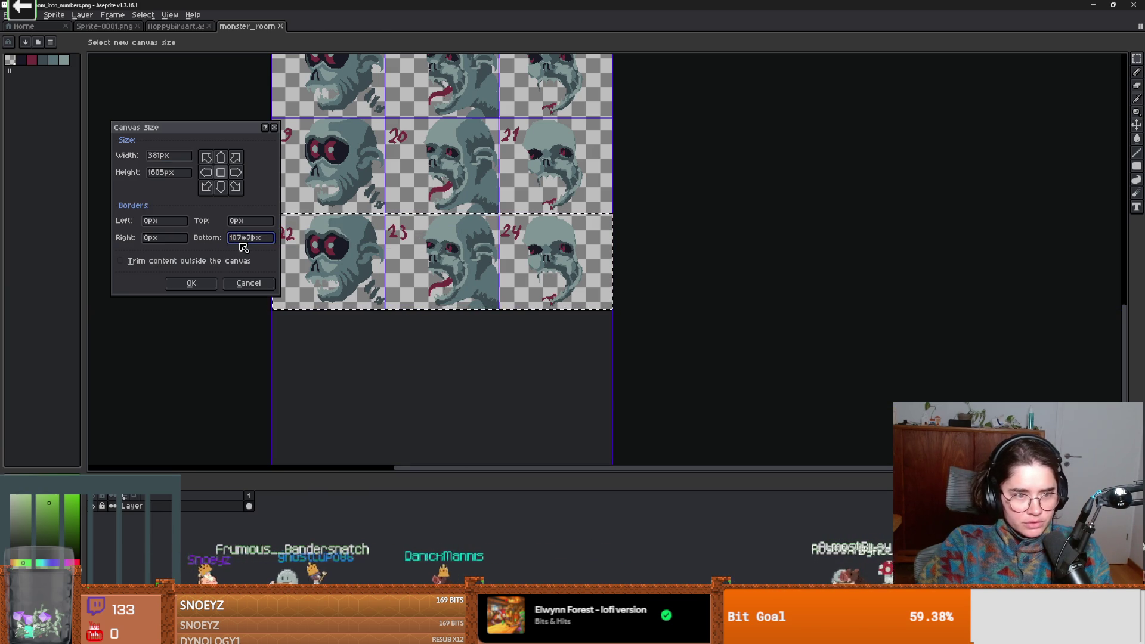
key(Return)
scroll(451, 244, down, 2)
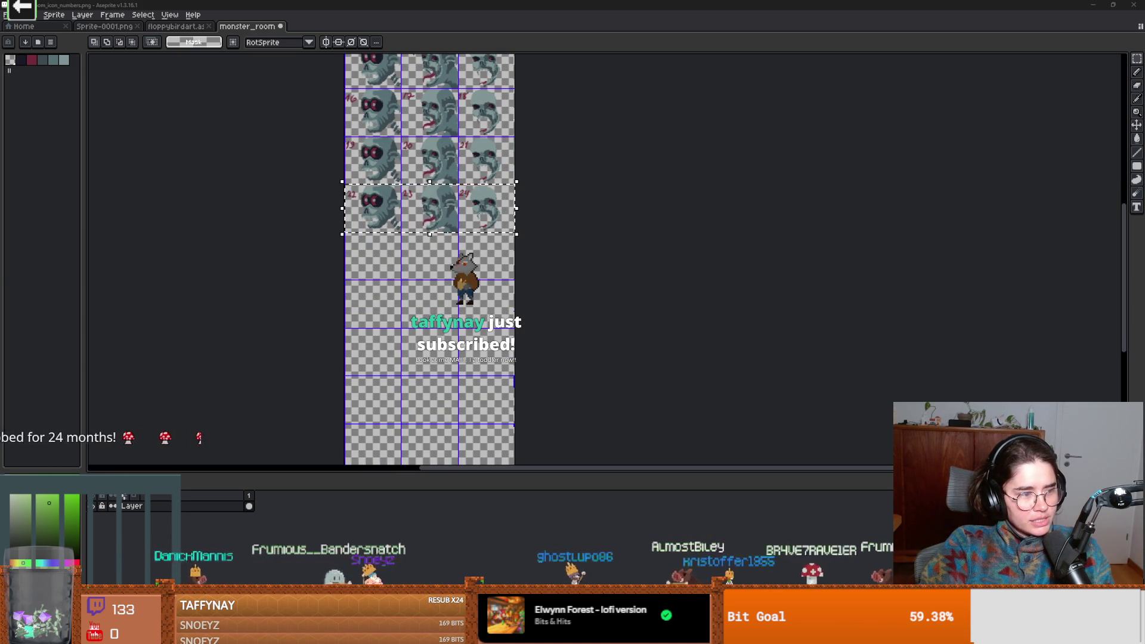
- Copy the 22–24 skull row into the new empty rows below it
drag(404, 353, 386, 328)
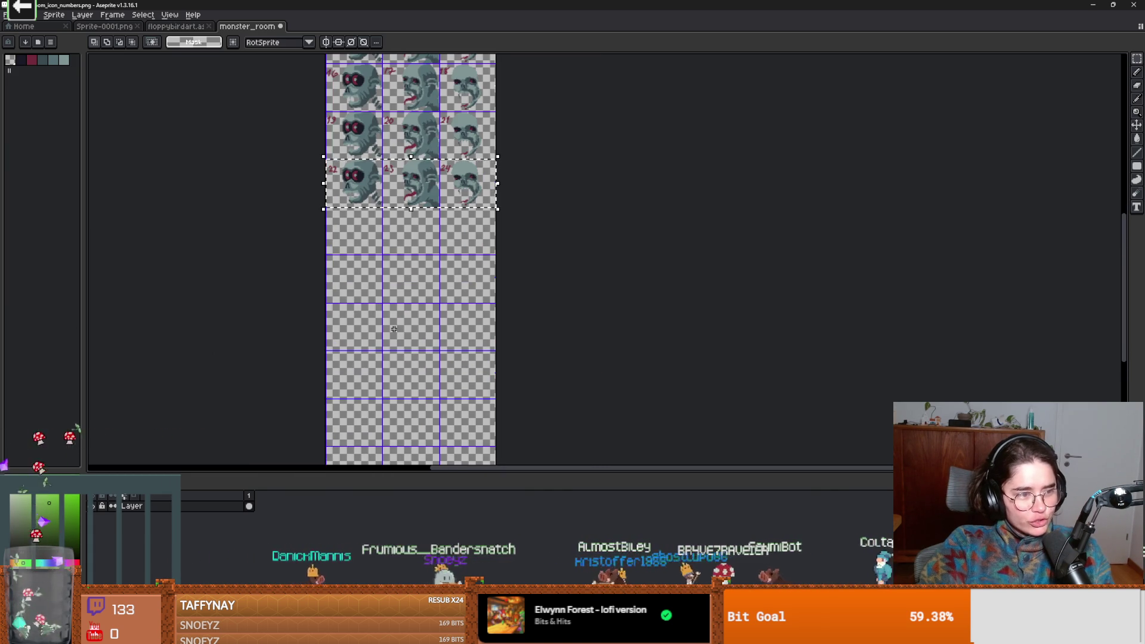
mouse_move(466, 281)
mouse_down()
mouse_move(497, 287)
mouse_move(420, 256)
mouse_move(491, 255)
mouse_up()
scroll(496, 287, up, 2)
scroll(496, 286, down, 2)
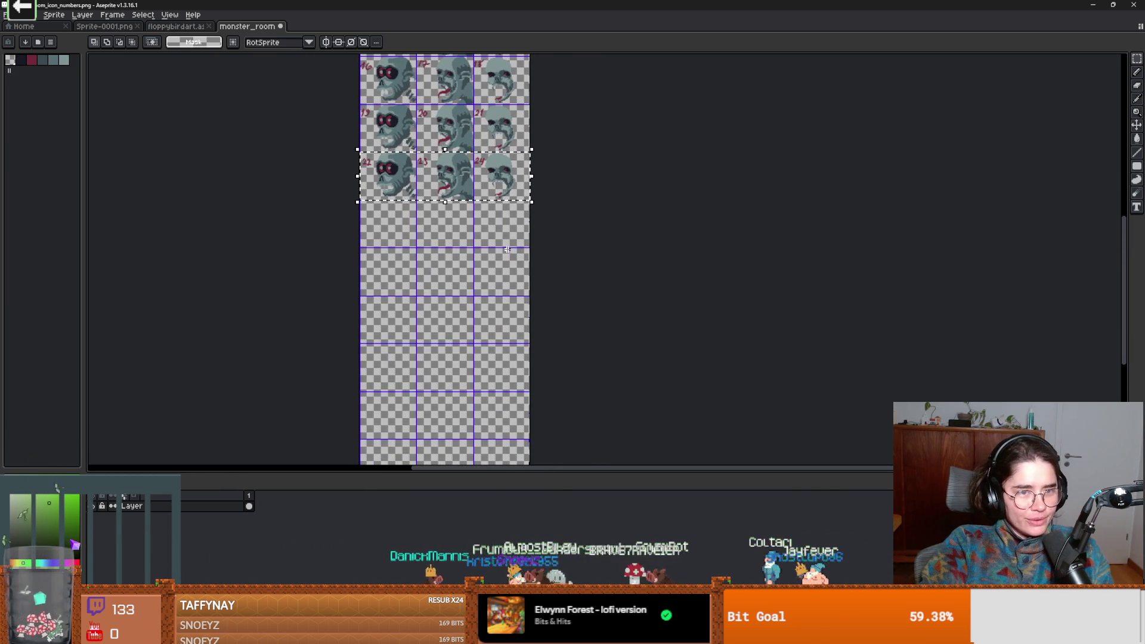
mouse_move(462, 174)
mouse_down()
mouse_move(430, 459)
mouse_move(408, 464)
mouse_up()
scroll(405, 322, up, 3)
scroll(406, 322, down, 1)
mouse_move(406, 322)
mouse_down()
mouse_move(320, 384)
mouse_move(310, 266)
mouse_up()
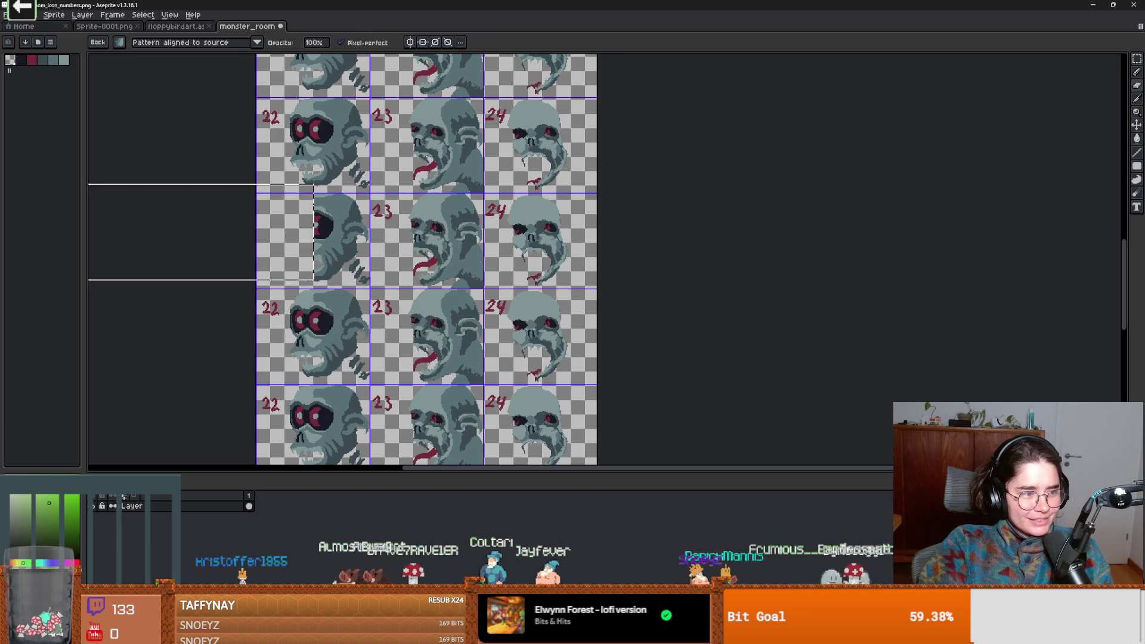
key(Return)
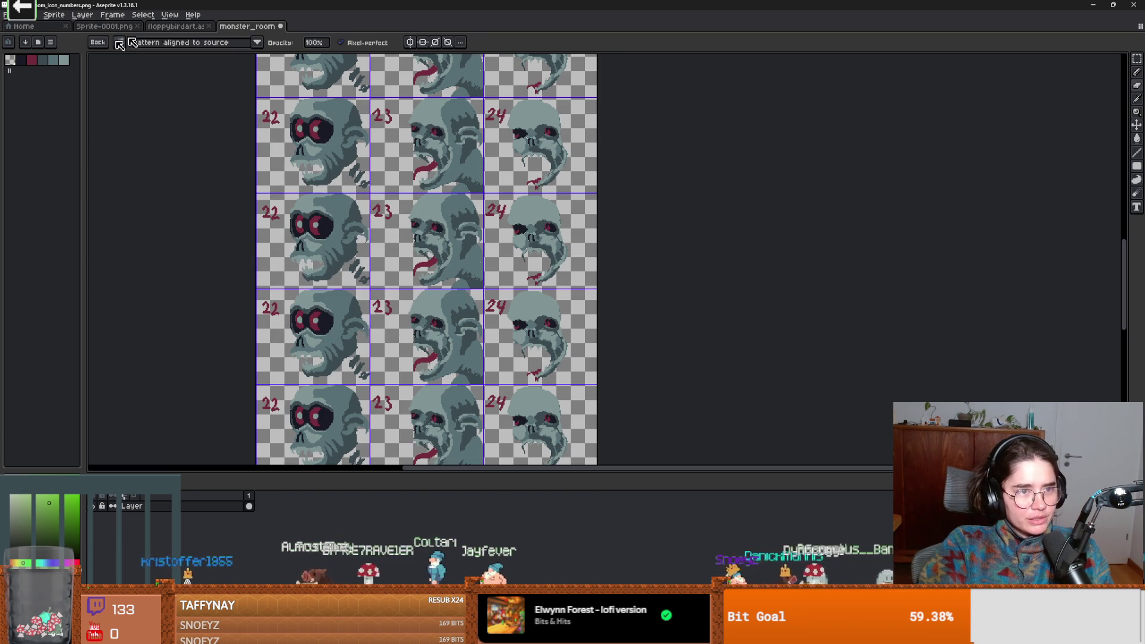
- Sample the dark red label colour and redraw the first copied label as 25
click(119, 43)
scroll(249, 188, up, 3)
scroll(250, 187, down, 2)
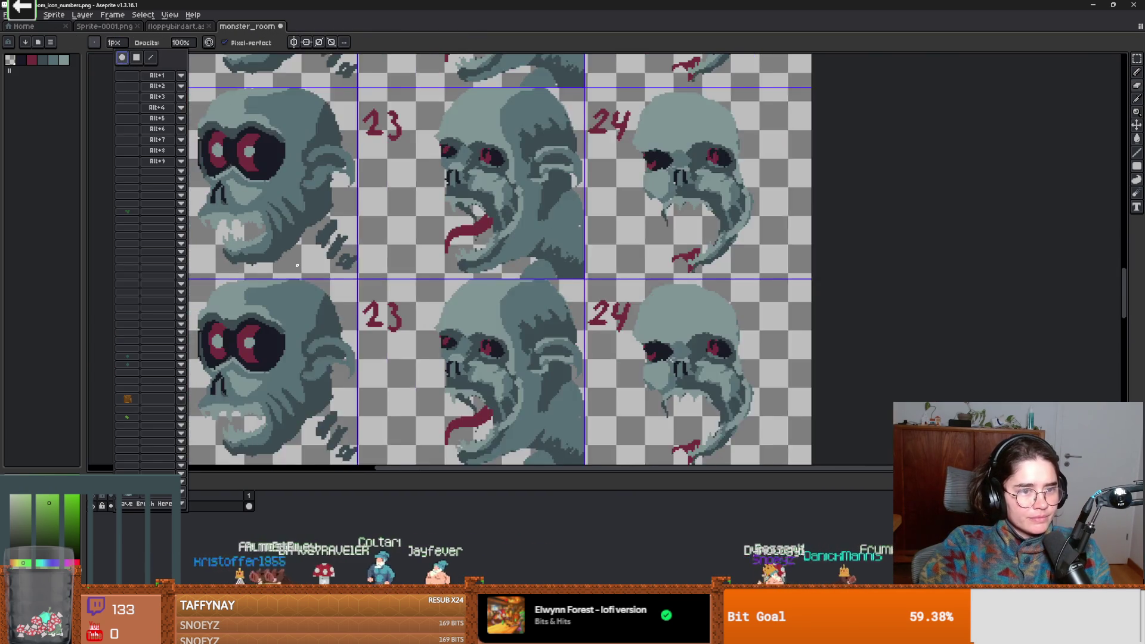
scroll(243, 240, down, 2)
scroll(259, 332, up, 2)
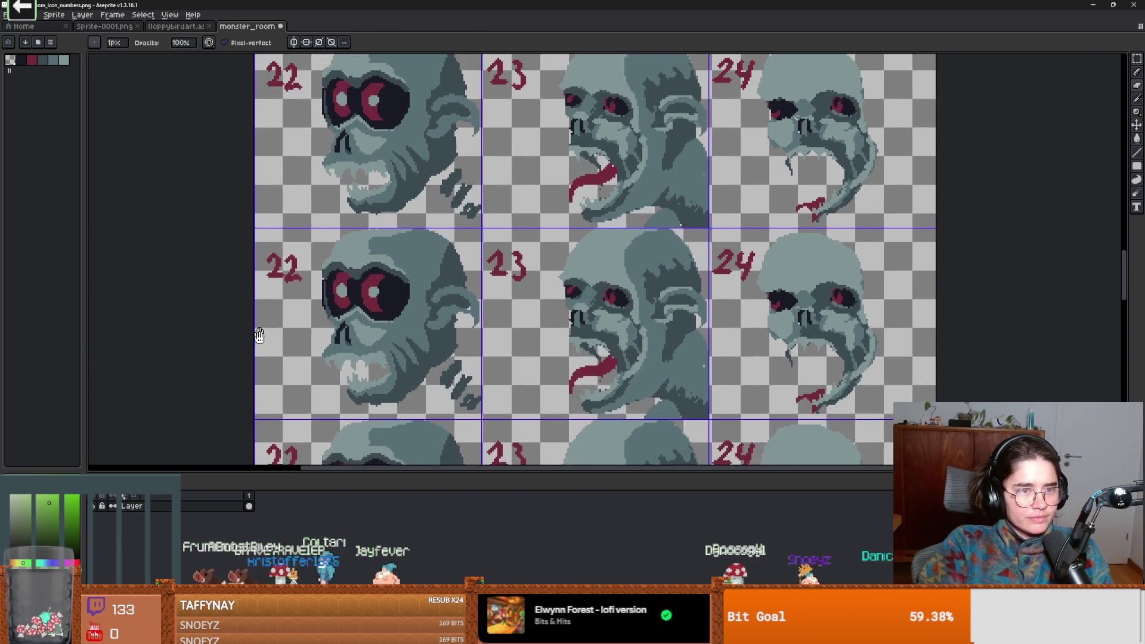
scroll(263, 375, down, 2)
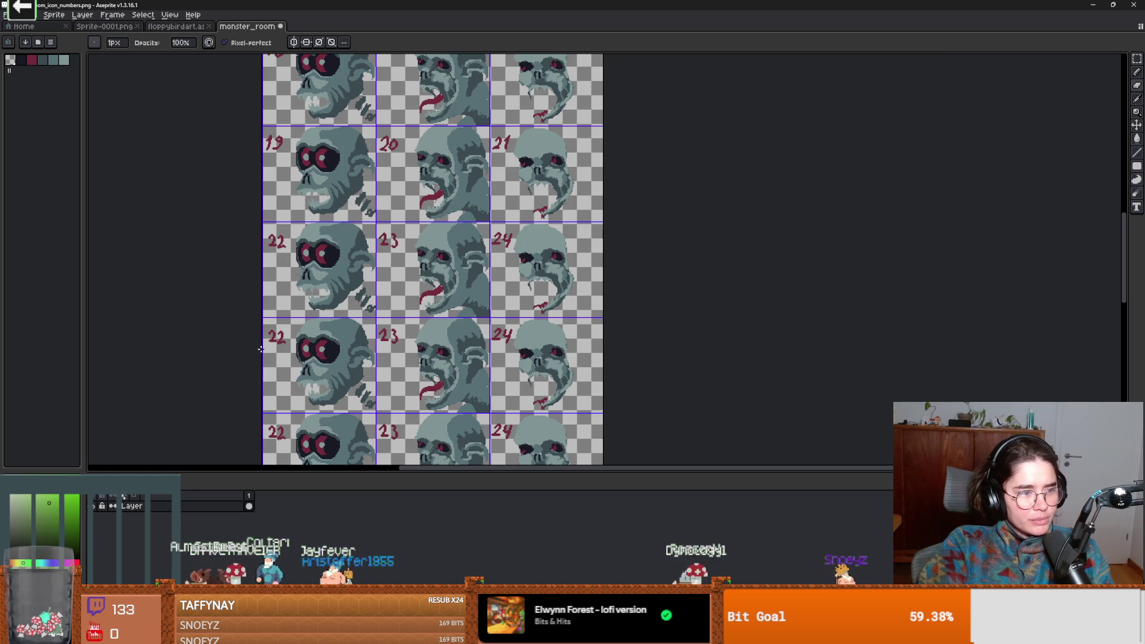
scroll(282, 346, up, 2)
scroll(298, 343, down, 3)
scroll(334, 338, up, 2)
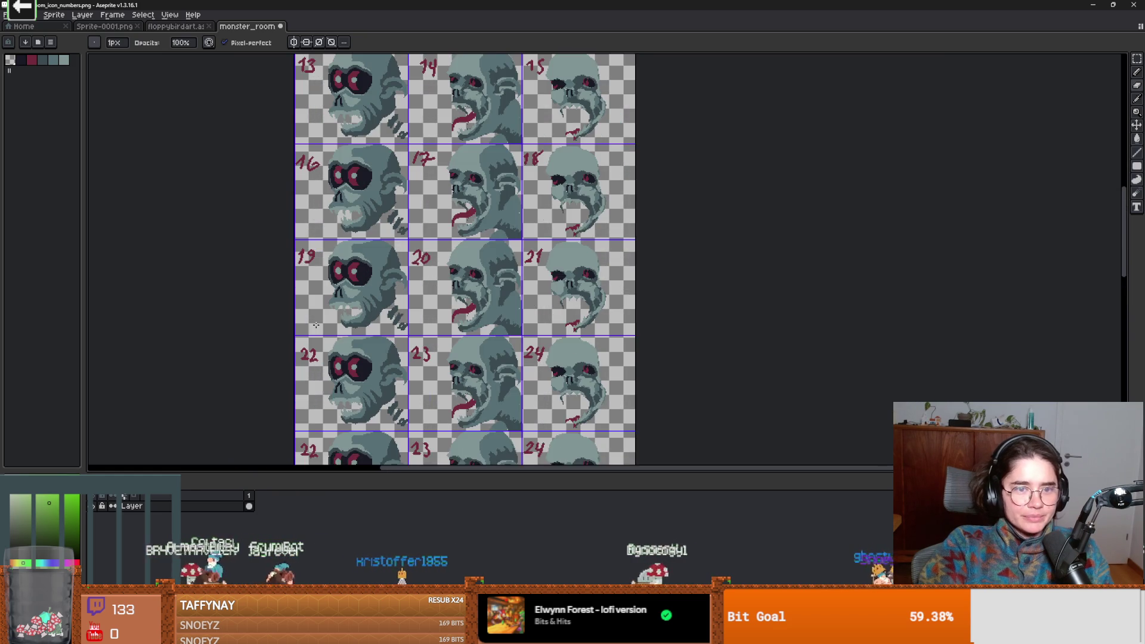
mouse_move(394, 338)
mouse_down()
mouse_move(406, 295)
mouse_move(427, 285)
mouse_move(426, 239)
mouse_up()
scroll(368, 371, up, 2)
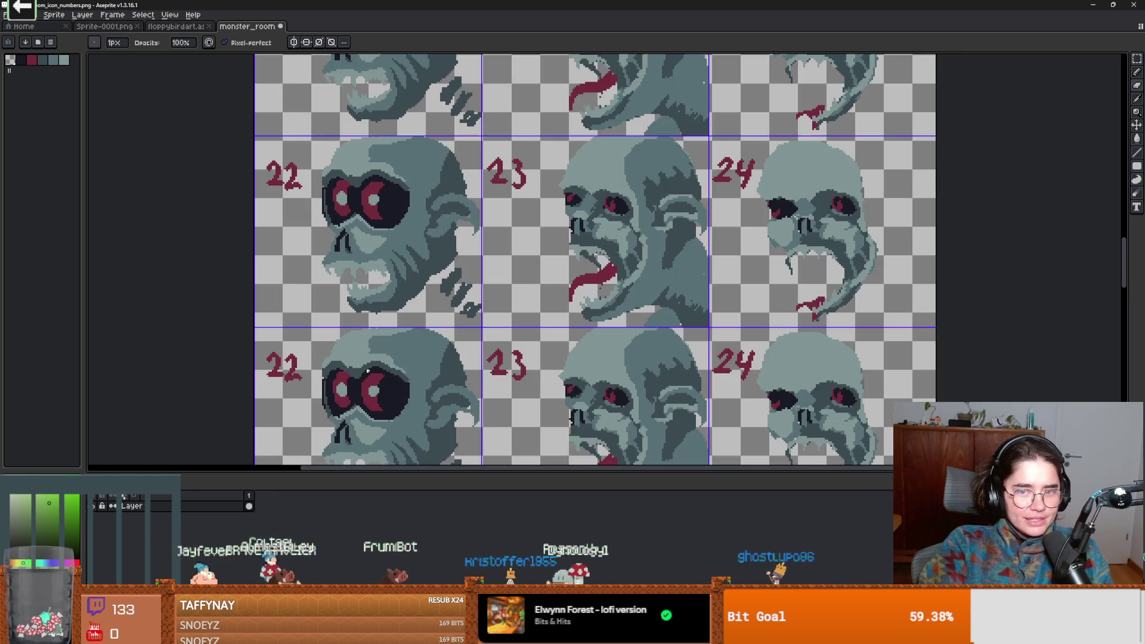
drag(368, 371, 383, 314)
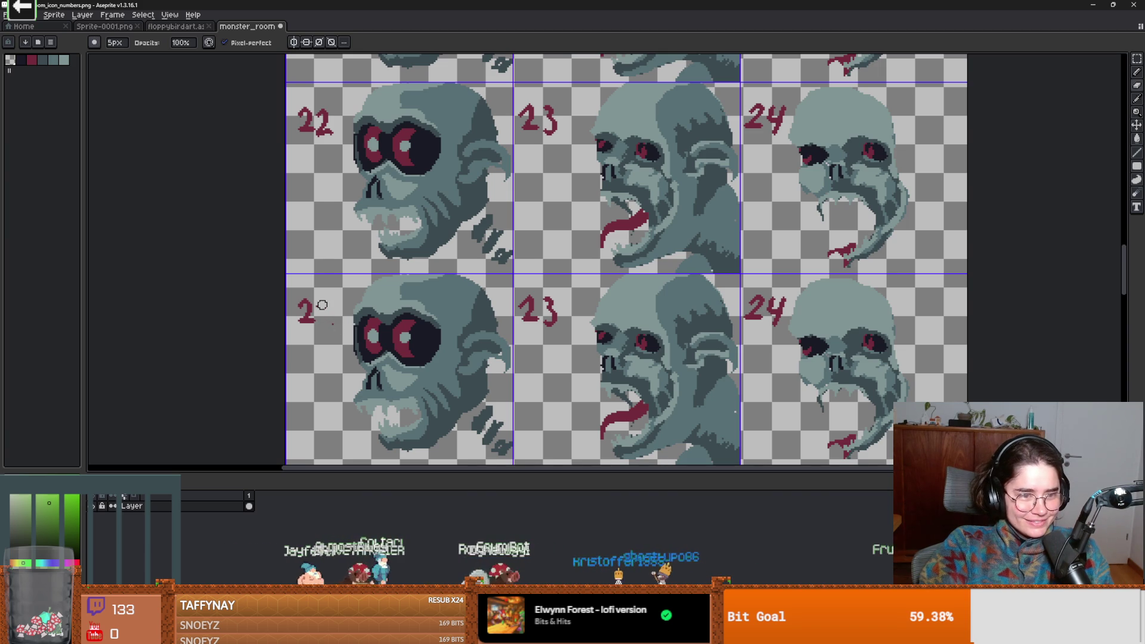
key(b)
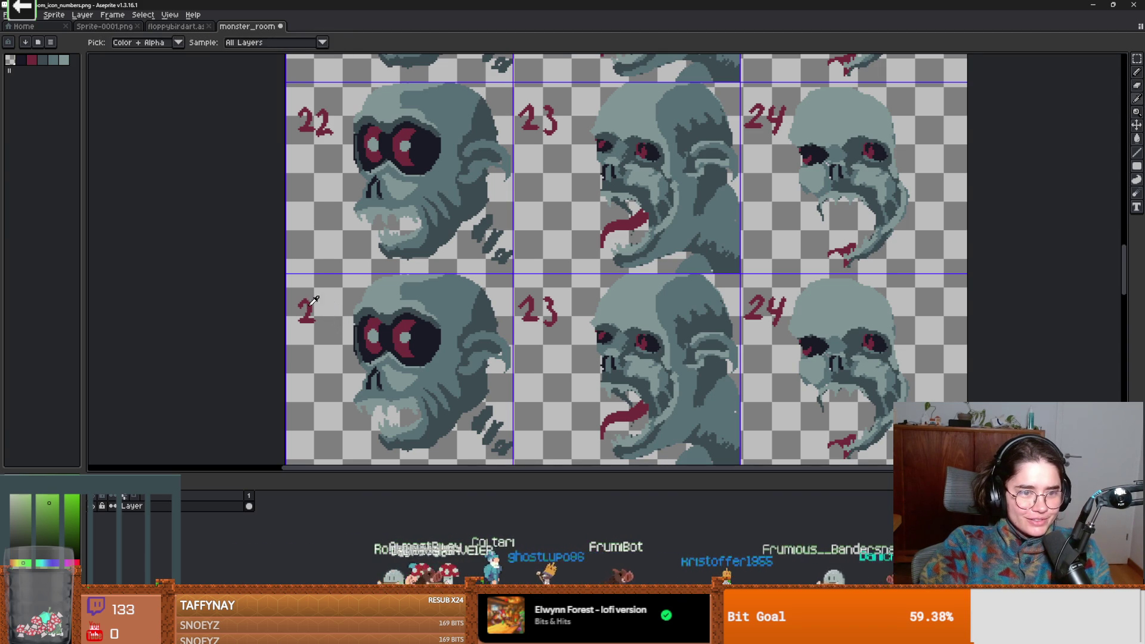
alt+click(322, 302)
drag(316, 313, 315, 323)
- Erase the copied 22/23/24 digits and redraw the labels as 26 through 30
key(e)
mouse_move(558, 298)
mouse_down()
mouse_move(548, 322)
mouse_move(554, 310)
mouse_up()
key(b)
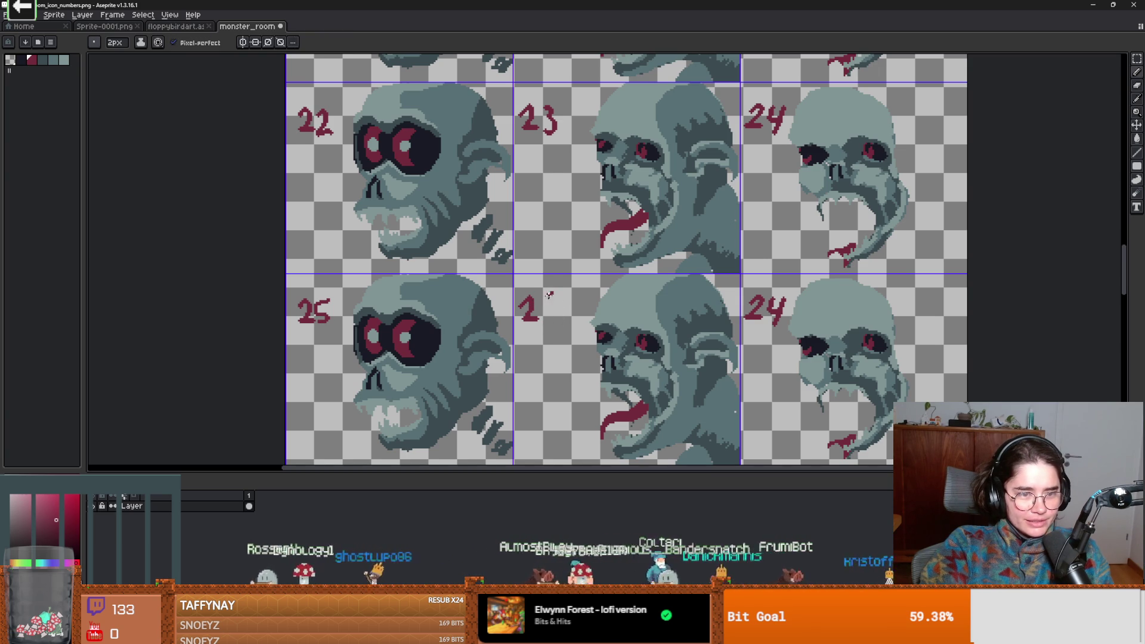
scroll(550, 310, right, 5)
key(e)
drag(570, 295, 581, 319)
key(b)
mouse_move(507, 383)
mouse_down()
mouse_move(608, 231)
mouse_move(746, 123)
mouse_up()
scroll(380, 251, up, 2)
key(e)
mouse_move(336, 266)
mouse_down()
mouse_move(326, 213)
mouse_move(345, 247)
mouse_move(240, 225)
mouse_move(113, 238)
mouse_up()
key(b)
key(e)
mouse_move(560, 236)
mouse_down()
mouse_move(562, 258)
mouse_move(572, 231)
mouse_move(554, 269)
mouse_up()
key(b)
mouse_move(969, 212)
mouse_down()
mouse_move(620, 263)
mouse_move(614, 327)
mouse_move(666, 312)
mouse_move(659, 302)
mouse_up()
key(e)
key(b)
mouse_move(612, 269)
mouse_down()
mouse_move(627, 290)
mouse_move(656, 283)
mouse_up()
- Replace the next copied row's labels with 31, 32 and 33
scroll(655, 287, down, 3)
scroll(352, 280, up, 3)
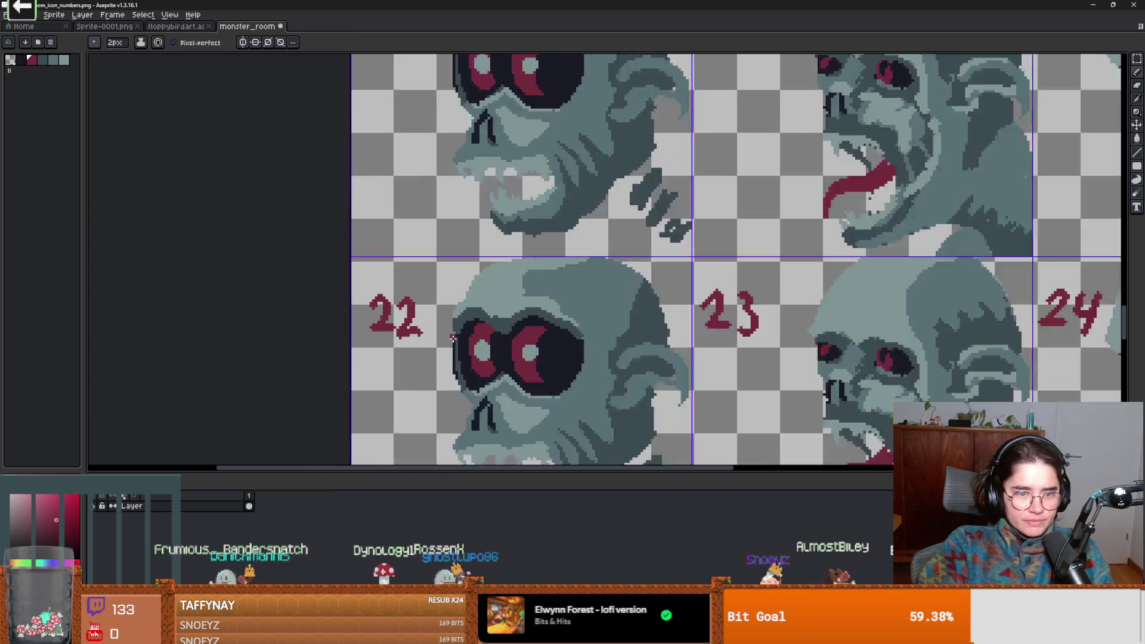
key(e)
mouse_move(350, 279)
mouse_down()
mouse_move(404, 294)
mouse_move(403, 327)
mouse_move(370, 278)
mouse_move(356, 336)
mouse_up()
key(b)
drag(388, 280, 393, 340)
scroll(394, 316, right, 5)
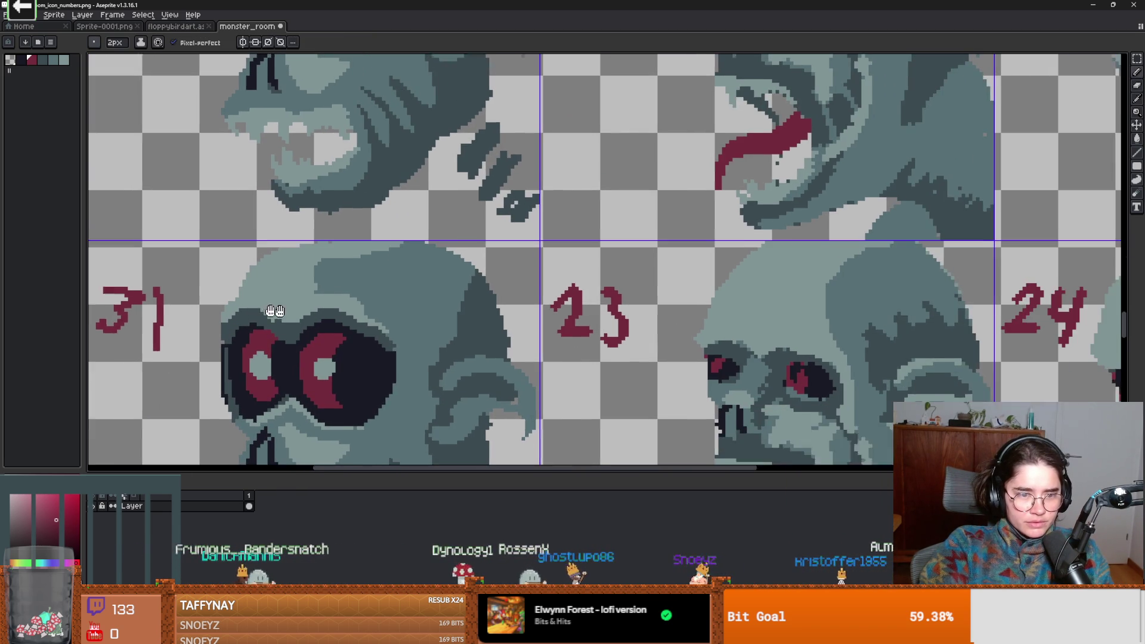
key(e)
mouse_move(556, 303)
mouse_down()
mouse_move(519, 299)
mouse_move(598, 332)
mouse_up()
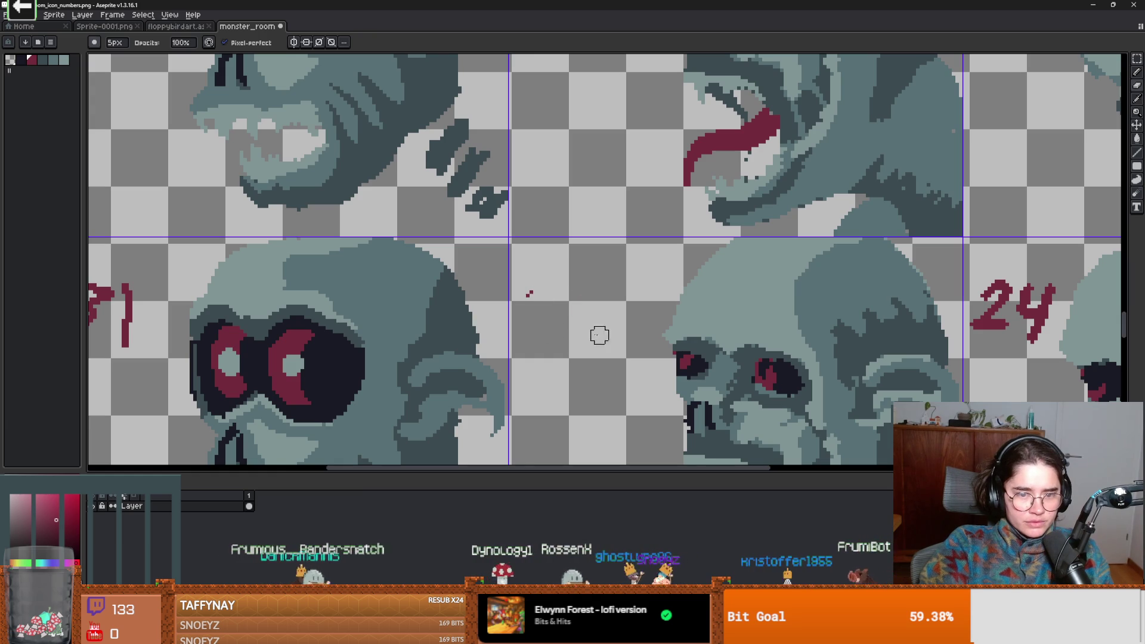
key(b)
mouse_move(528, 278)
mouse_down()
mouse_move(547, 316)
mouse_move(638, 320)
mouse_move(627, 321)
mouse_up()
scroll(591, 316, right, 6)
key(e)
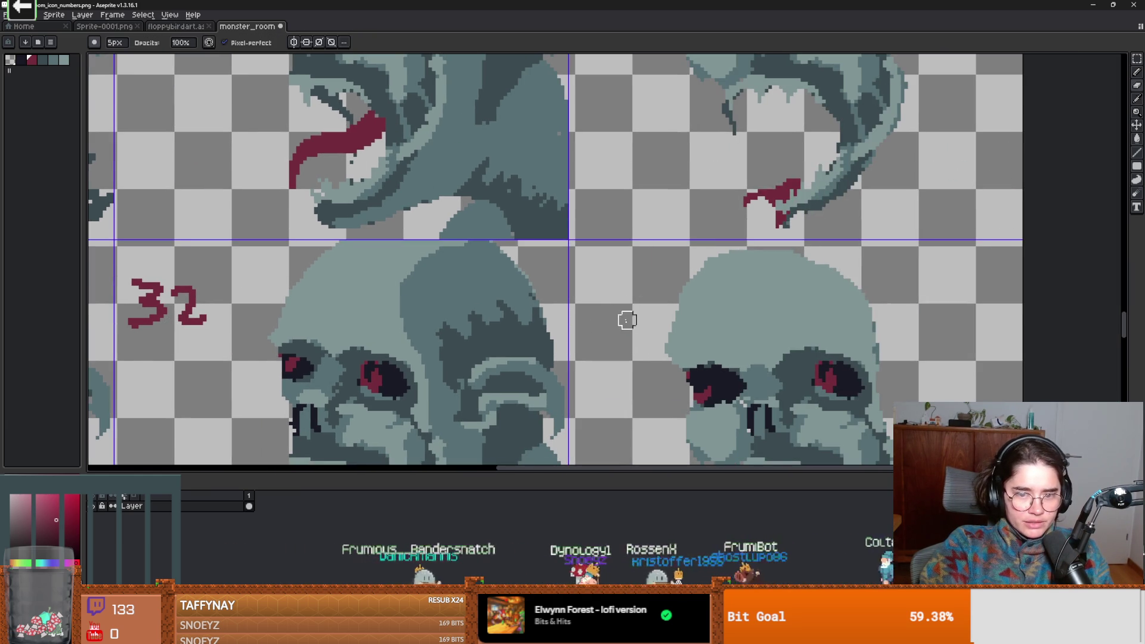
key(b)
mouse_move(578, 291)
mouse_down()
mouse_move(596, 290)
mouse_move(571, 334)
mouse_up()
mouse_move(604, 310)
mouse_down()
mouse_move(614, 310)
mouse_move(602, 334)
mouse_up()
- Replace the following copied labels with 34 and 35
scroll(733, 192, up, 5)
scroll(422, 281, left, 3)
key(e)
mouse_move(343, 295)
mouse_down()
mouse_move(325, 300)
mouse_move(332, 340)
mouse_move(368, 336)
mouse_up()
key(b)
mouse_move(307, 282)
mouse_down()
mouse_move(325, 298)
mouse_move(305, 325)
mouse_up()
scroll(371, 312, down, 4)
scroll(390, 316, up, 2)
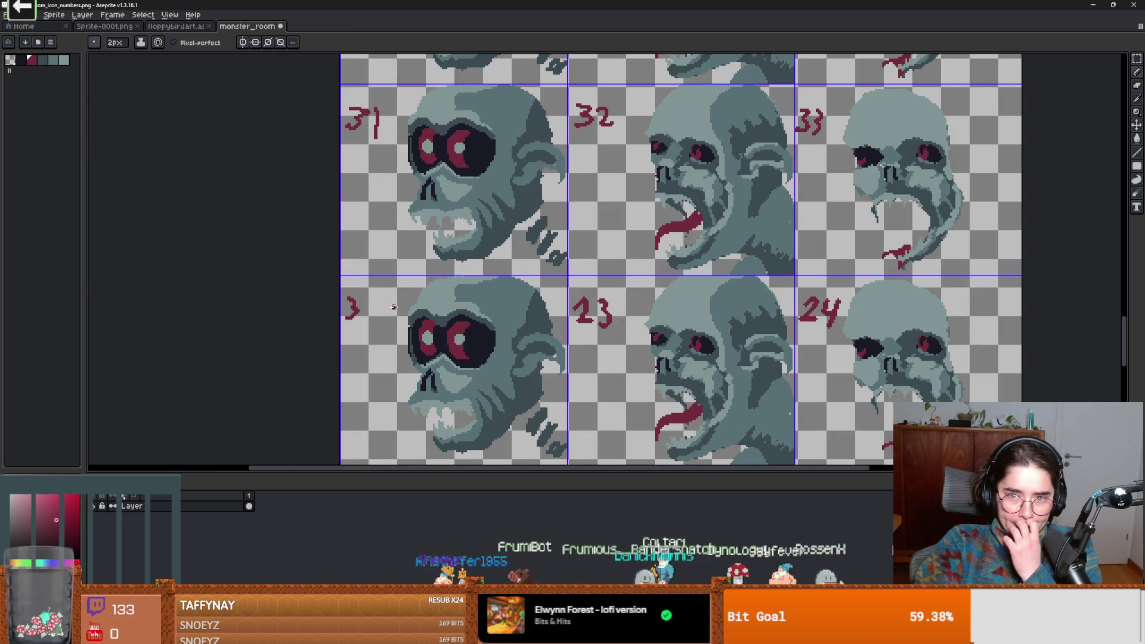
drag(362, 297, 370, 305)
key(e)
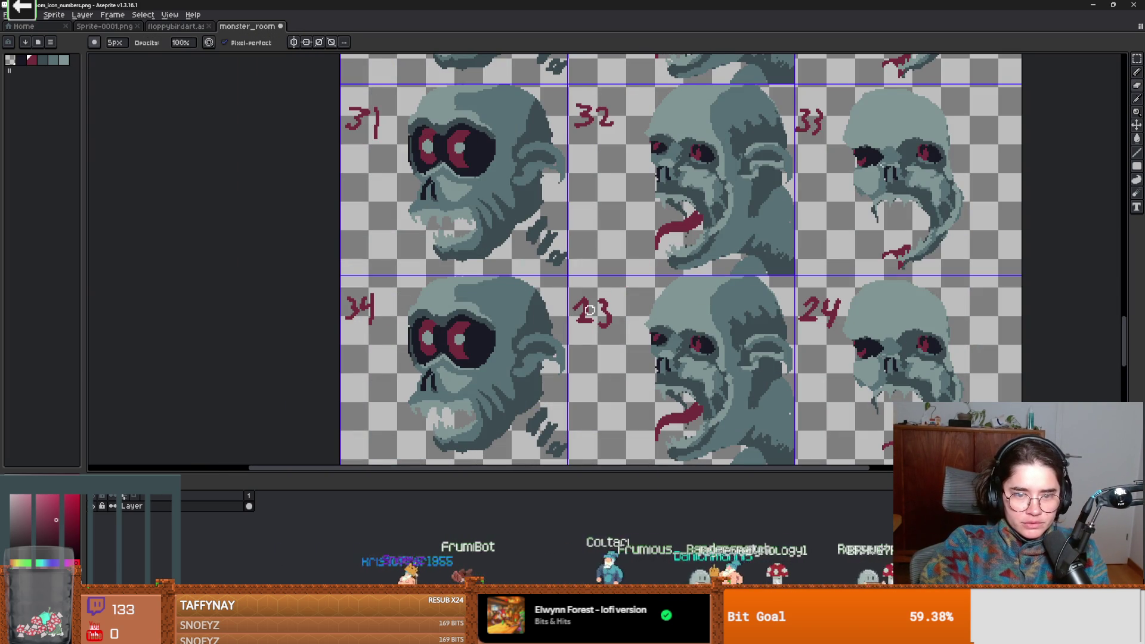
key(b)
drag(579, 298, 583, 313)
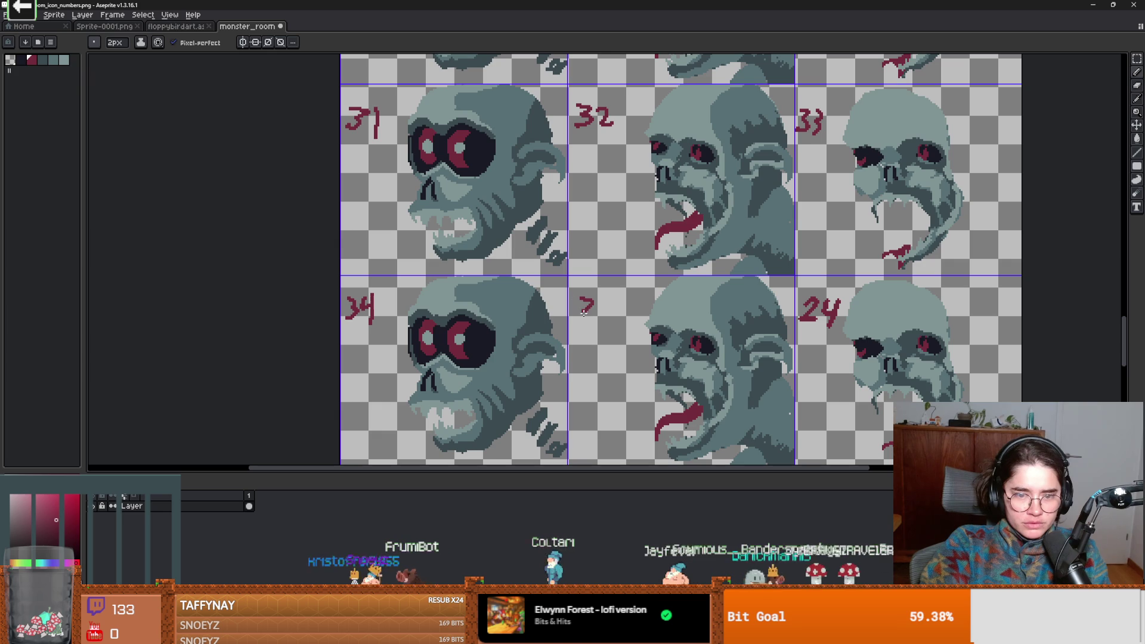
- Draw label 36 and erase the last leftover 22 label
scroll(603, 320, right, 5)
key(e)
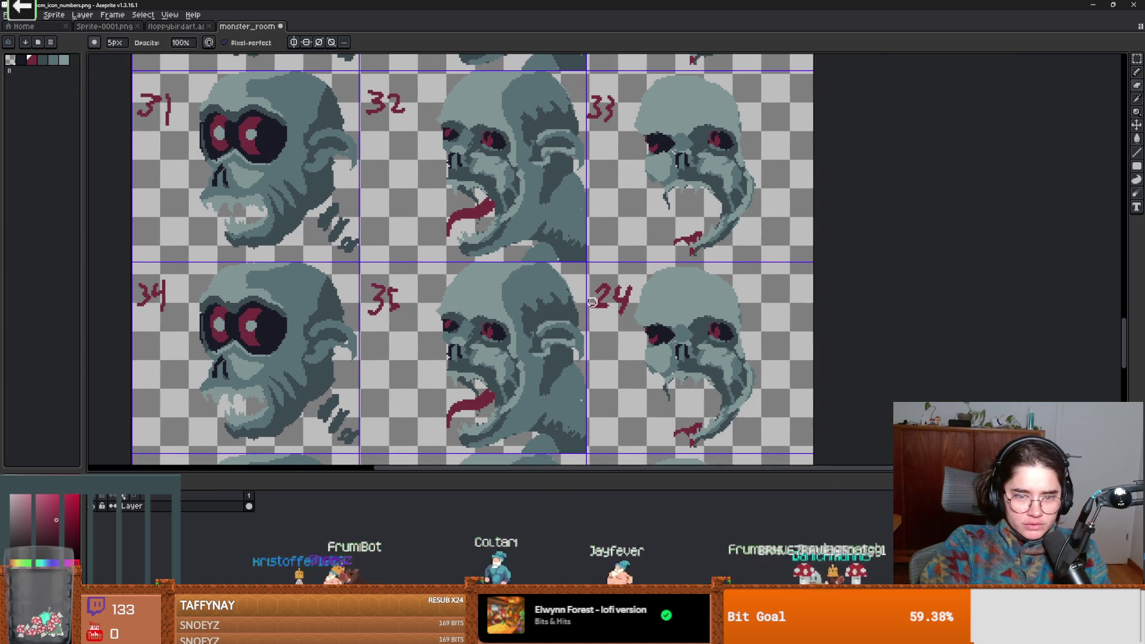
key(b)
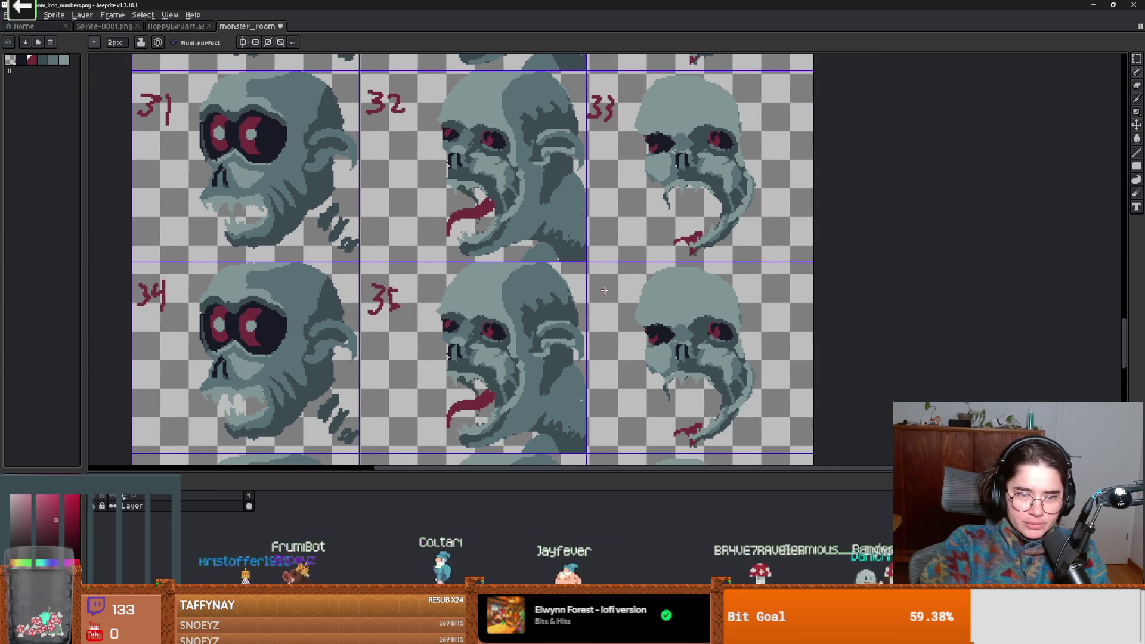
drag(621, 288, 616, 304)
scroll(596, 298, down, 5)
scroll(597, 299, left, 5)
key(e)
mouse_move(363, 310)
mouse_down()
mouse_move(353, 294)
mouse_move(379, 316)
mouse_move(355, 310)
mouse_up()
key(b)
scroll(460, 319, down, 5)
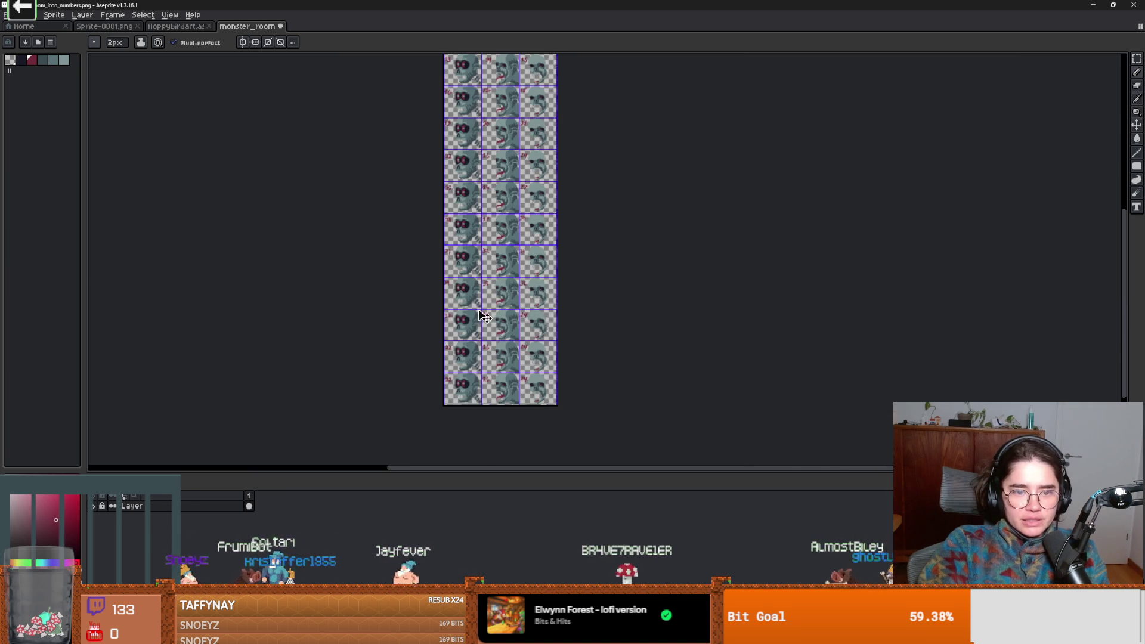
key(alt+Tab)
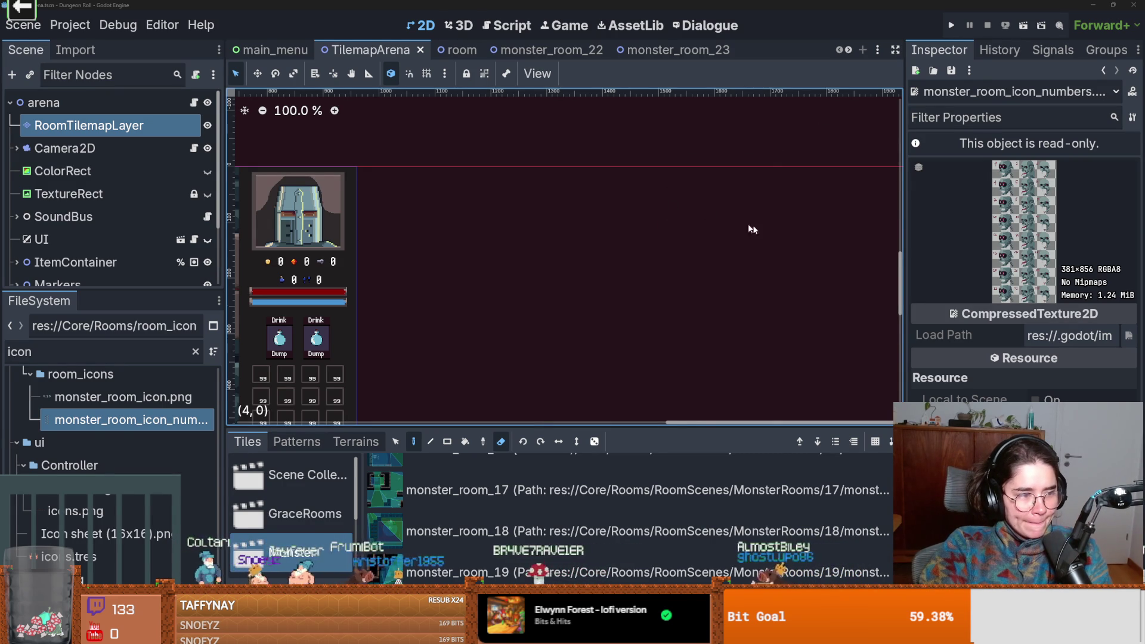
- Select RoomTilemapLayer after the reimport and filter the FileSystem by 'monster'
scroll(393, 250, right, 3)
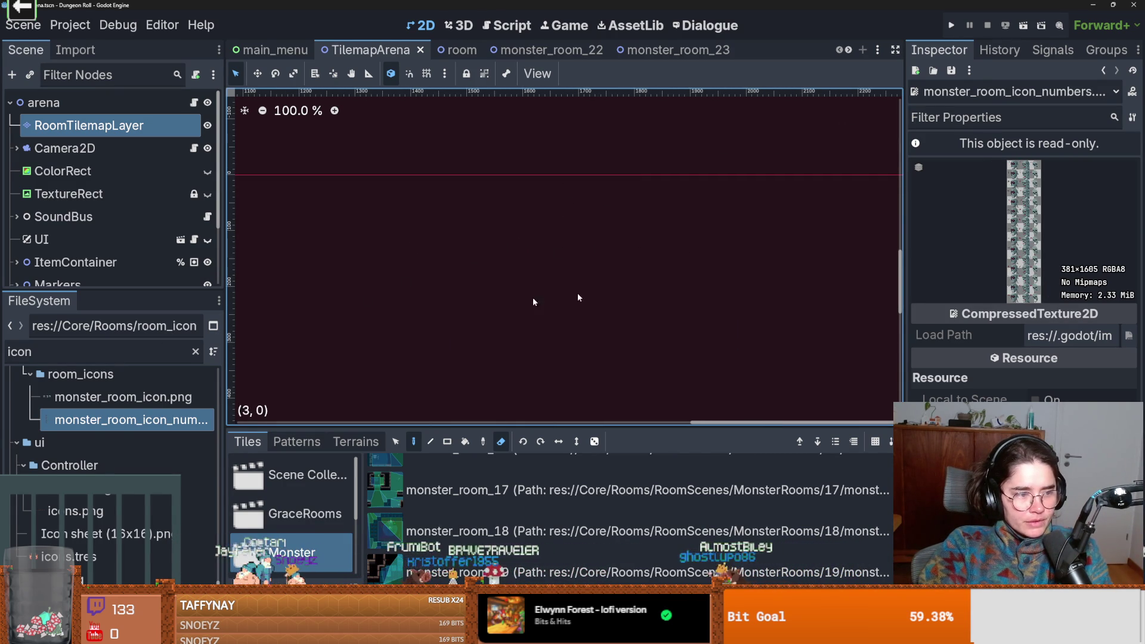
scroll(361, 267, left, 10)
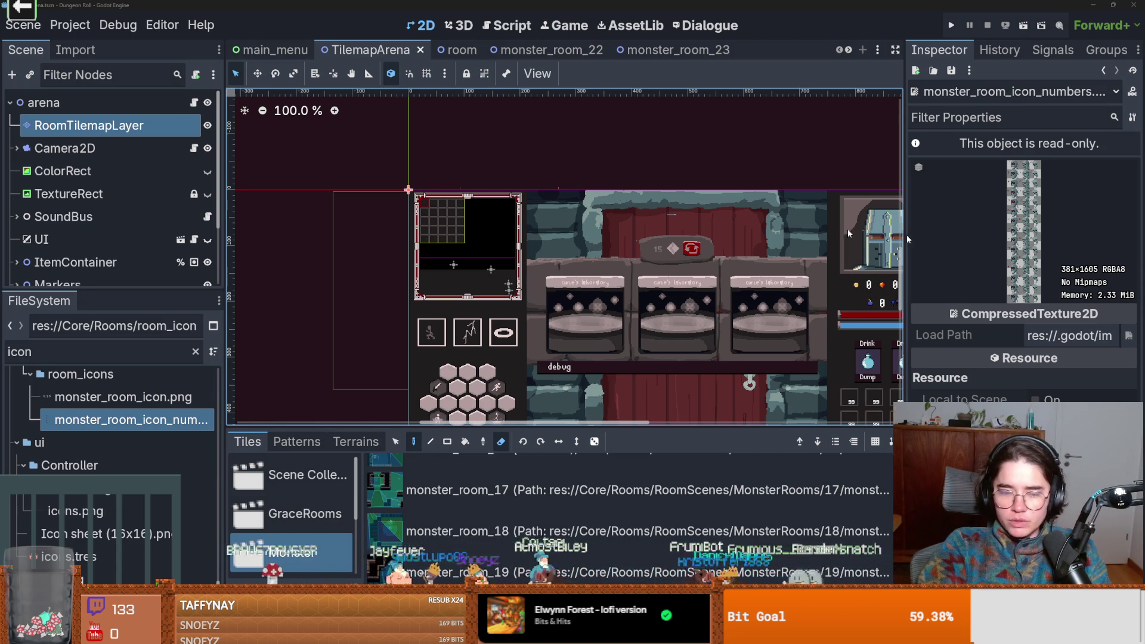
scroll(656, 305, right, 2)
scroll(656, 305, down, 1)
scroll(656, 305, right, 3)
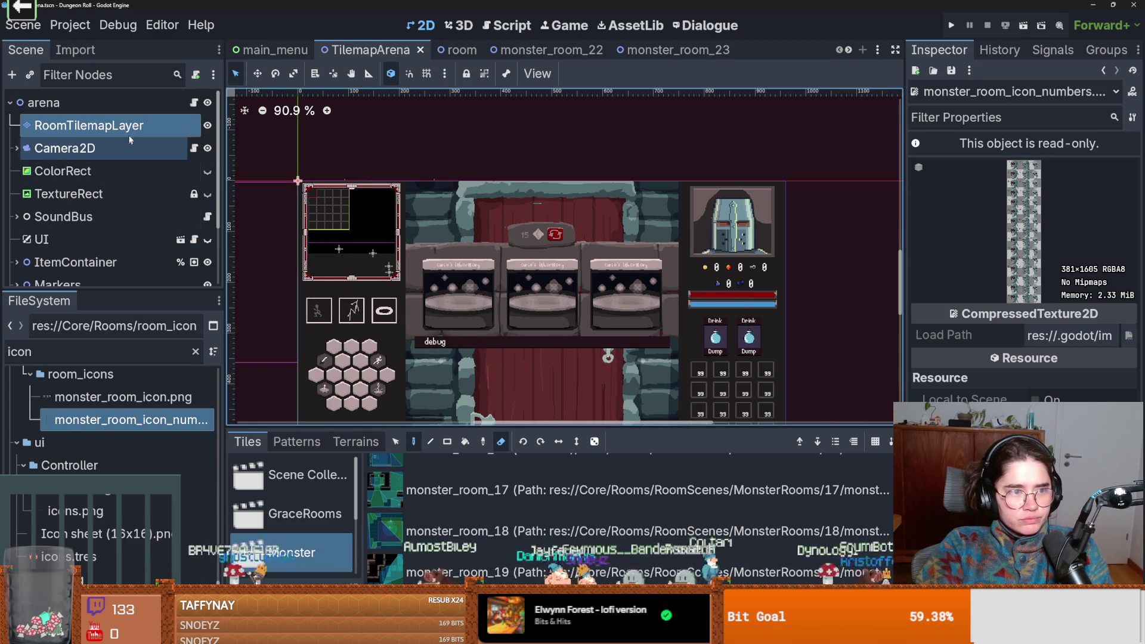
click(114, 126)
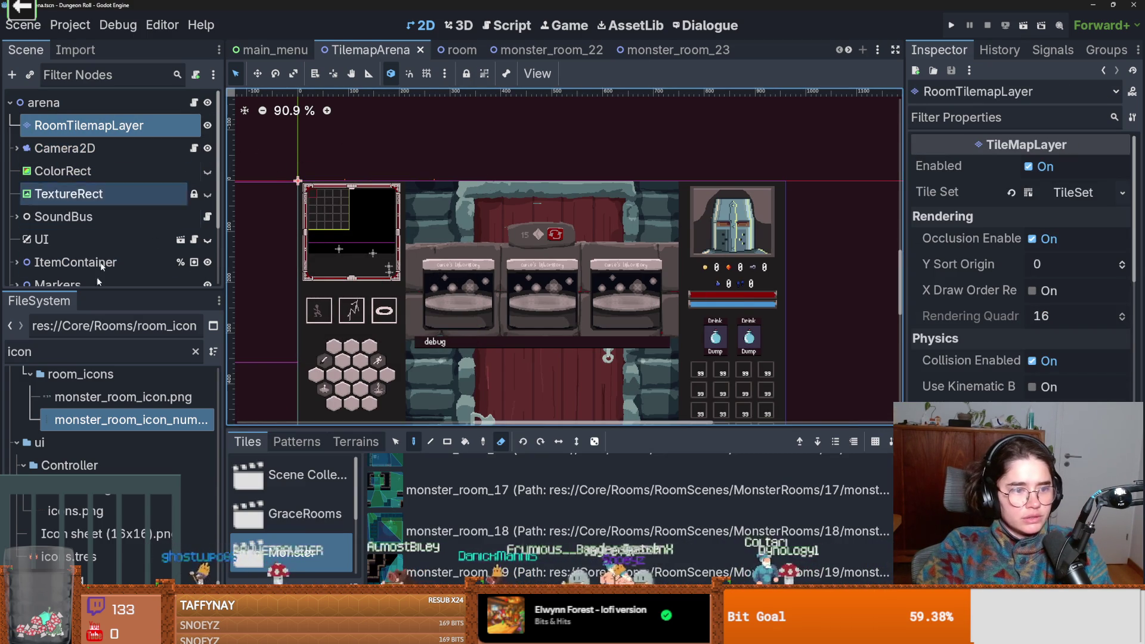
click(128, 346)
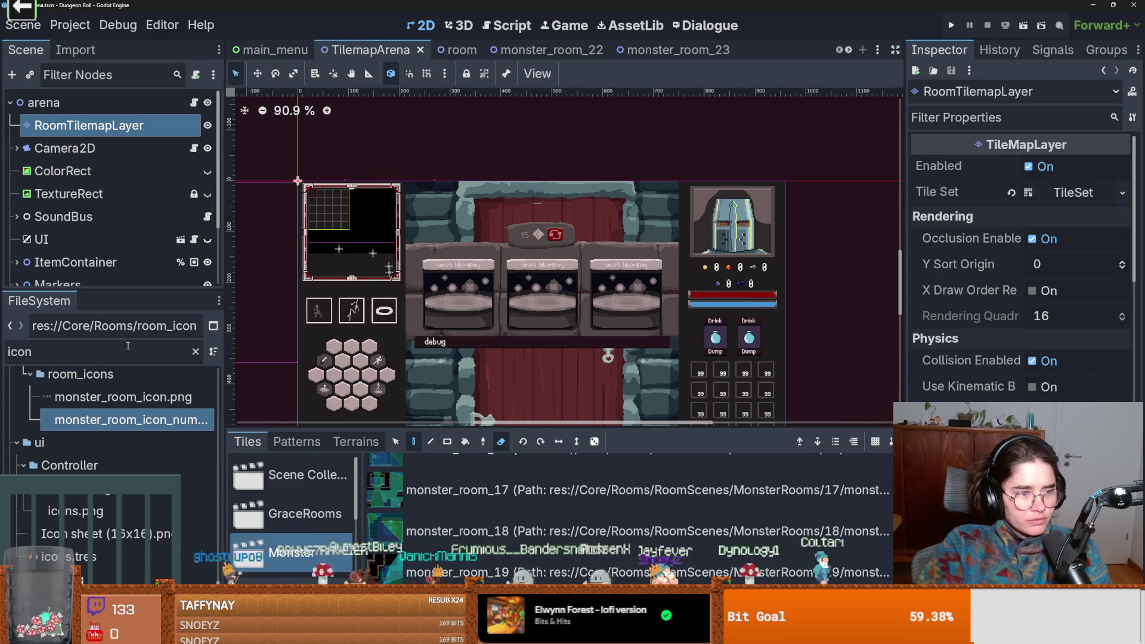
text(monster)
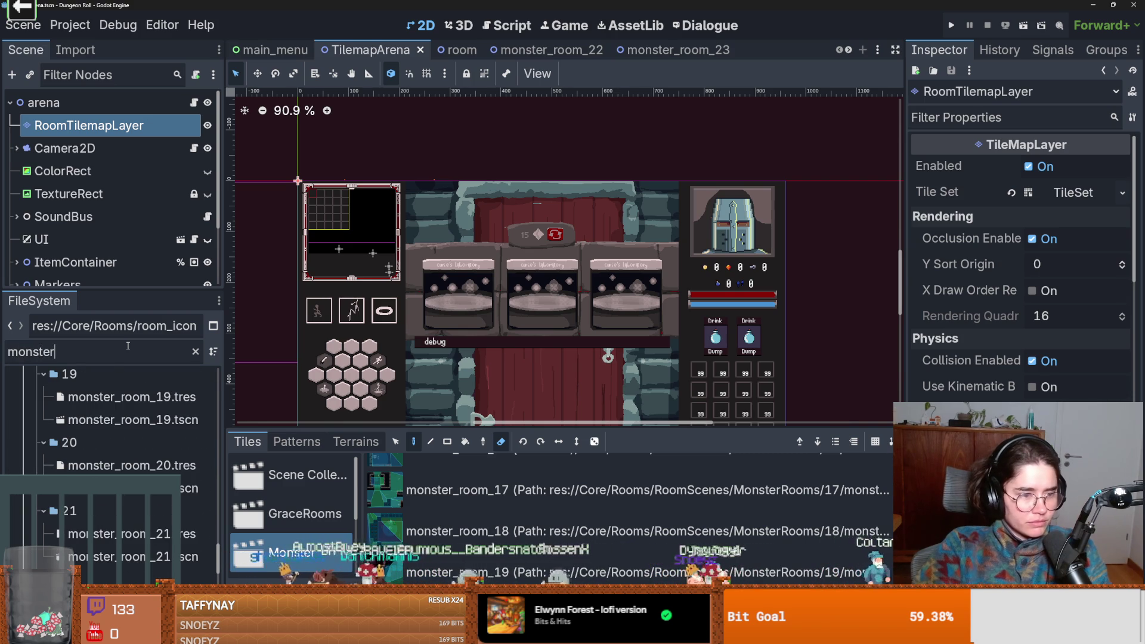
scroll(99, 506, down, 2)
- Open monster_room_22.tres and expand its Unique Room Icon atlas texture
click(119, 441)
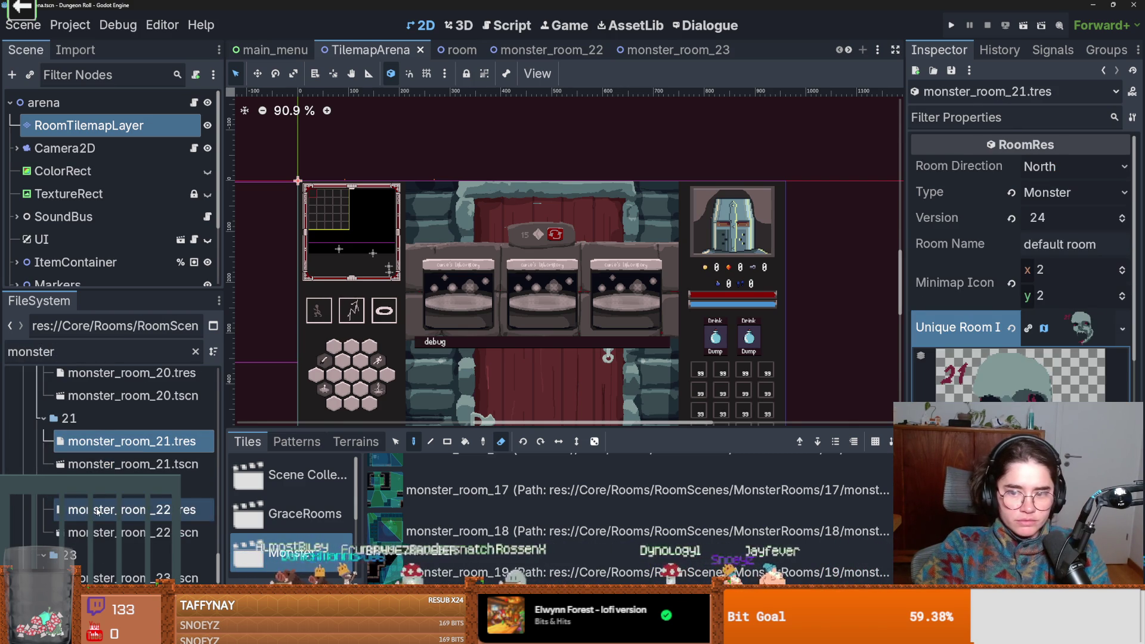
click(98, 511)
scroll(1082, 301, up, 3)
click(1082, 301)
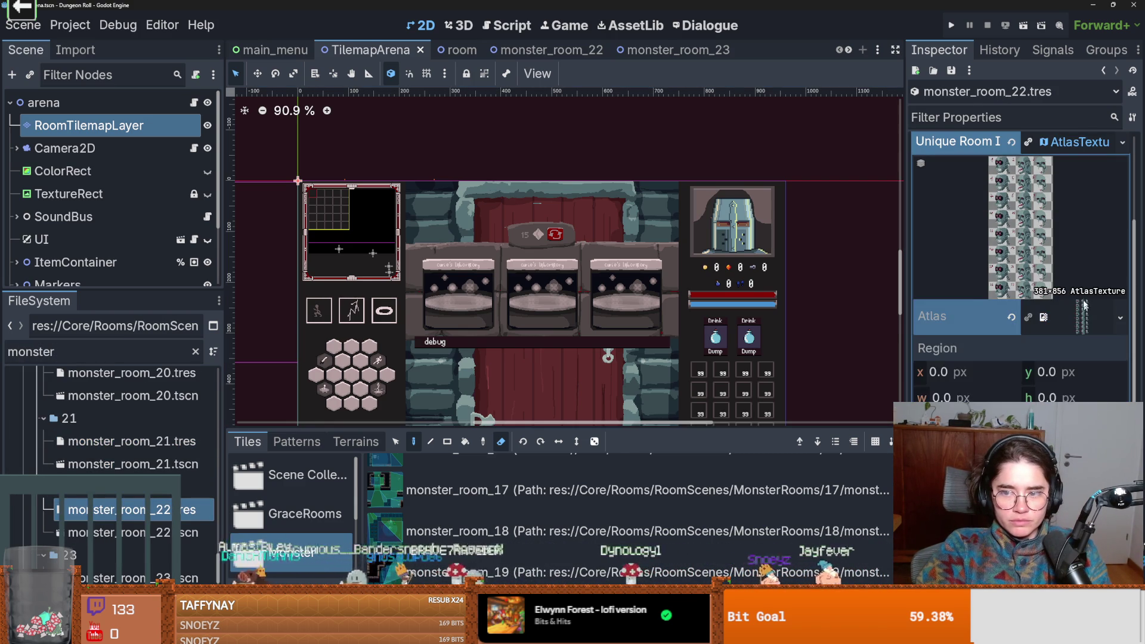
click(1086, 306)
click(1057, 273)
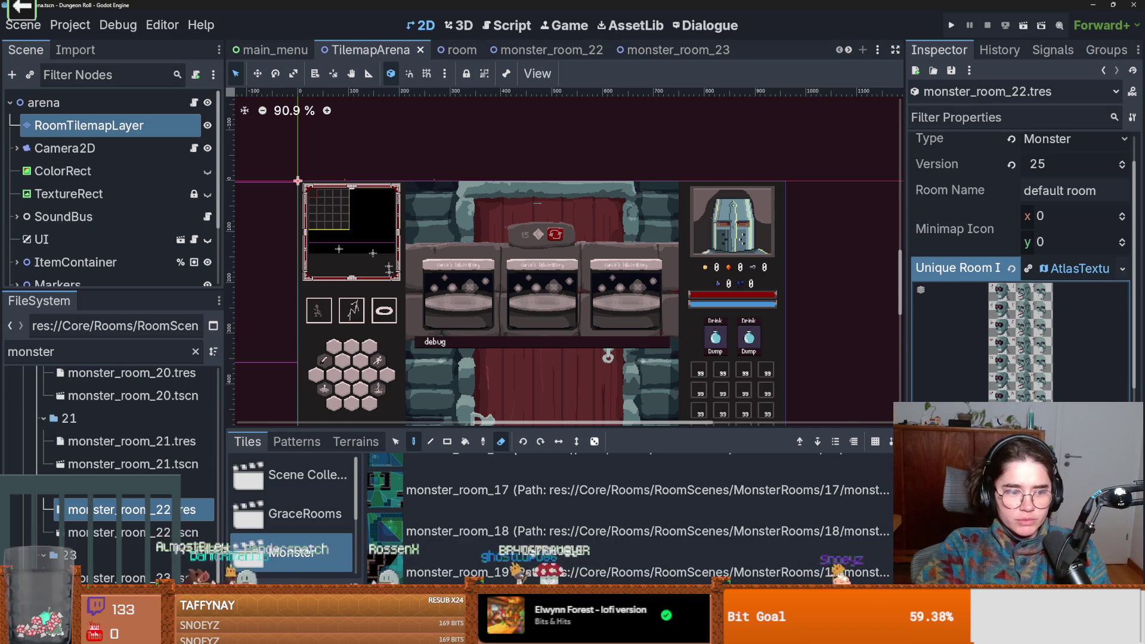
- Set the icon region's grid snap step to 127 × 107 px and close the editor
click(599, 178)
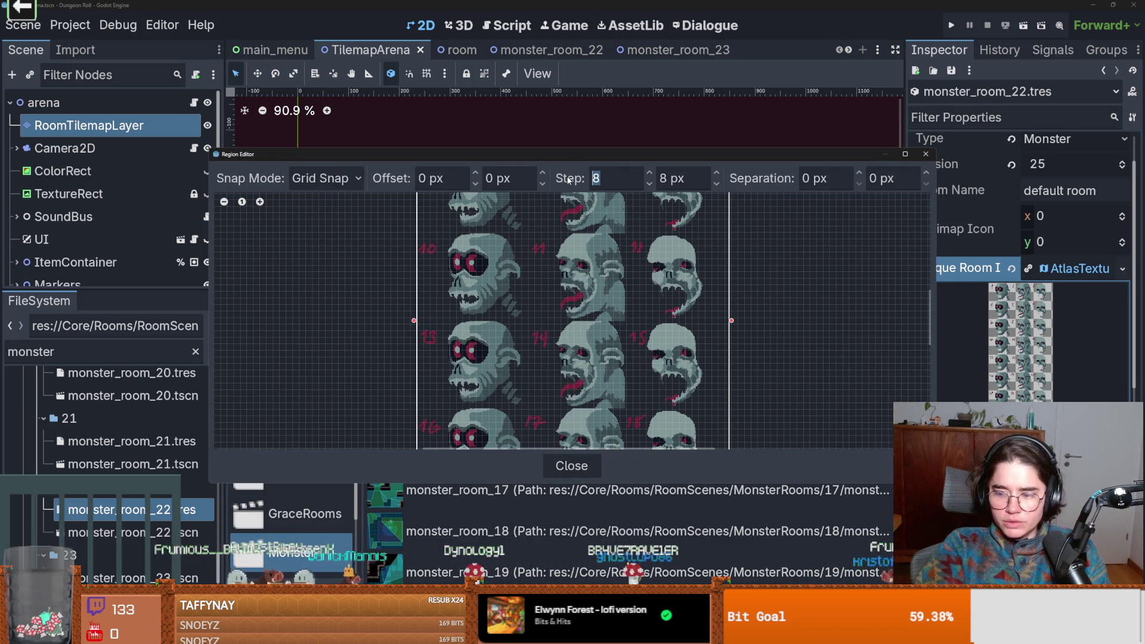
key(Tab)
text(81)
key(Return)
scroll(524, 289, down, 3)
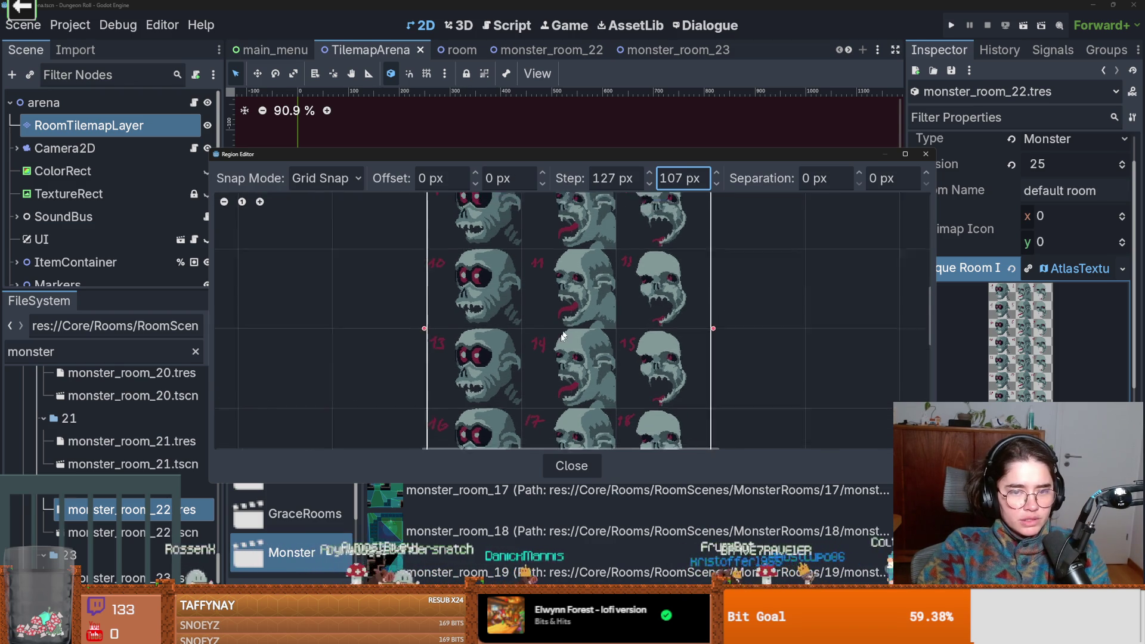
scroll(611, 287, up, 3)
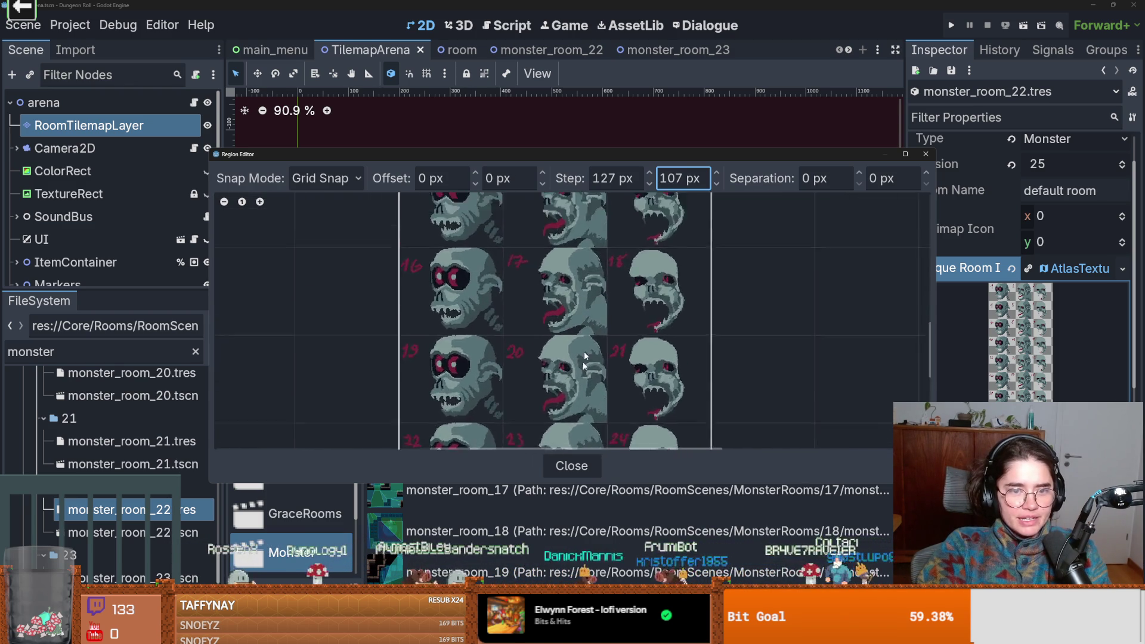
scroll(543, 390, down, 3)
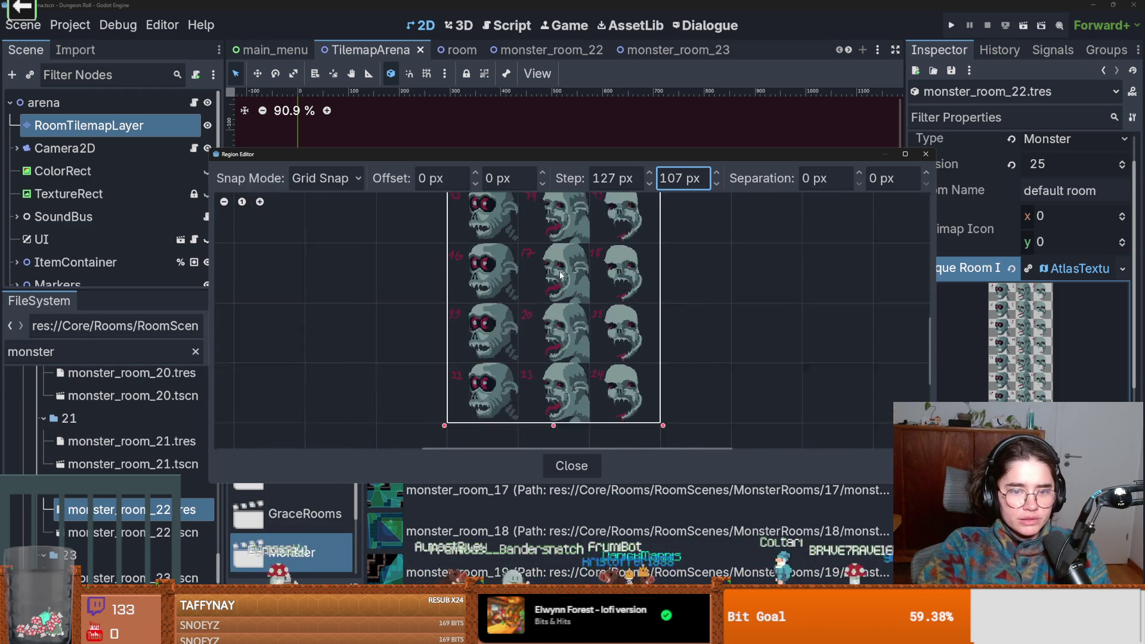
click(925, 155)
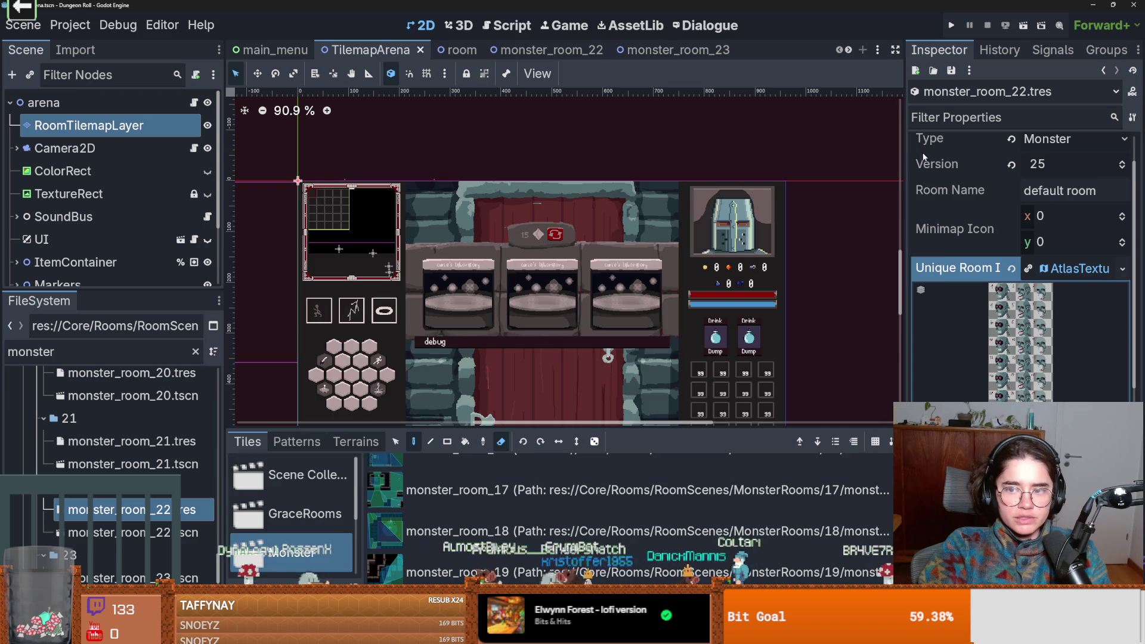
click(1083, 269)
- In Aseprite, Save As the numbered icon sheet, replacing monster_room_icon_numbers.png, then return to Godot
key(alt+Tab)
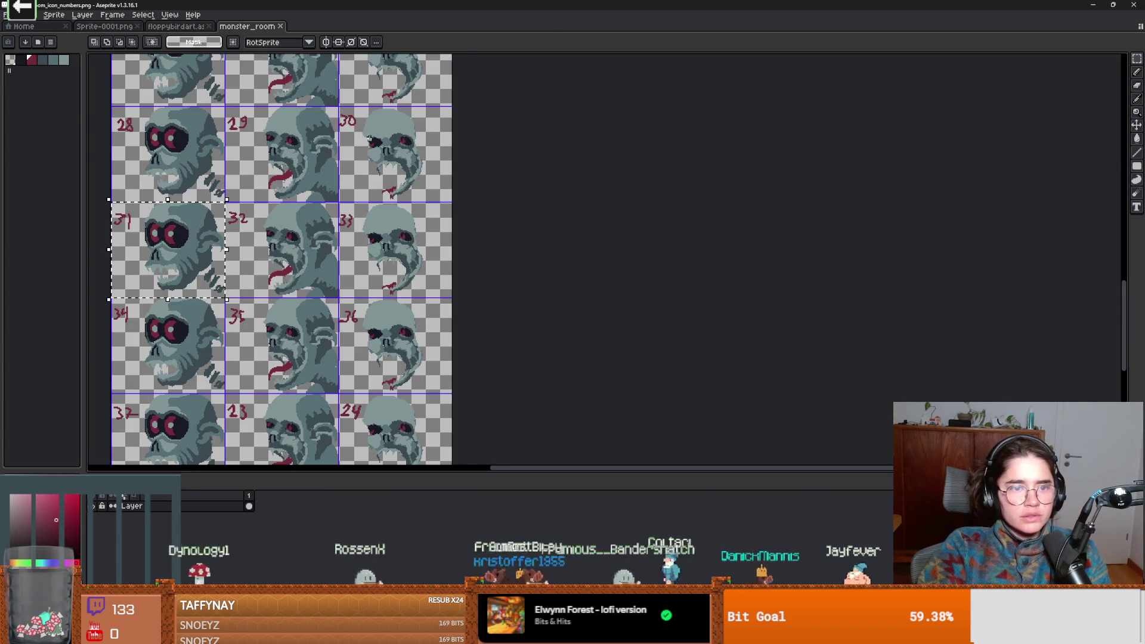
scroll(370, 139, up, 2)
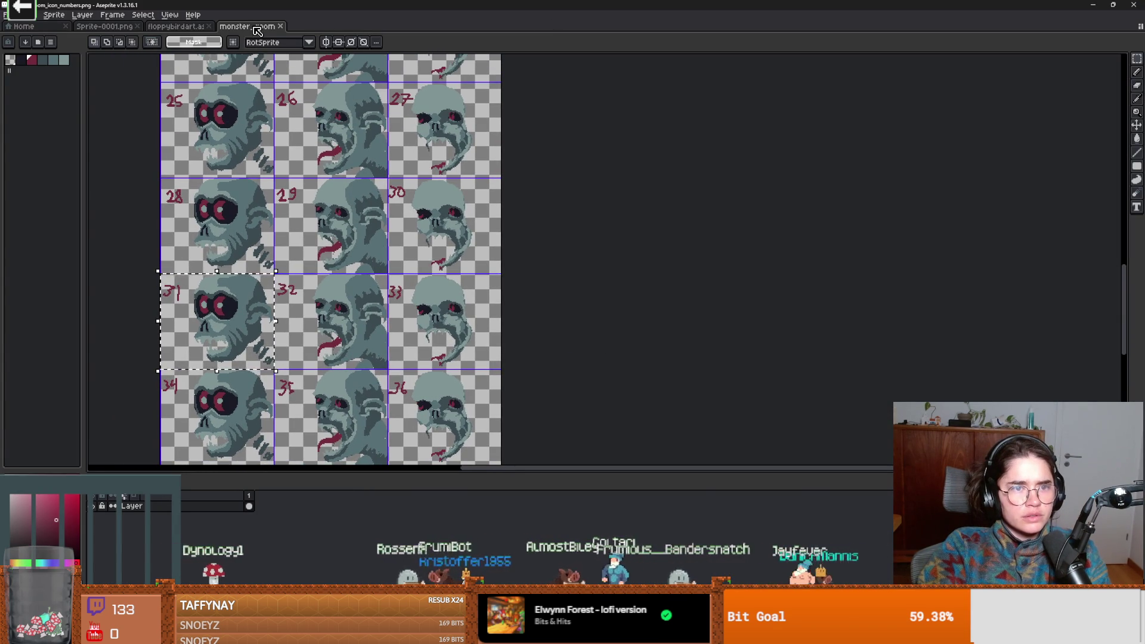
click(9, 15)
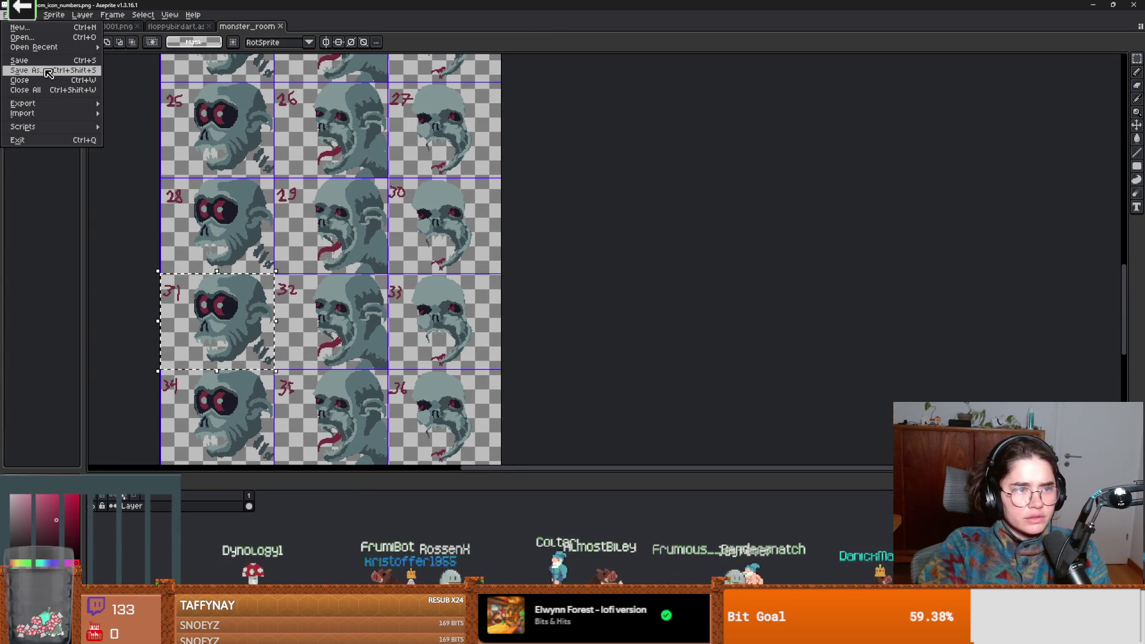
click(48, 72)
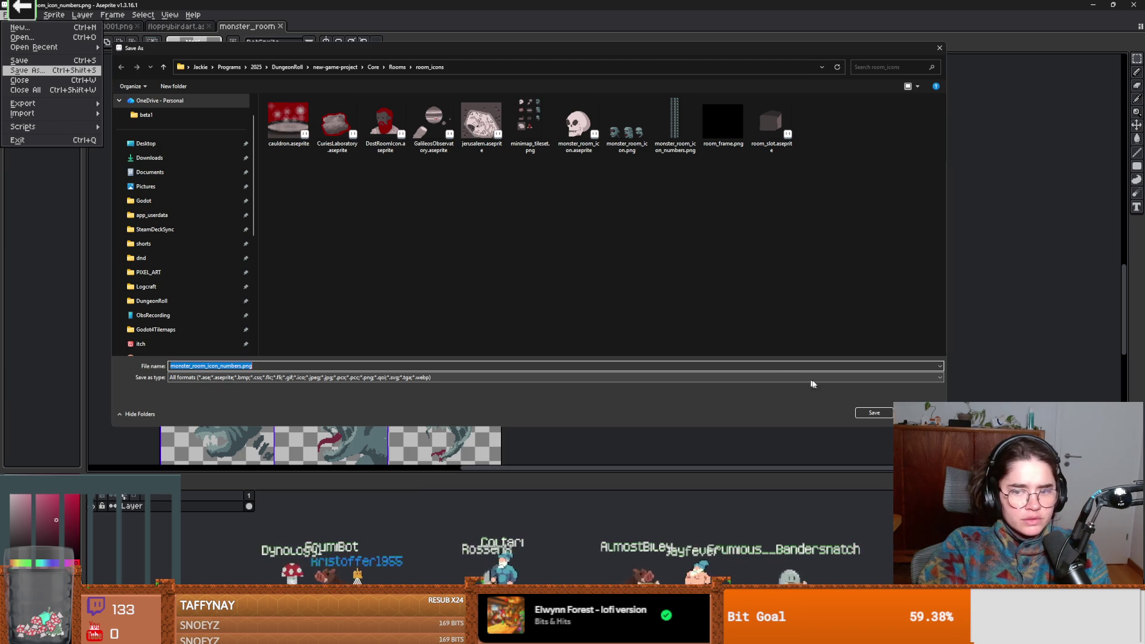
key(Return)
click(594, 316)
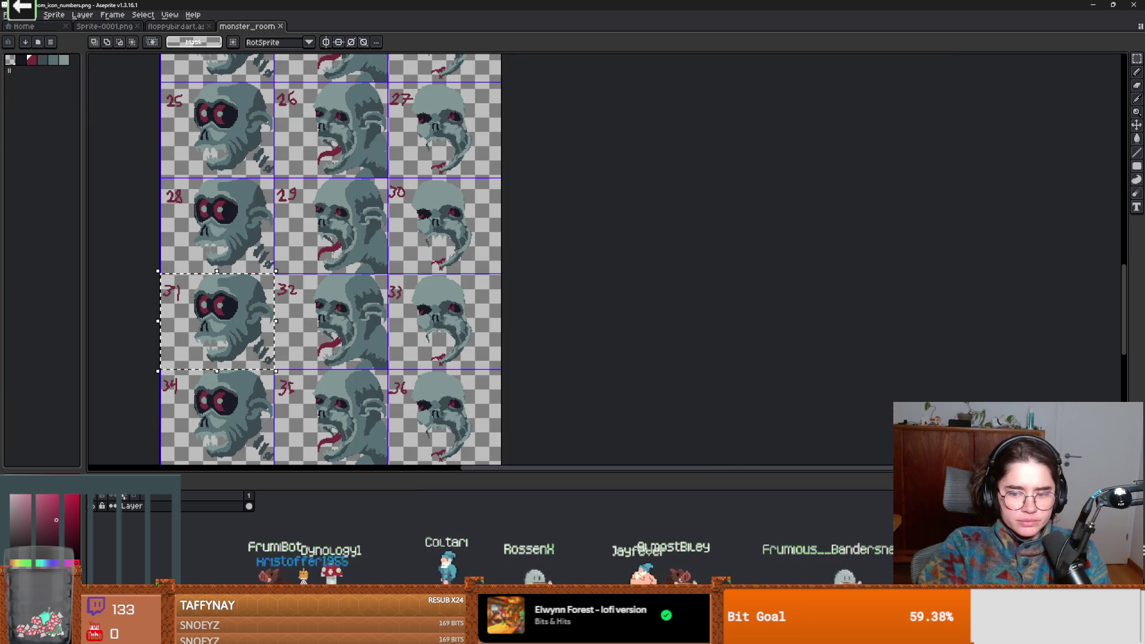
key(alt+Tab)
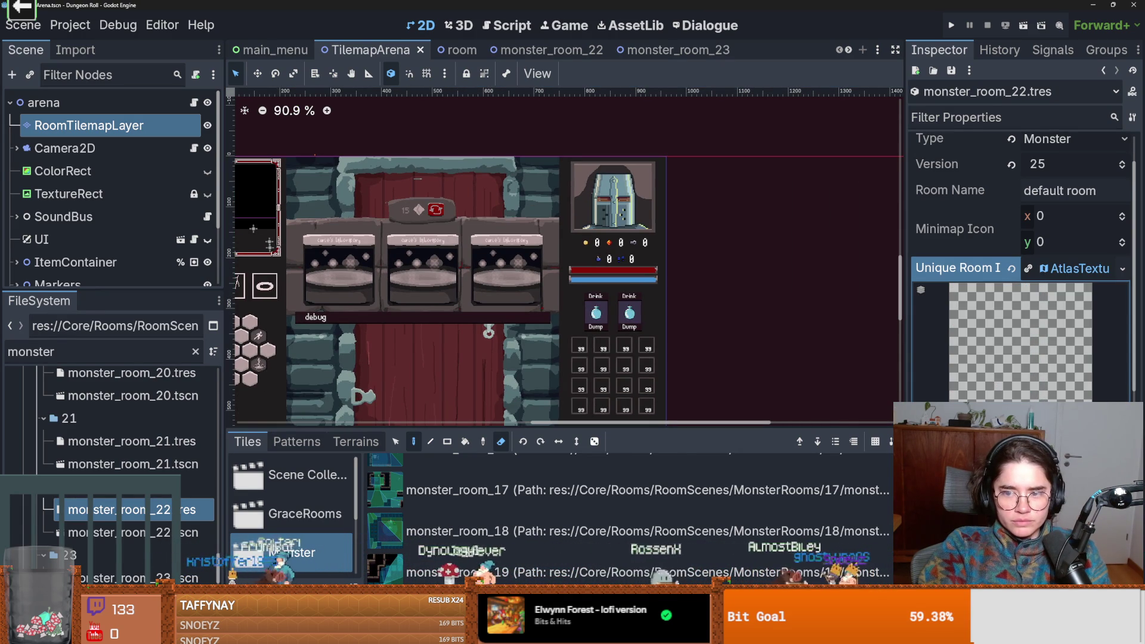
- Quick Load the monster icon sheet as monster_room_22's Unique Room Icon texture
click(1122, 268)
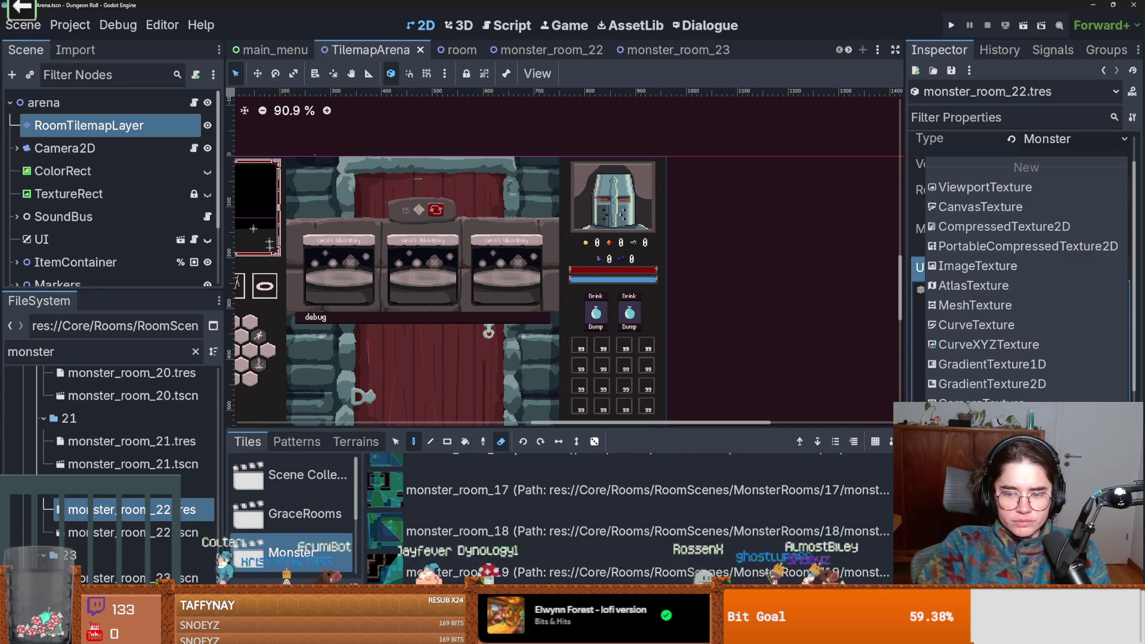
click(1014, 525)
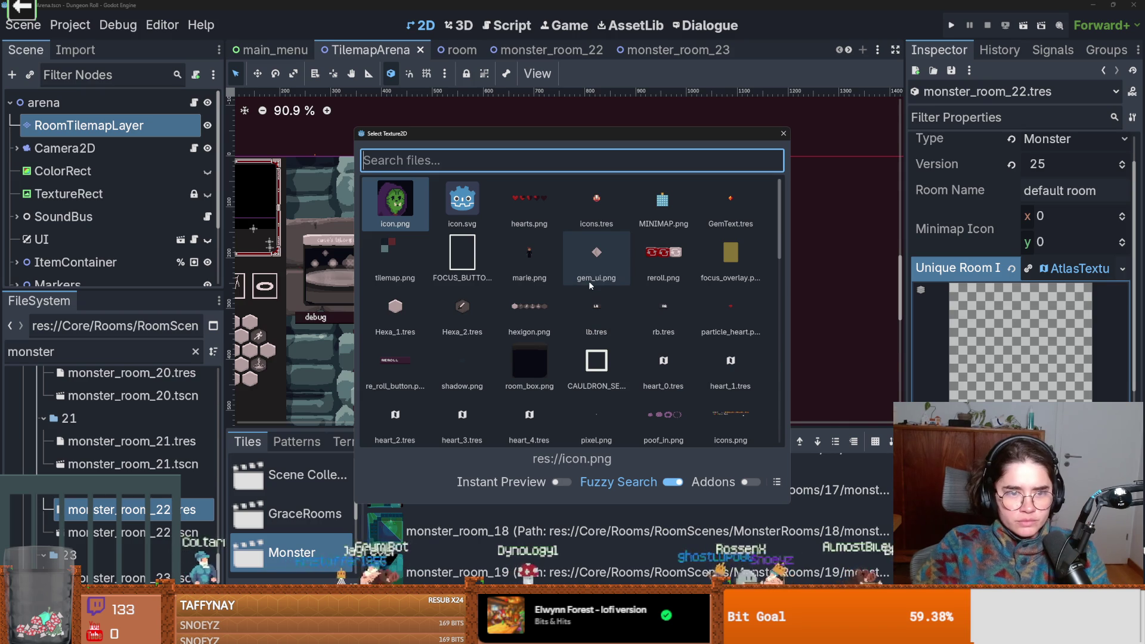
text(monster)
double_click(442, 202)
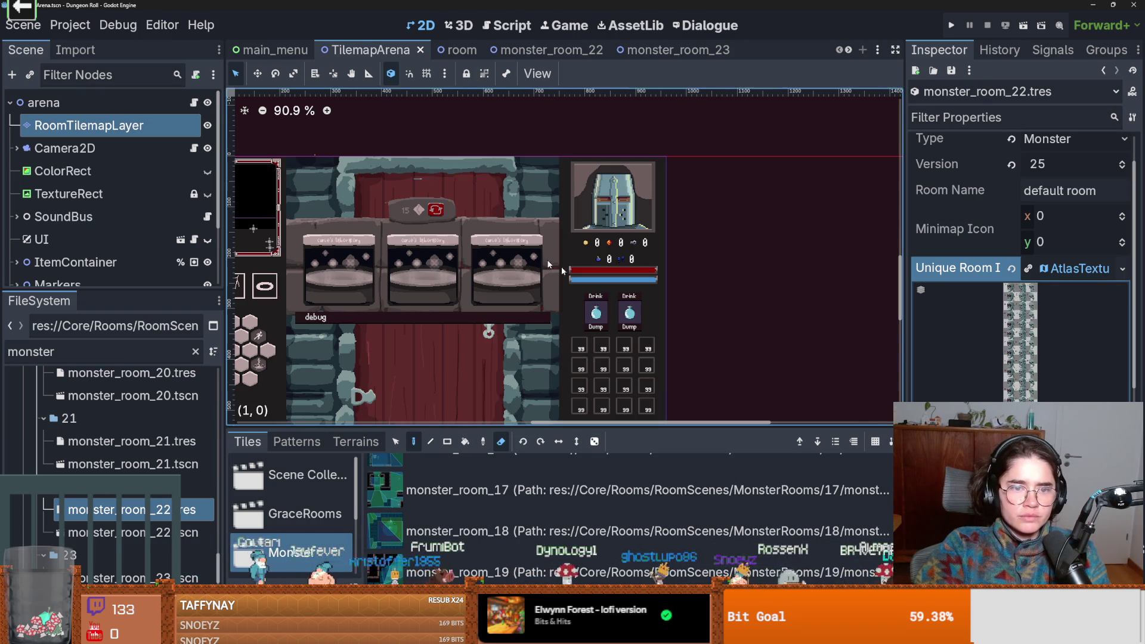
- Set the icon region to tile 22, save, and open monster_room_23.tscn
click(921, 290)
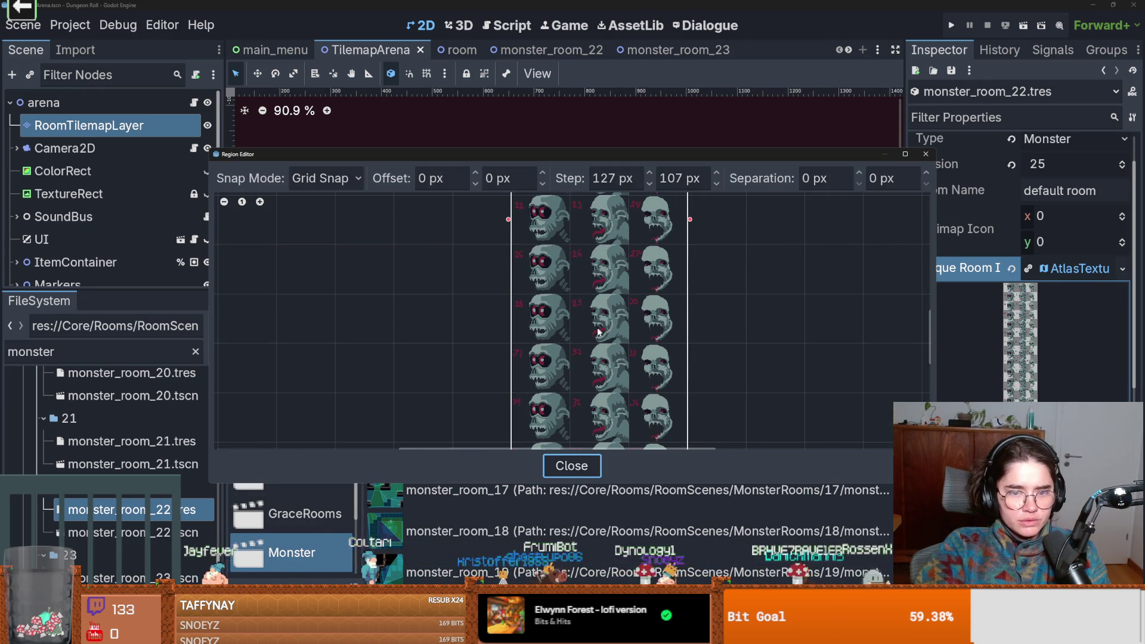
scroll(598, 331, up, 3)
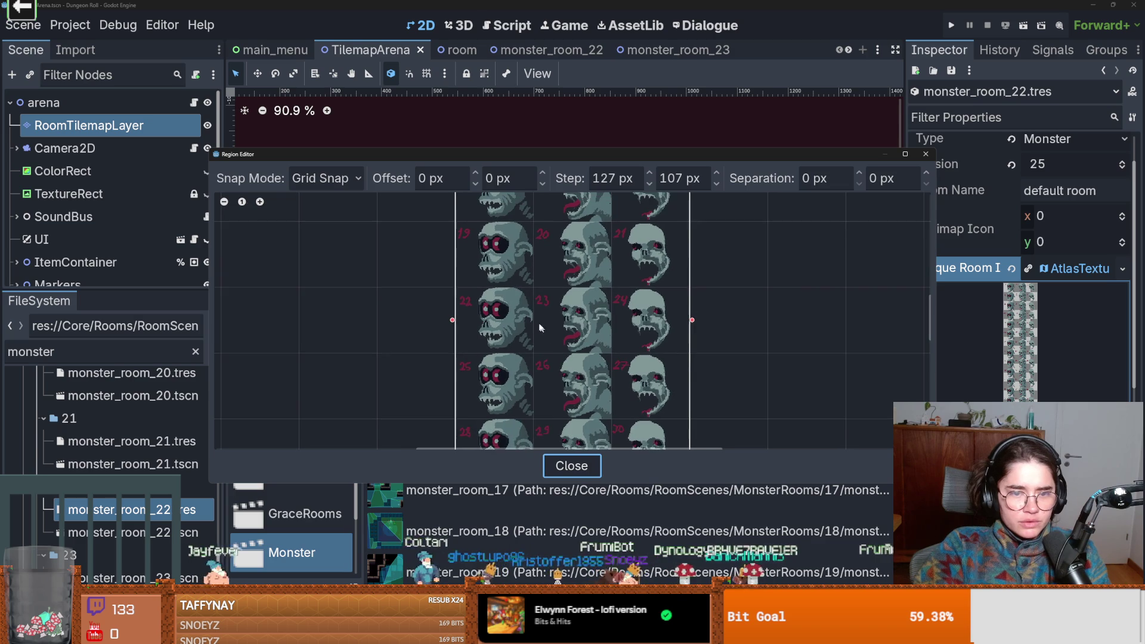
click(522, 314)
click(925, 154)
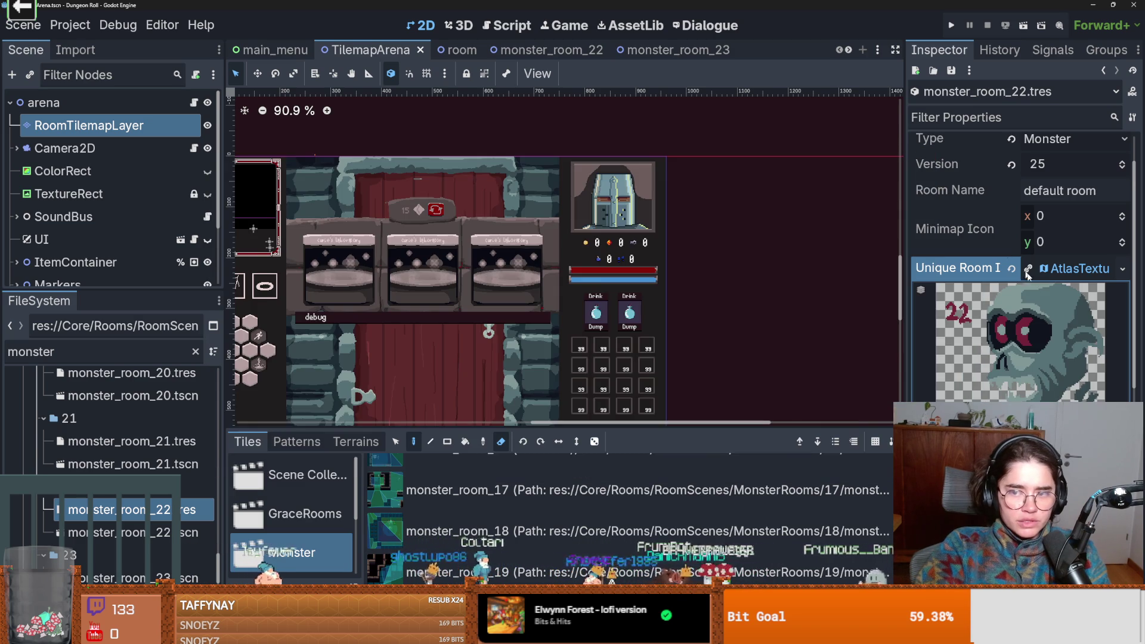
key(ctrl+s)
scroll(119, 477, down, 3)
double_click(131, 455)
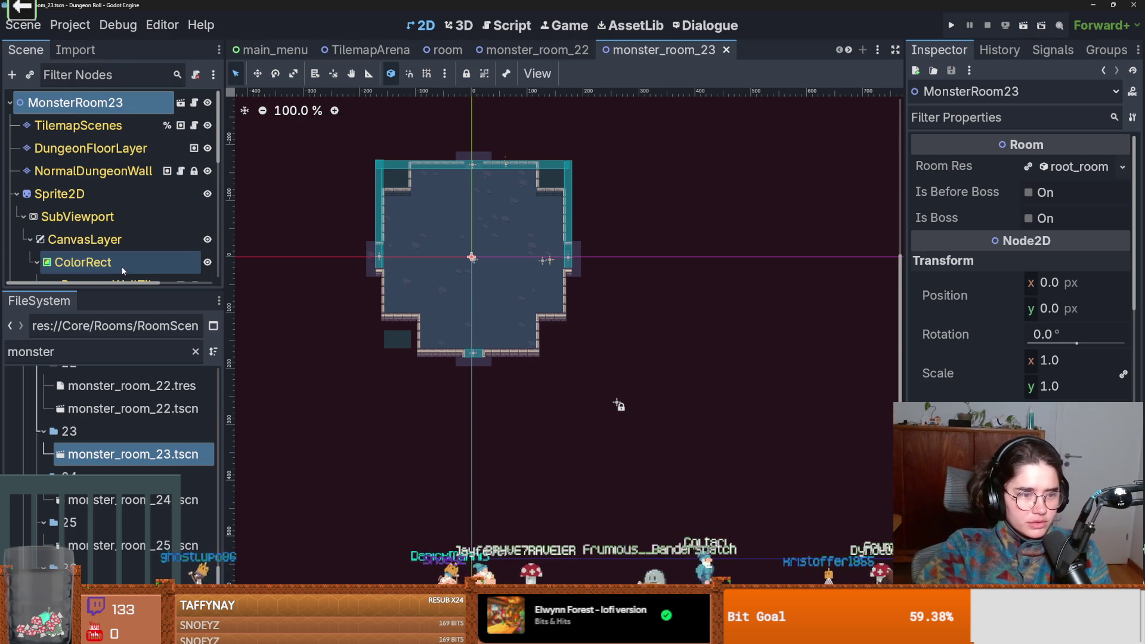
- Give MonsterRoom23's Room Res a new RoomRes
drag(122, 291, 122, 227)
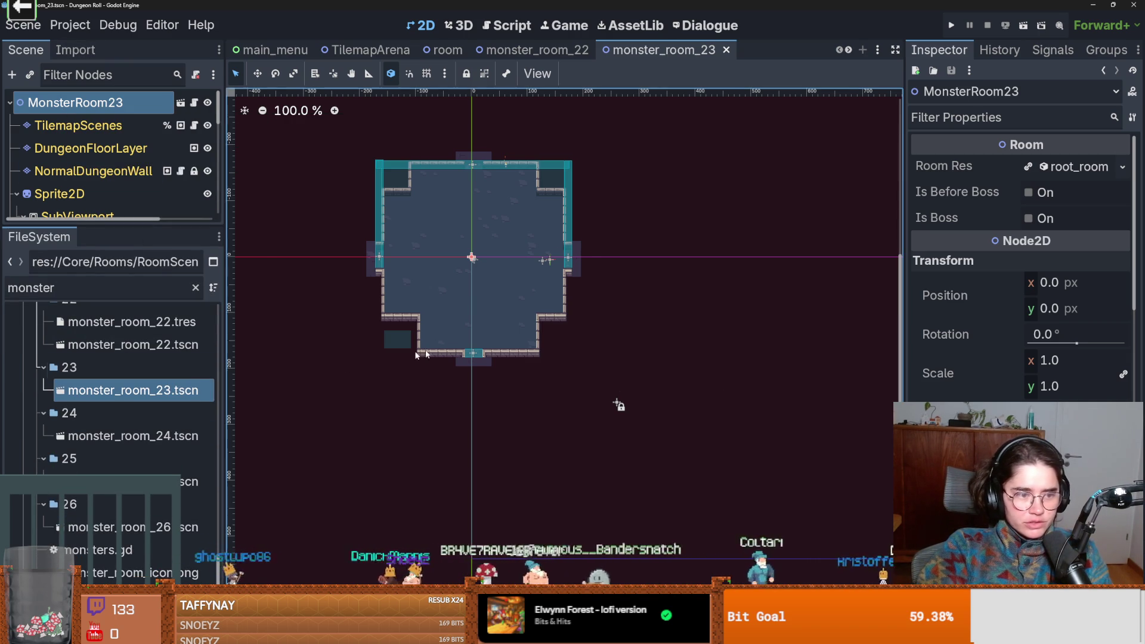
click(1121, 169)
click(1038, 209)
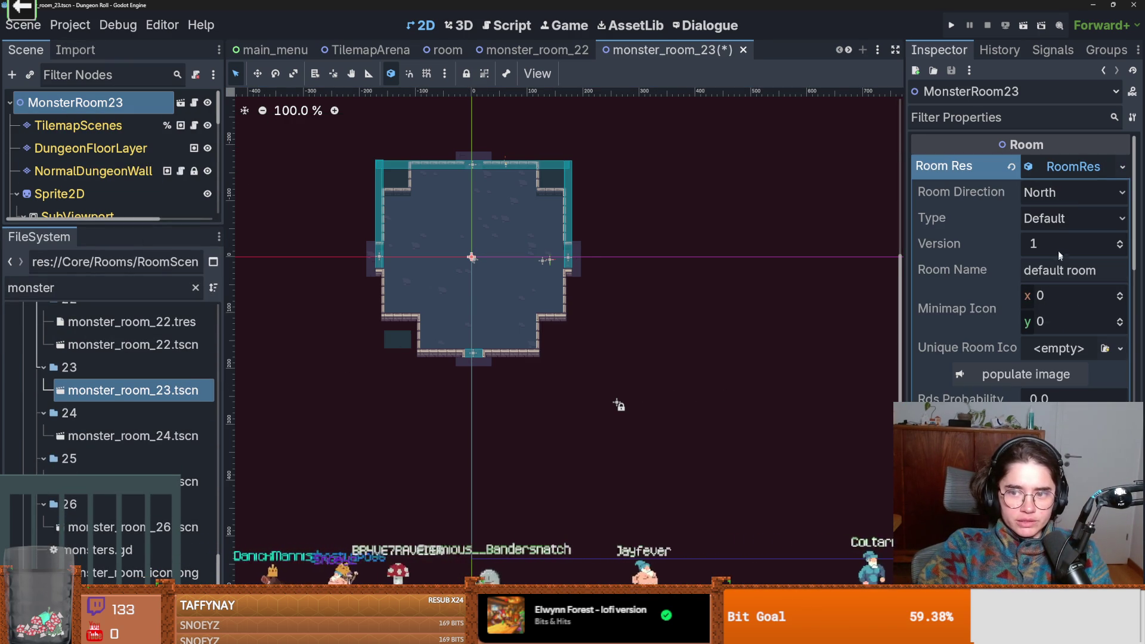
click(131, 322)
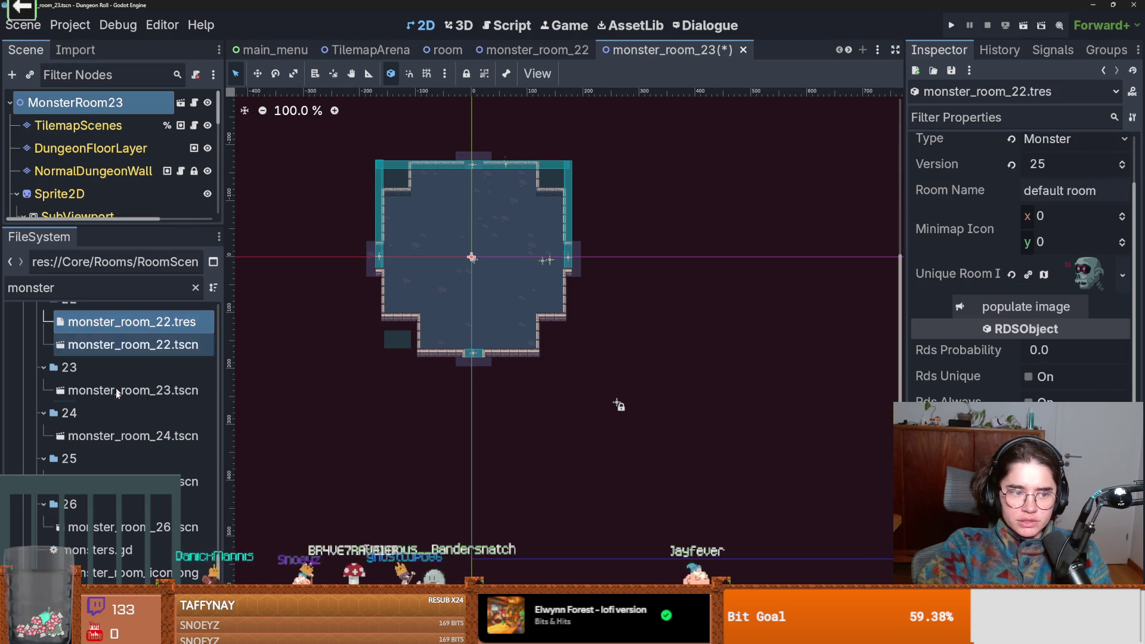
drag(118, 393, 90, 148)
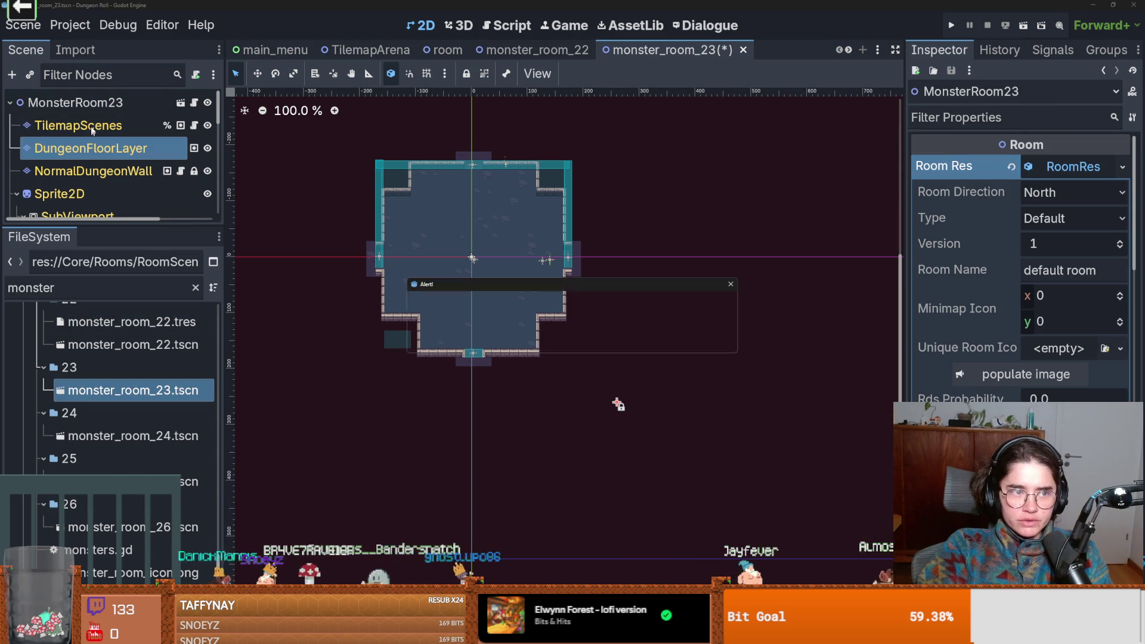
key(Return)
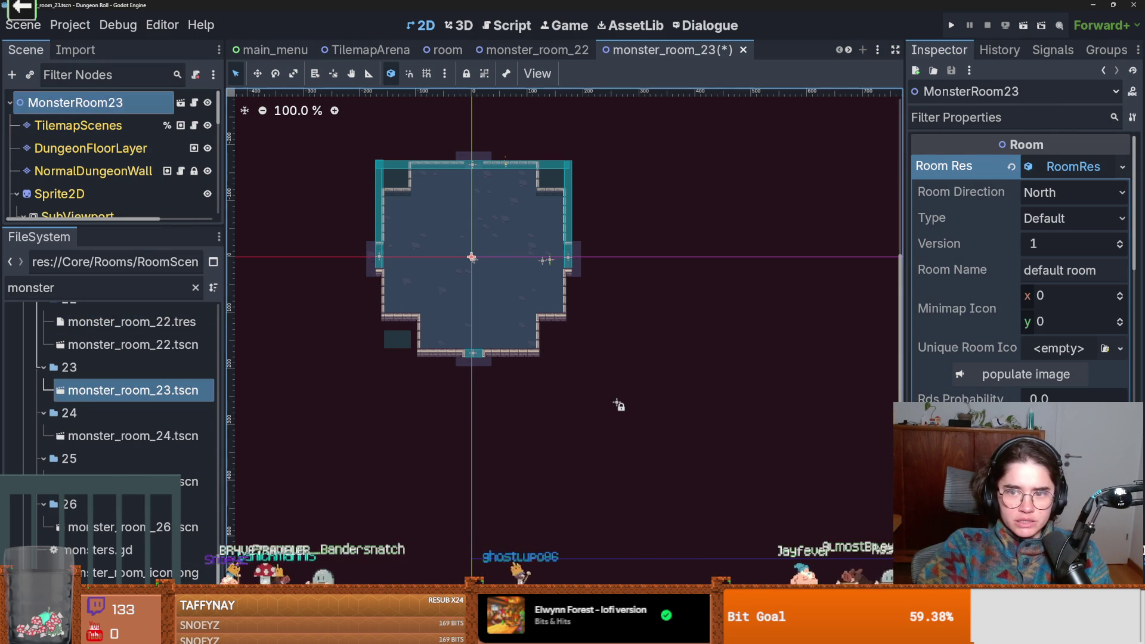
- Set the new RoomRes to Version 26 and Type Monster
click(1071, 239)
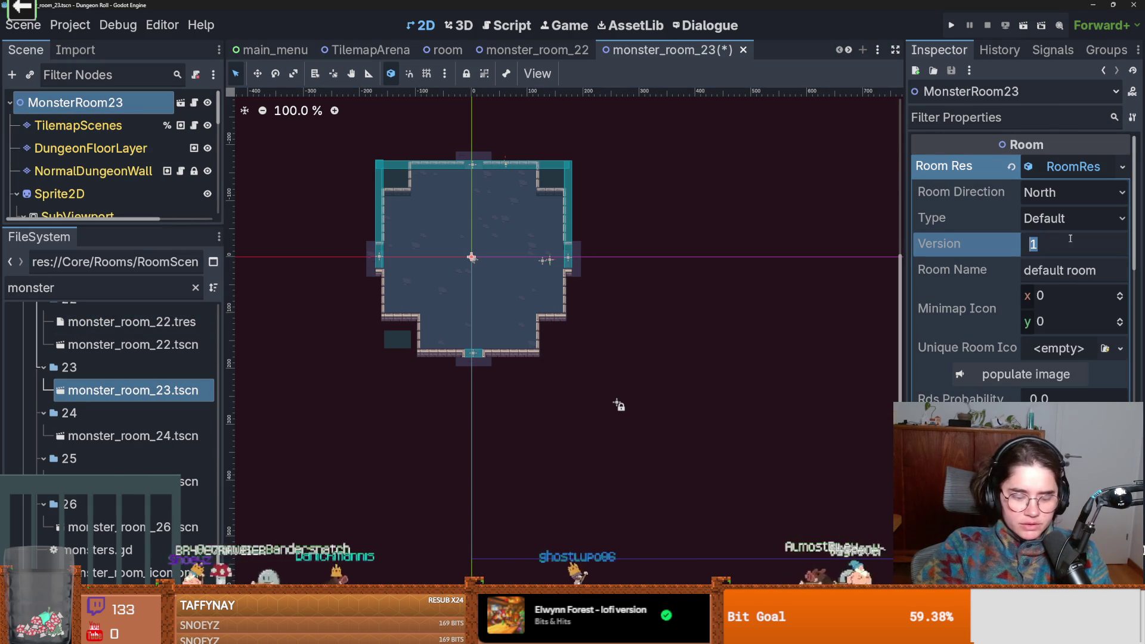
text(26)
key(Return)
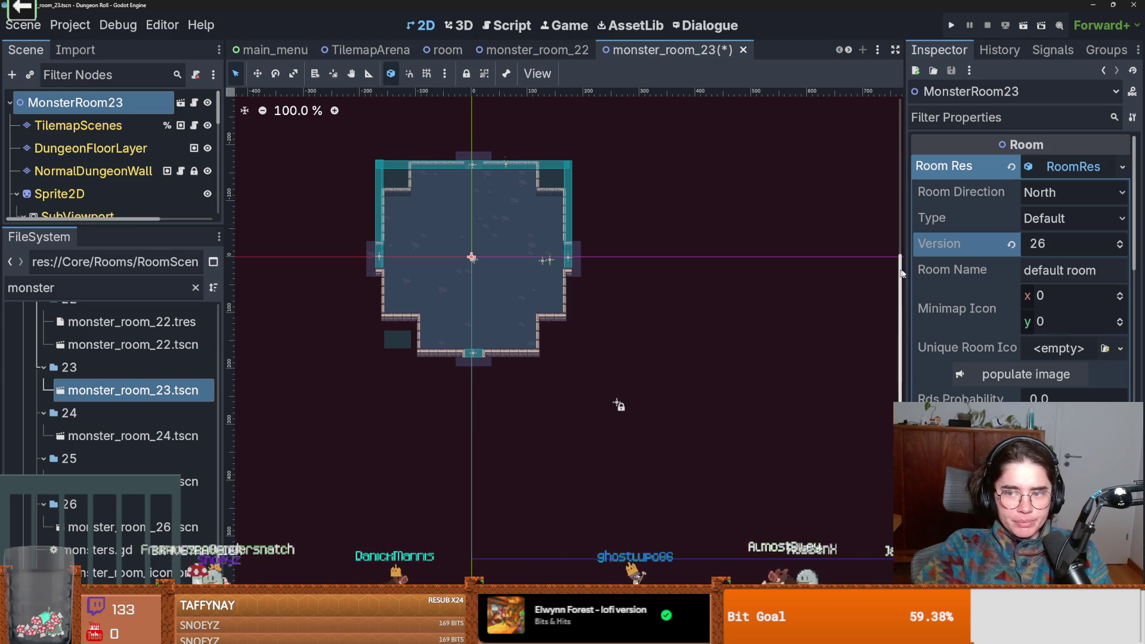
click(1072, 224)
click(1051, 279)
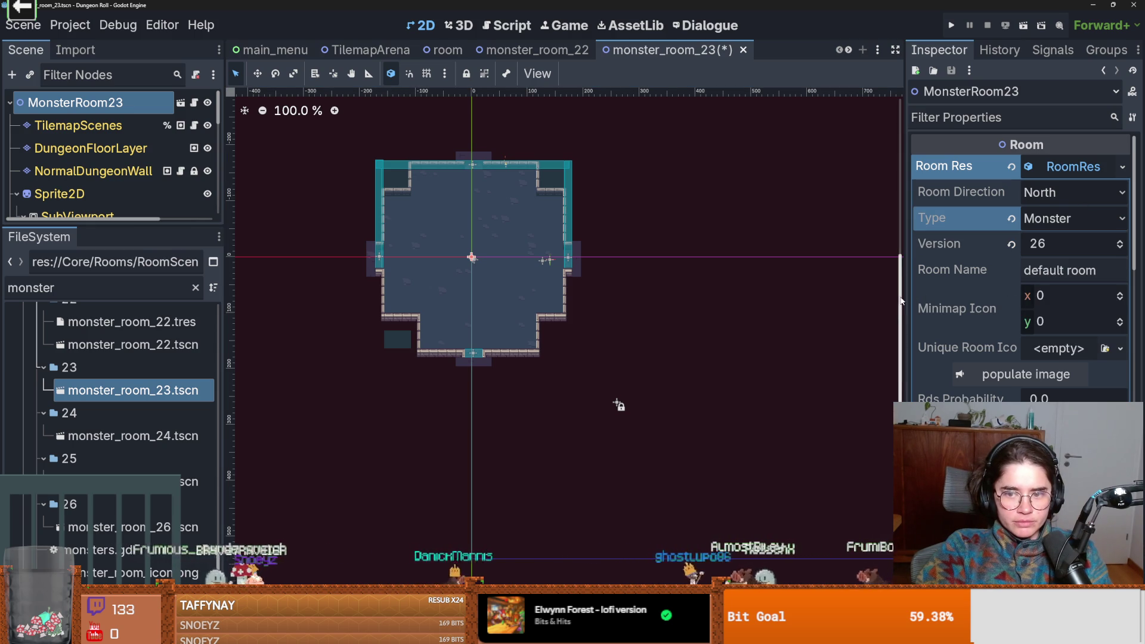
drag(904, 298, 744, 297)
click(1119, 348)
click(558, 373)
- Set monster_room_22's Rds Probability to 5.0, then reselect the MonsterRoom23 root node
click(131, 321)
click(984, 350)
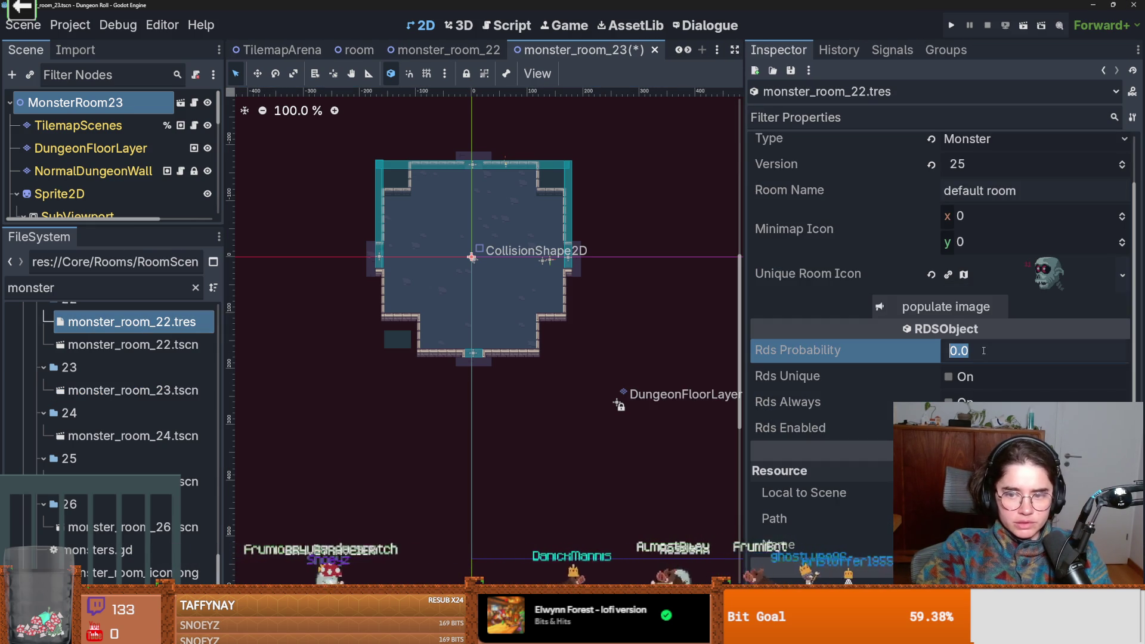
text(5)
click(878, 422)
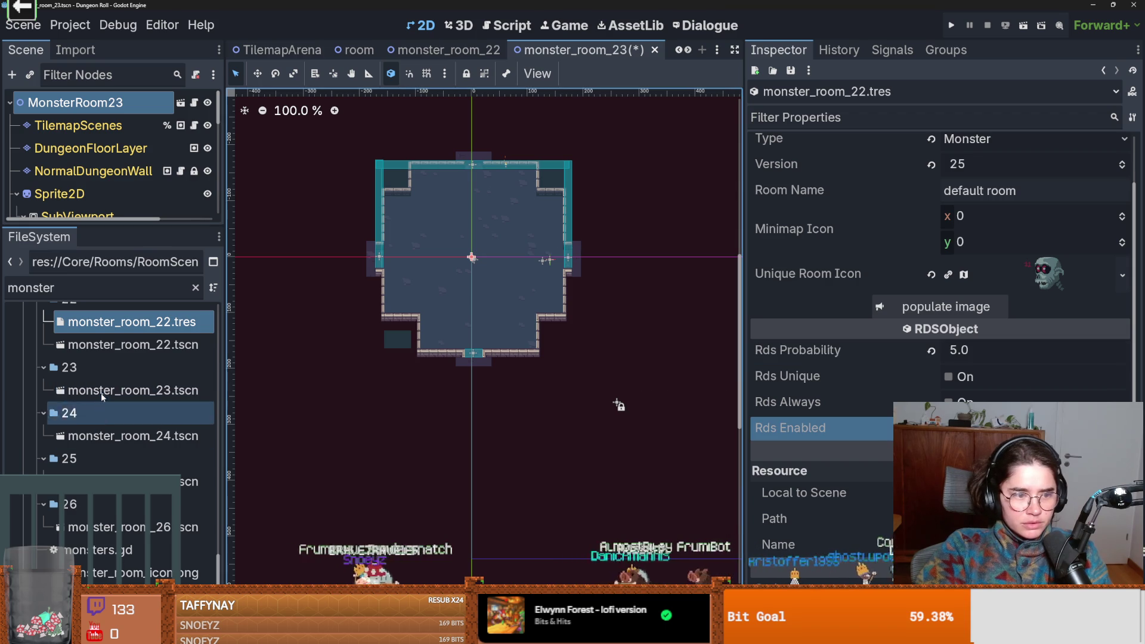
click(100, 391)
click(75, 103)
click(78, 125)
click(75, 102)
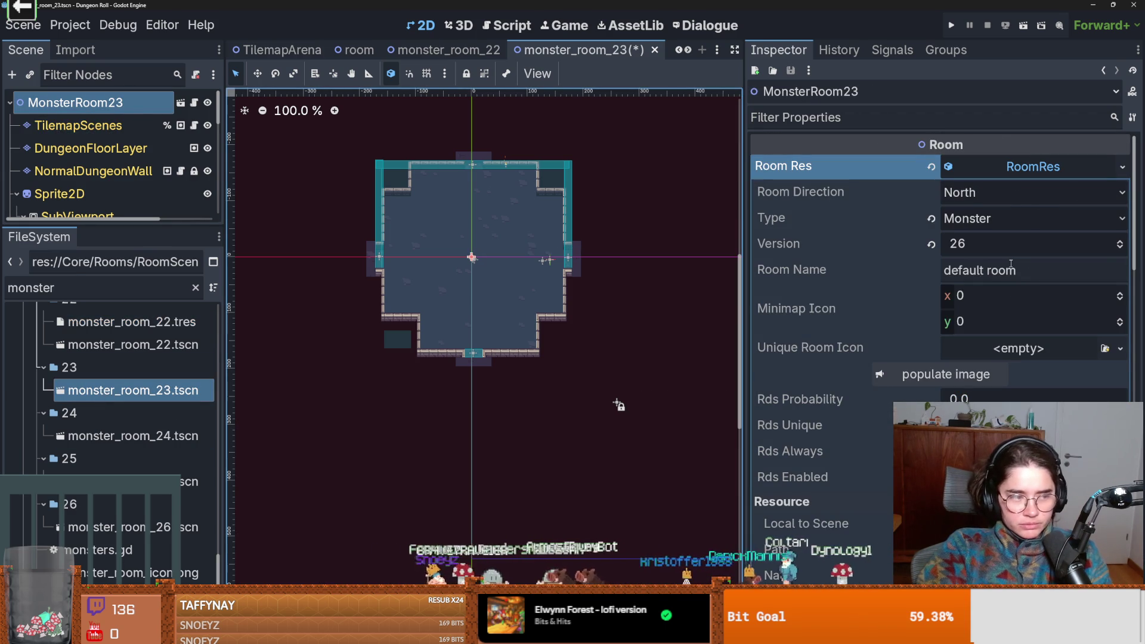
- Make MonsterRoom23's unique room icon an AtlasTexture using the monster icon sheet
click(1118, 356)
click(863, 335)
click(1119, 349)
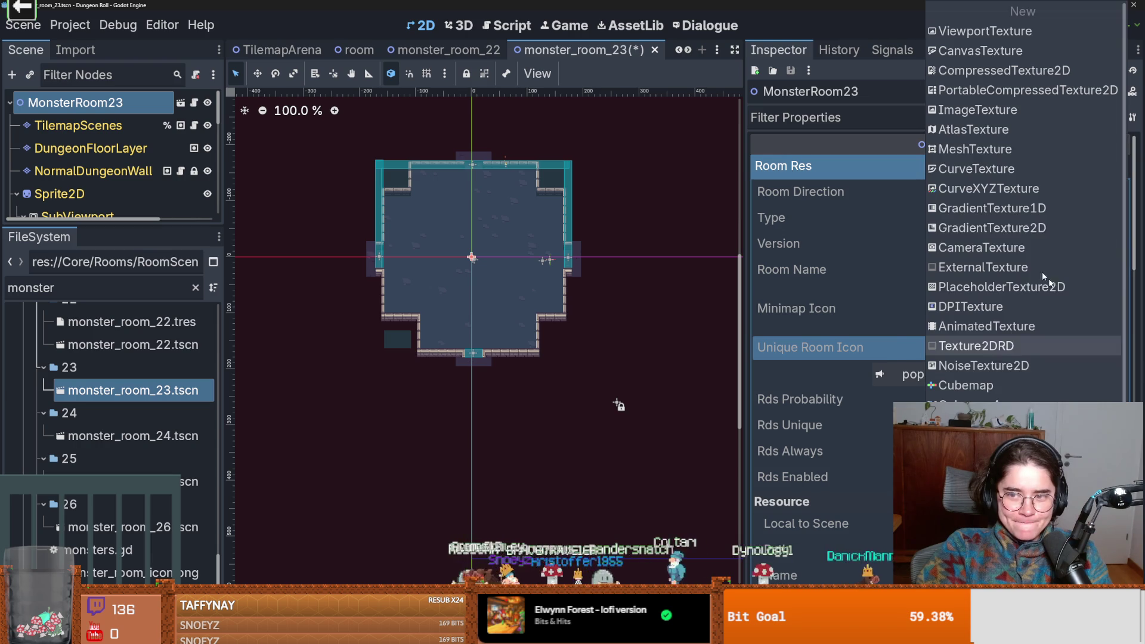
click(993, 129)
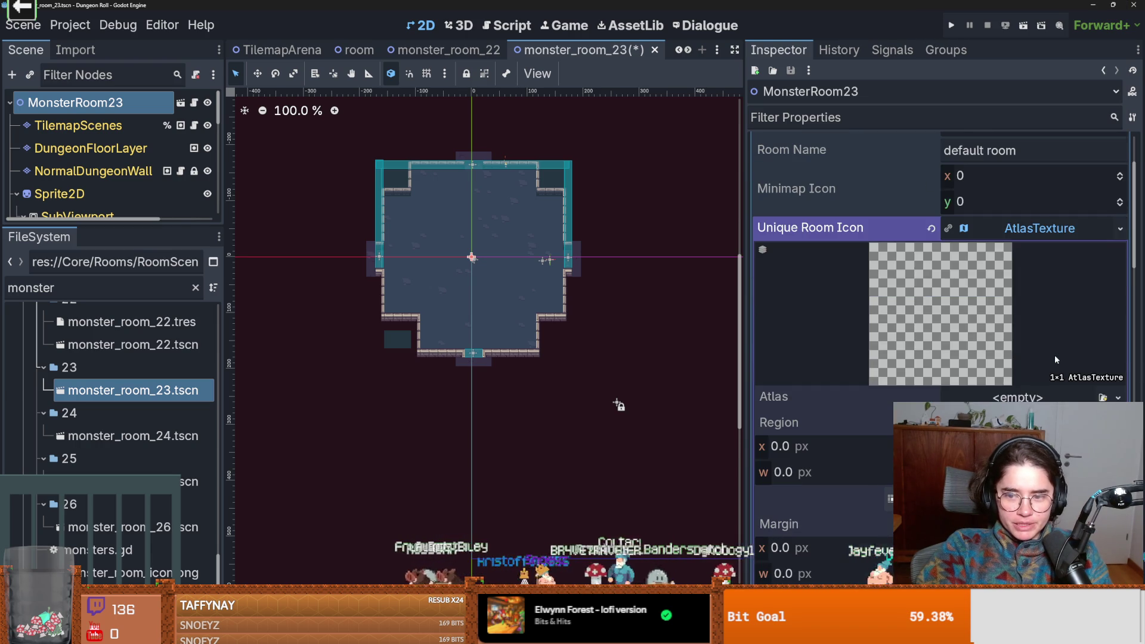
click(1118, 394)
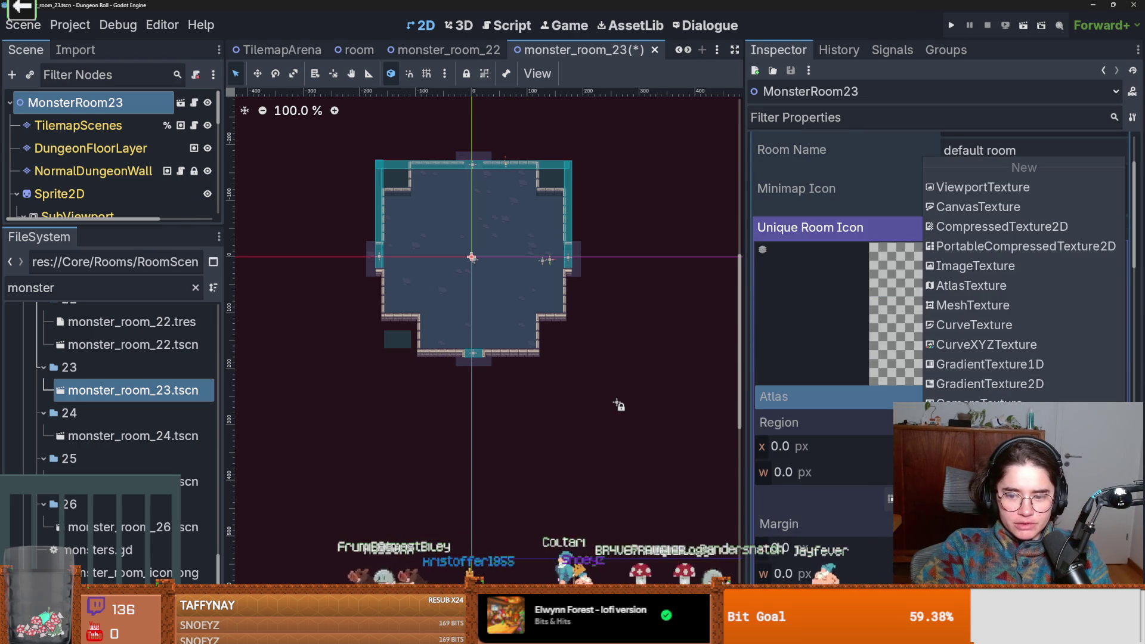
click(1013, 423)
double_click(528, 203)
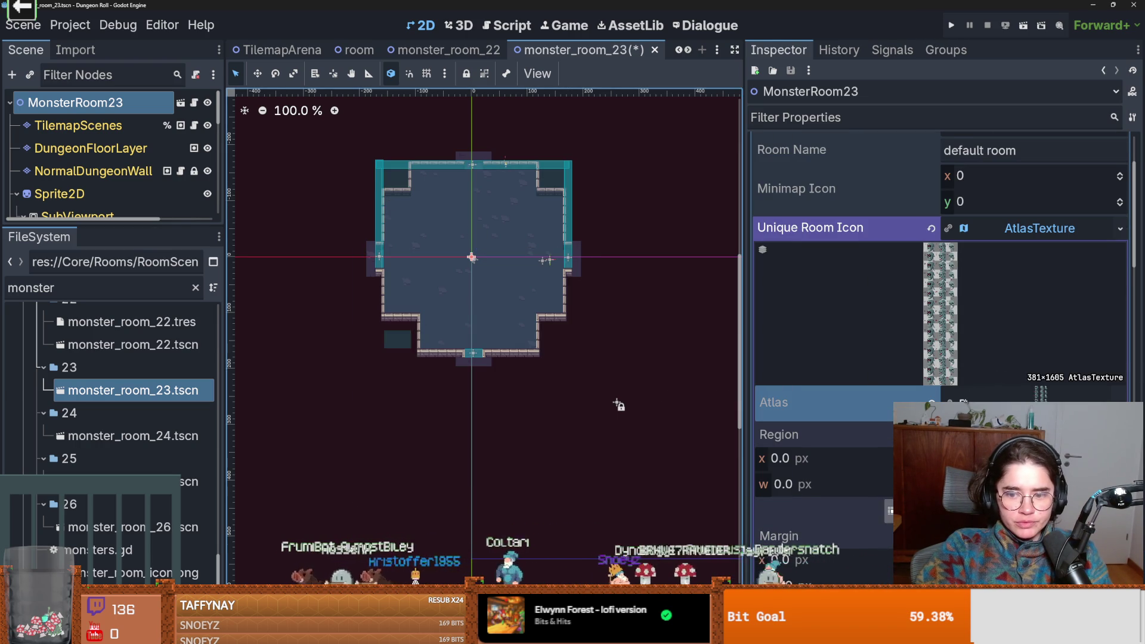
- Set the atlas region to skull tile 23
scroll(550, 366, down, 2)
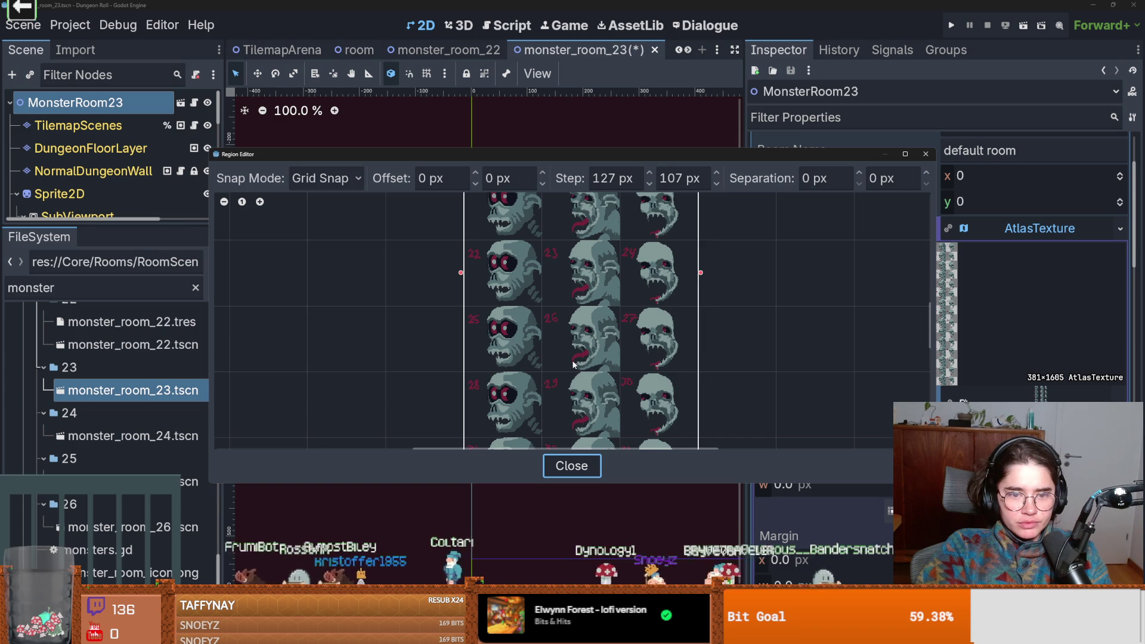
scroll(604, 319, up, 2)
click(563, 274)
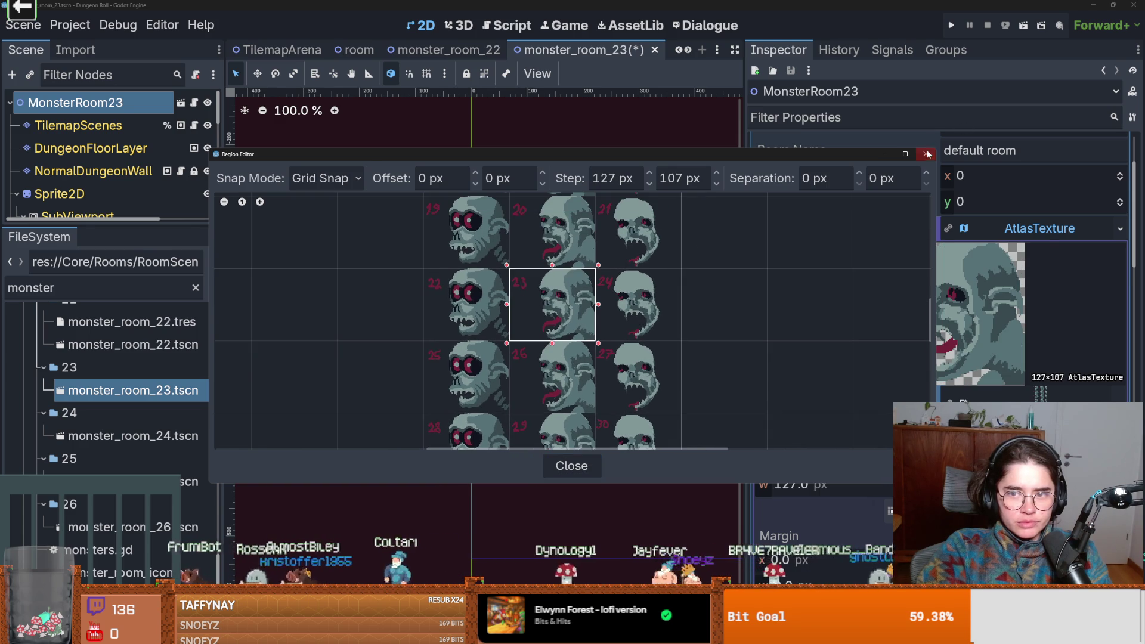
click(926, 153)
click(1047, 233)
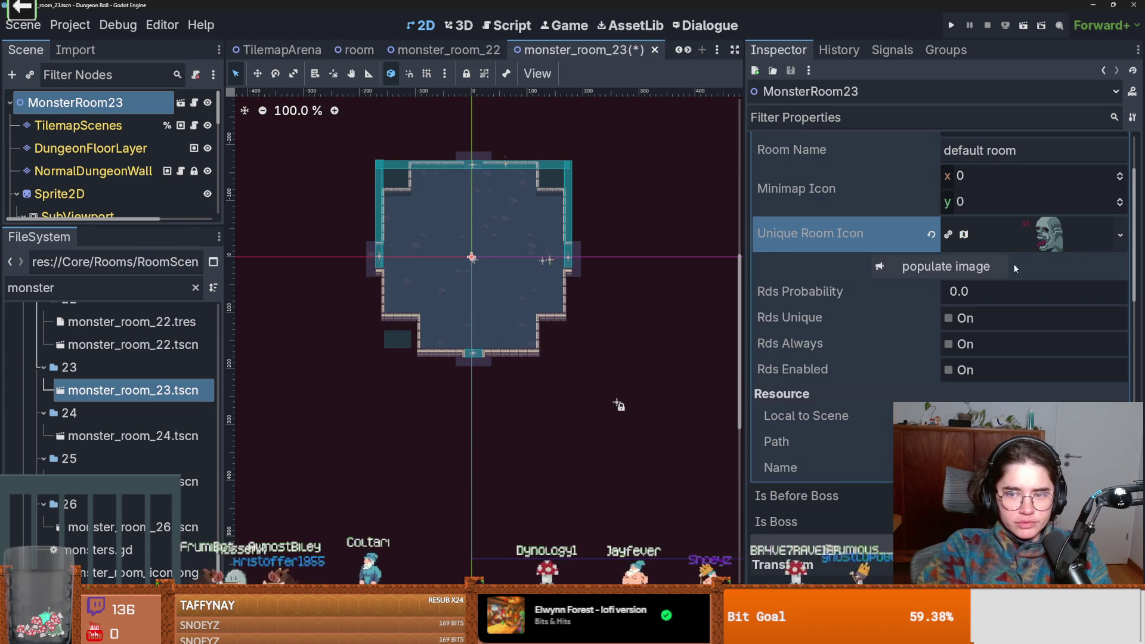
- Give the room an Rds Probability of 5 and enable Rds
click(956, 295)
text(5)
click(955, 366)
- Save MonsterRoom23's room resource as monster_room_23.tres in MonsterRooms/23
key(ctrl+s)
scroll(853, 316, up, 3)
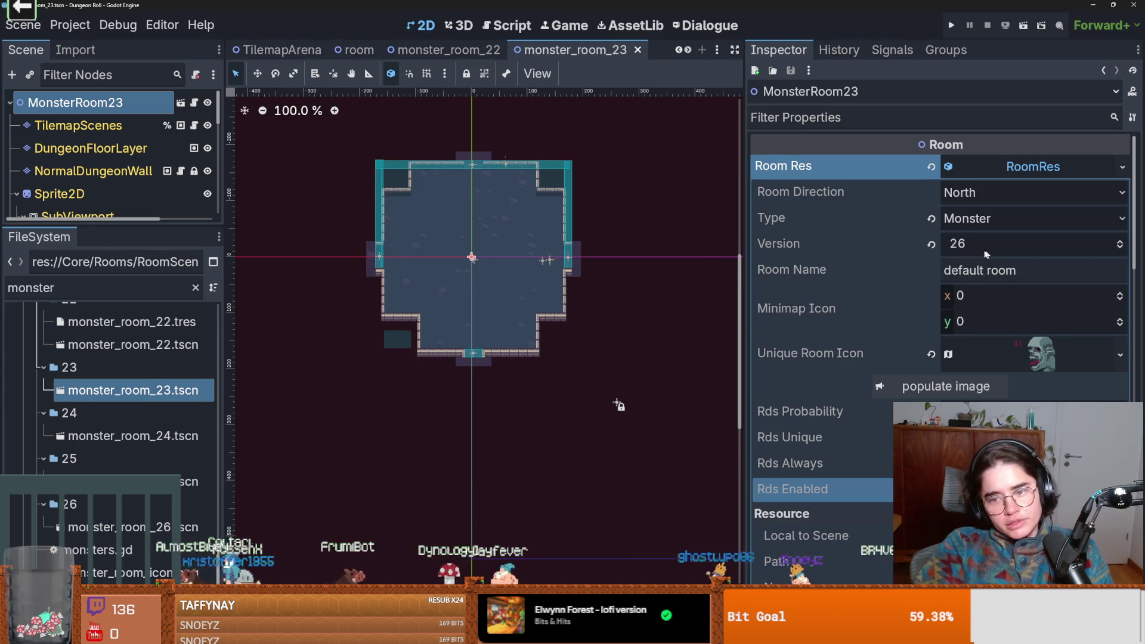
click(1127, 173)
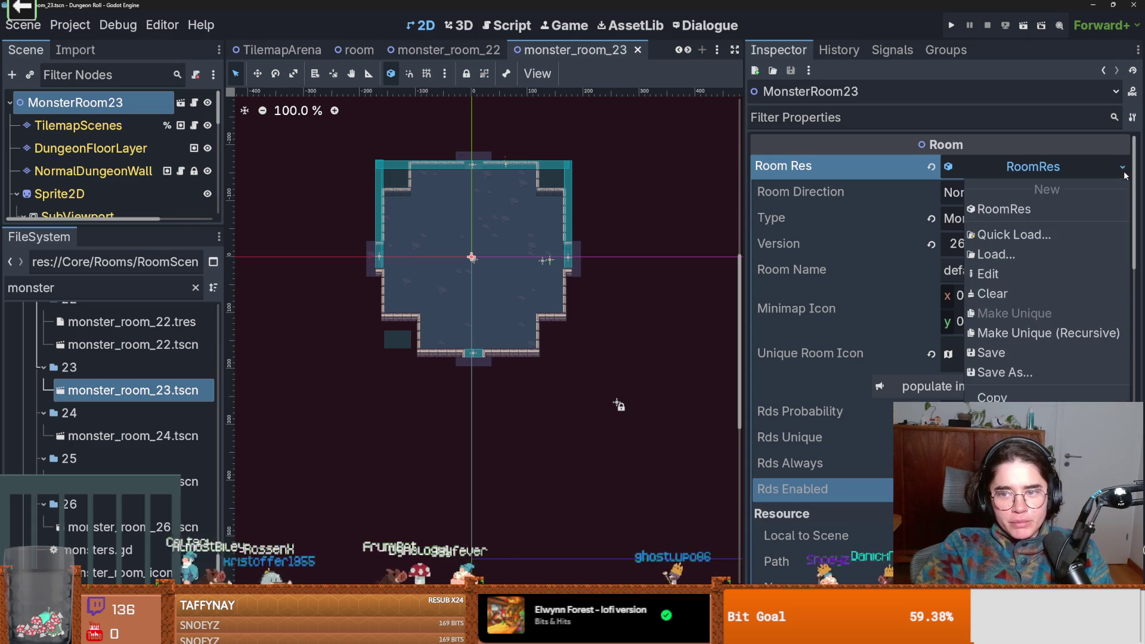
click(1016, 373)
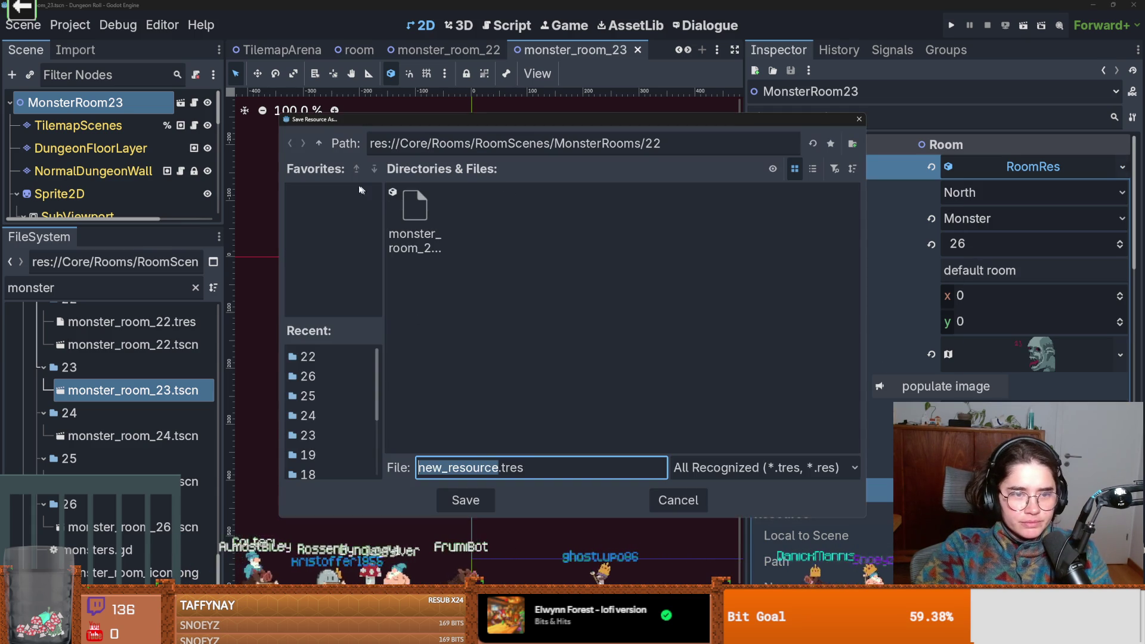
click(318, 143)
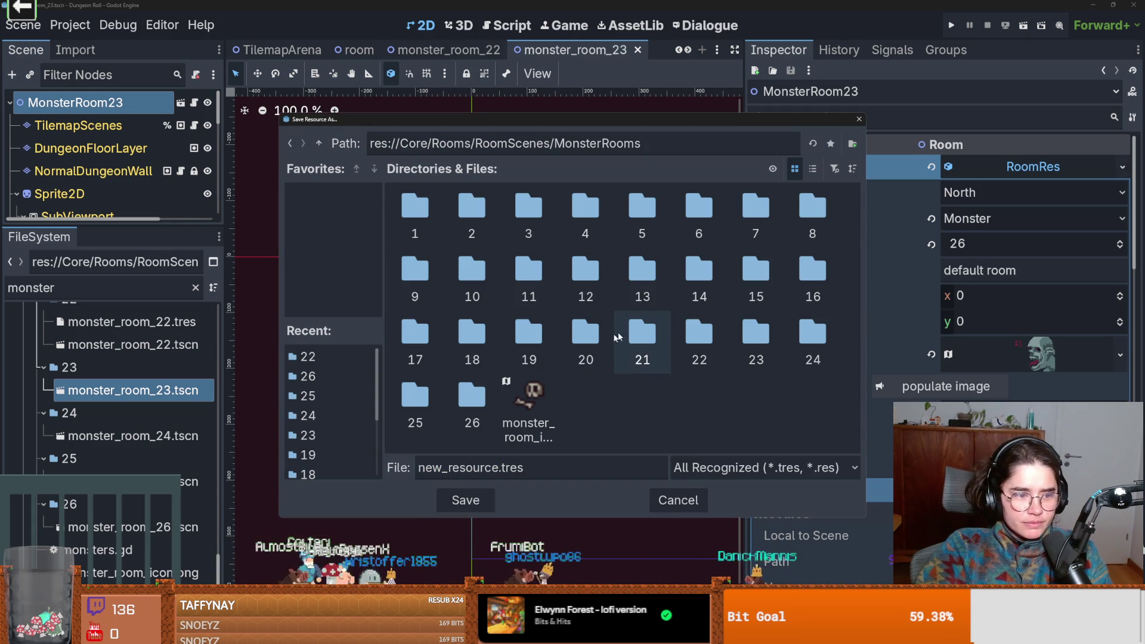
double_click(741, 339)
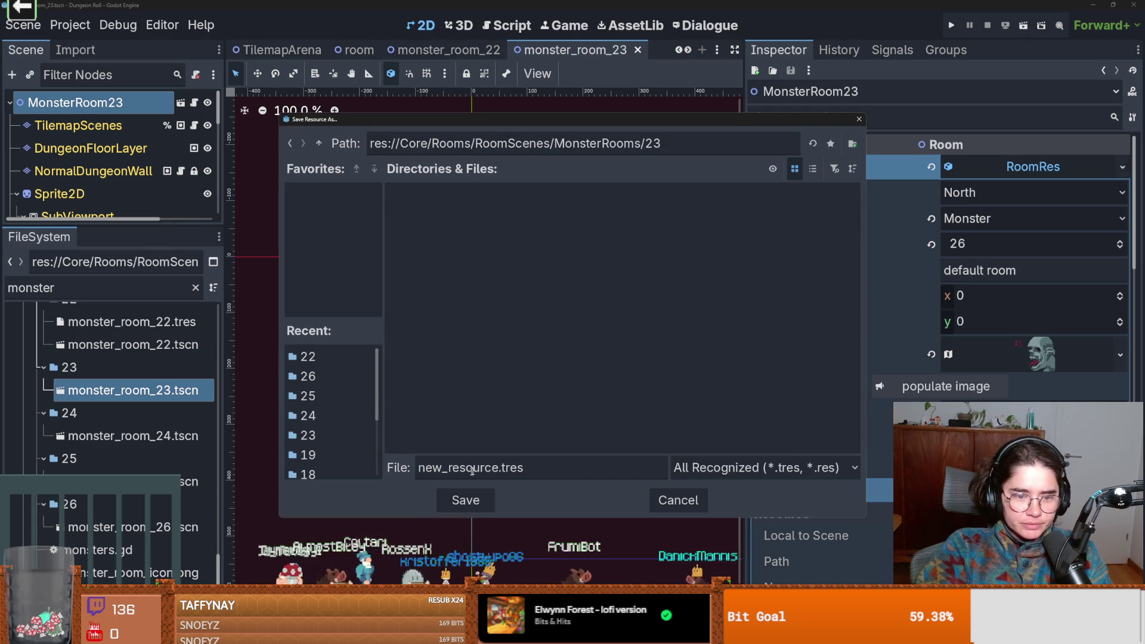
double_click(500, 468)
text(monstee)
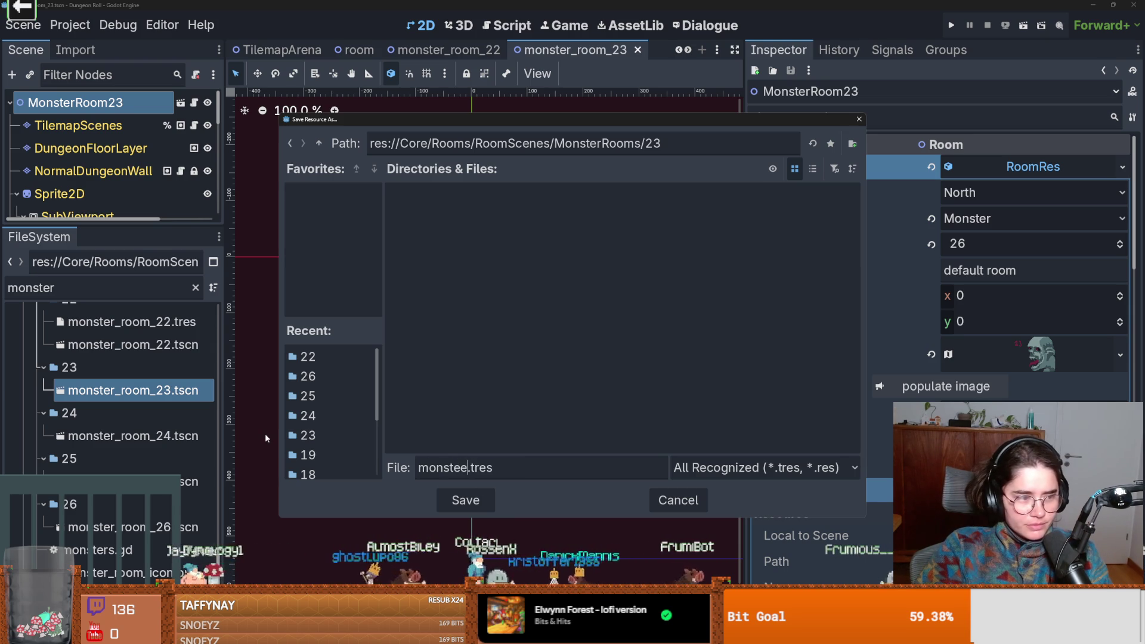
key(BackSpace)
text(om_)
text(2)
key(Return)
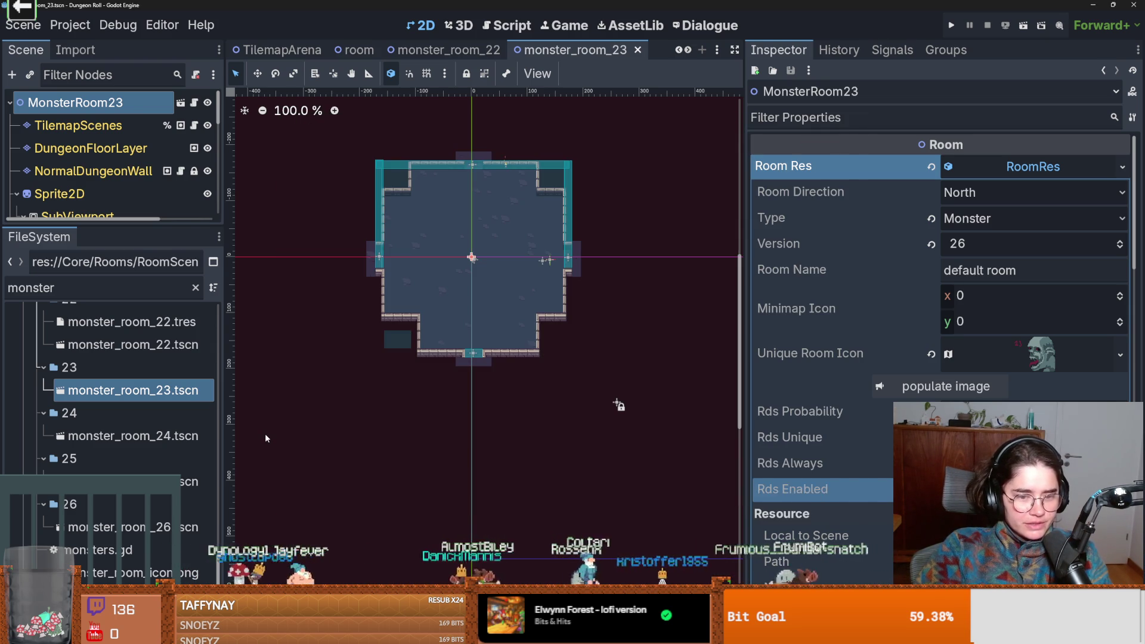
- Save the MonsterRoom23 scene
key(ctrl+s)
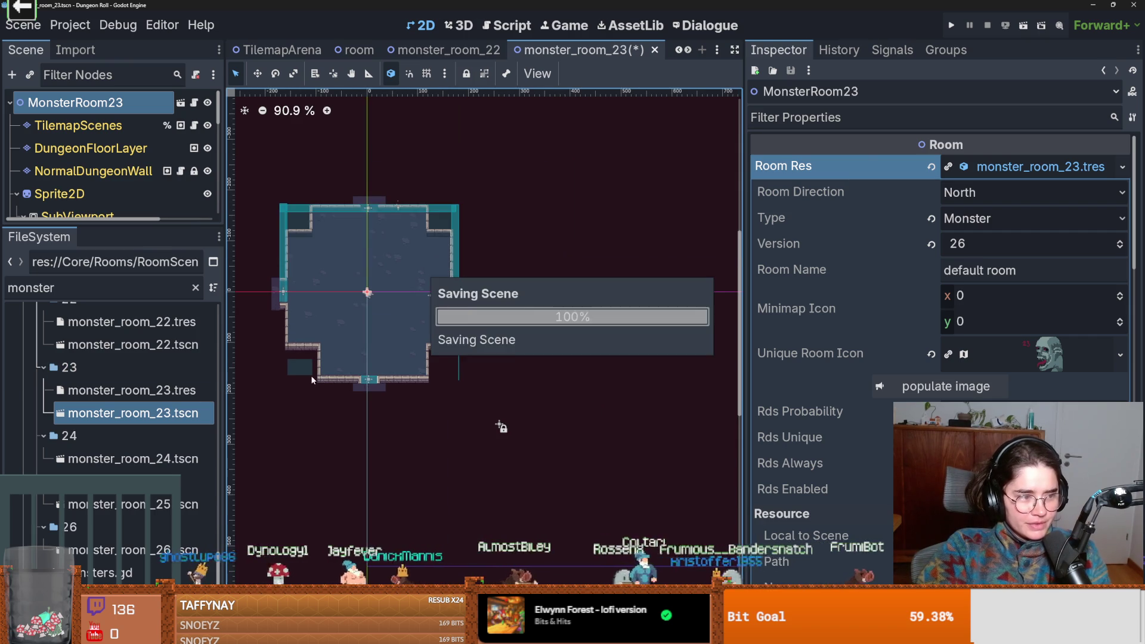
scroll(554, 416, up, 2)
key(ctrl+s)
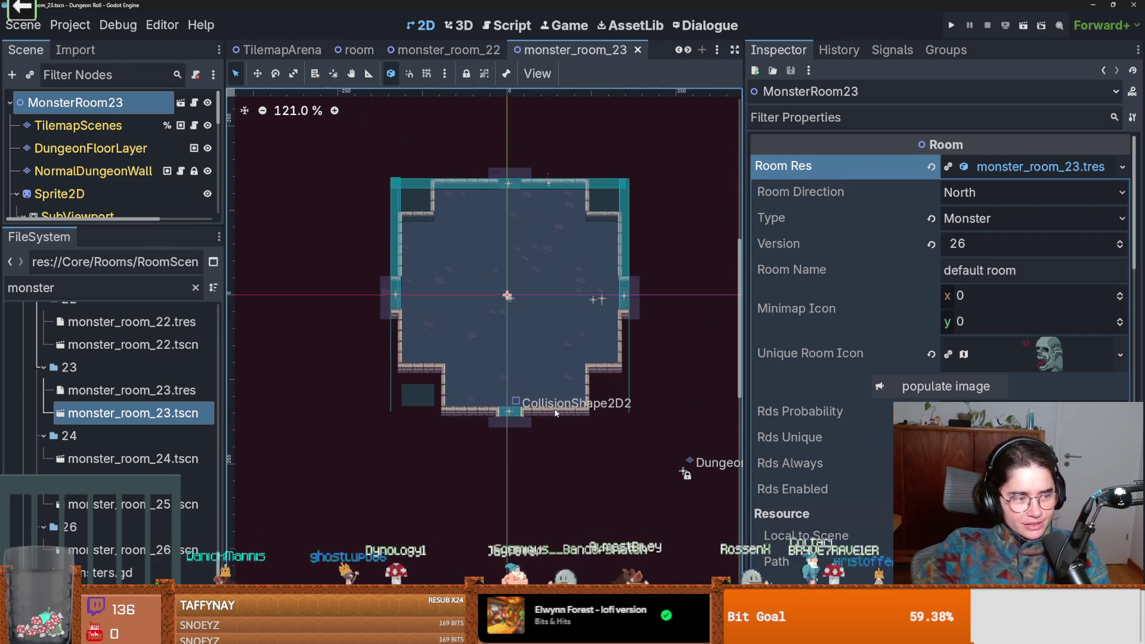
scroll(502, 351, up, 3)
key(ctrl+s)
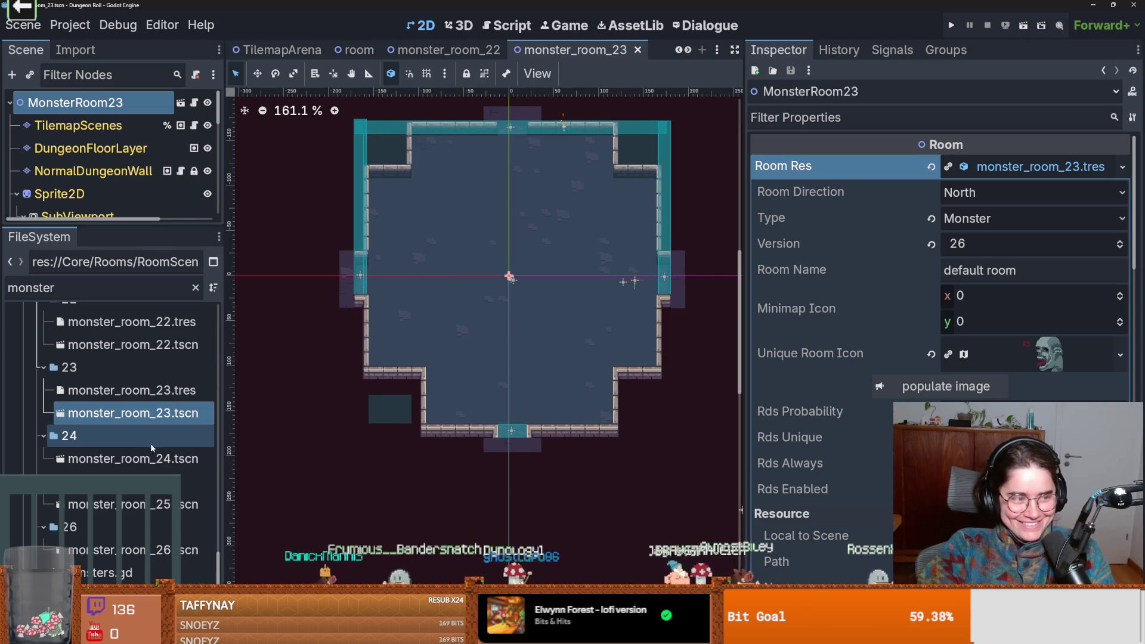
click(150, 465)
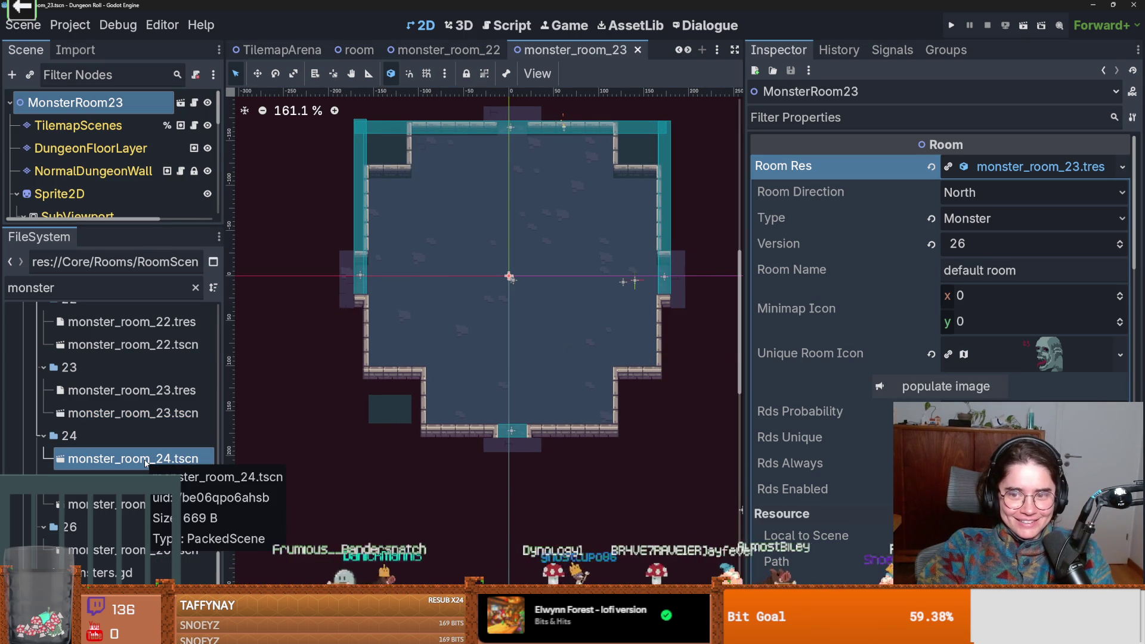
- Open monster_room_24 and give its Room Res a new RoomRes
double_click(146, 464)
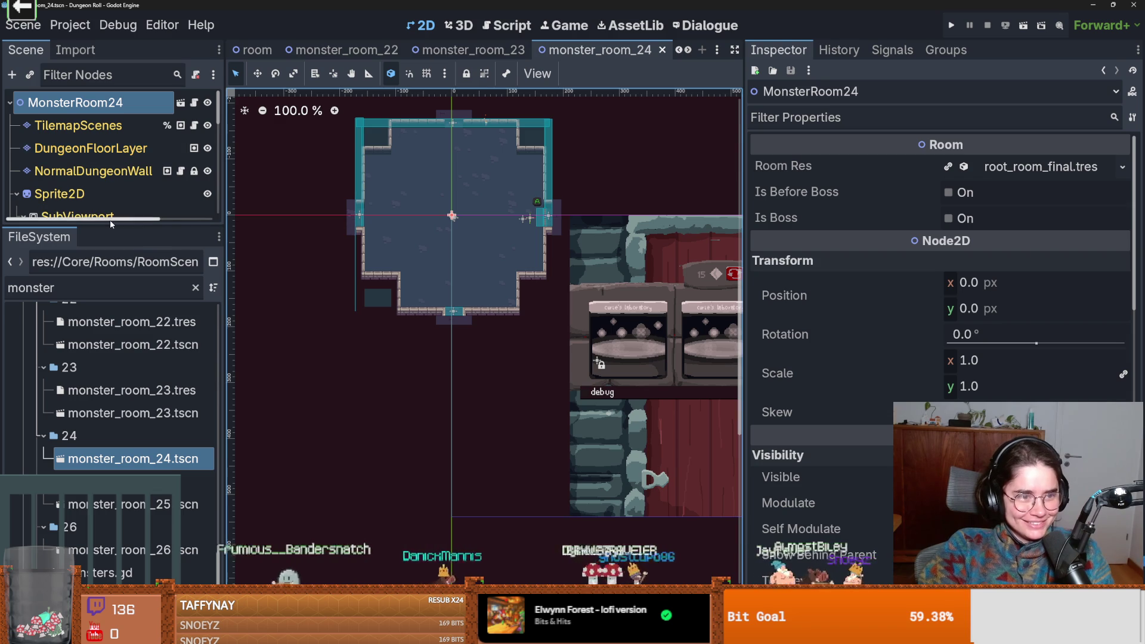
drag(114, 236, 114, 291)
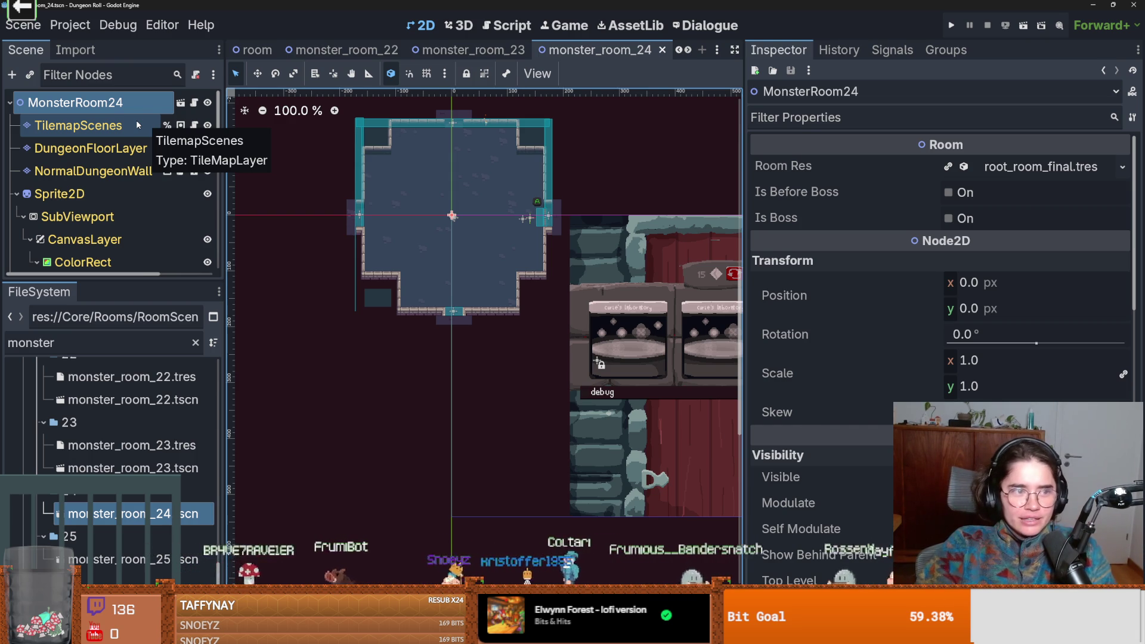
click(1122, 167)
click(1036, 209)
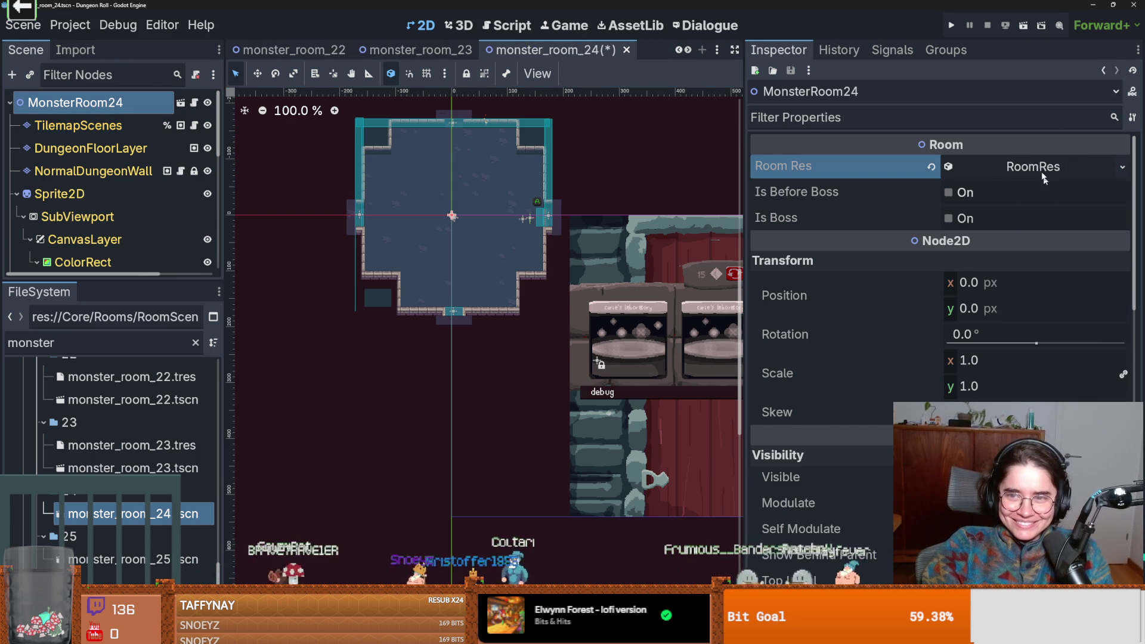
- Save the new RoomRes as monster_room_24.tres in the MonsterRooms/24 folder
click(1122, 167)
click(1069, 353)
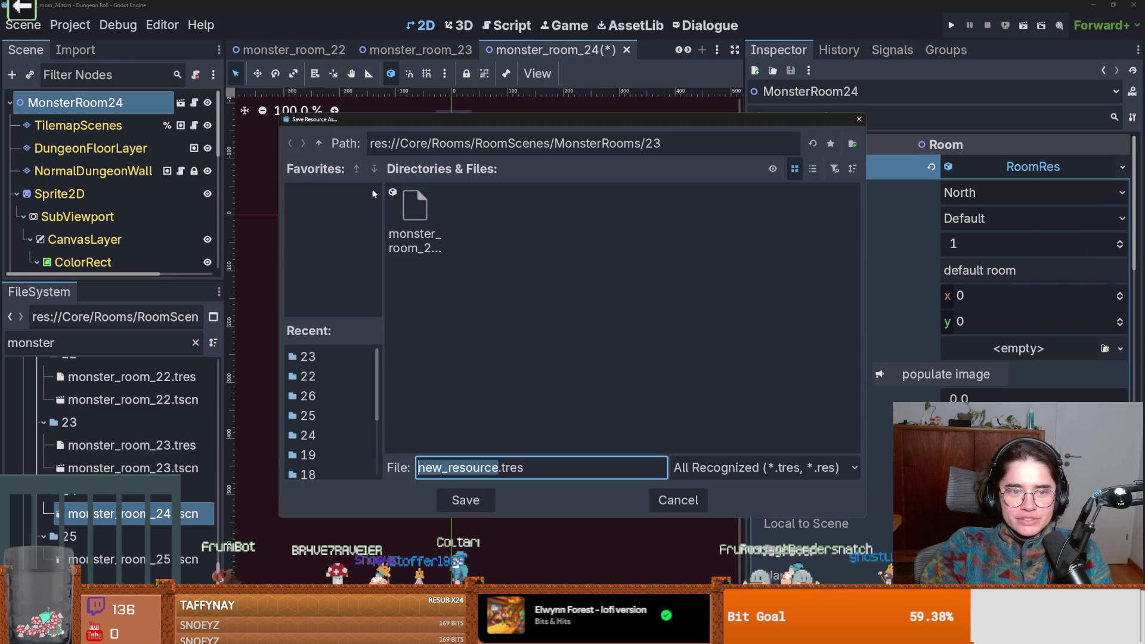
click(319, 143)
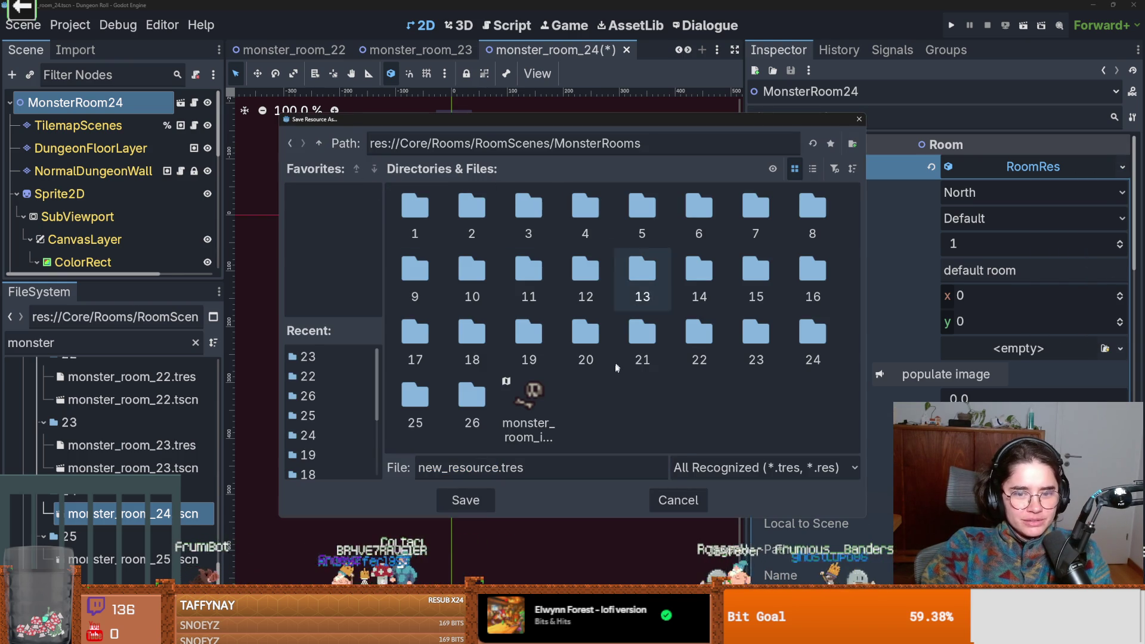
double_click(812, 340)
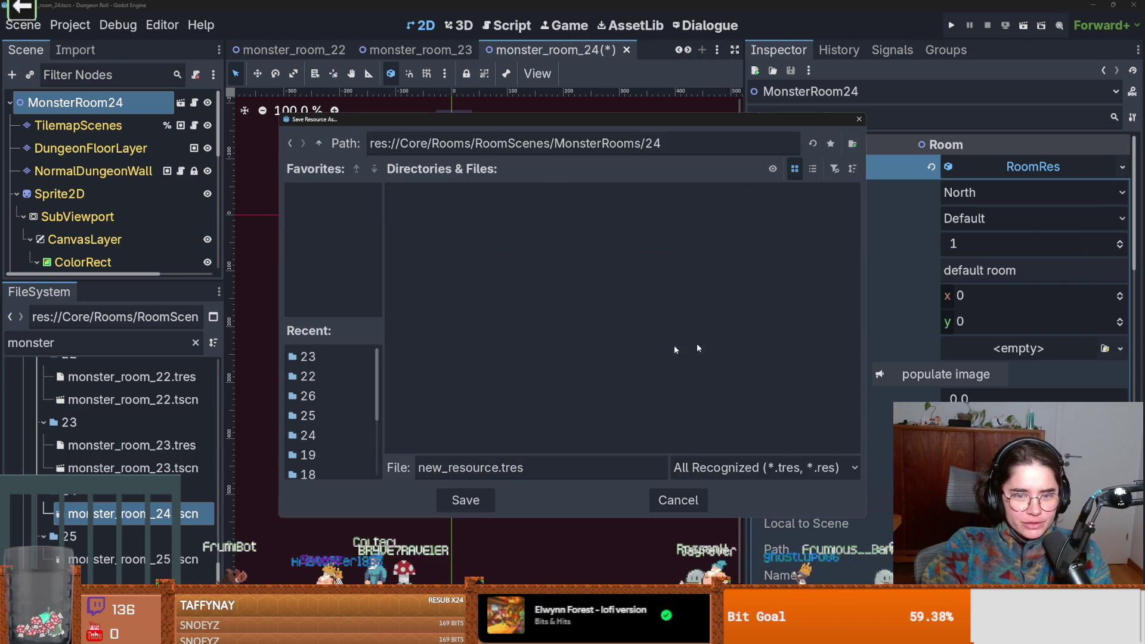
double_click(494, 468)
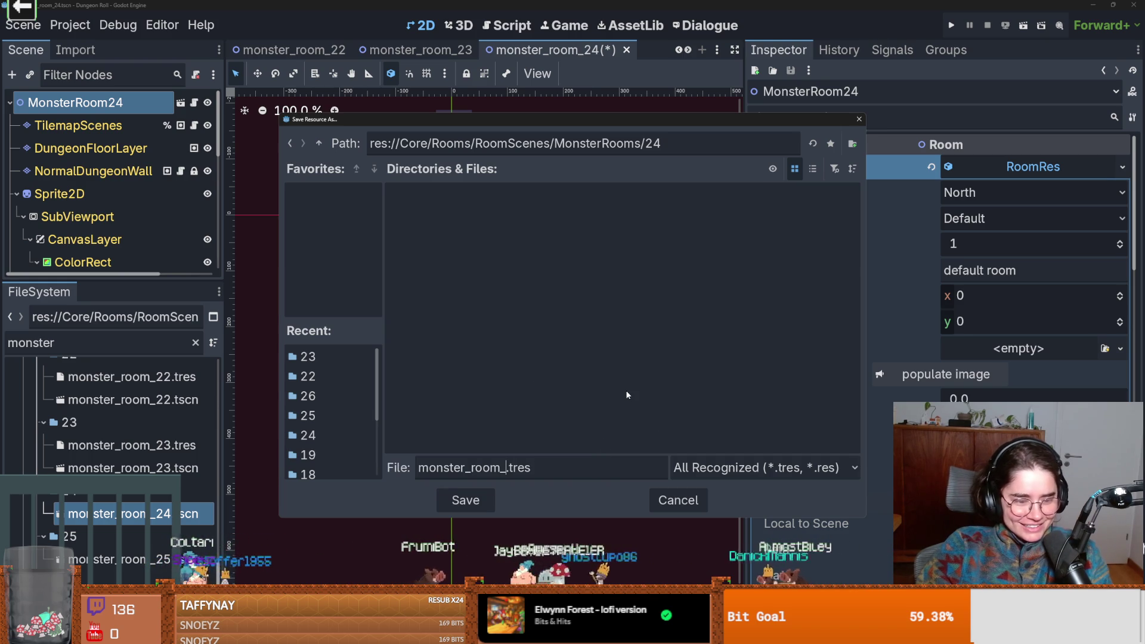
text(24)
key(Return)
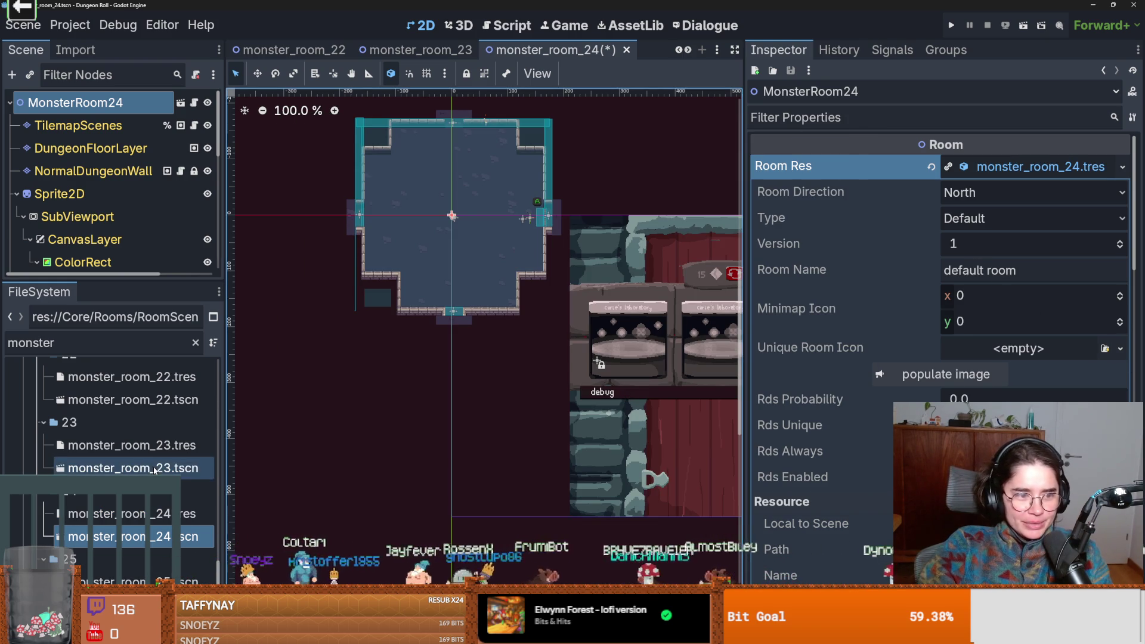
click(143, 446)
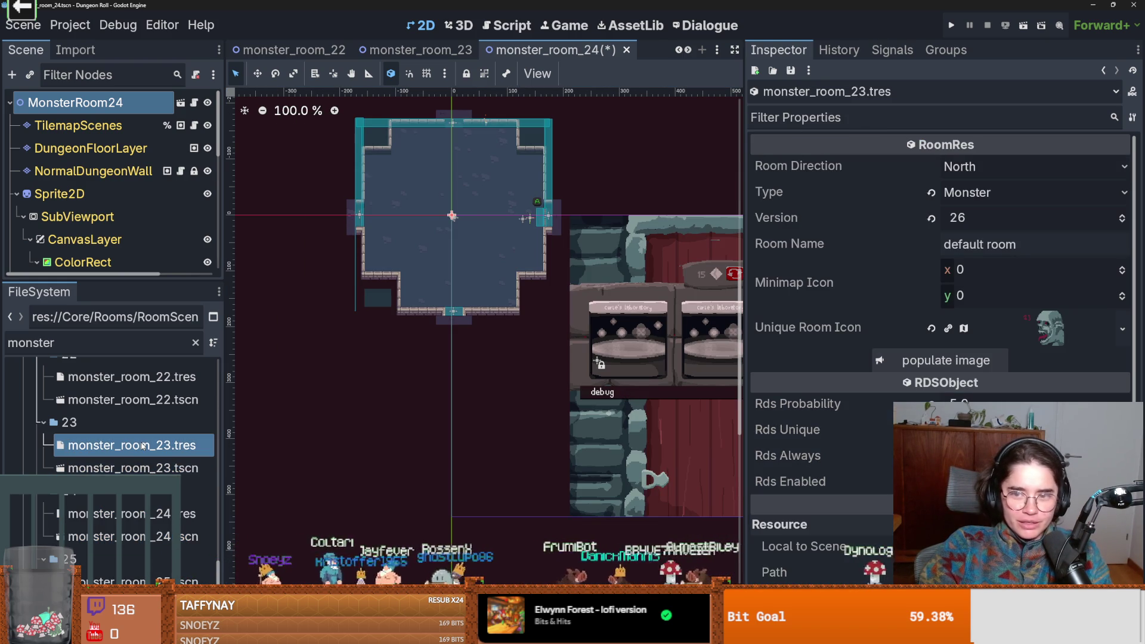
- Enter 2 for monster_room_24.tres's Version, set its Type to Monster, and save
click(119, 514)
click(957, 217)
text(2)
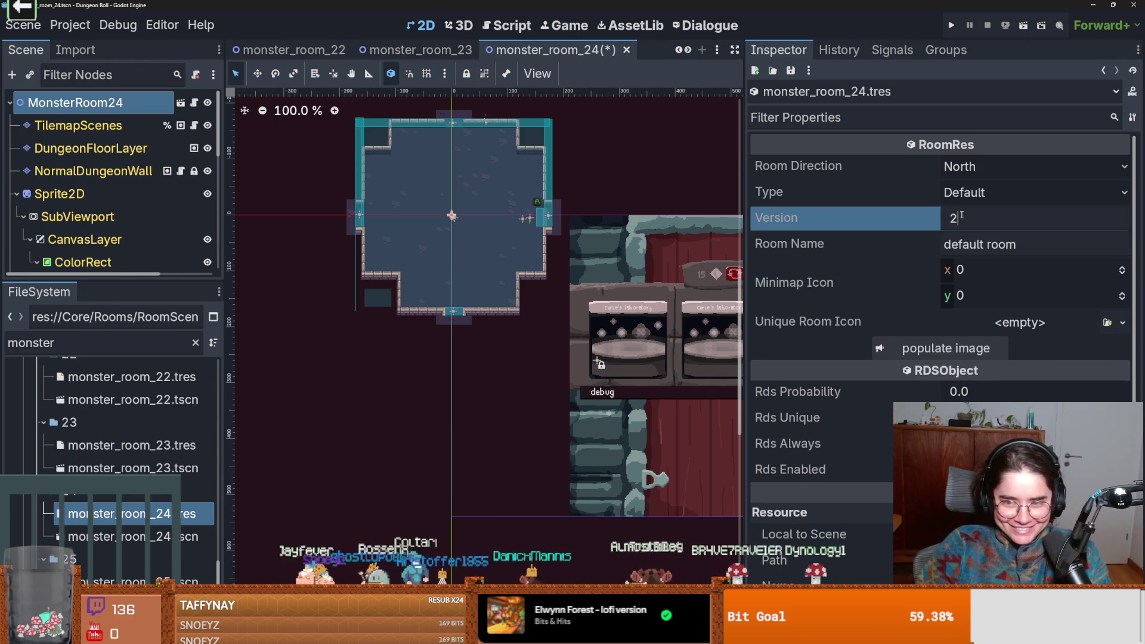
click(978, 192)
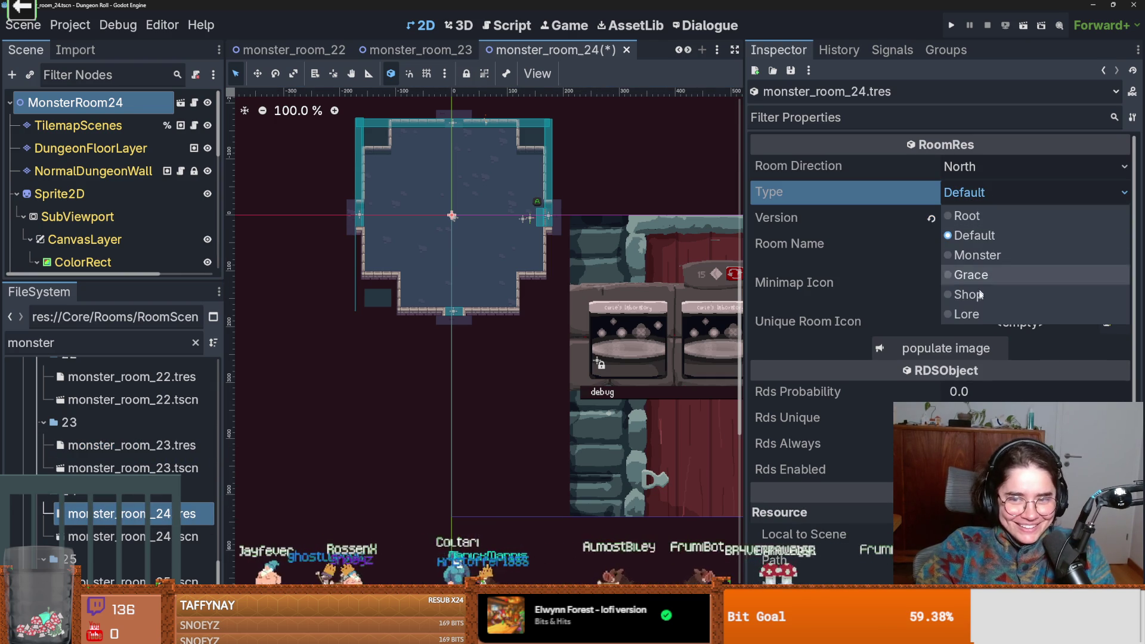
click(977, 255)
key(ctrl+s)
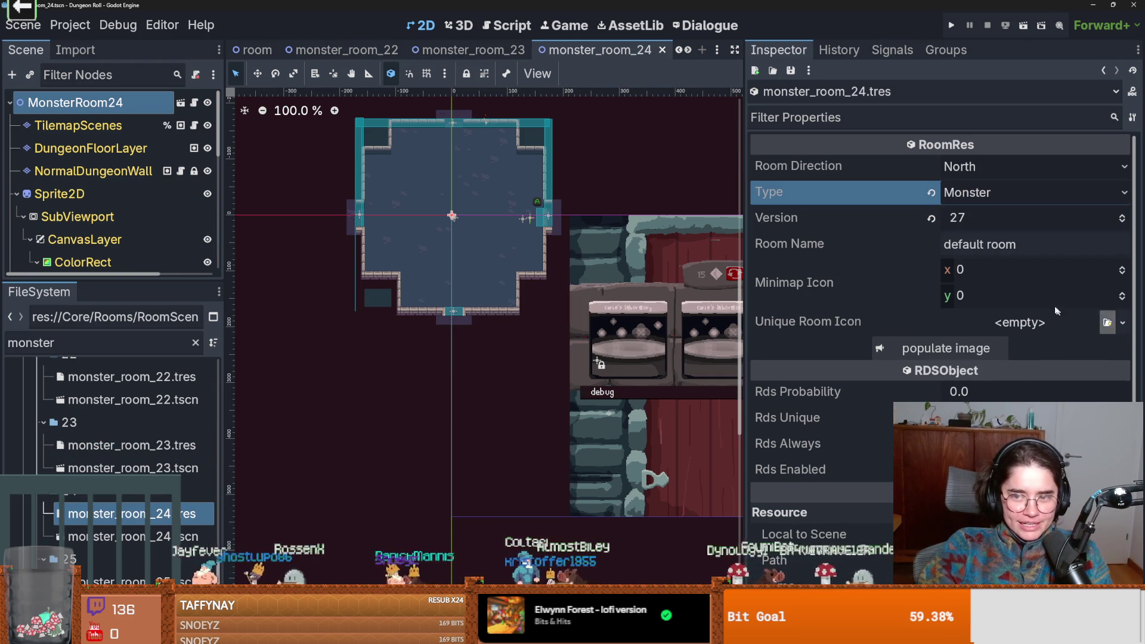
- Make MonsterRoom24's unique room icon a new AtlasTexture
click(1122, 323)
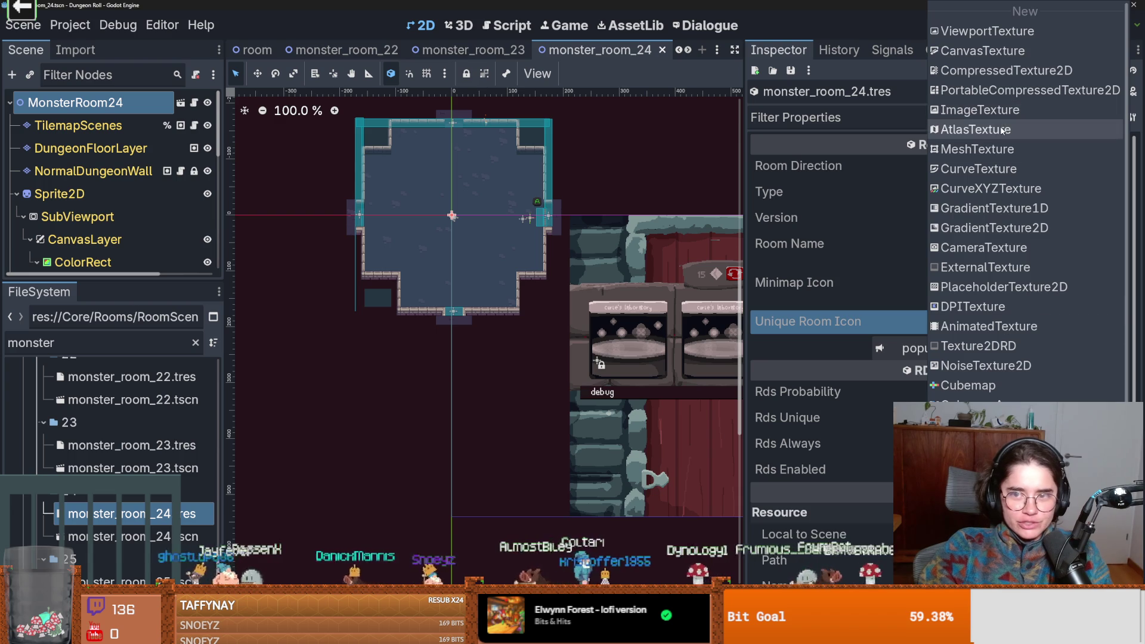
click(975, 130)
click(1041, 322)
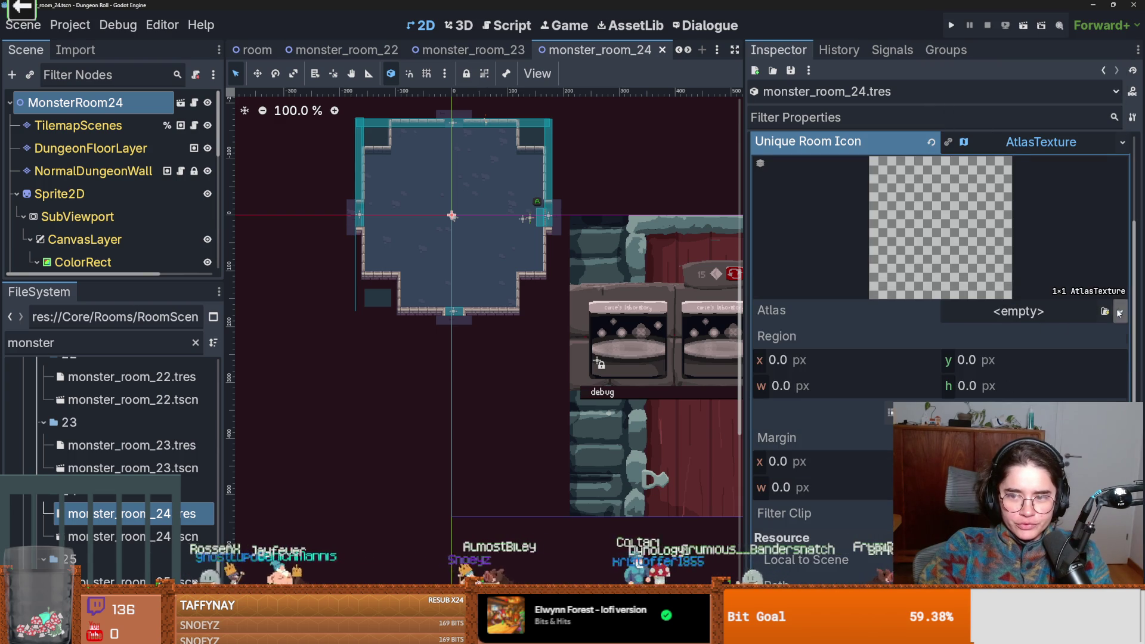
click(1119, 311)
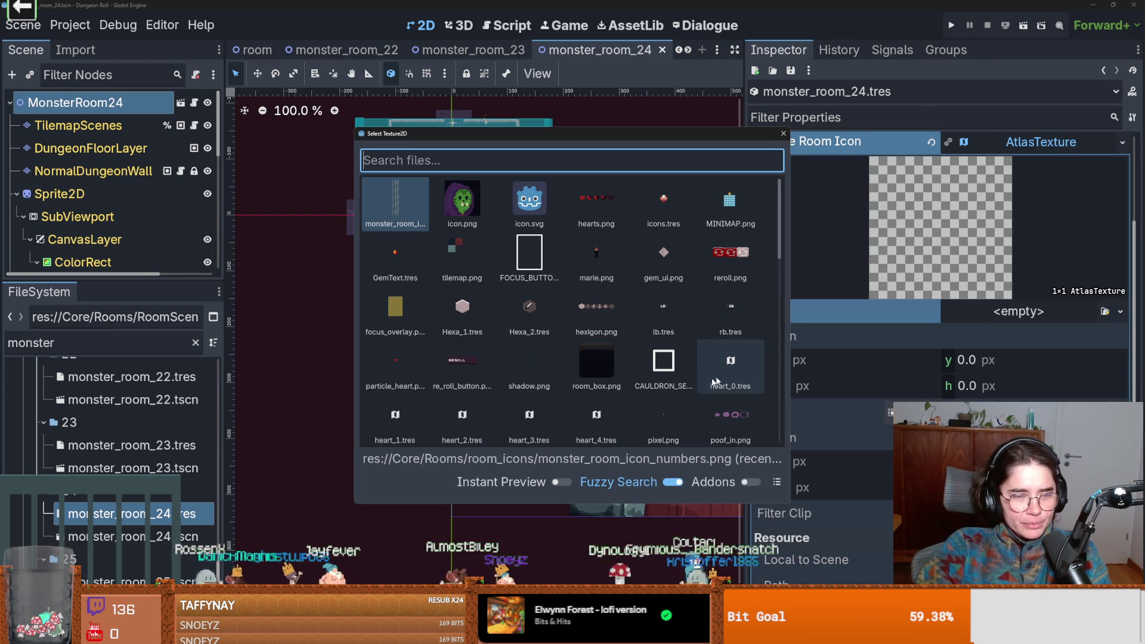
key(Escape)
click(475, 212)
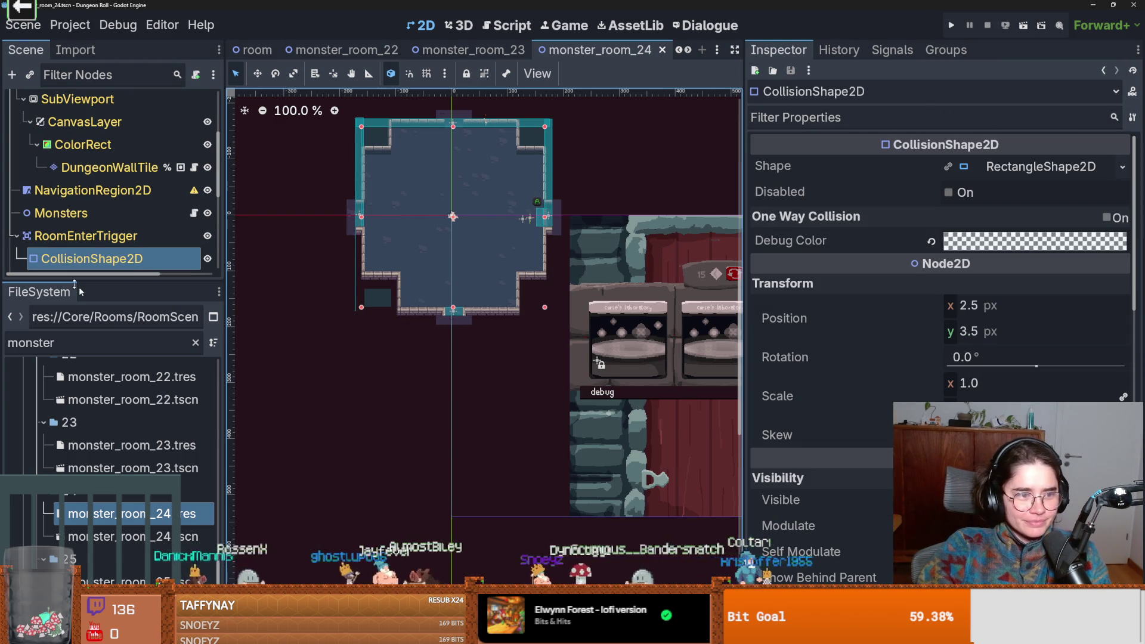
scroll(86, 133, up, 3)
click(76, 104)
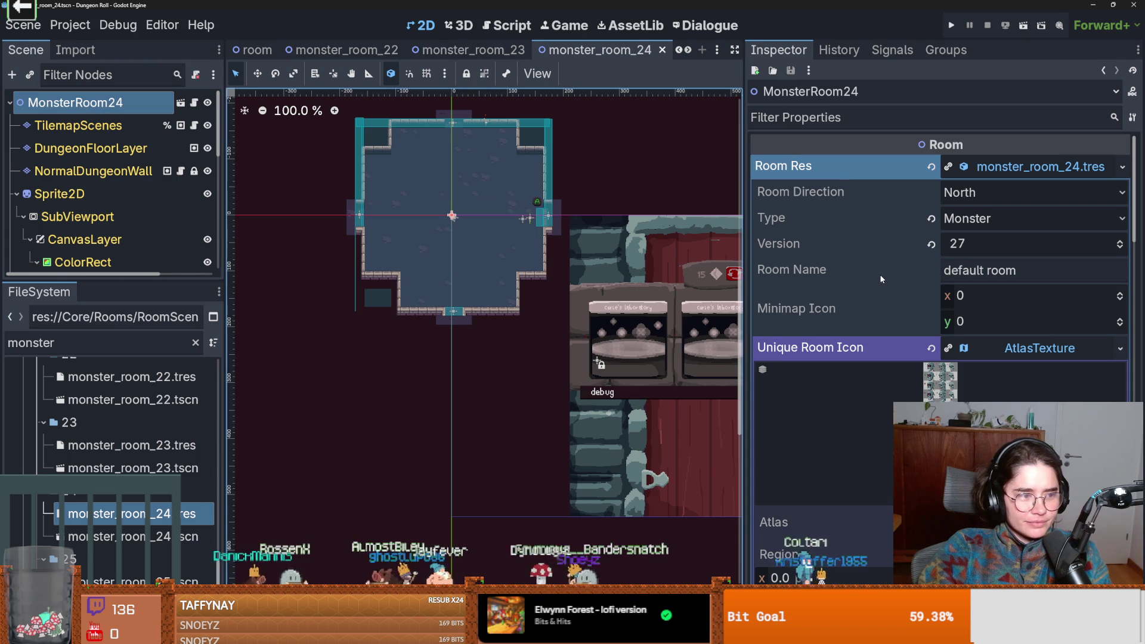
- Set the icon's atlas region to skull number 24 in the Region Editor
click(1038, 352)
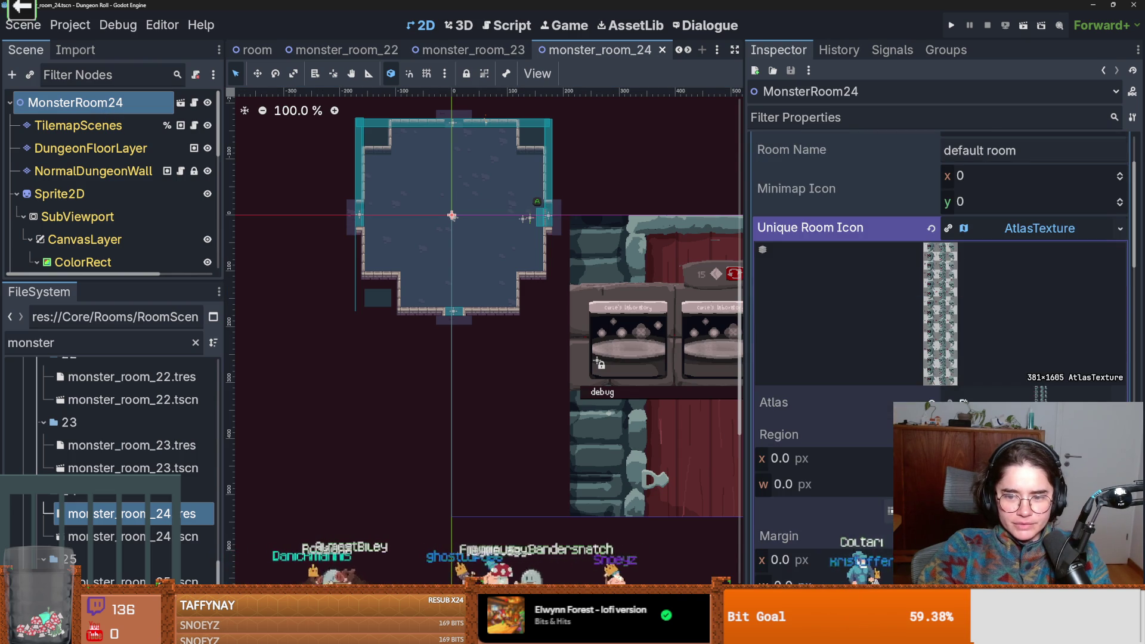
click(890, 511)
scroll(563, 344, down, 2)
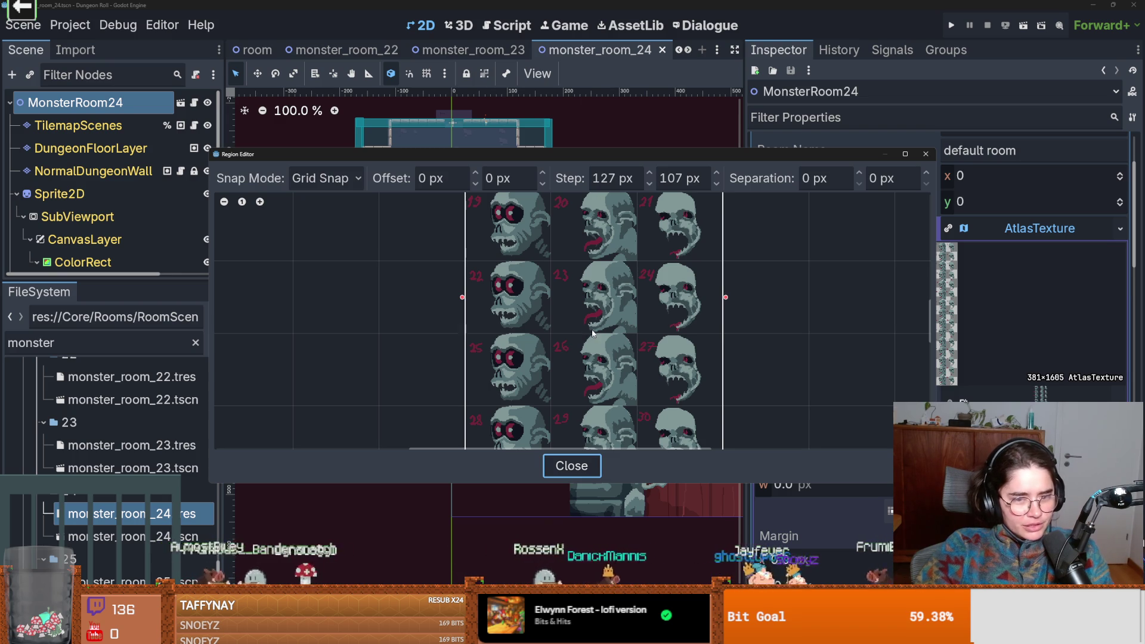
click(672, 311)
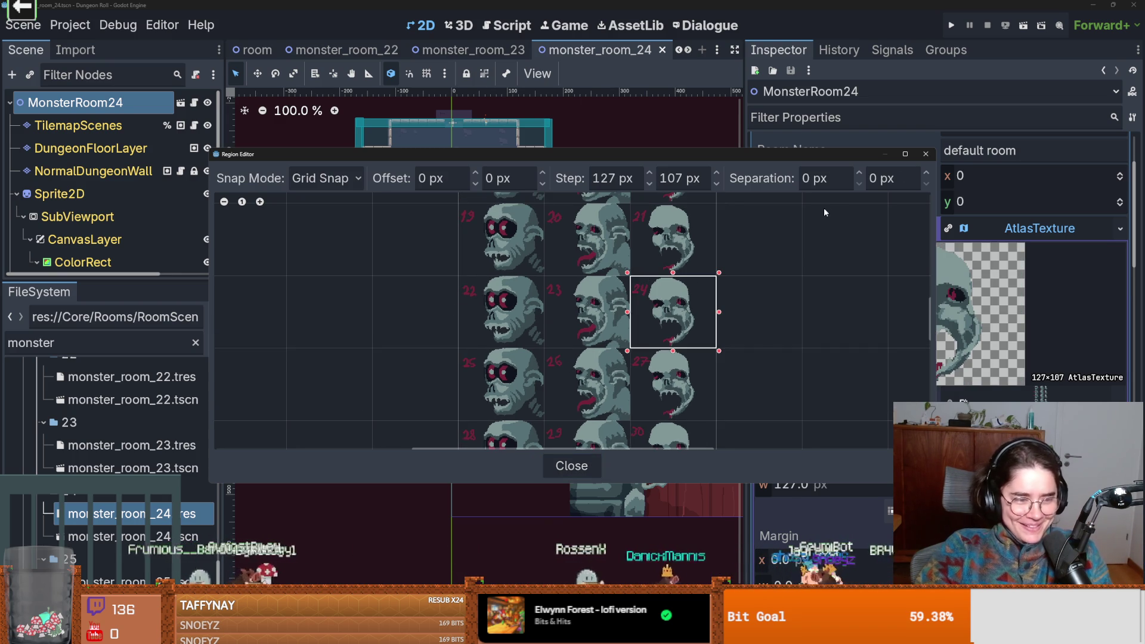
click(926, 154)
click(966, 256)
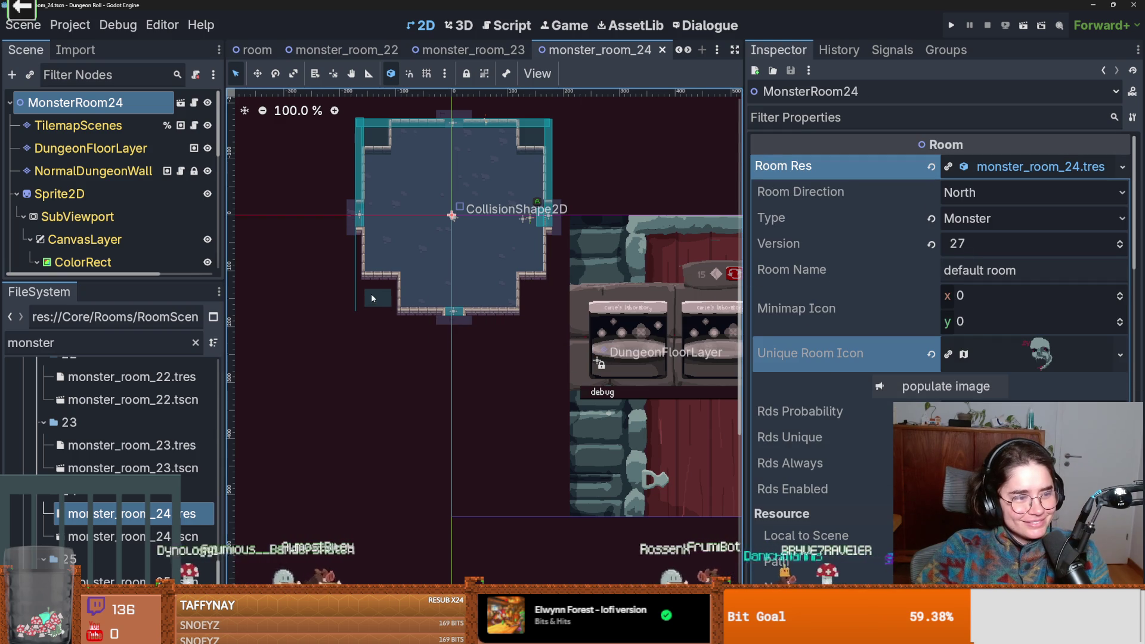
- Open the monster_room_25 scene, then switch to the GitHub pull request in the browser
scroll(131, 453, down, 3)
double_click(132, 517)
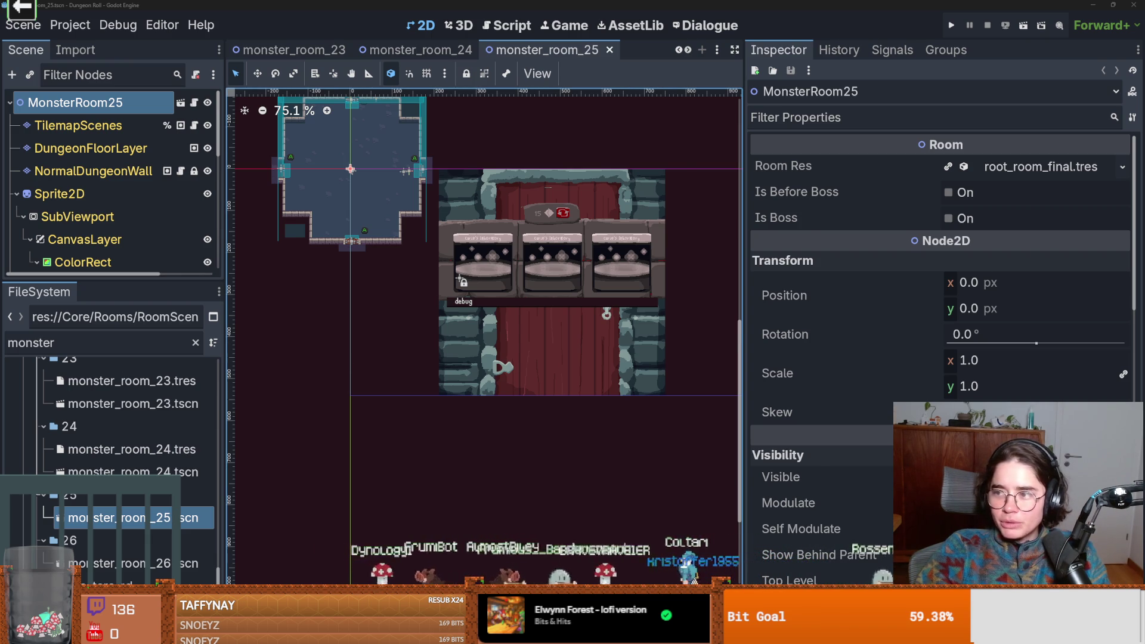
key(alt+Tab)
scroll(489, 393, down, 3)
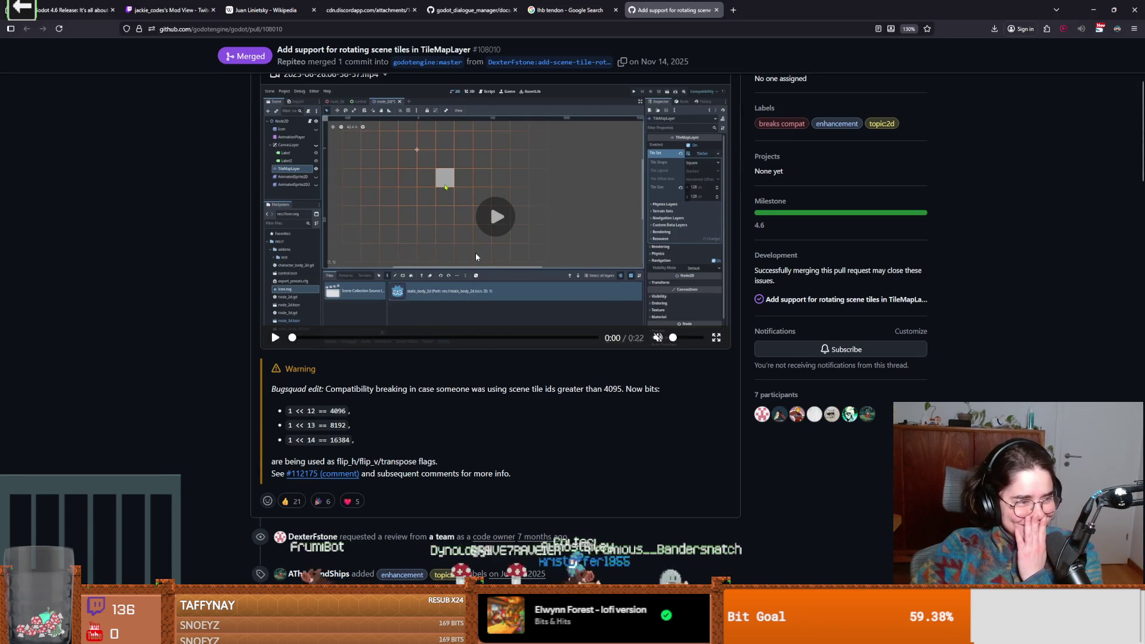
- Play the pull request's demo video with sound, then return to the pull request page
click(483, 275)
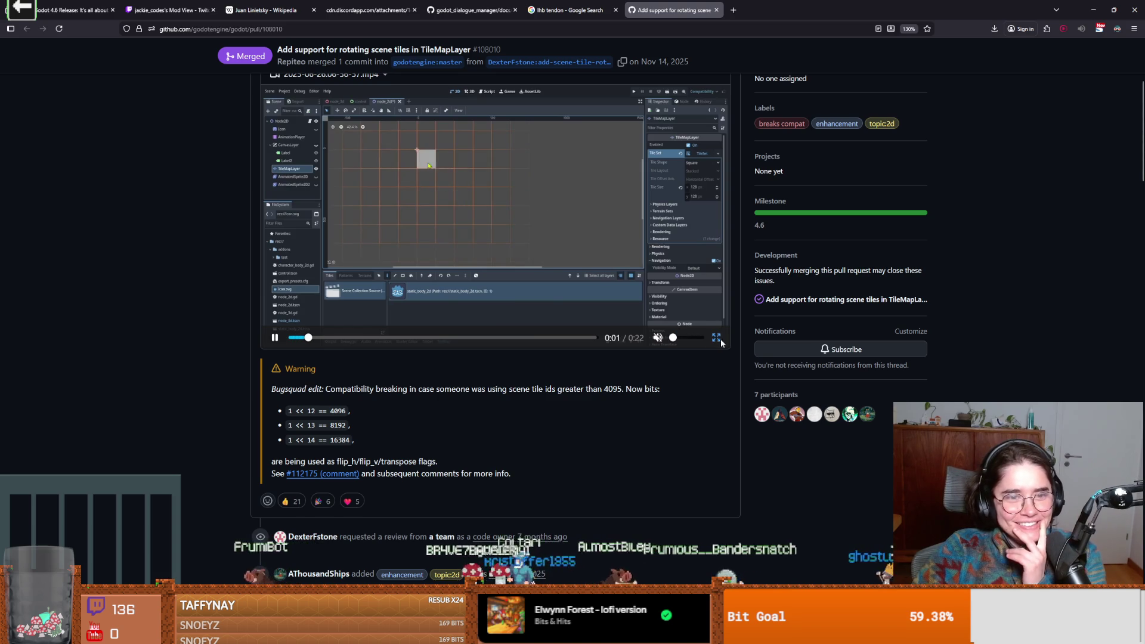
click(659, 338)
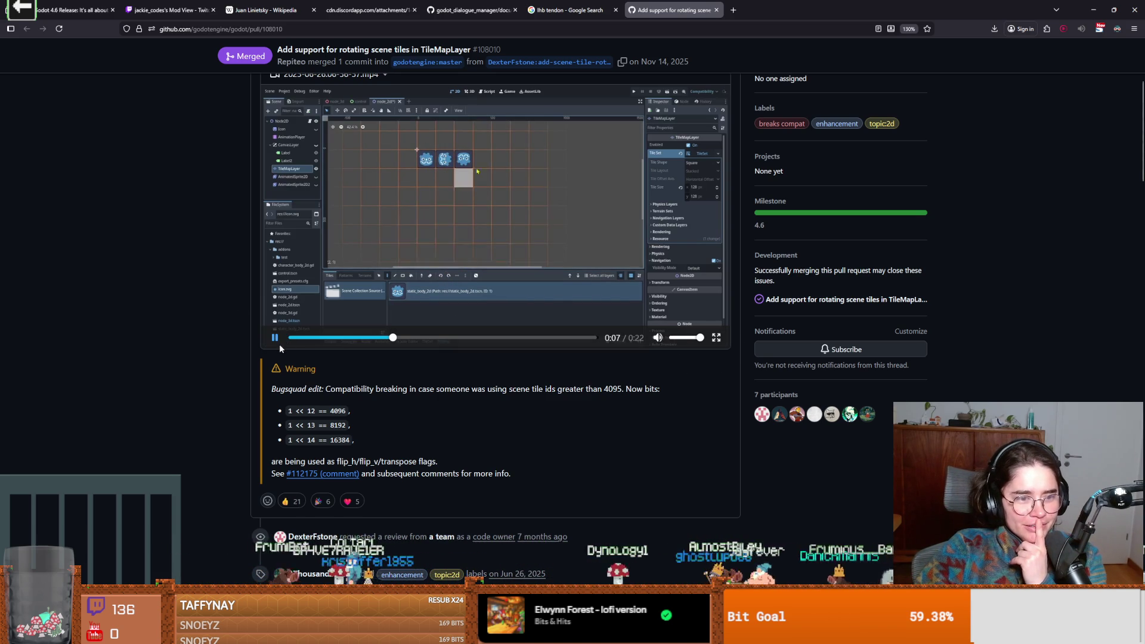
scroll(330, 389, down, 2)
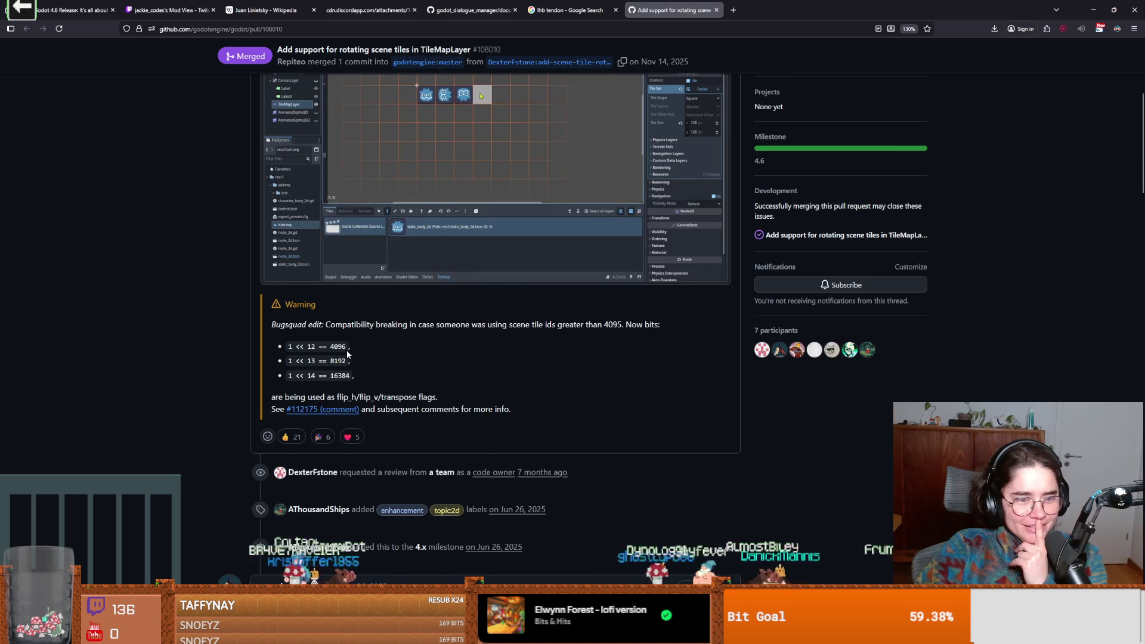
scroll(347, 353, down, 2)
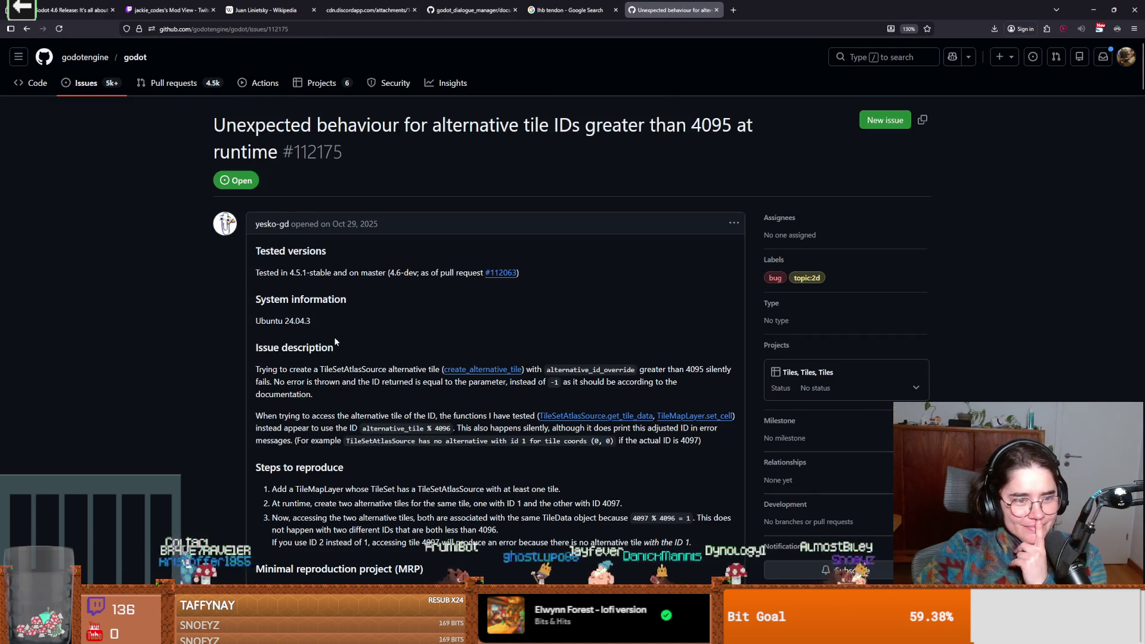
scroll(345, 370, down, 6)
scroll(344, 371, down, 6)
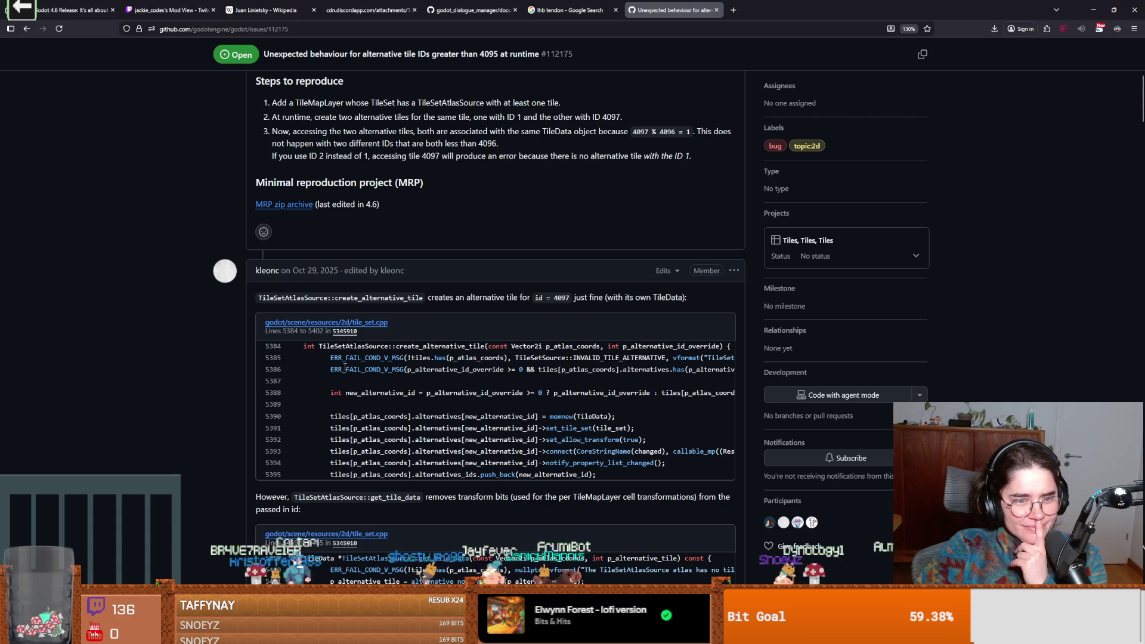
click(27, 29)
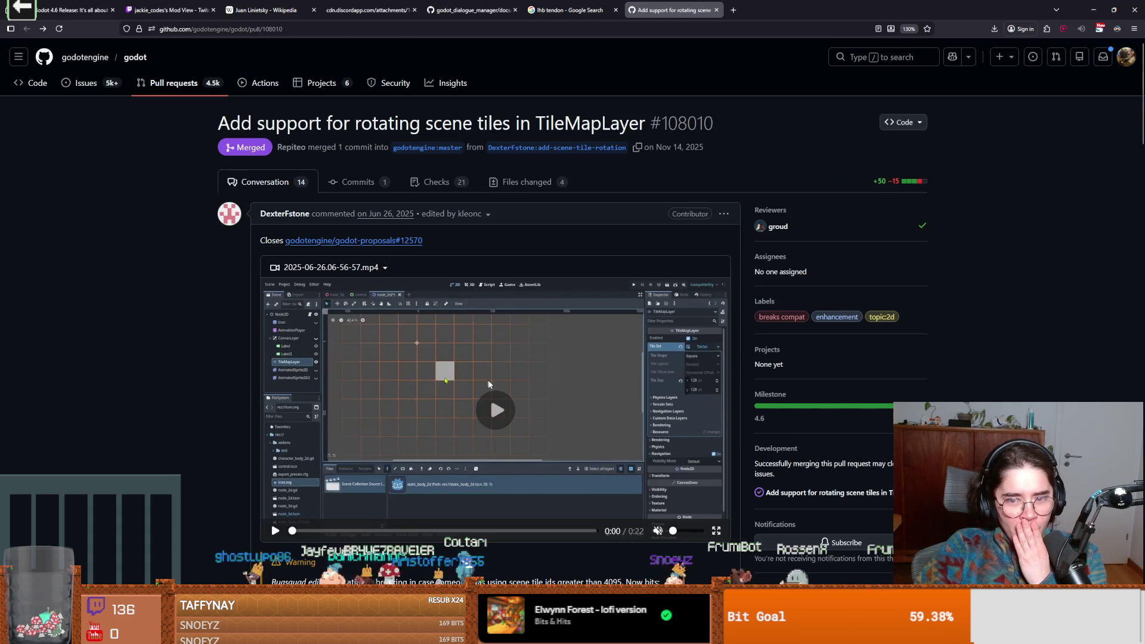
- Read through the PR comments, highlighting the remark about no added complexity
scroll(488, 382, down, 8)
scroll(488, 385, down, 5)
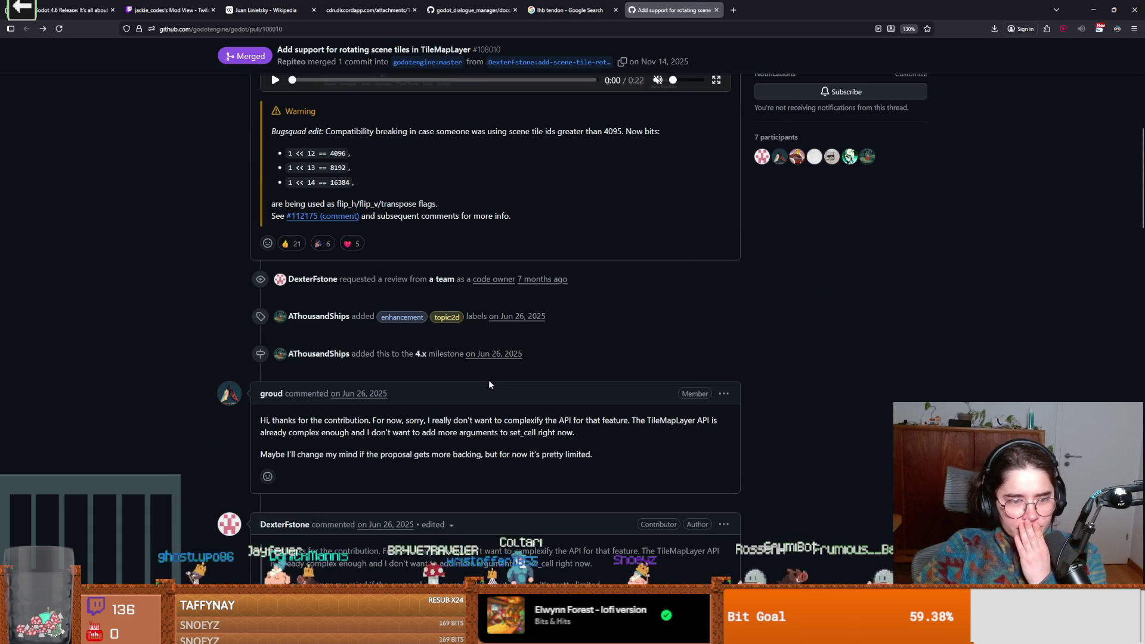
scroll(488, 384, down, 2)
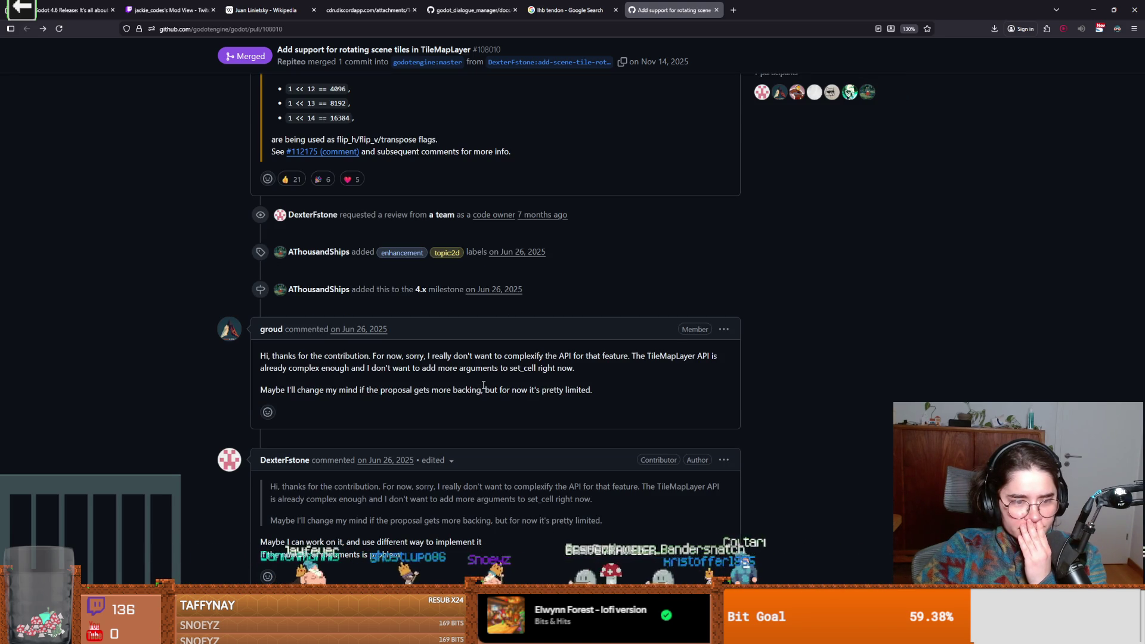
scroll(483, 385, down, 4)
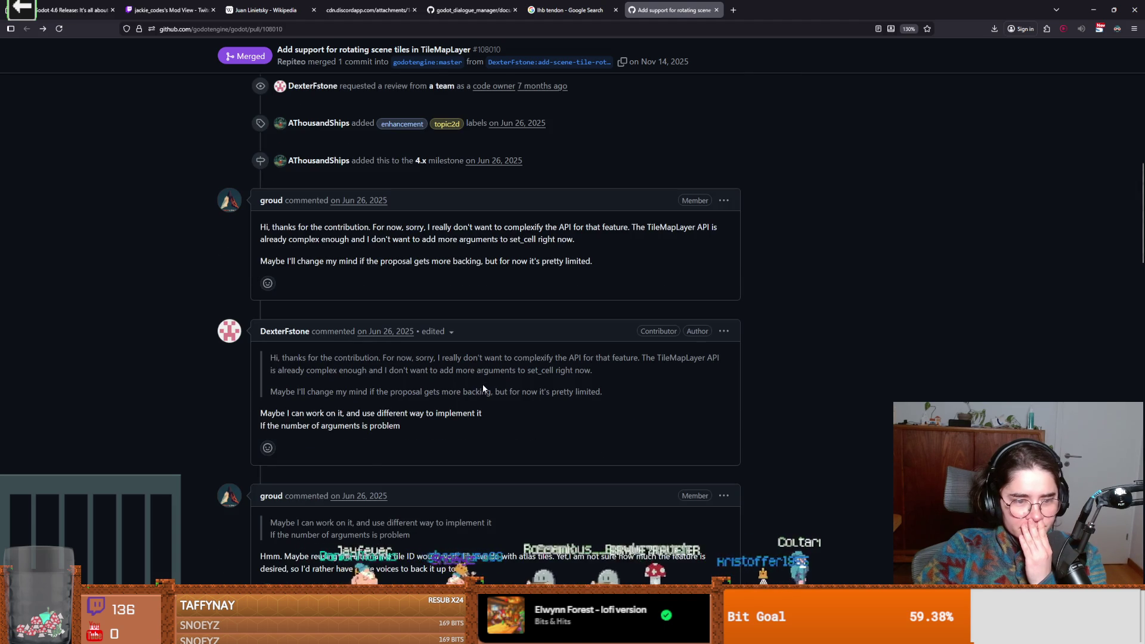
scroll(483, 388, down, 2)
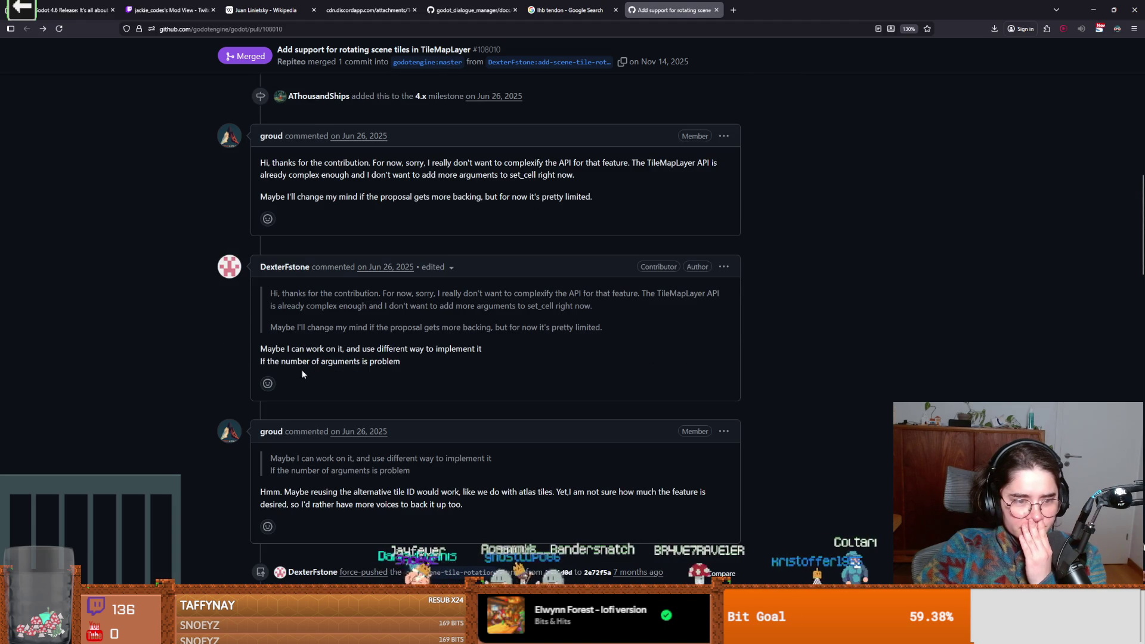
scroll(371, 376, down, 2)
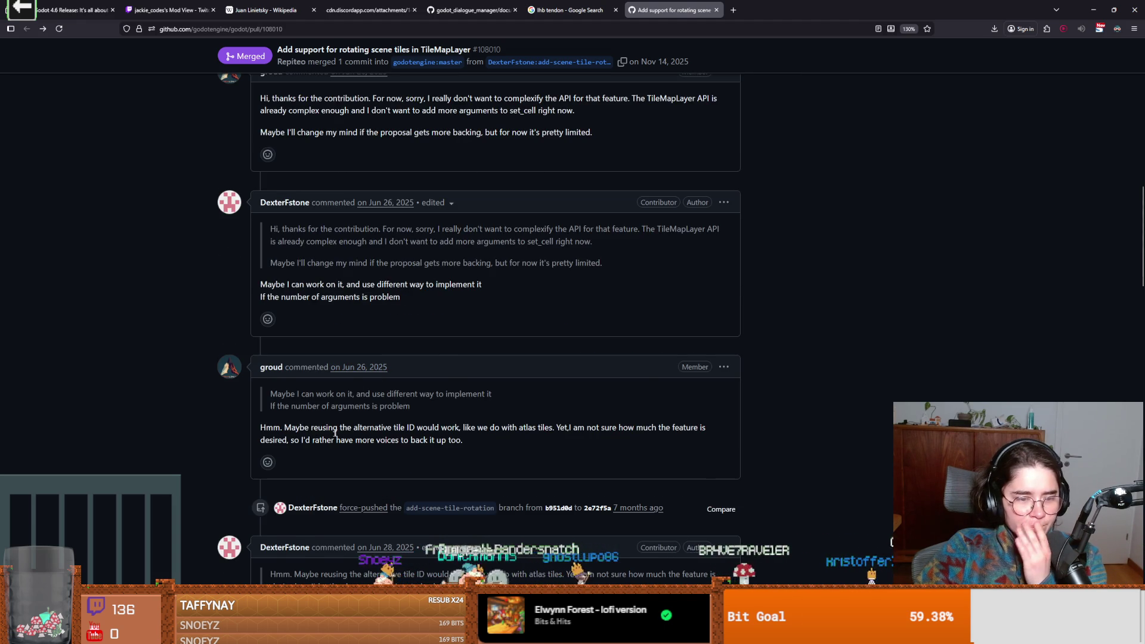
scroll(377, 442, down, 2)
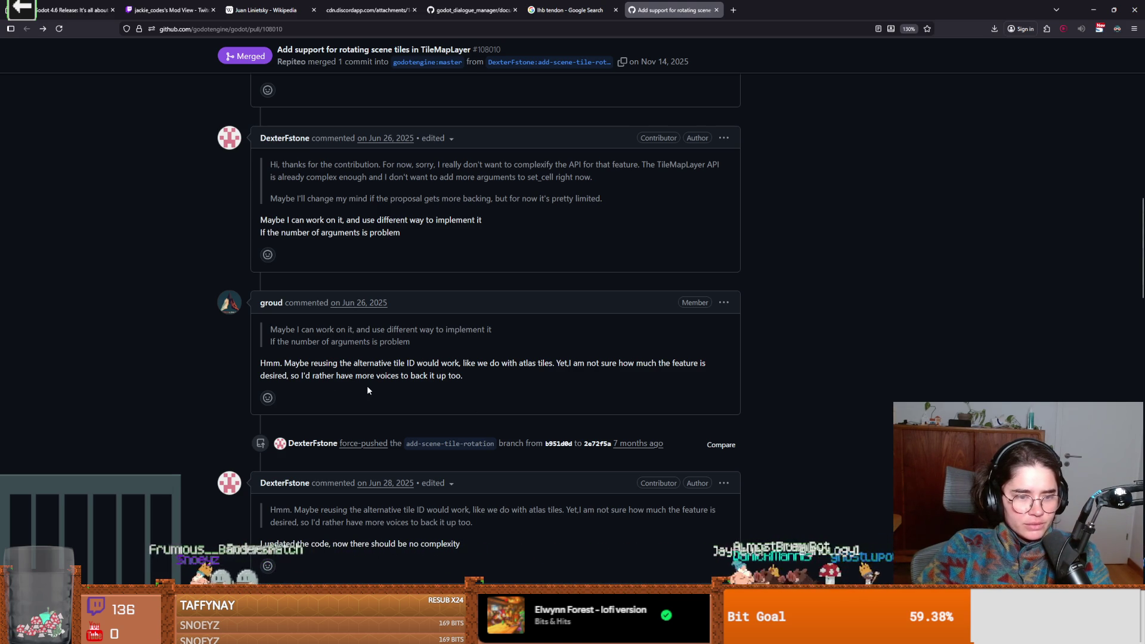
scroll(292, 389, down, 3)
drag(264, 350, 460, 352)
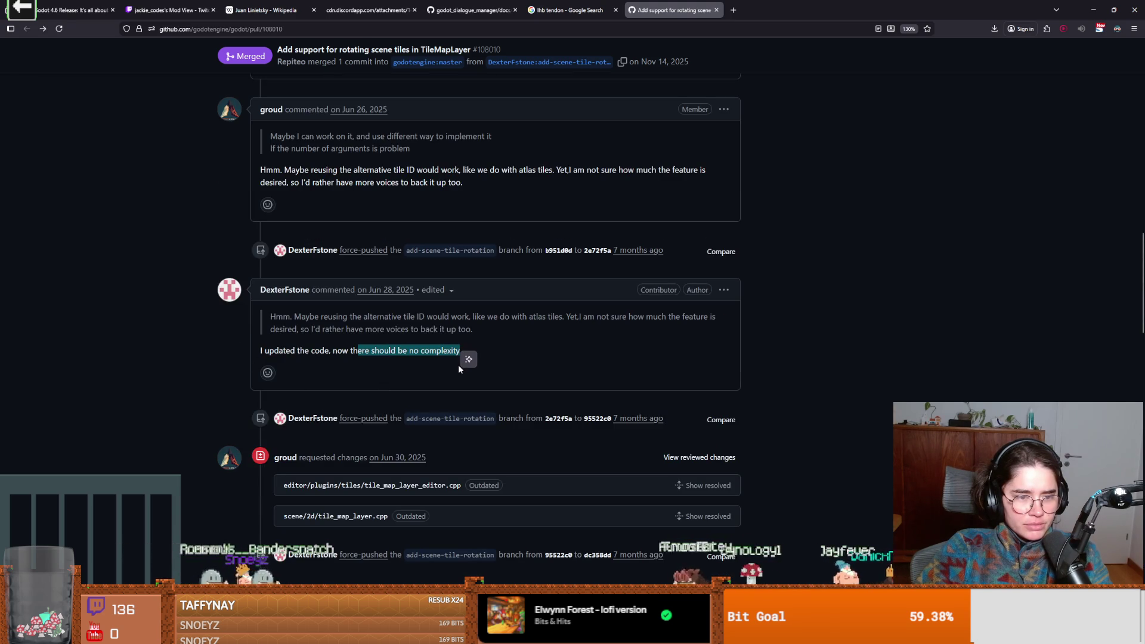
scroll(427, 402, down, 2)
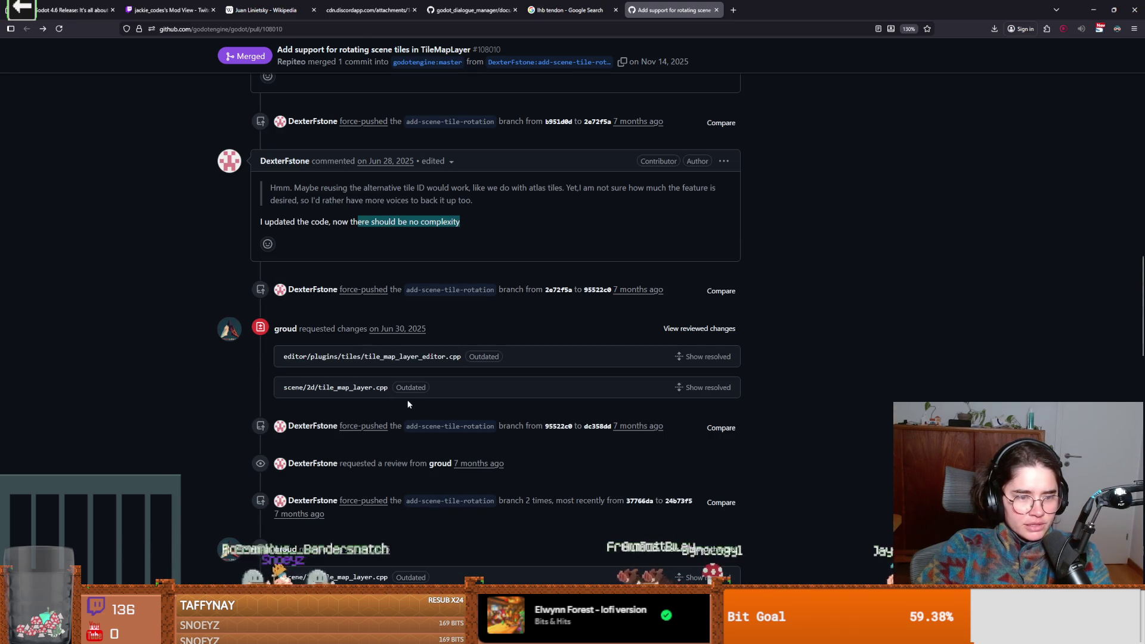
scroll(303, 330, down, 1)
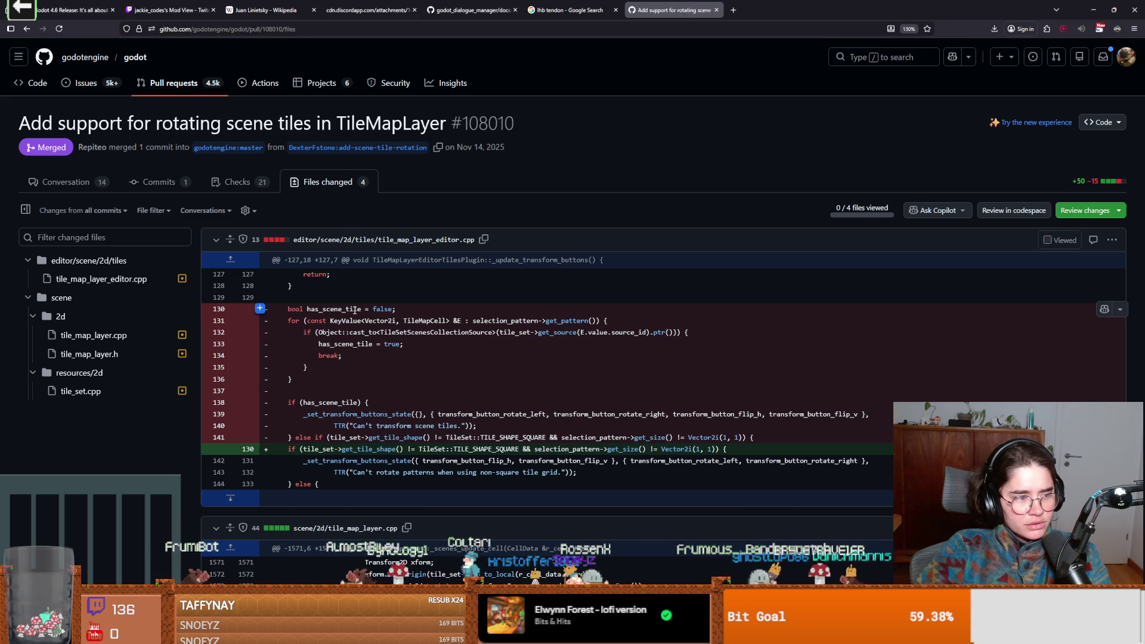
- Scroll through the #108010 changed-files diff, then switch back to its Conversation view
scroll(415, 371, down, 2)
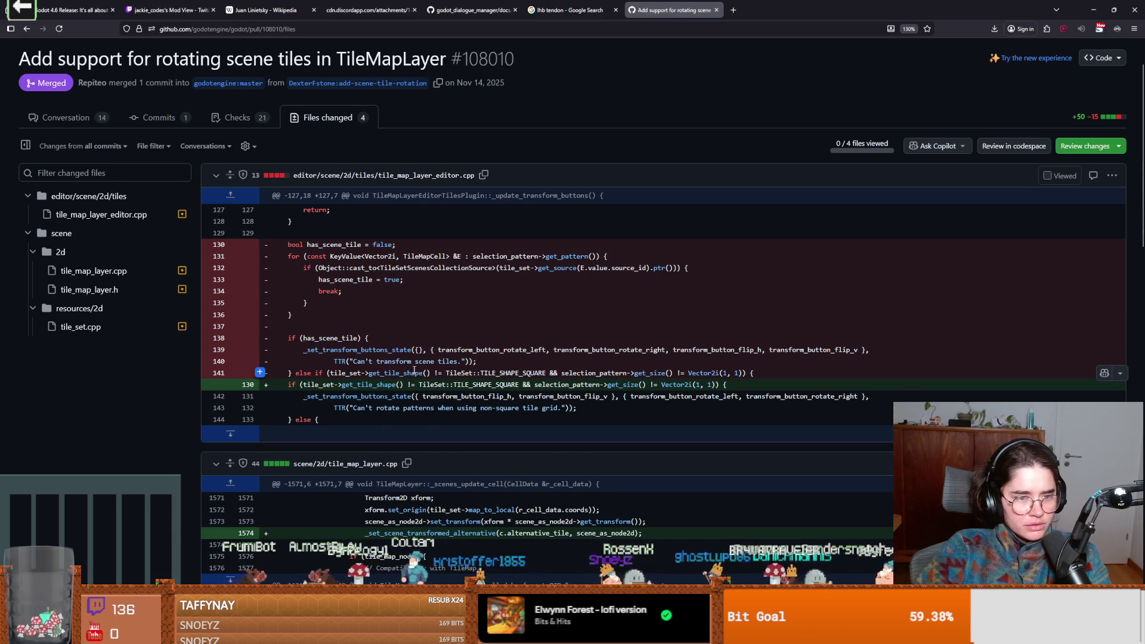
scroll(414, 371, down, 2)
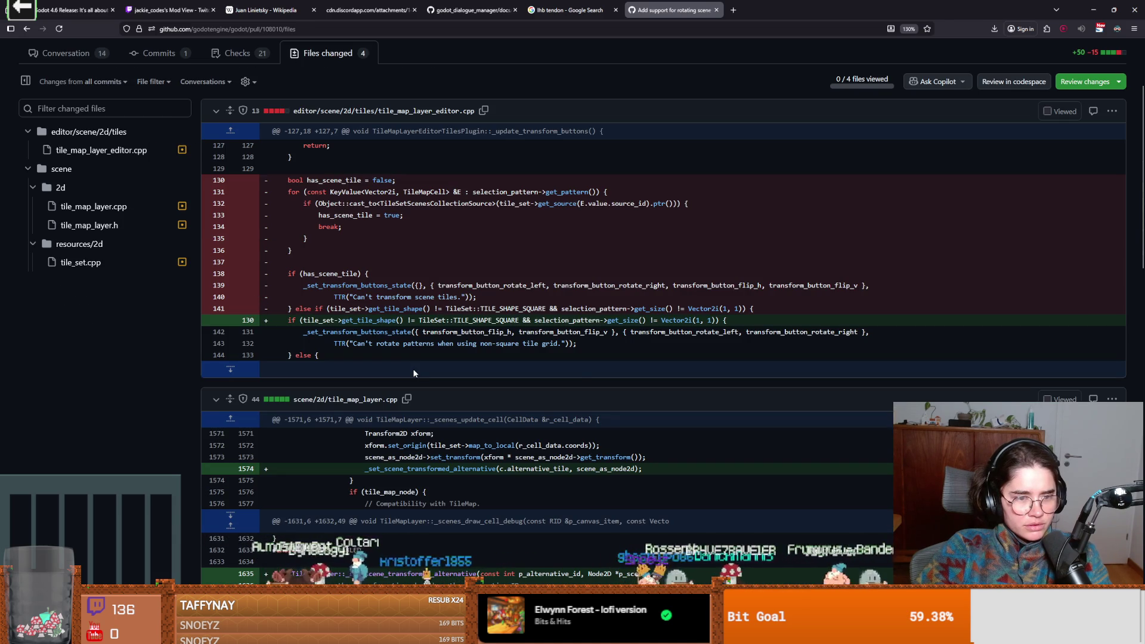
scroll(414, 373, down, 20)
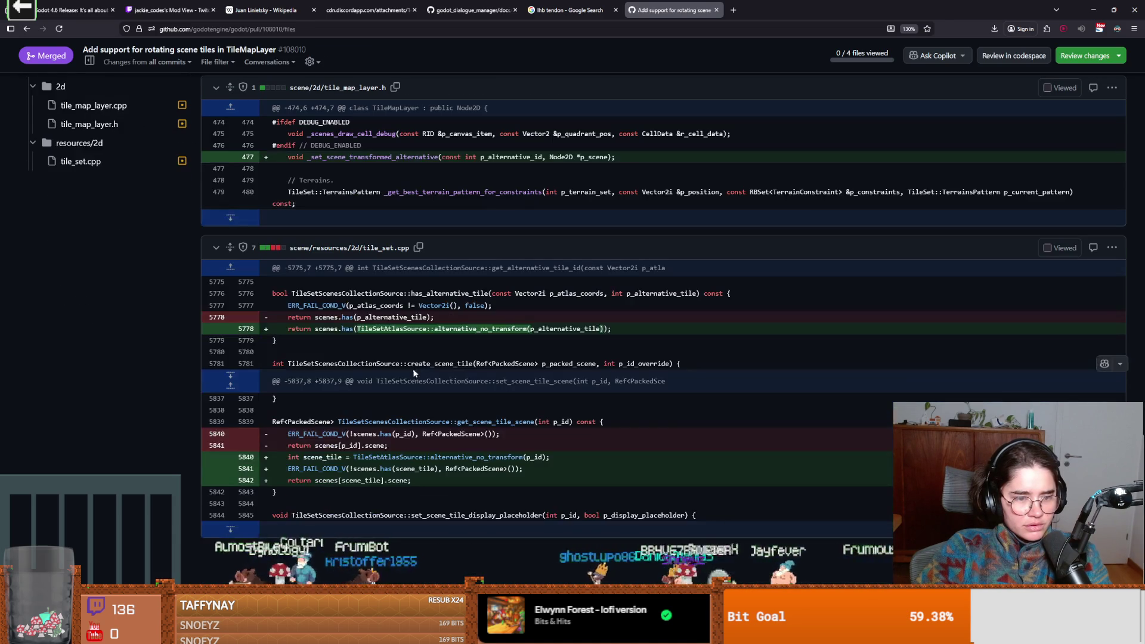
scroll(453, 386, up, 15)
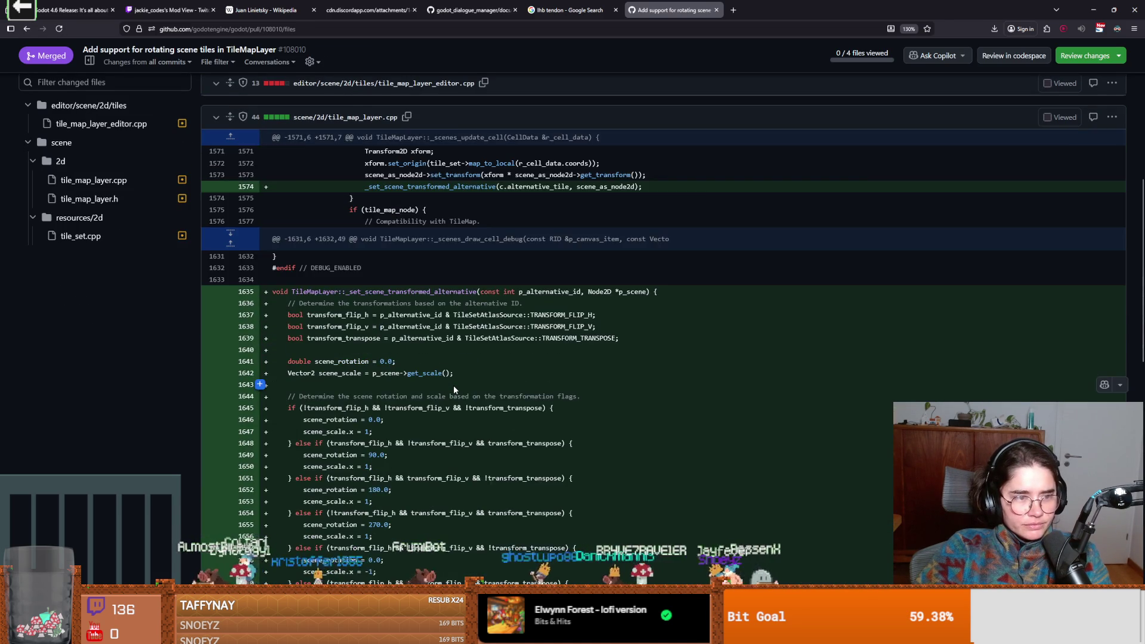
scroll(455, 389, up, 10)
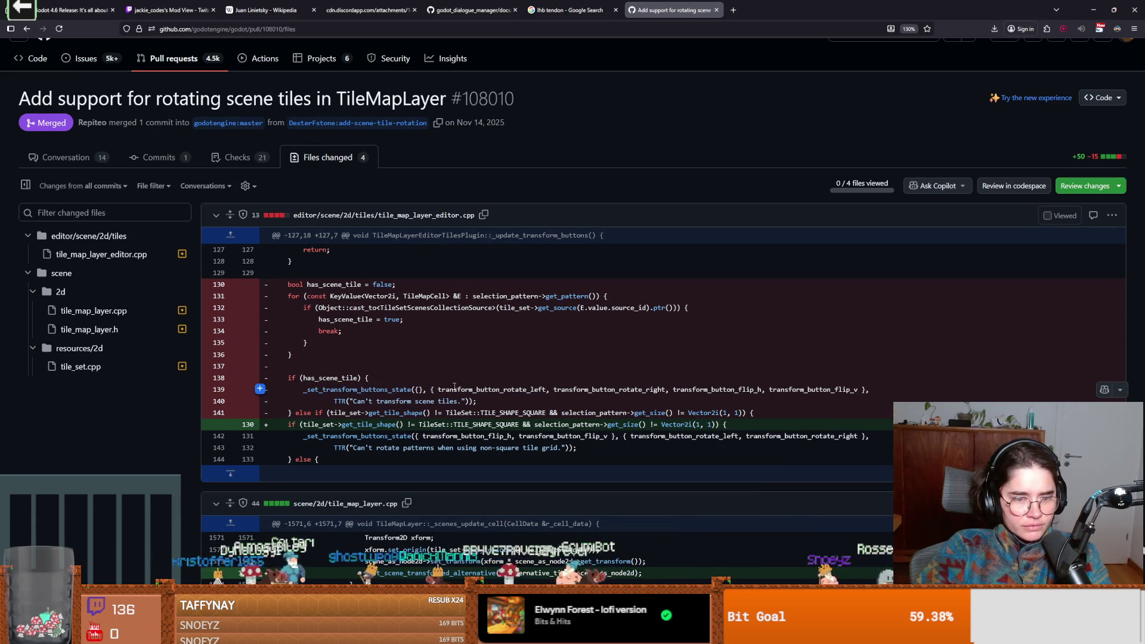
scroll(454, 387, down, 6)
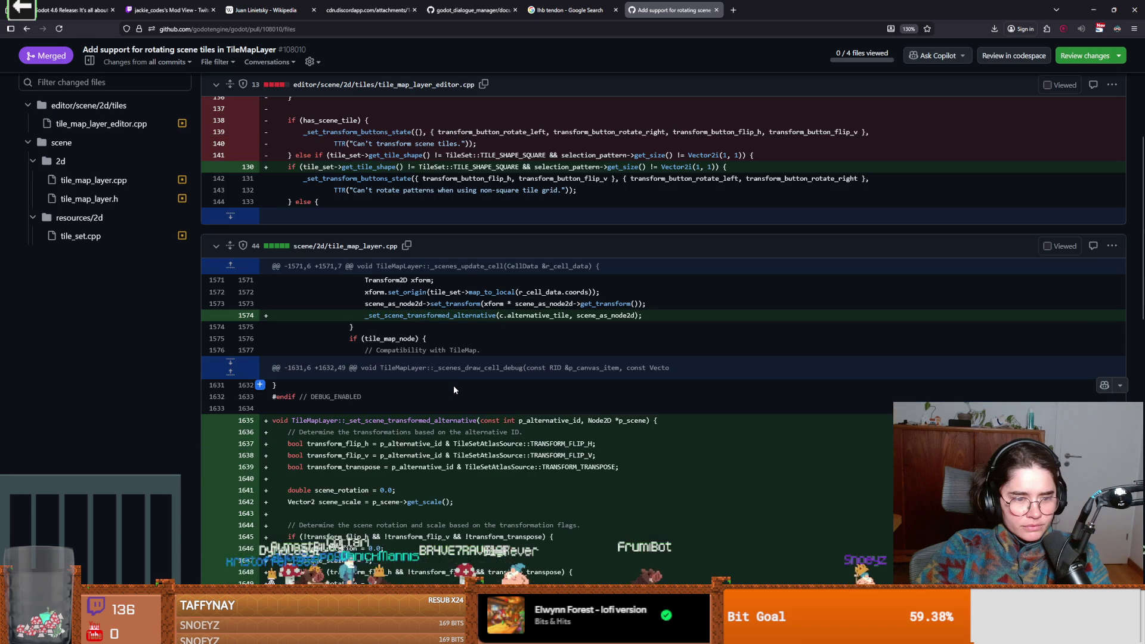
scroll(453, 385, up, 4)
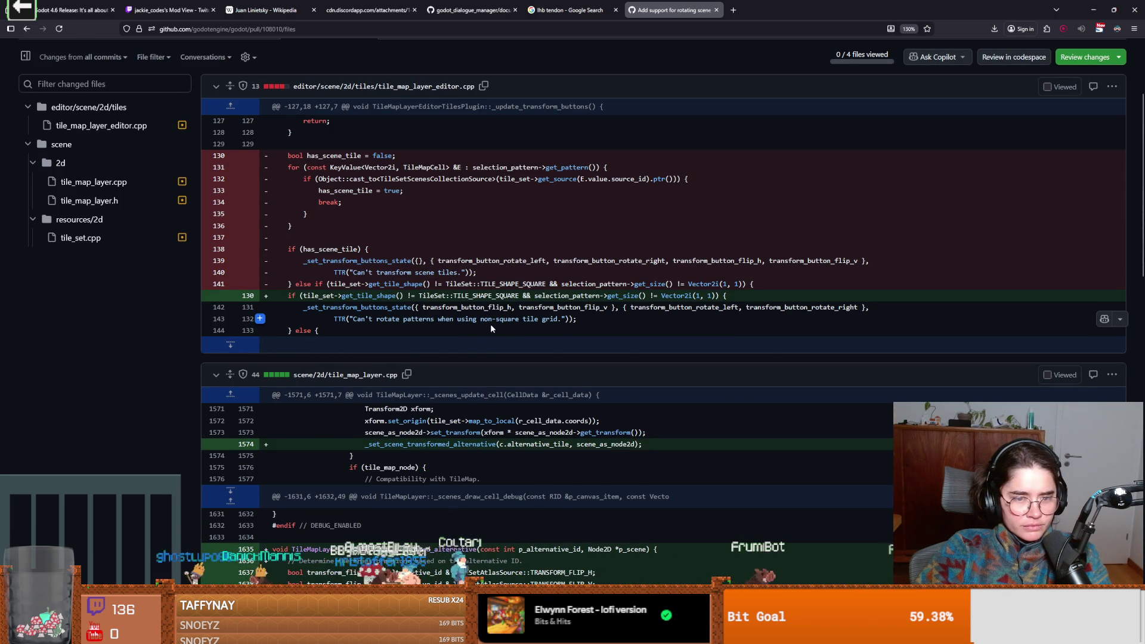
scroll(489, 333, down, 2)
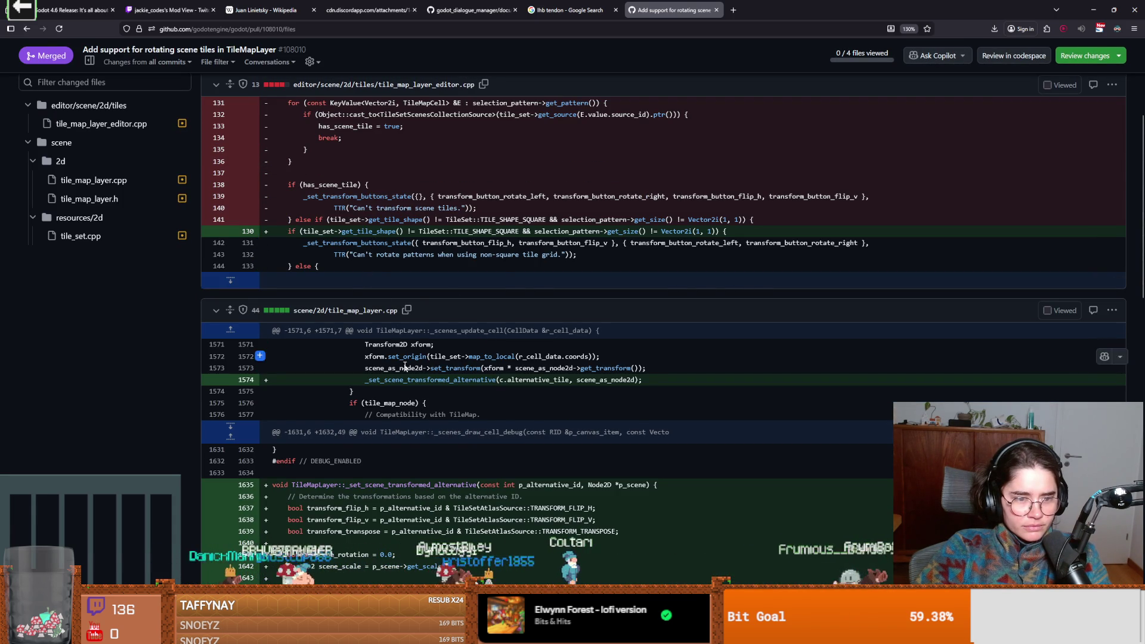
scroll(405, 366, down, 4)
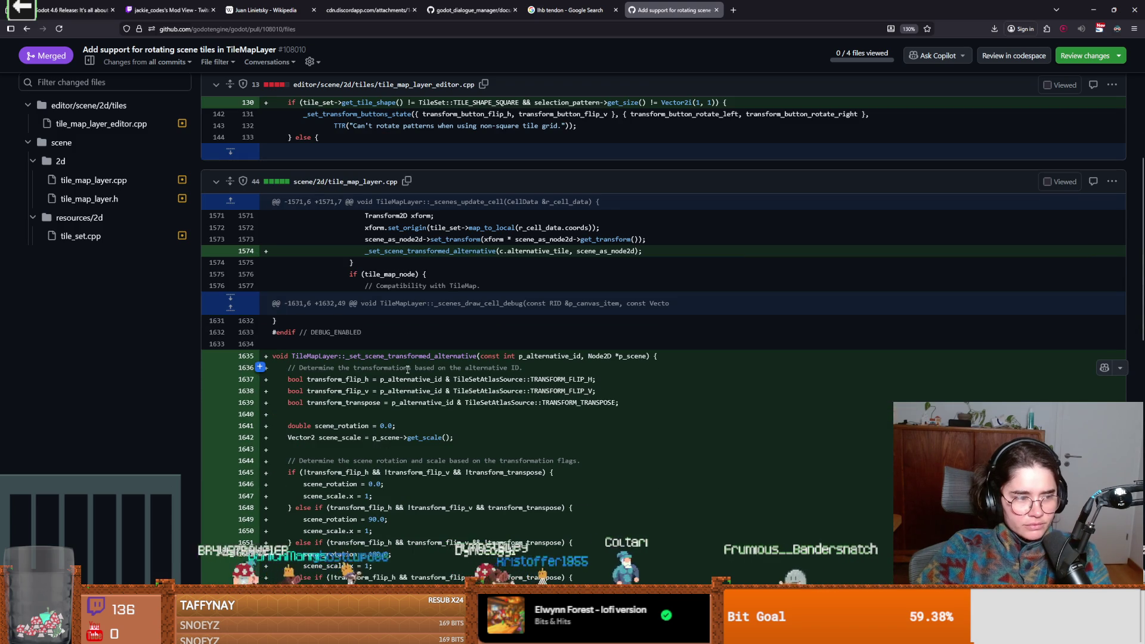
click(27, 33)
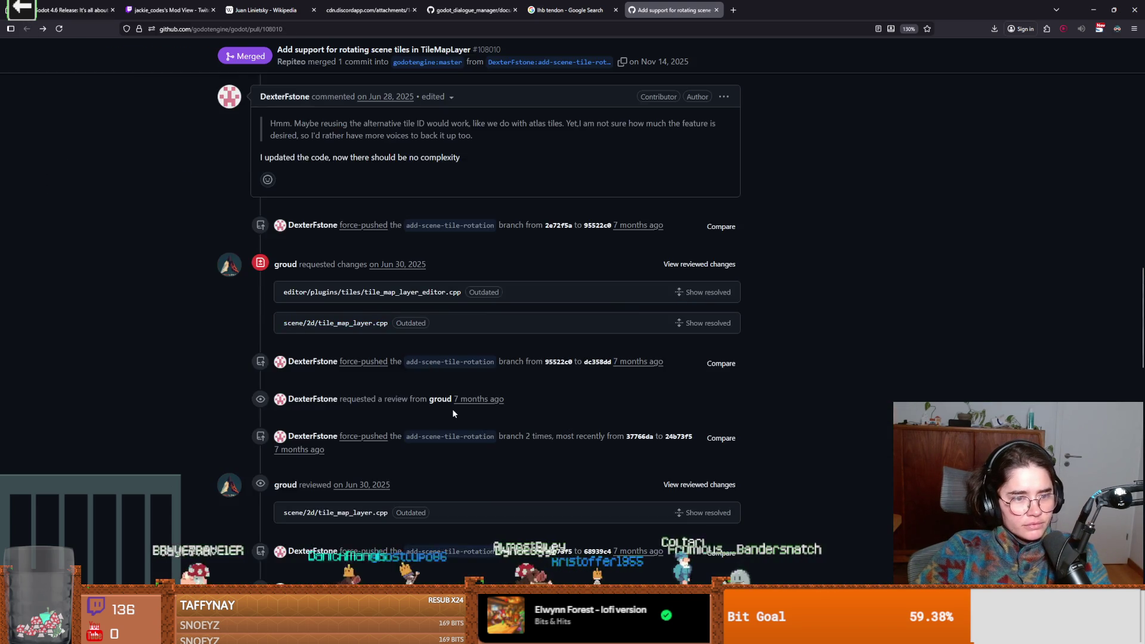
- Read the approval comment, highlighting its compatibility caveat and the note about the breaks compat label
scroll(451, 411, down, 4)
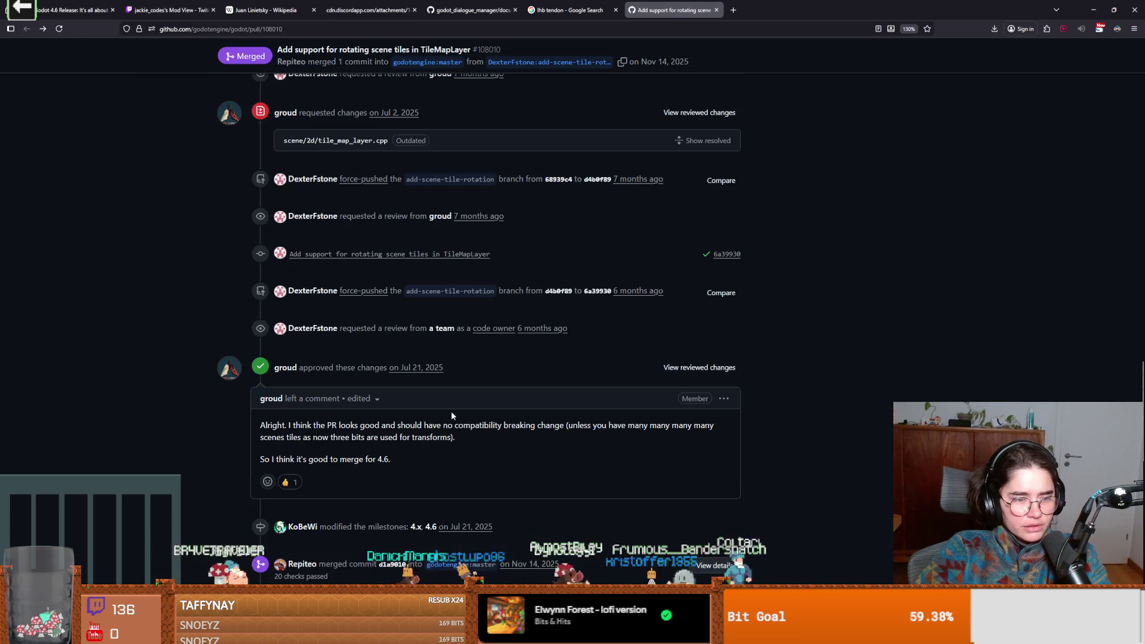
scroll(451, 412, down, 4)
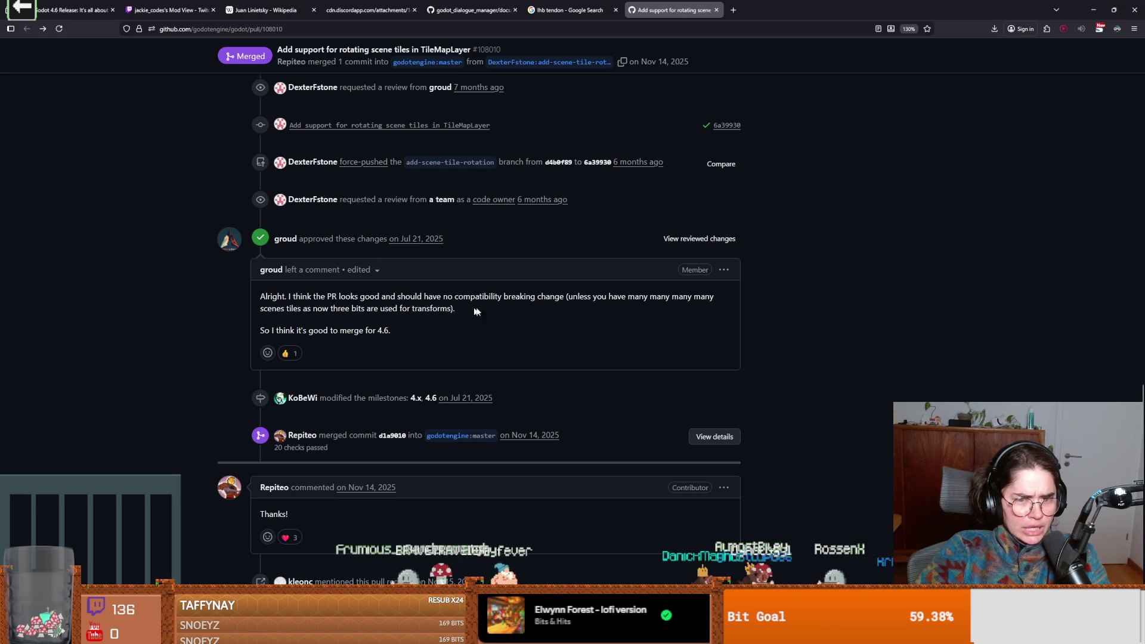
drag(573, 296, 438, 307)
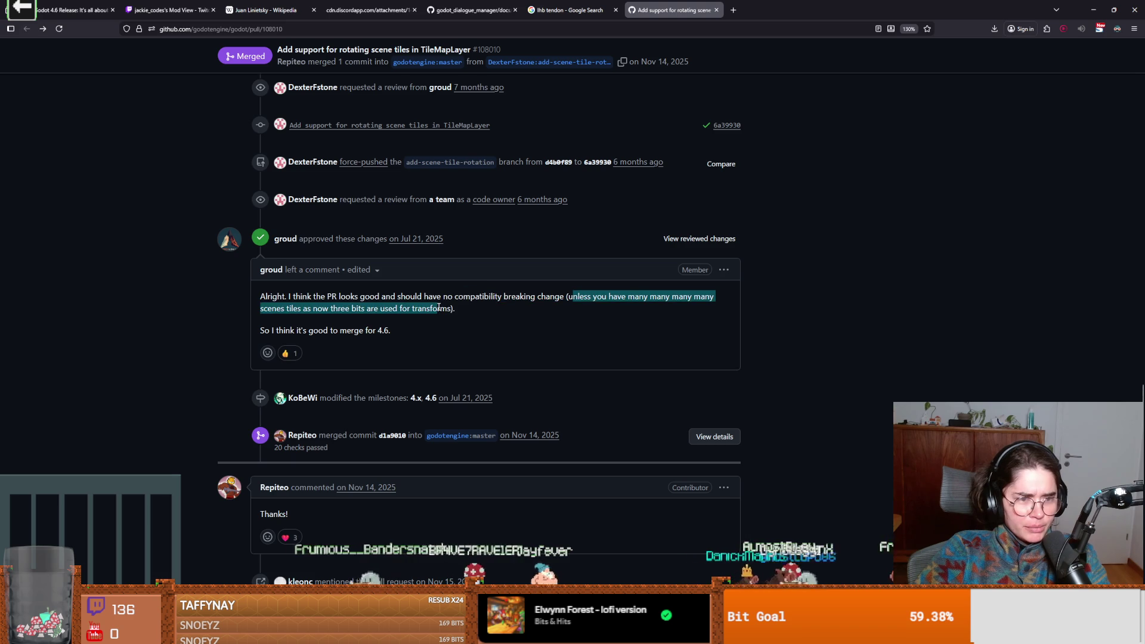
click(469, 309)
key(ctrl+s)
click(505, 306)
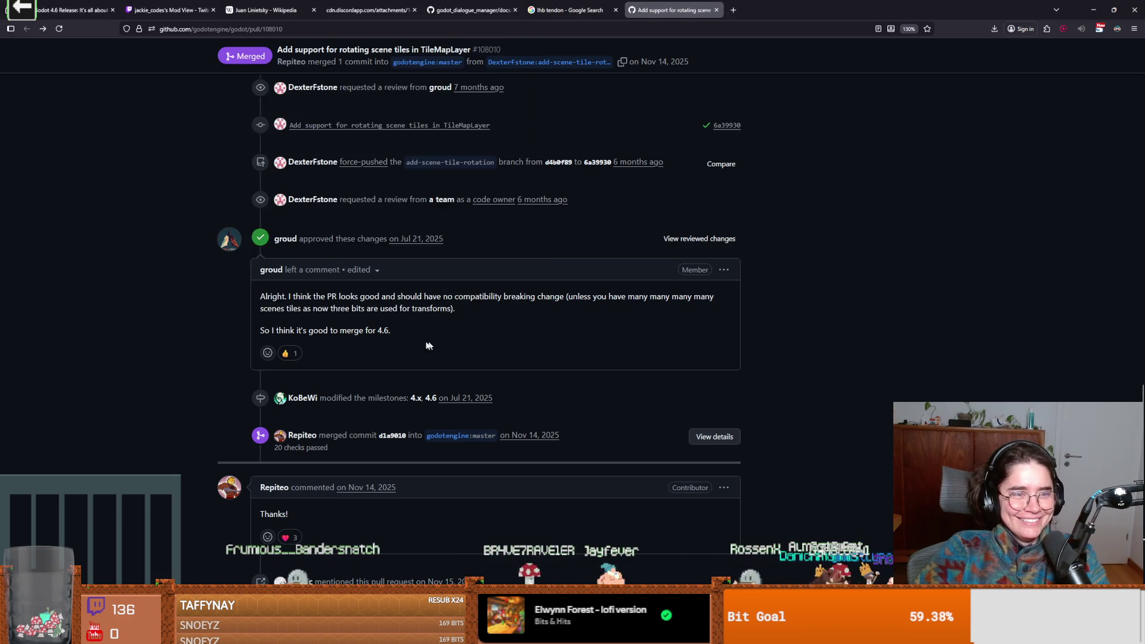
scroll(428, 346, down, 5)
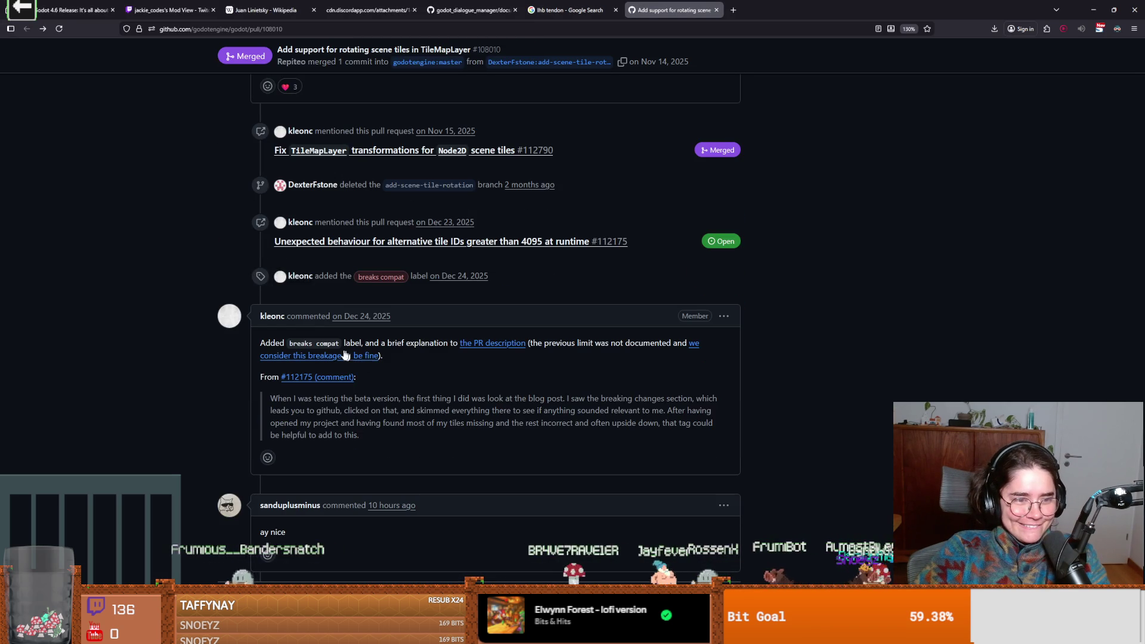
mouse_move(315, 343)
mouse_down()
mouse_move(441, 343)
mouse_move(419, 380)
mouse_up()
- Highlight the quoted user report's passage about missing tiles, then return to the Godot editor
scroll(419, 380, down, 1)
drag(446, 335, 481, 335)
click(497, 363)
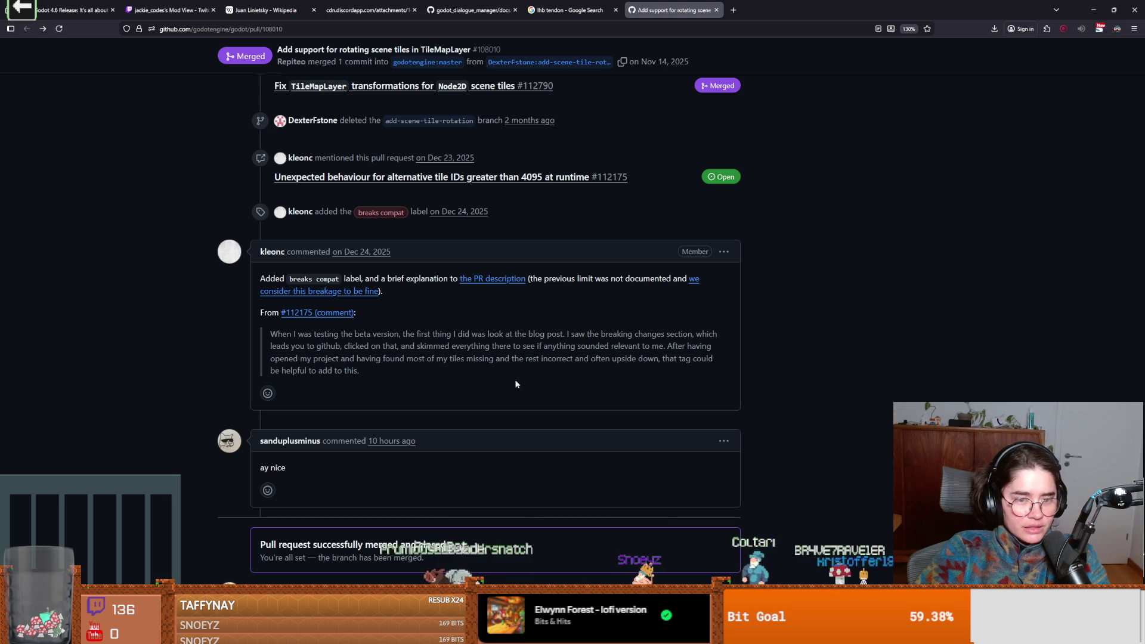
mouse_move(579, 358)
mouse_down()
mouse_move(647, 359)
mouse_move(530, 383)
mouse_up()
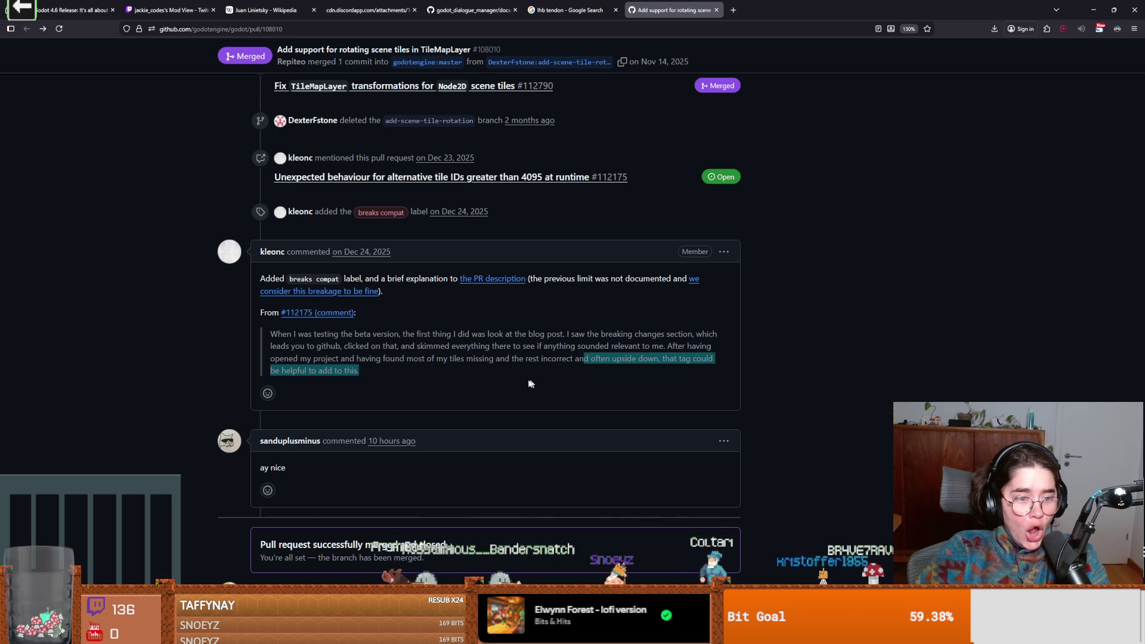
click(378, 374)
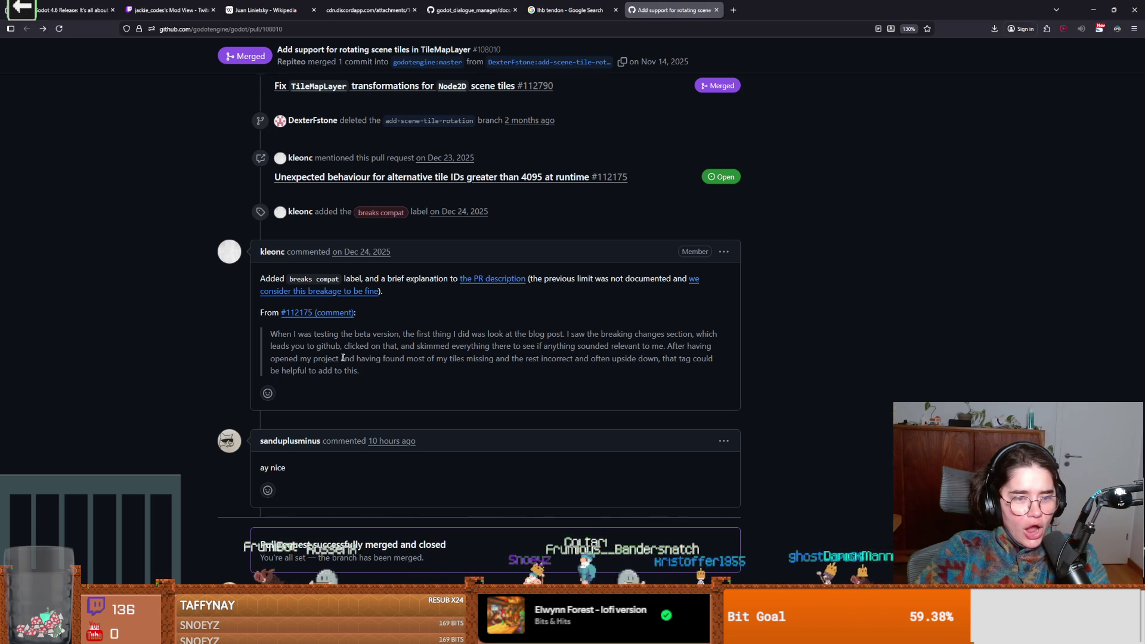
drag(292, 358, 373, 361)
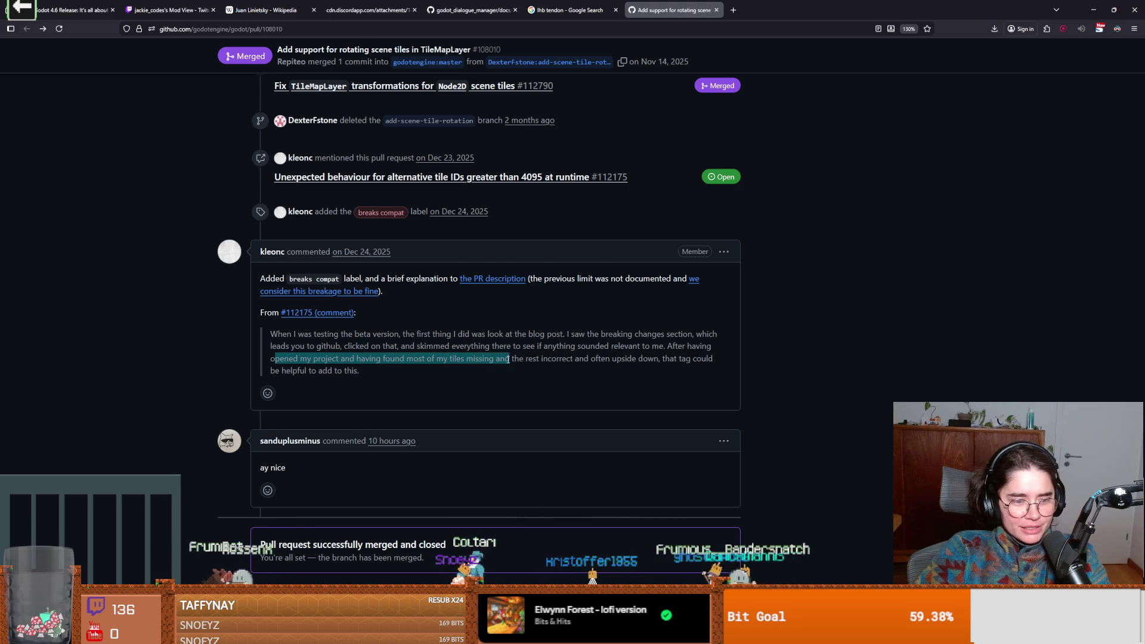
scroll(508, 359, down, 1)
click(336, 294)
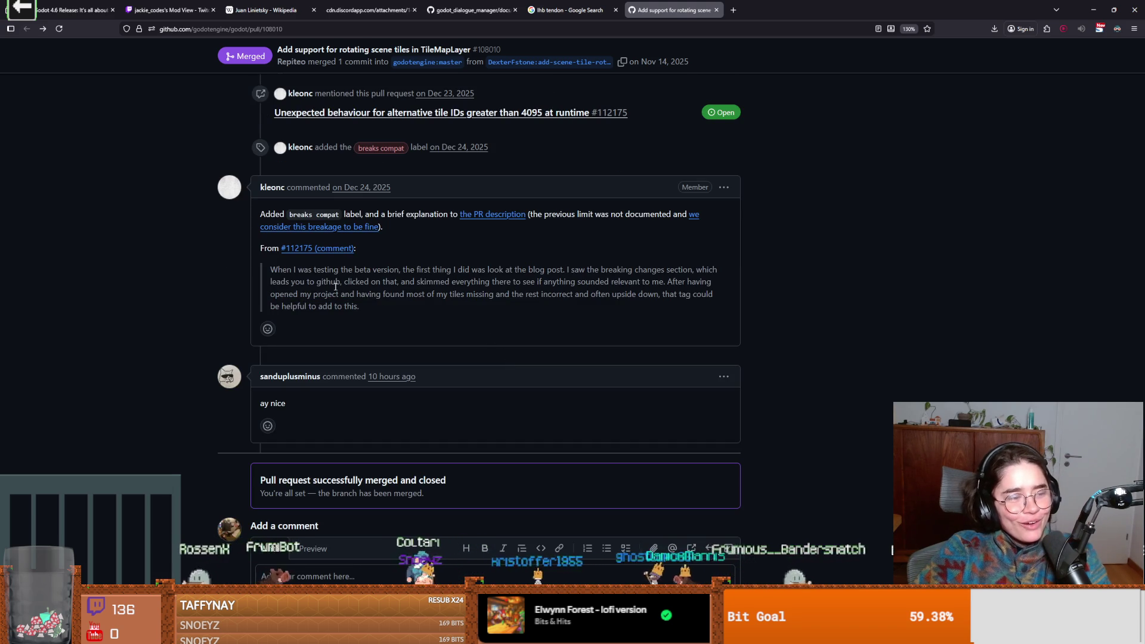
key(alt+Tab)
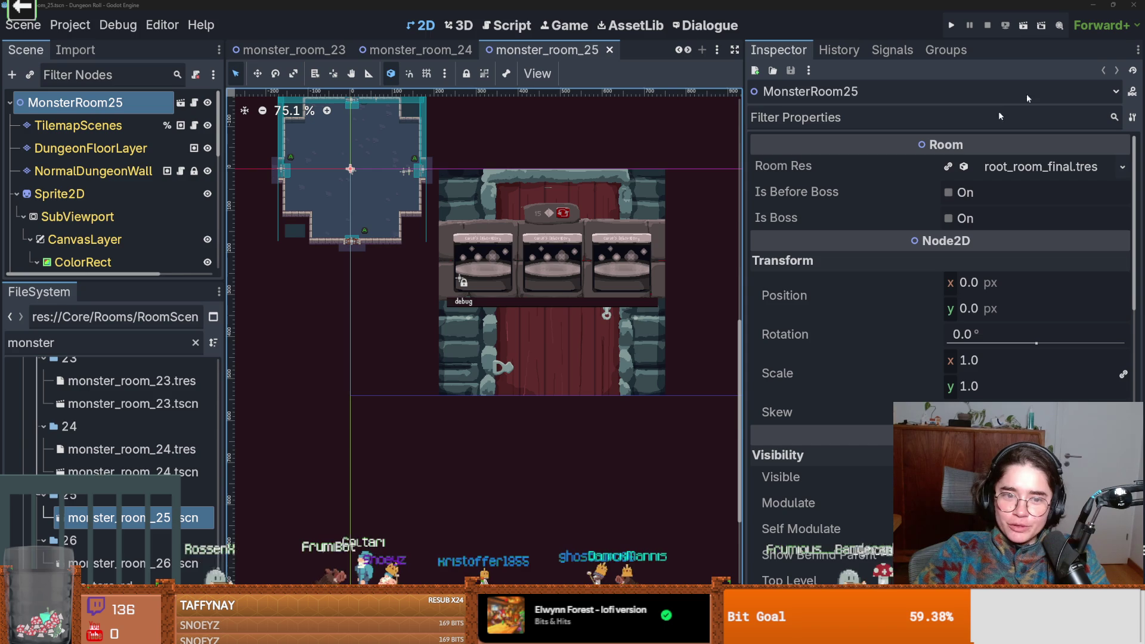
- Select the TilemapScenes layer and save monster_room_25
scroll(654, 284, up, 2)
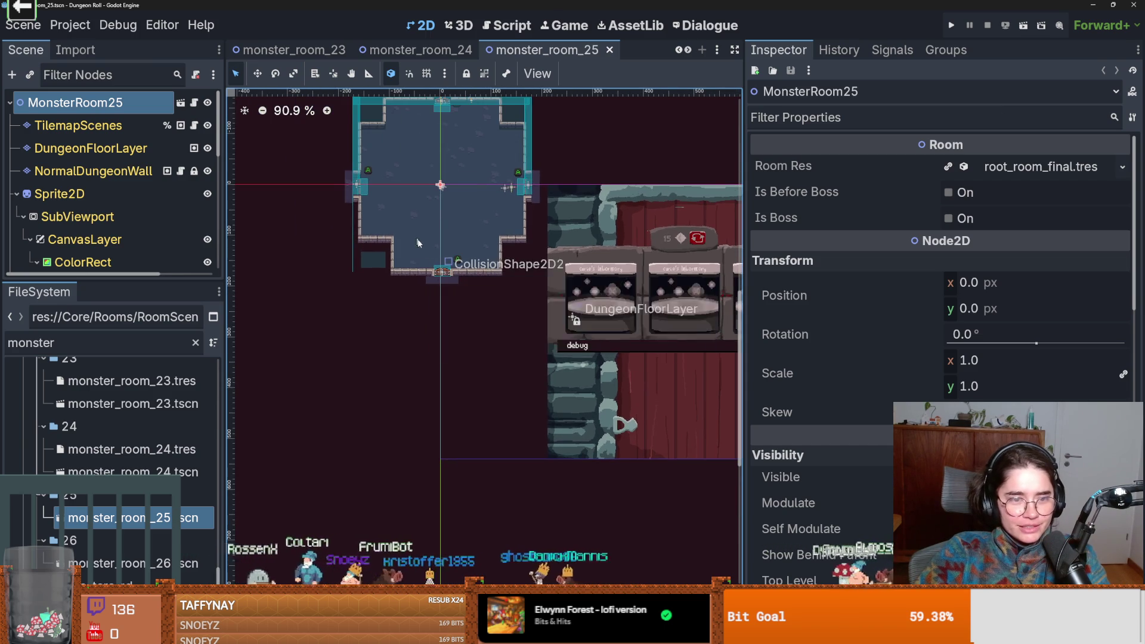
click(65, 125)
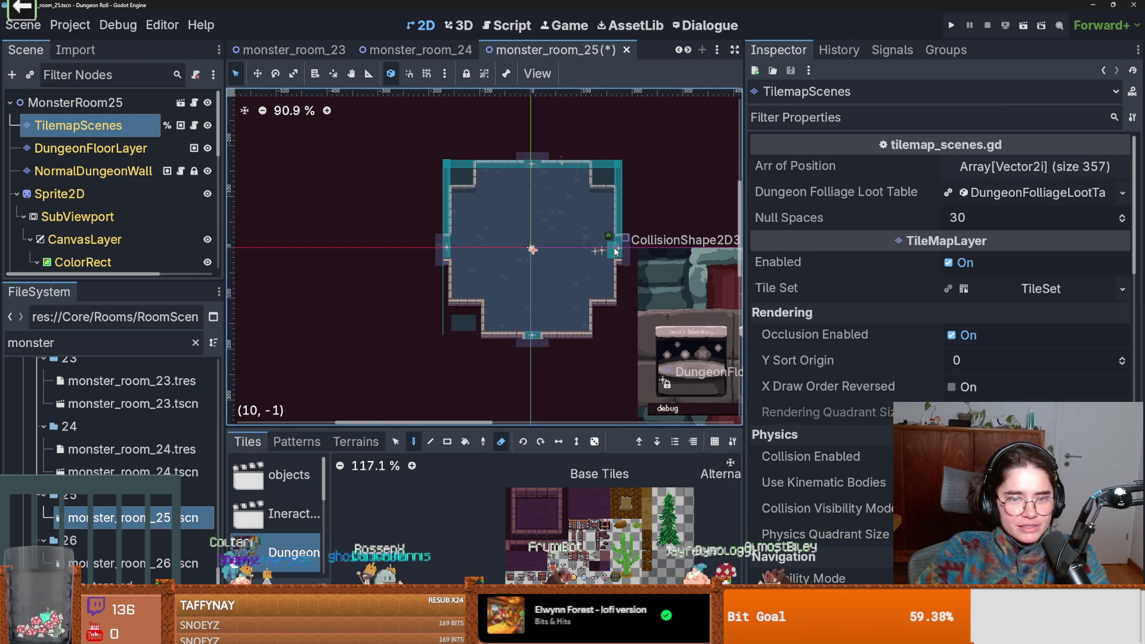
scroll(596, 294, up, 3)
key(ctrl+s)
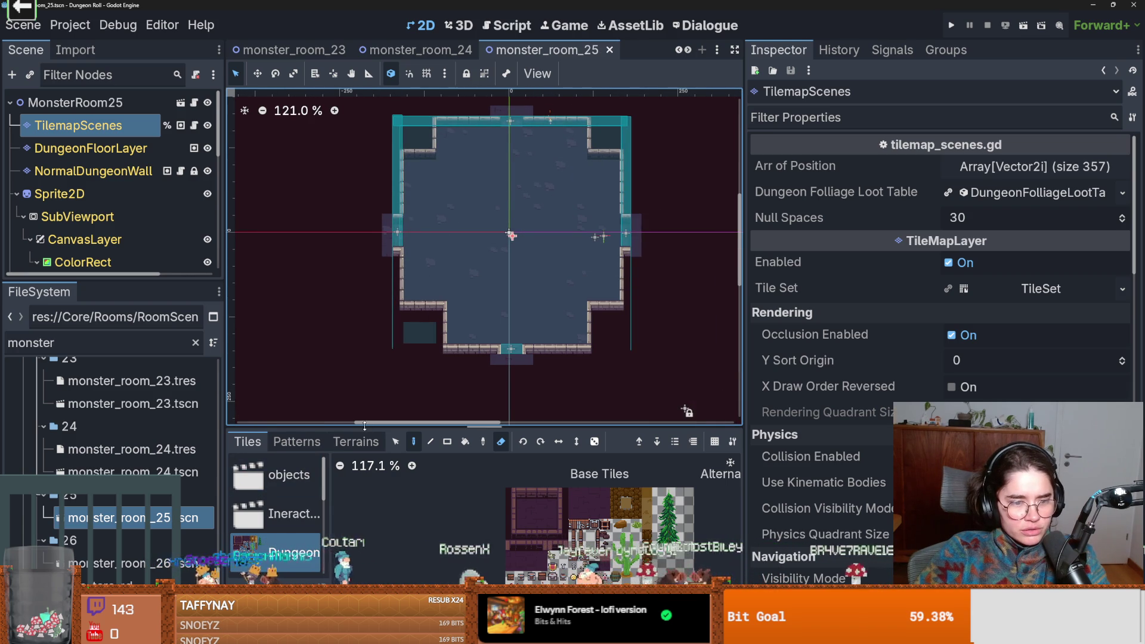
- Enlarge the tile palette and pick the chair_down tile from the interactable scene tiles source
drag(360, 428, 352, 284)
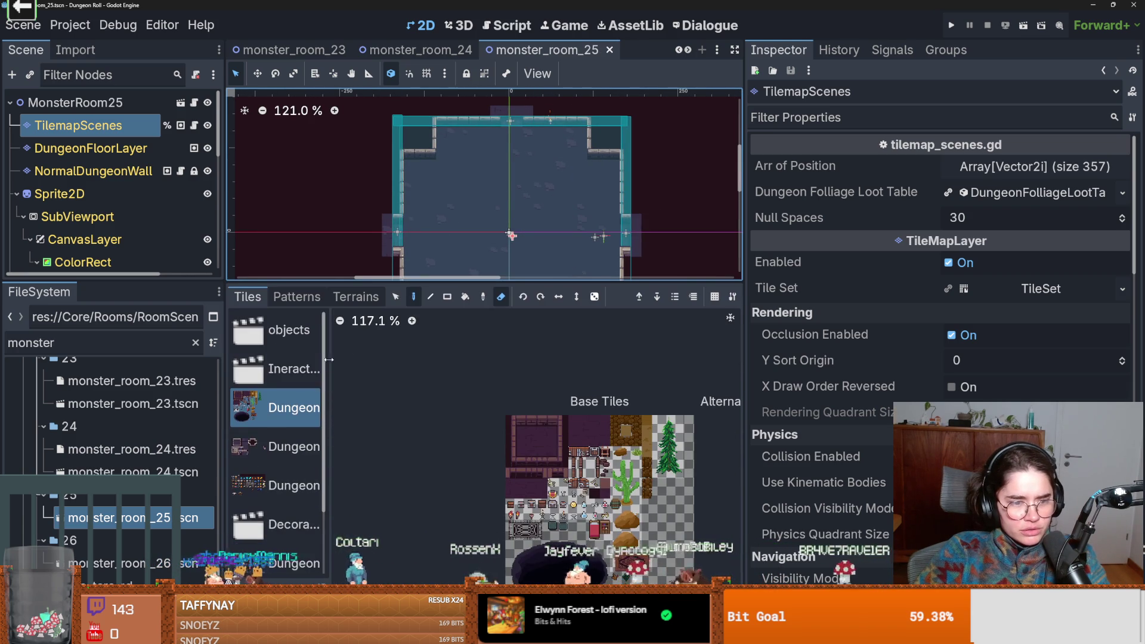
click(300, 369)
click(288, 330)
click(293, 369)
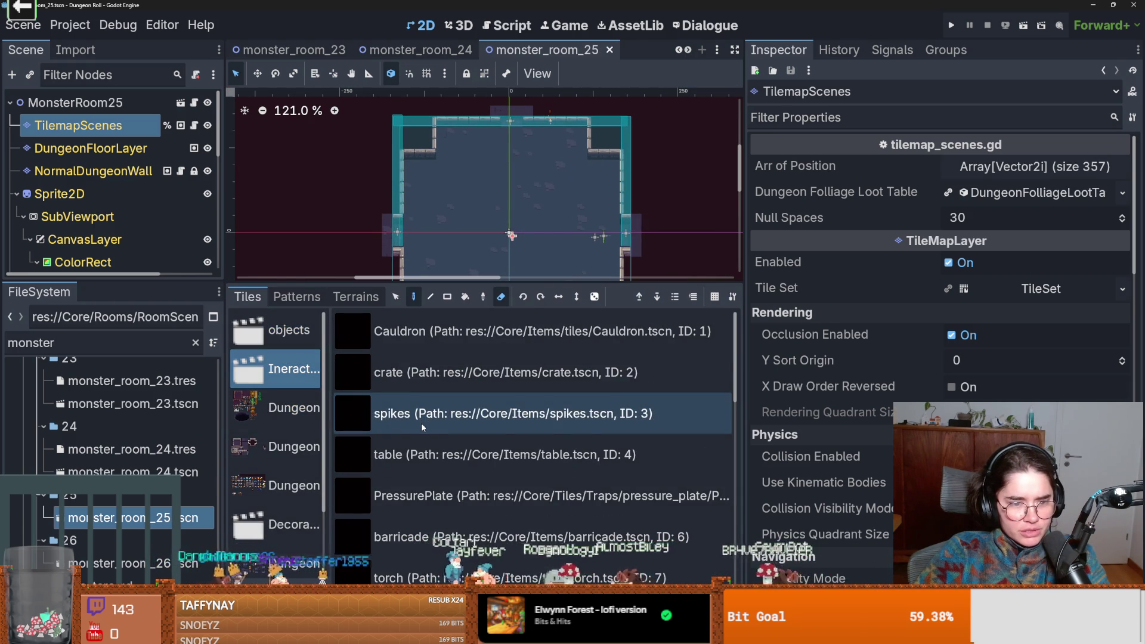
scroll(421, 423, down, 5)
click(436, 428)
scroll(501, 250, up, 4)
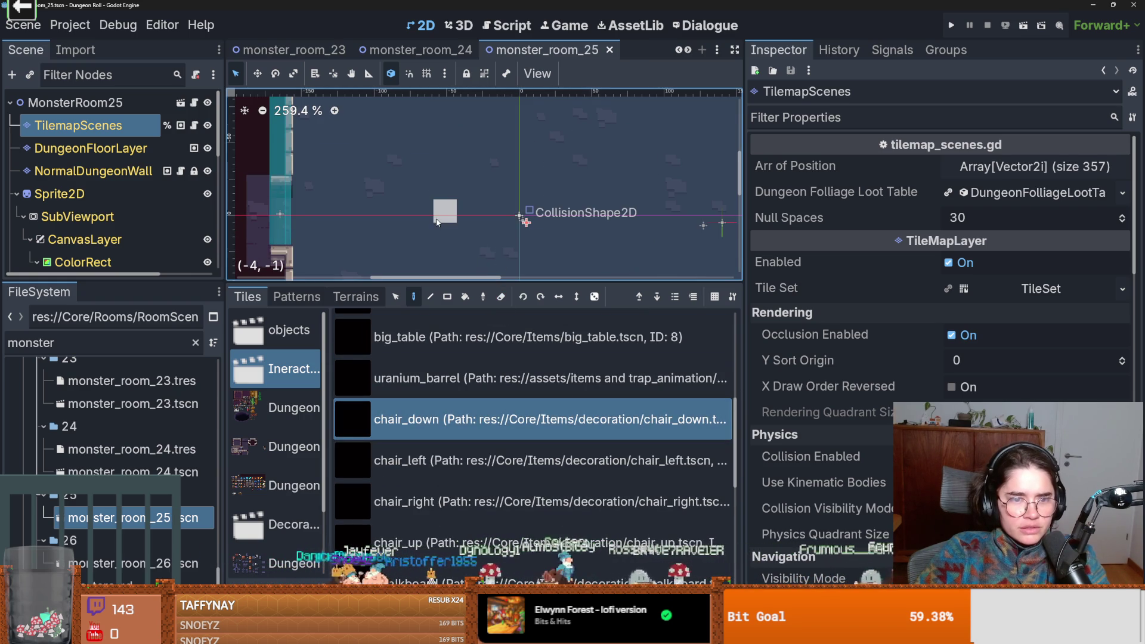
- Try placing chair_down and chair_left tiles in the room, then erase them
click(447, 205)
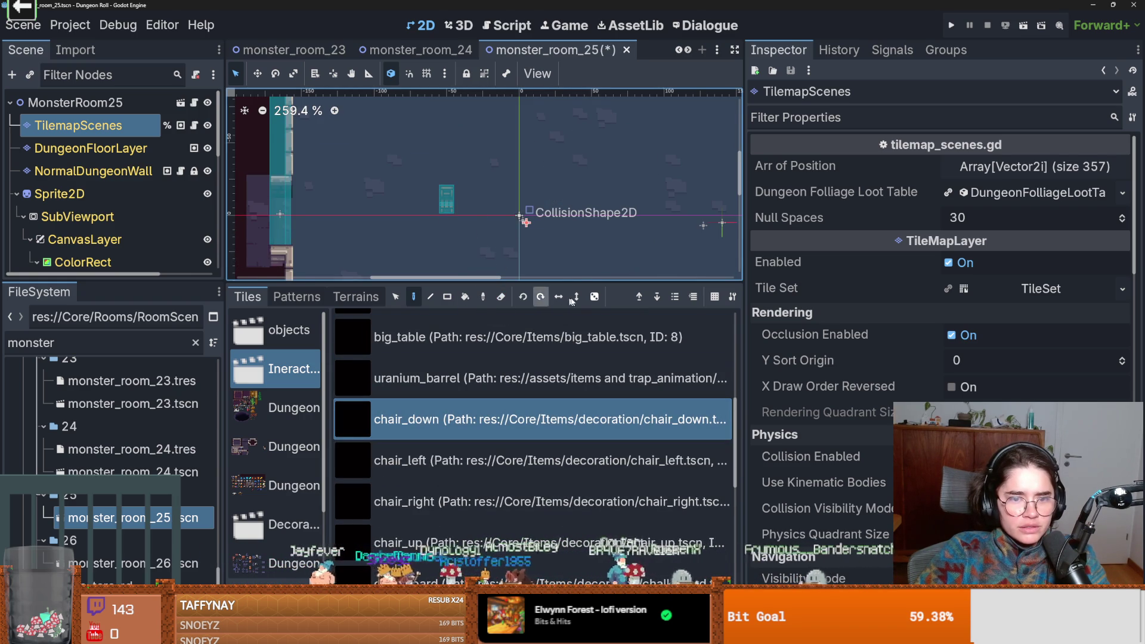
click(541, 298)
click(480, 235)
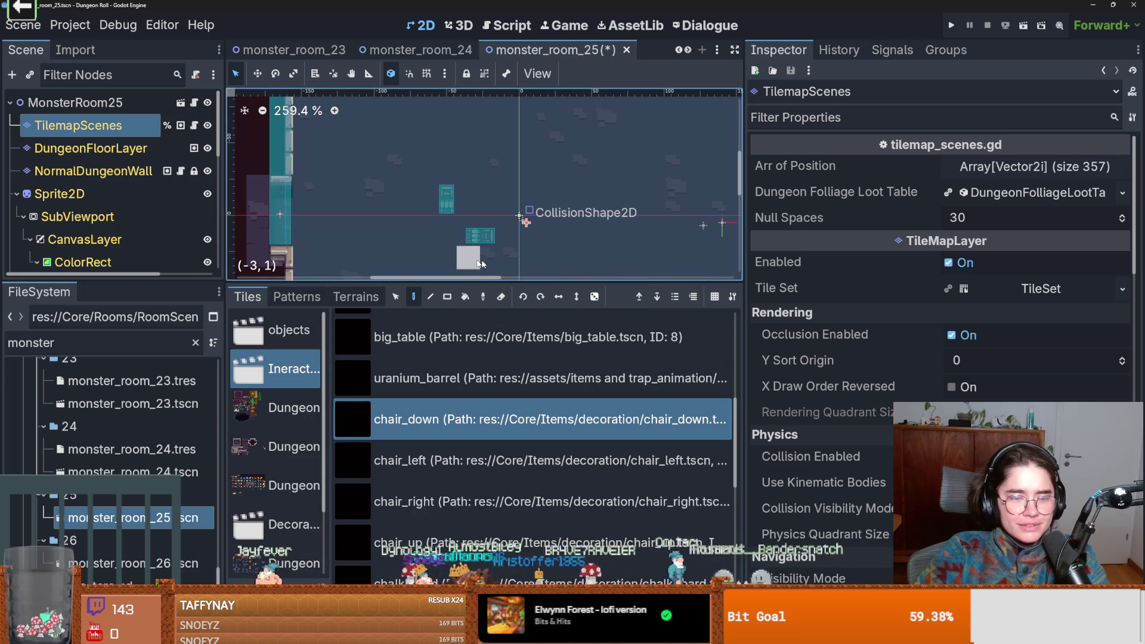
key(ctrl+z)
click(474, 460)
click(469, 224)
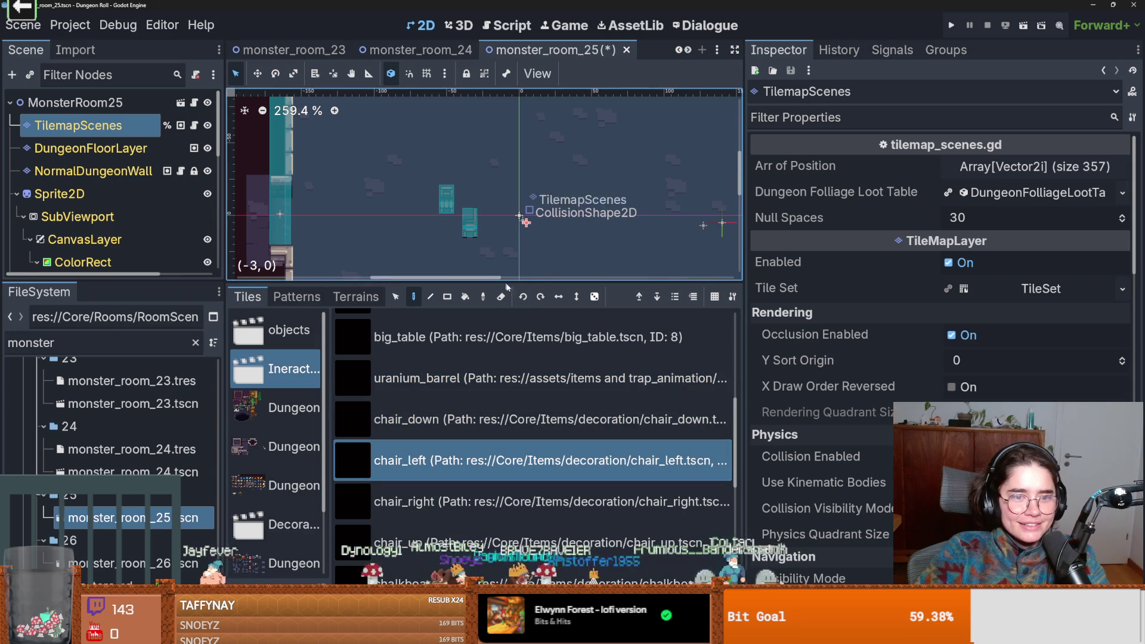
scroll(473, 249, up, 2)
right_click(440, 191)
right_click(466, 221)
- Paint two rotated left_cracked_tiles onto the room floor
scroll(444, 415, down, 5)
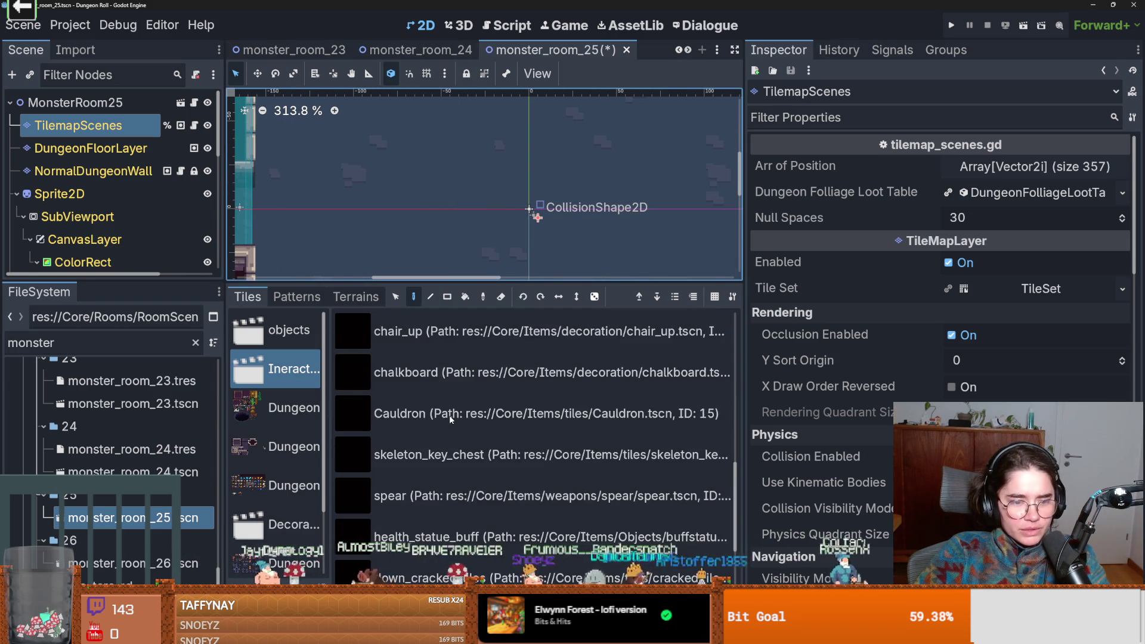
scroll(449, 415, down, 1)
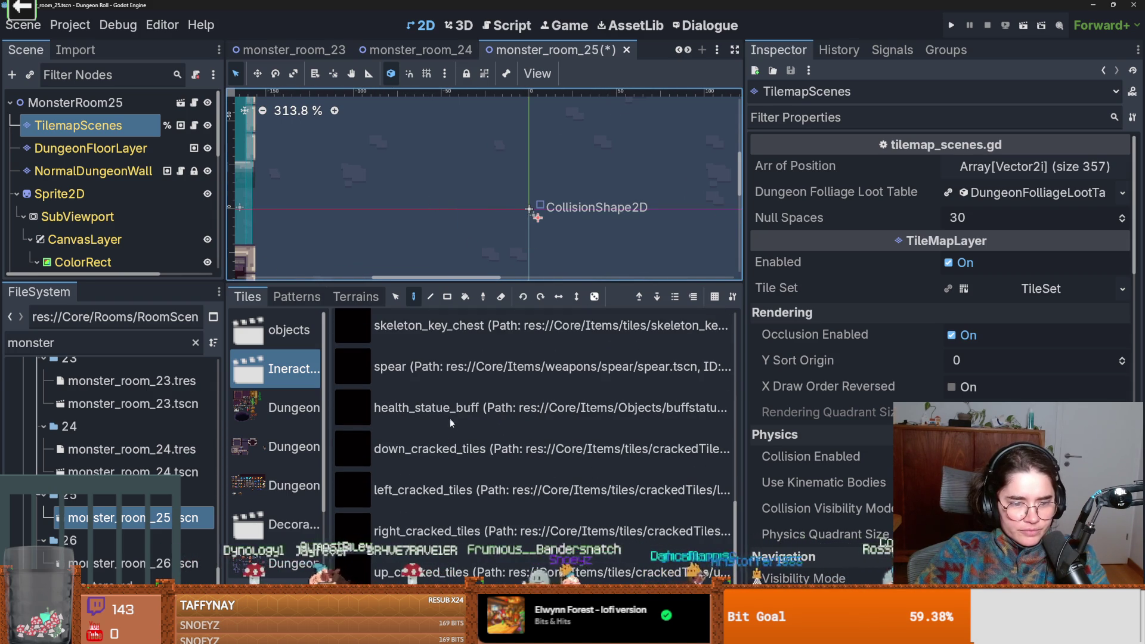
click(462, 490)
scroll(454, 251, down, 3)
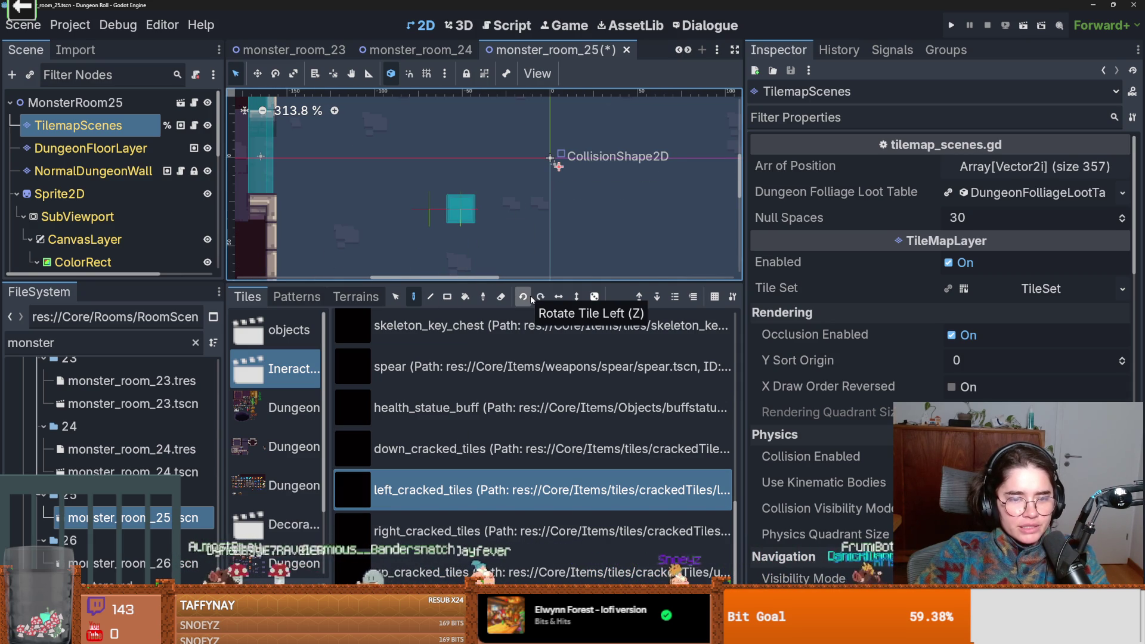
click(527, 302)
click(488, 237)
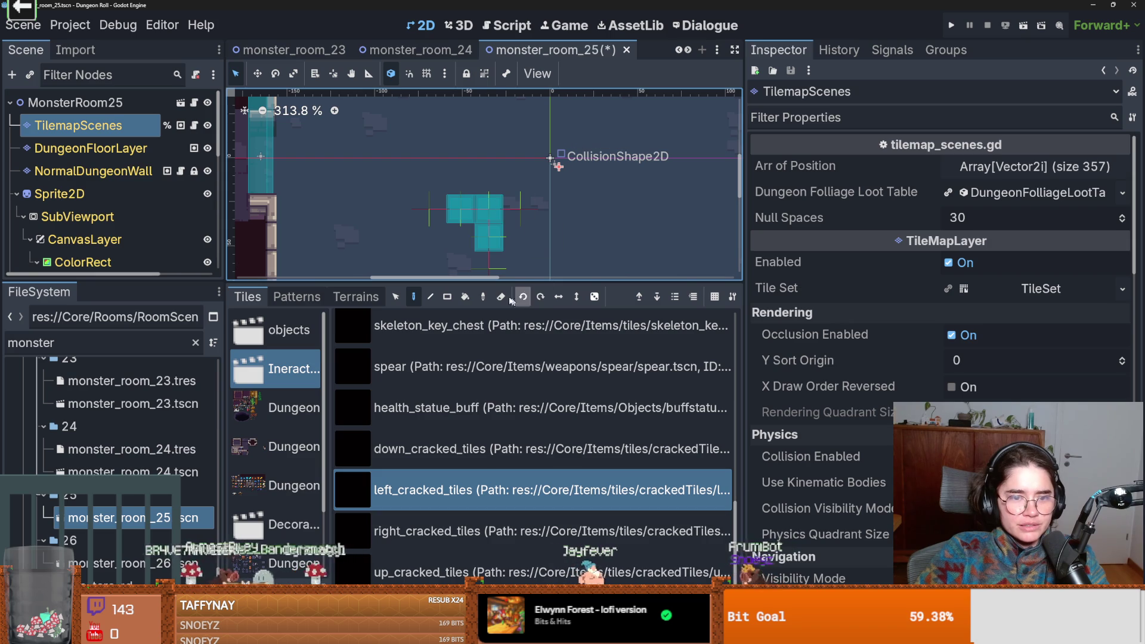
click(510, 219)
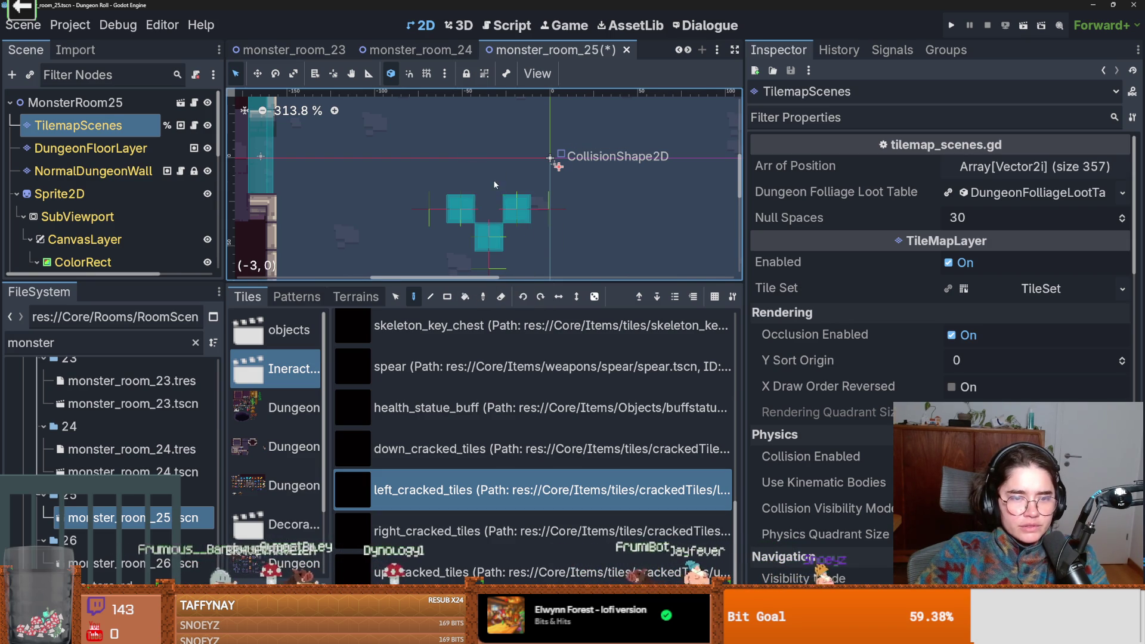
- Browse the decorations, objects and Traps tile sources, enlarge the room view, and save monster_room_25
scroll(449, 226, down, 2)
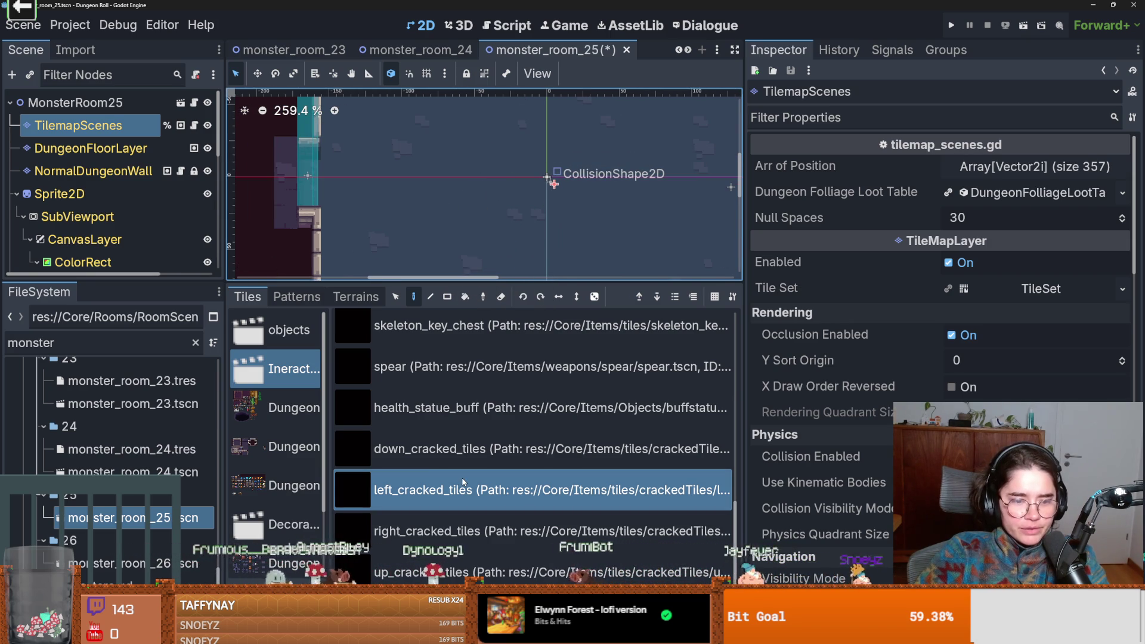
click(291, 519)
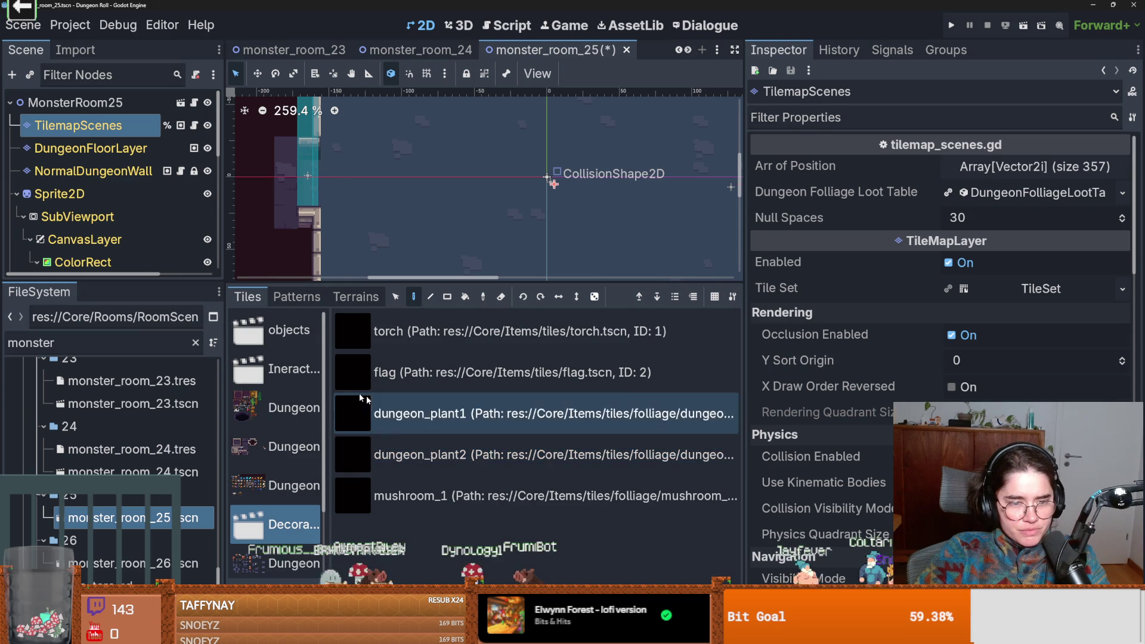
click(280, 344)
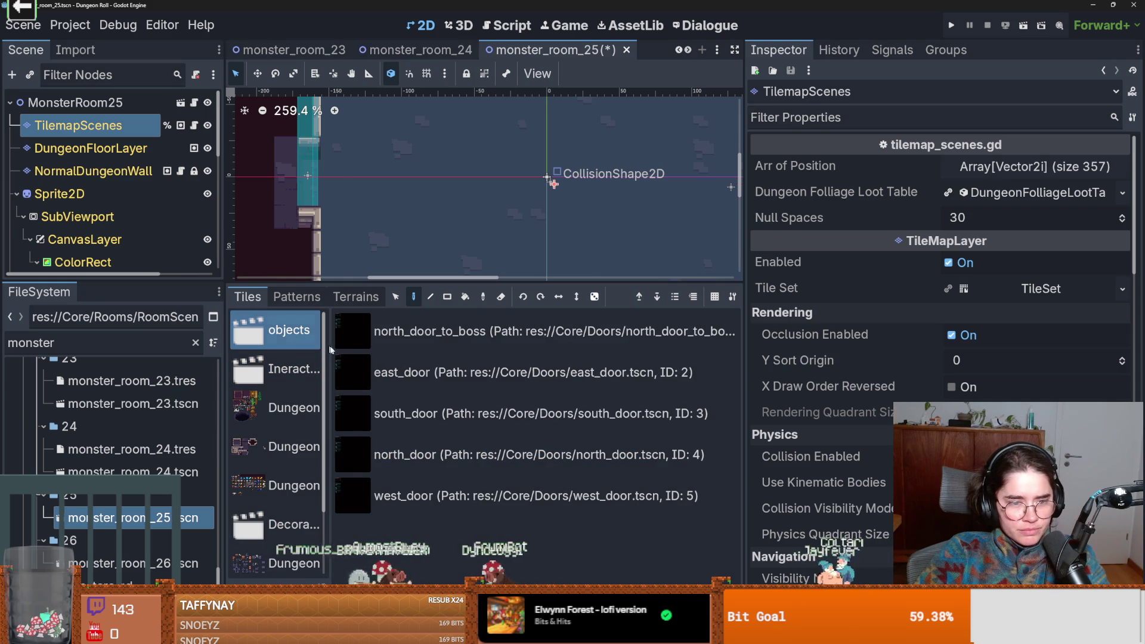
click(438, 375)
scroll(325, 502, down, 2)
click(280, 556)
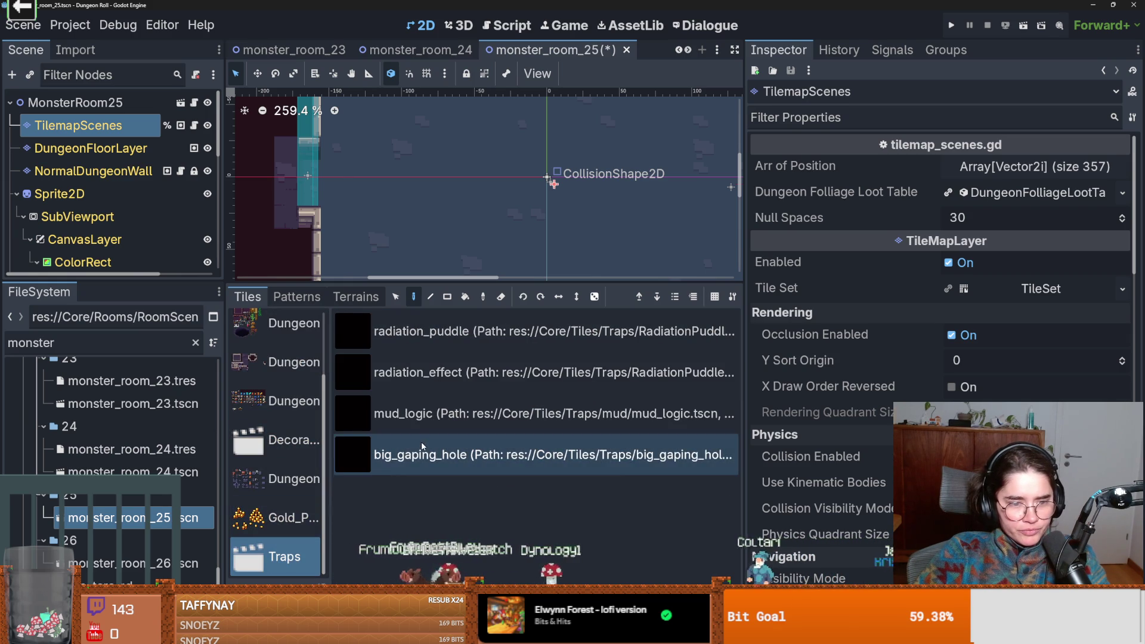
drag(470, 283, 470, 454)
scroll(417, 239, down, 3)
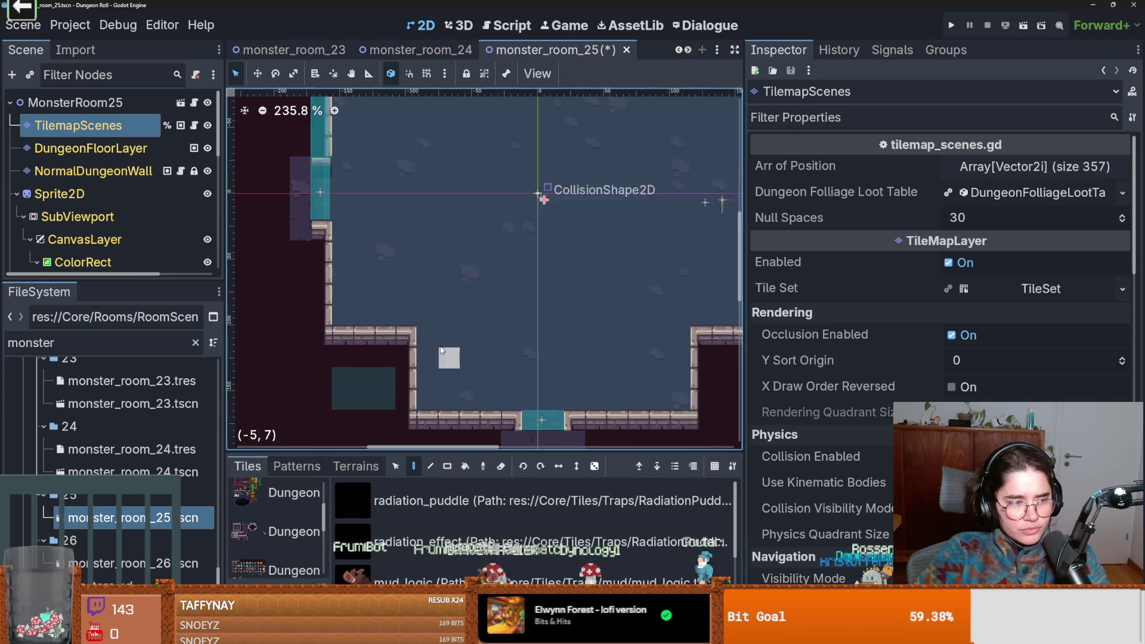
key(ctrl+s)
- Open monster_room_24, save it, and view its saved room resource
scroll(506, 336, up, 4)
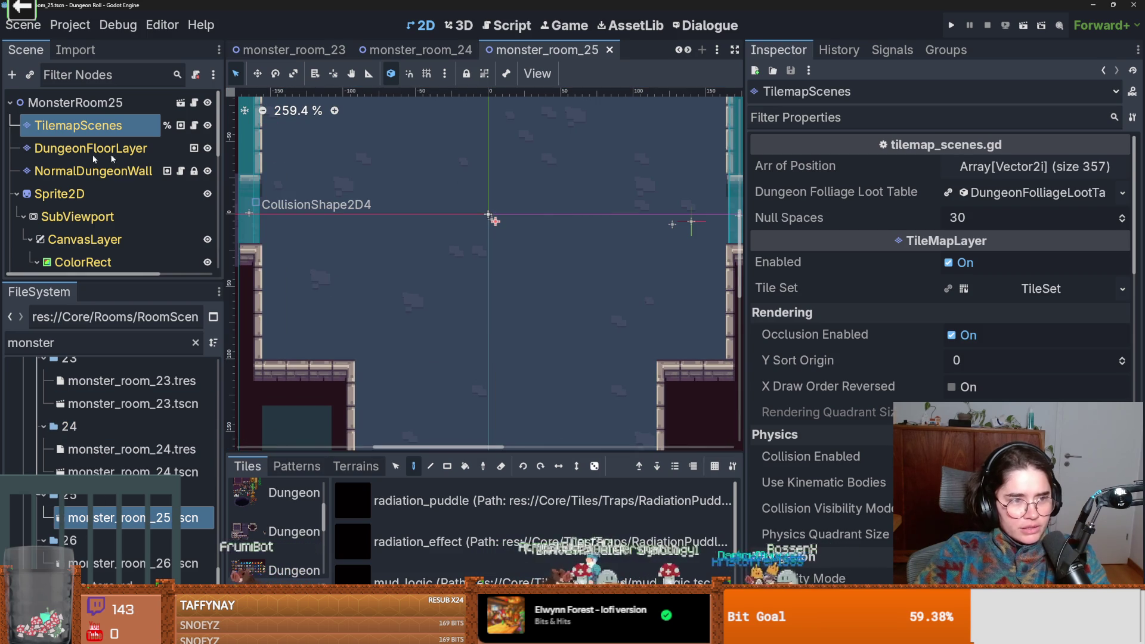
scroll(445, 258, down, 3)
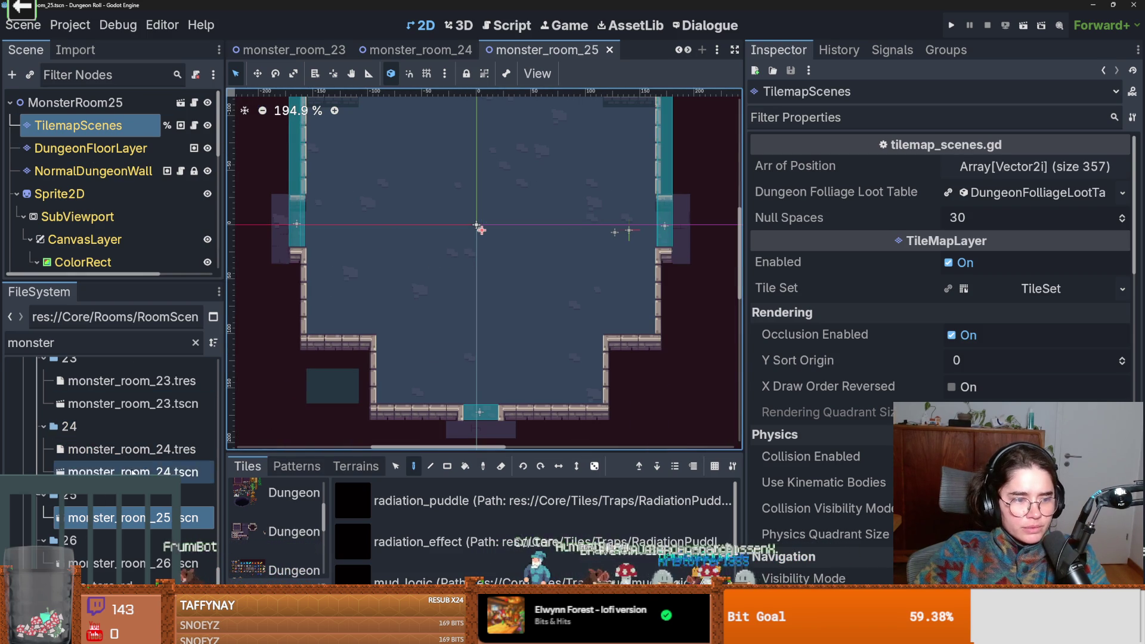
double_click(131, 471)
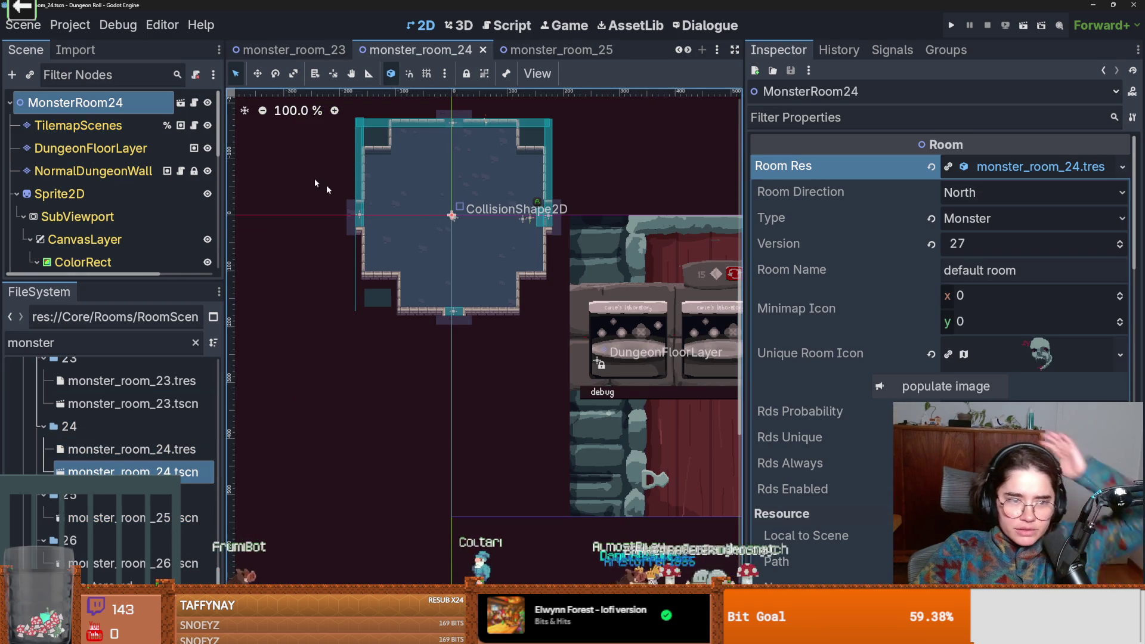
click(78, 125)
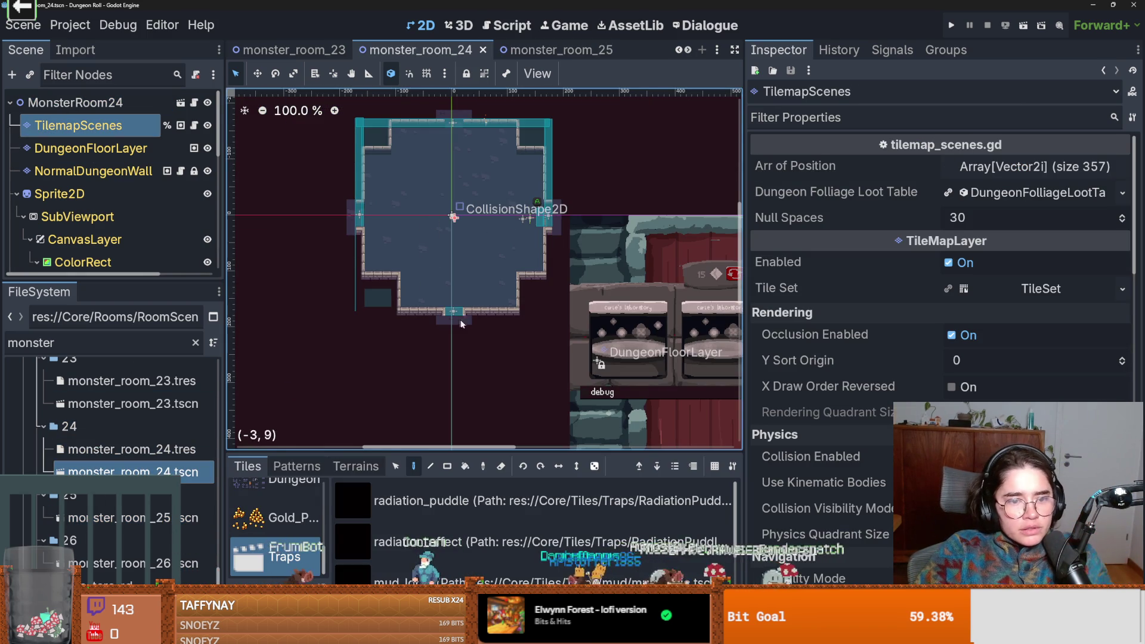
key(ctrl+s)
scroll(442, 302, up, 4)
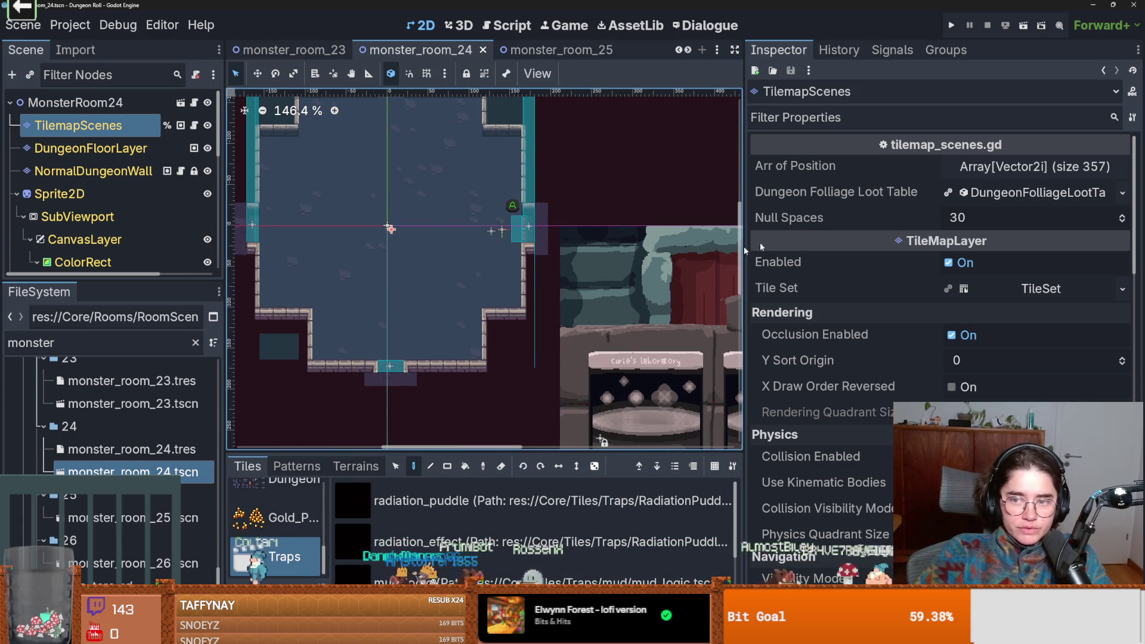
click(125, 450)
- Reopen the monster_room_25 scene from the FileSystem
scroll(858, 306, up, 2)
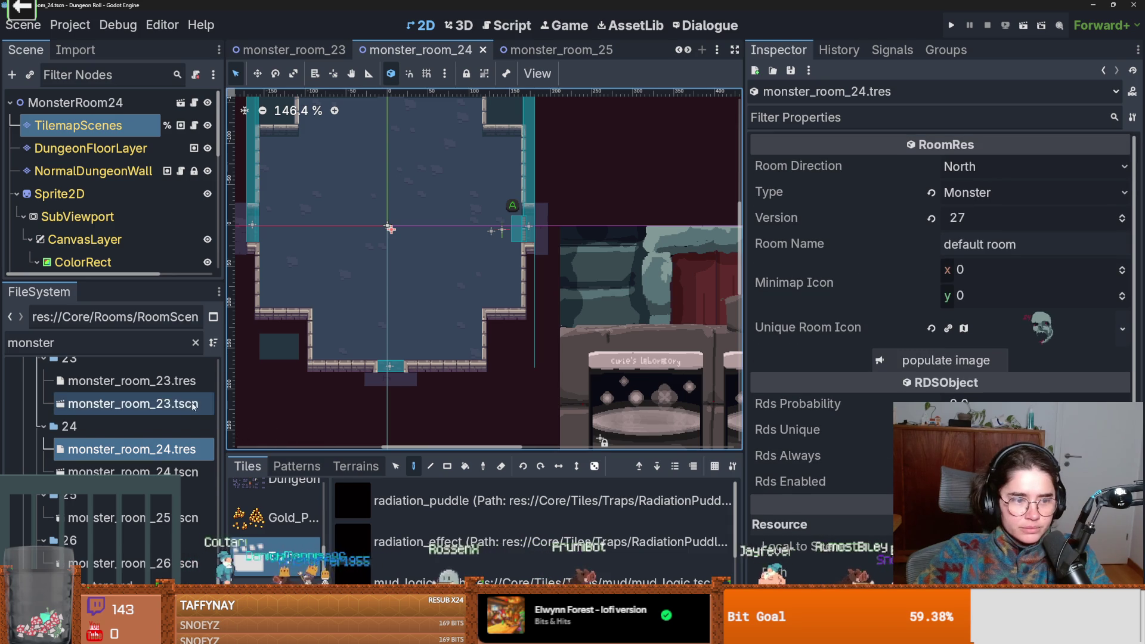
scroll(156, 436, down, 1)
scroll(156, 436, down, 1)
double_click(131, 453)
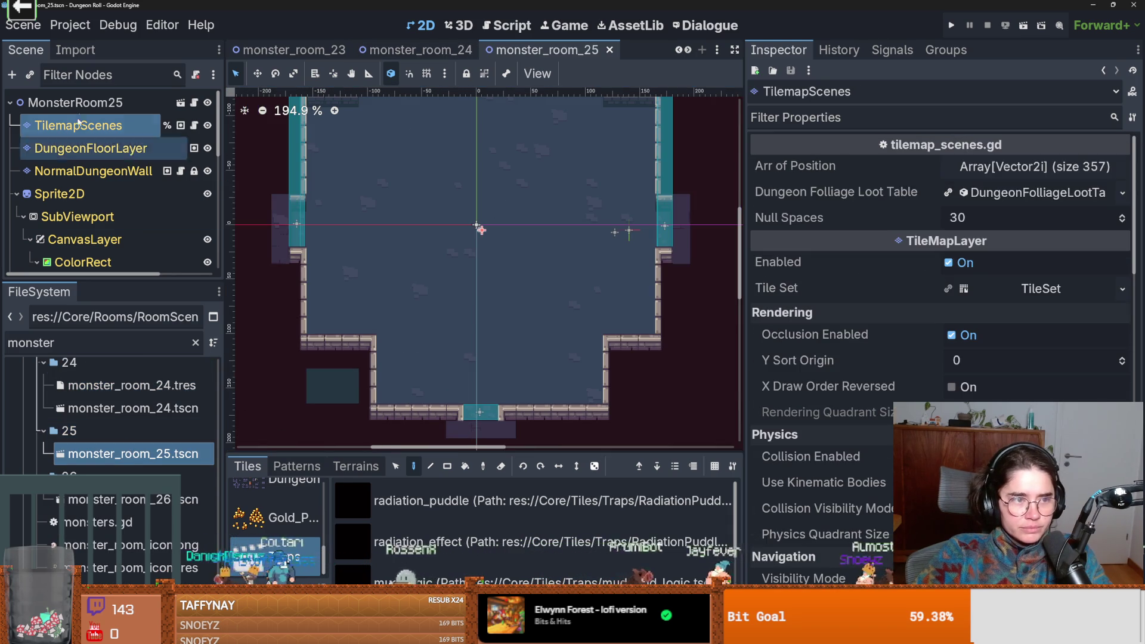
- Replace the room resource with a new RoomRes of type Monster, version 28
click(1087, 167)
click(1122, 167)
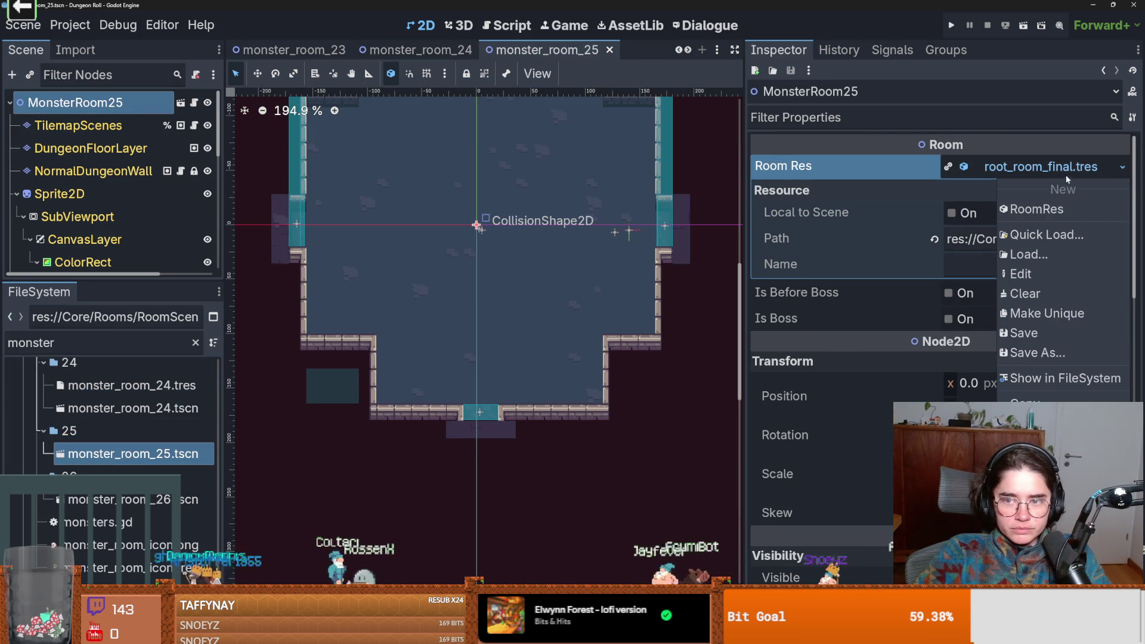
click(1038, 208)
click(1033, 167)
click(1034, 167)
click(1026, 218)
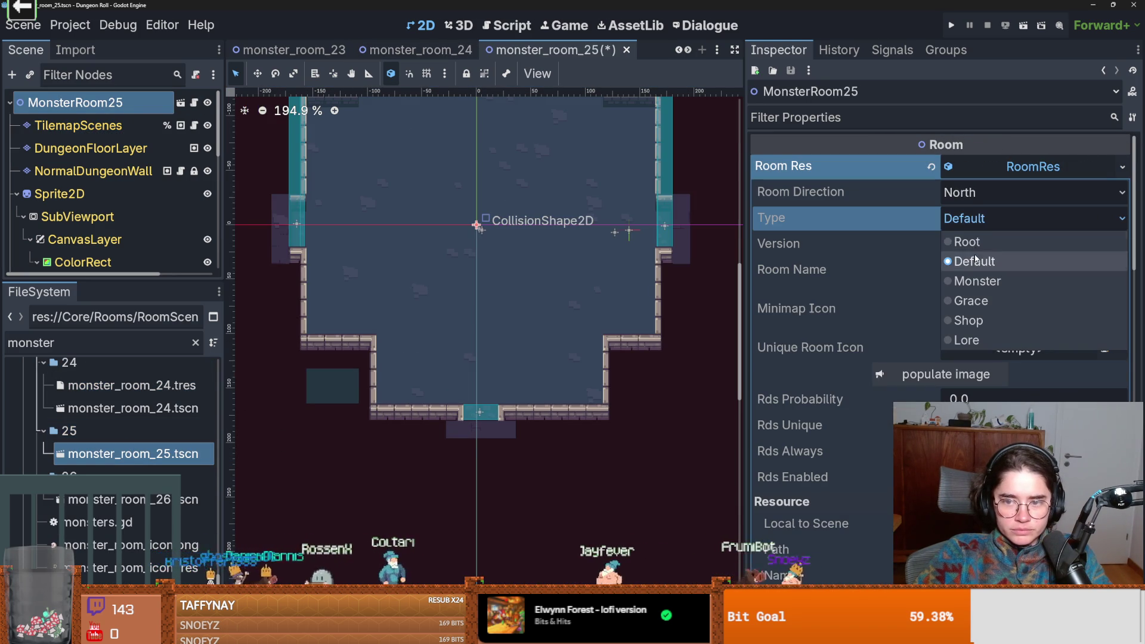
click(966, 280)
click(969, 245)
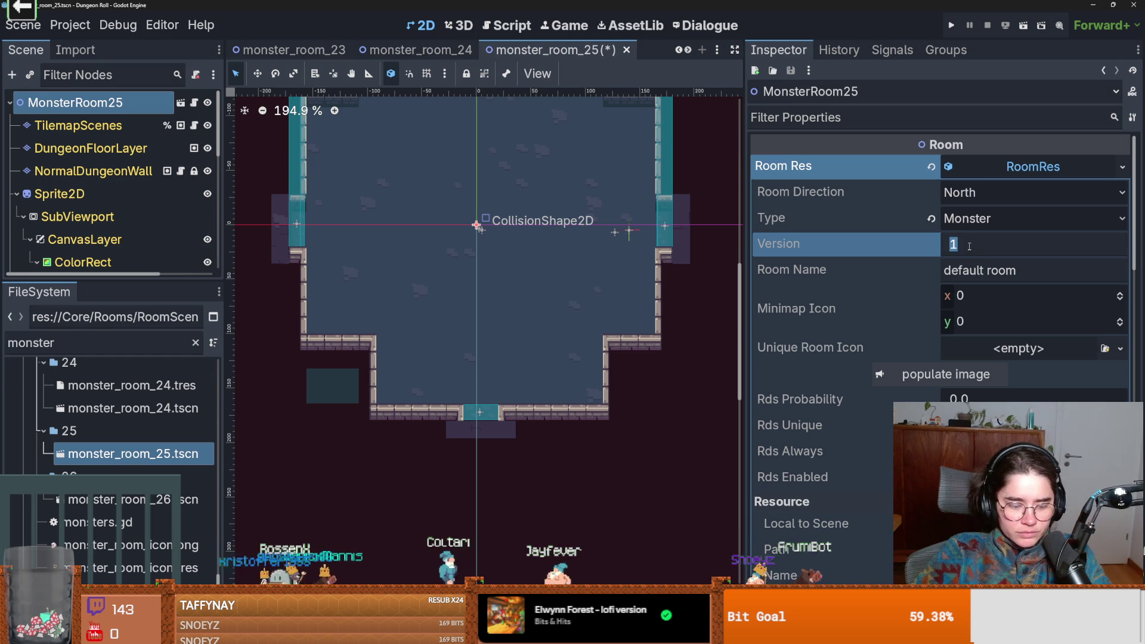
text(28)
key(Return)
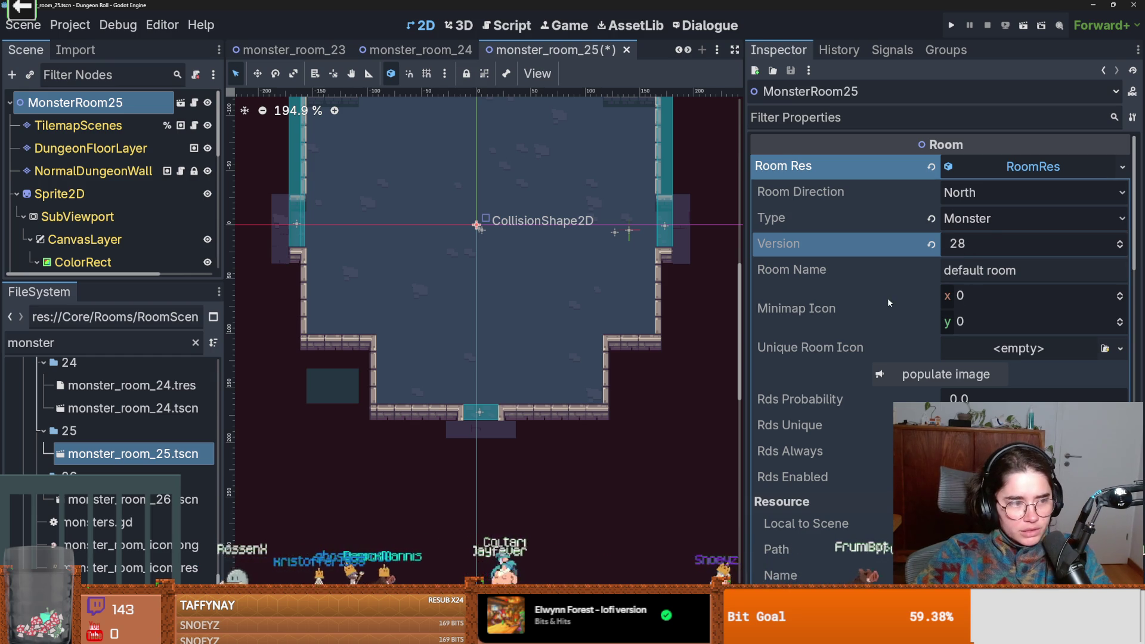
- Assign a new AtlasTexture as the unique room icon instead of an existing texture file
click(938, 322)
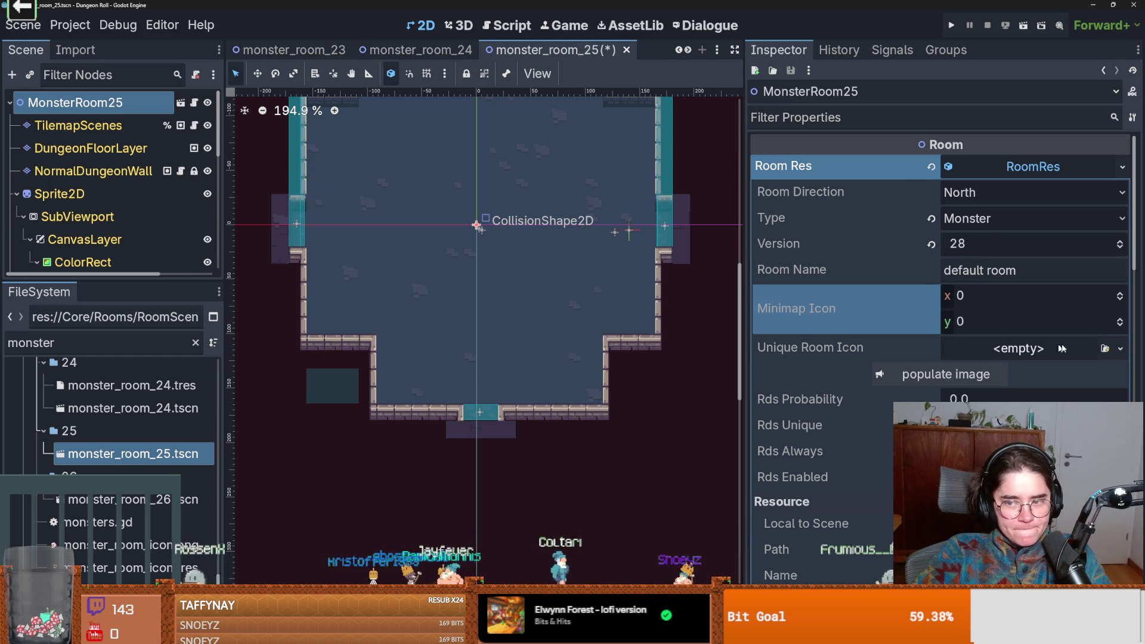
click(1120, 348)
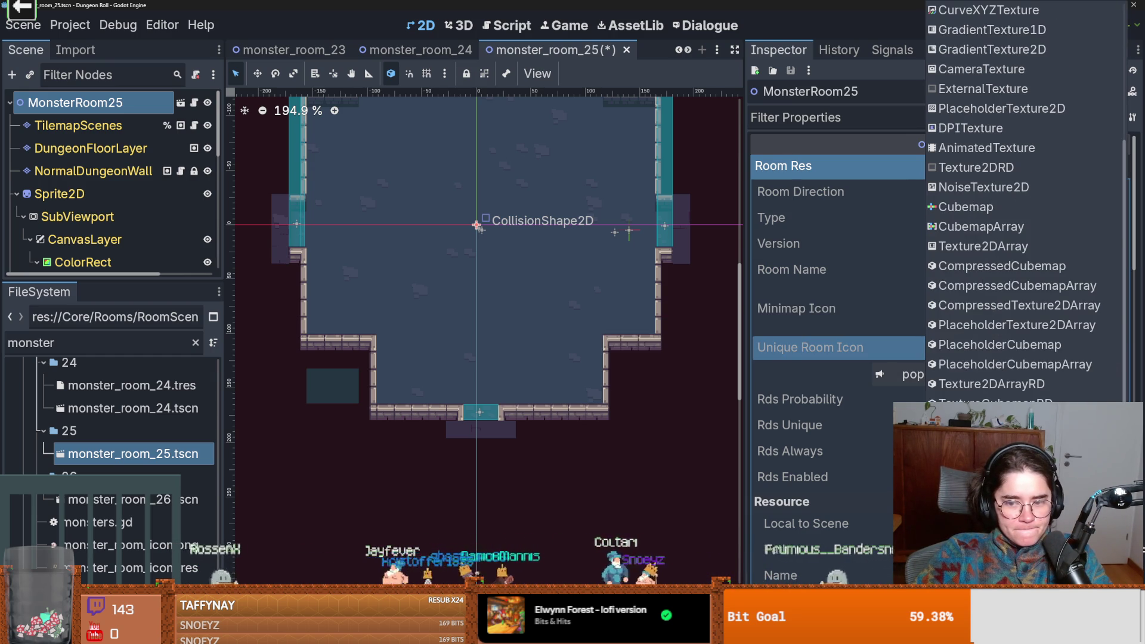
click(984, 539)
scroll(590, 238, down, 2)
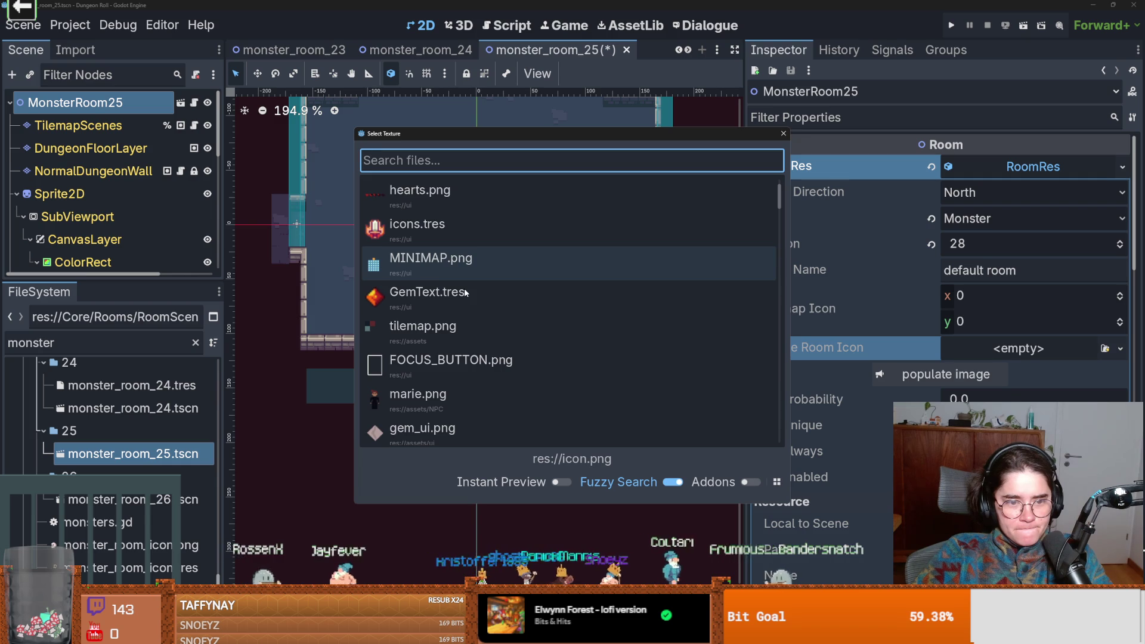
scroll(465, 289, up, 2)
click(784, 133)
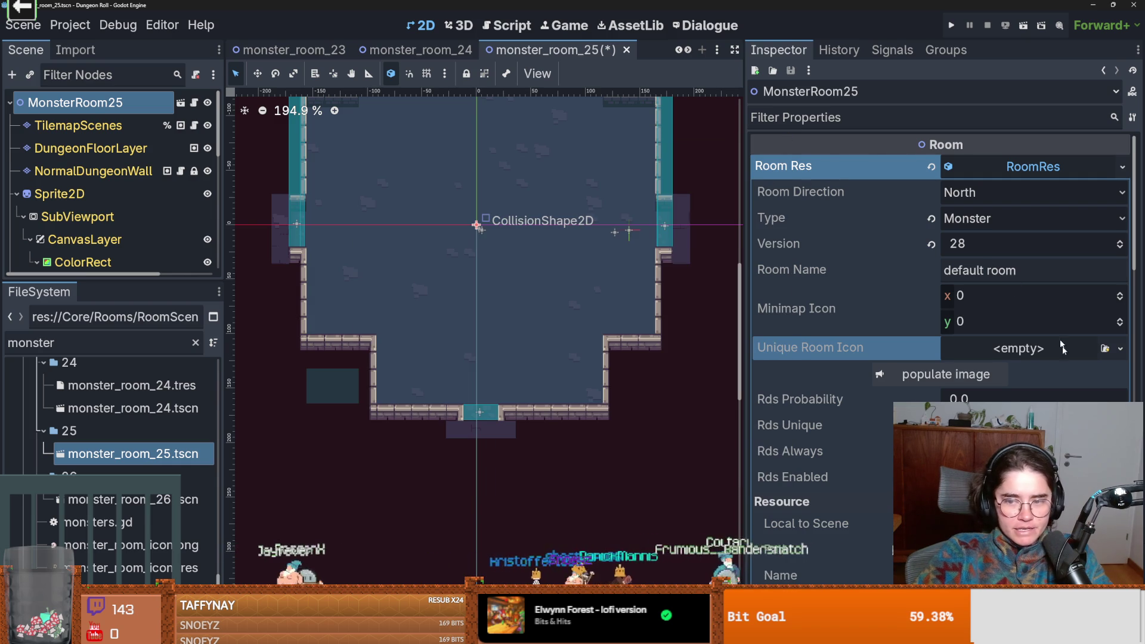
click(1120, 349)
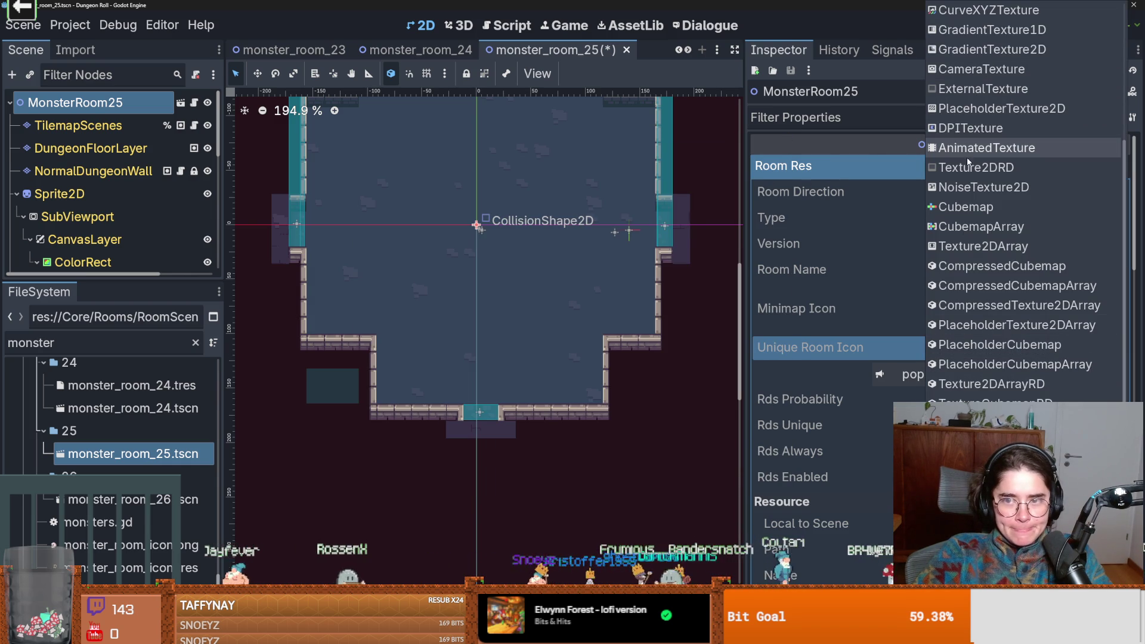
scroll(975, 117, up, 5)
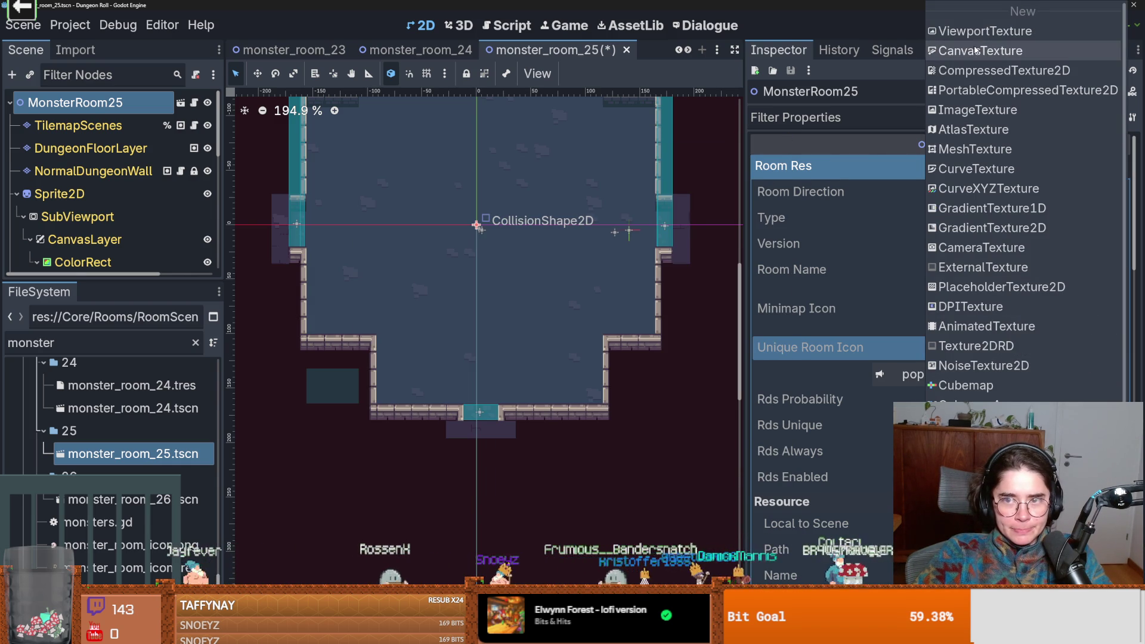
click(972, 129)
click(1044, 352)
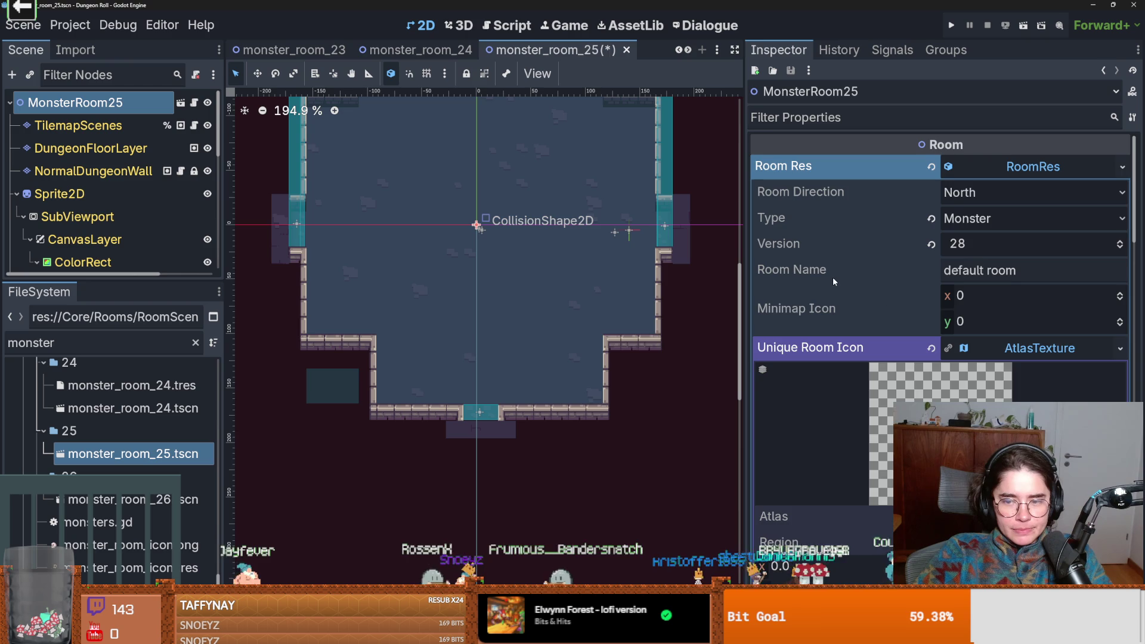
- Set the icon atlas region to skull 25 (127 × 107 px) on the skull sheet and save
scroll(1098, 236, down, 5)
click(1117, 218)
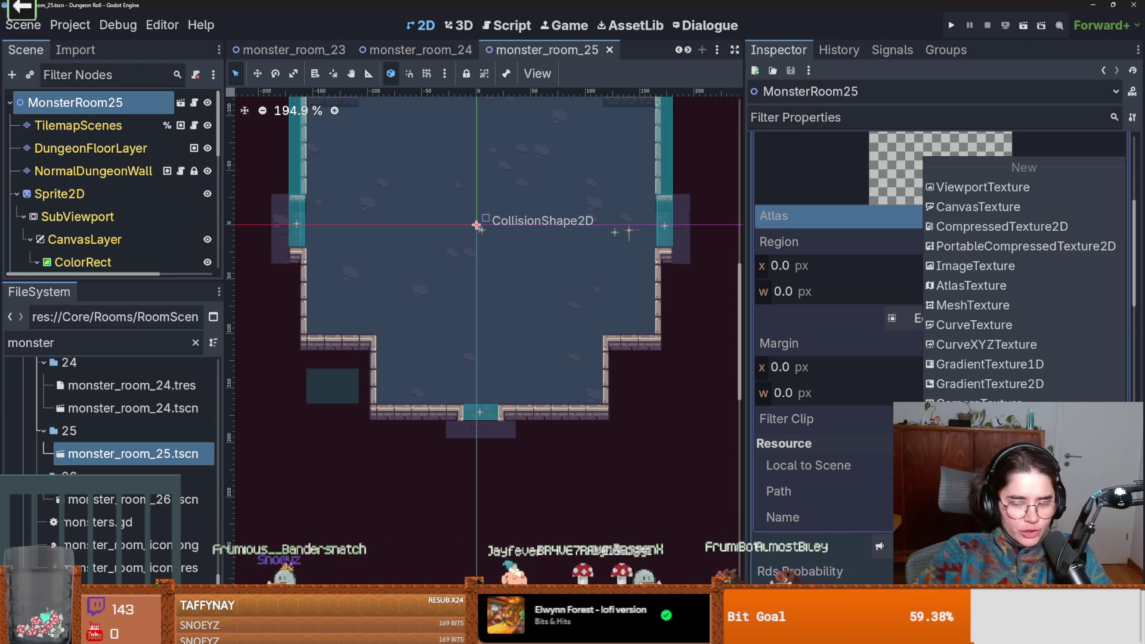
drag(410, 205, 413, 209)
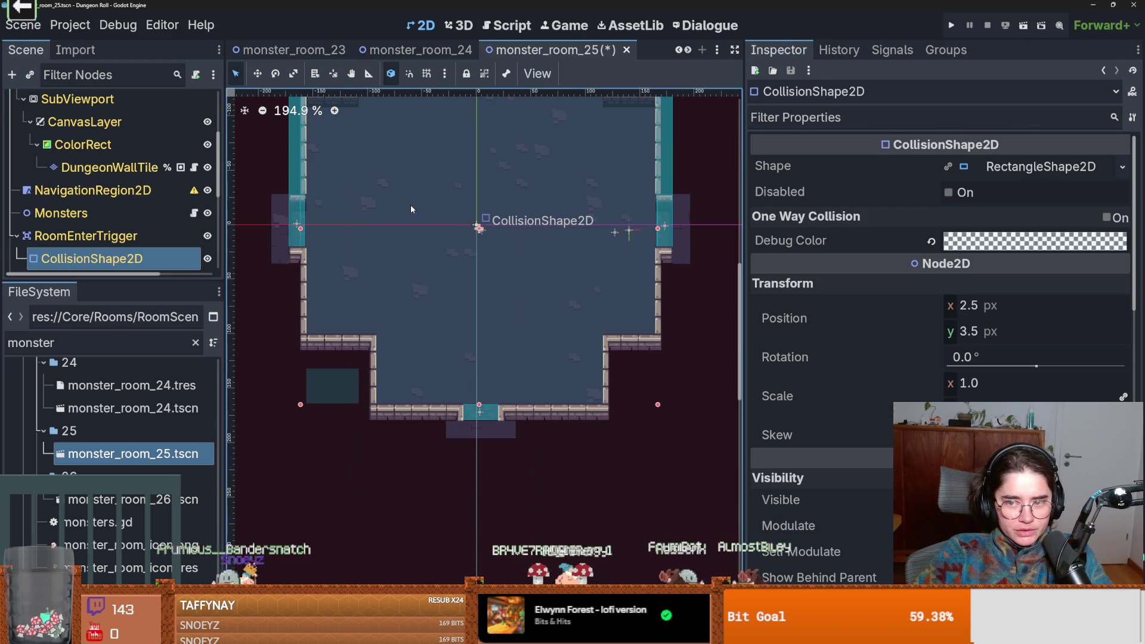
click(475, 225)
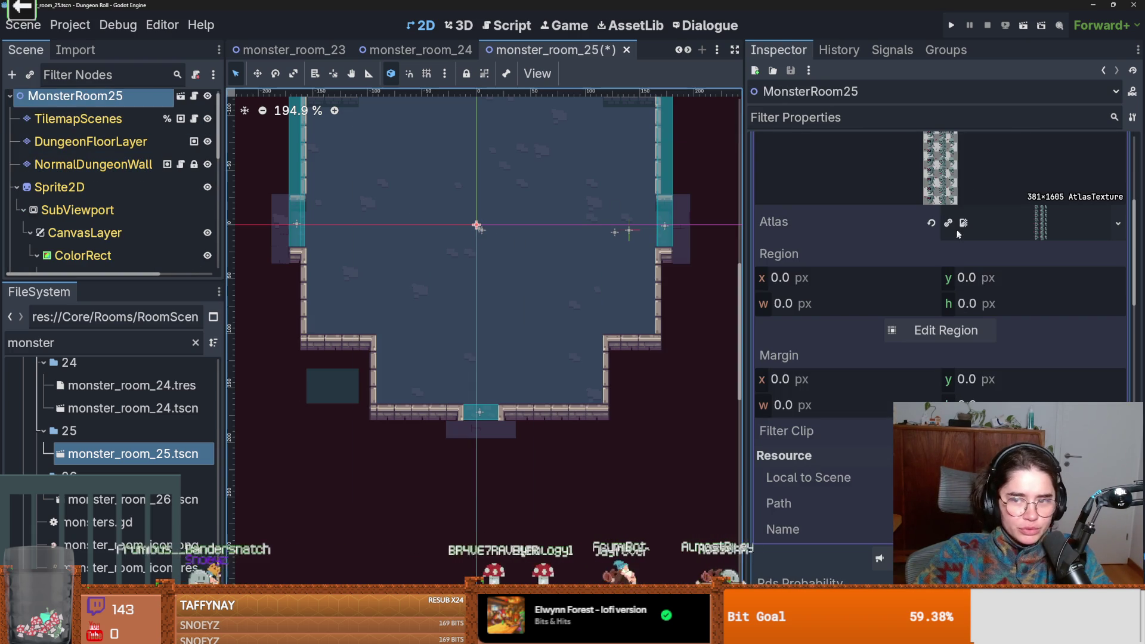
click(946, 331)
scroll(574, 308, down, 5)
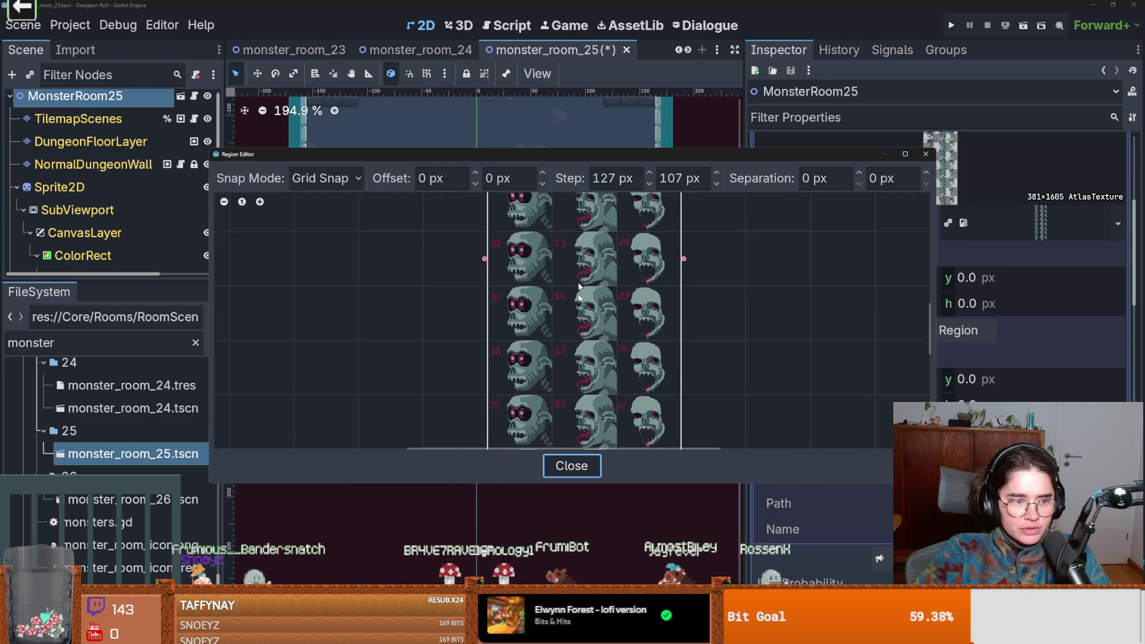
scroll(574, 307, up, 4)
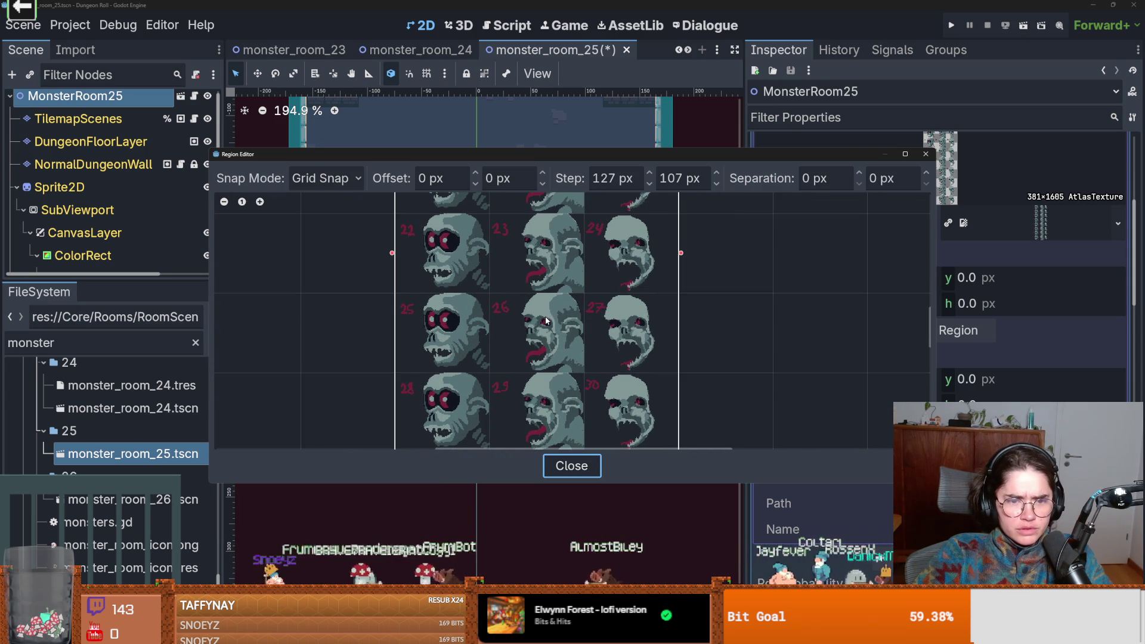
click(449, 354)
key(Escape)
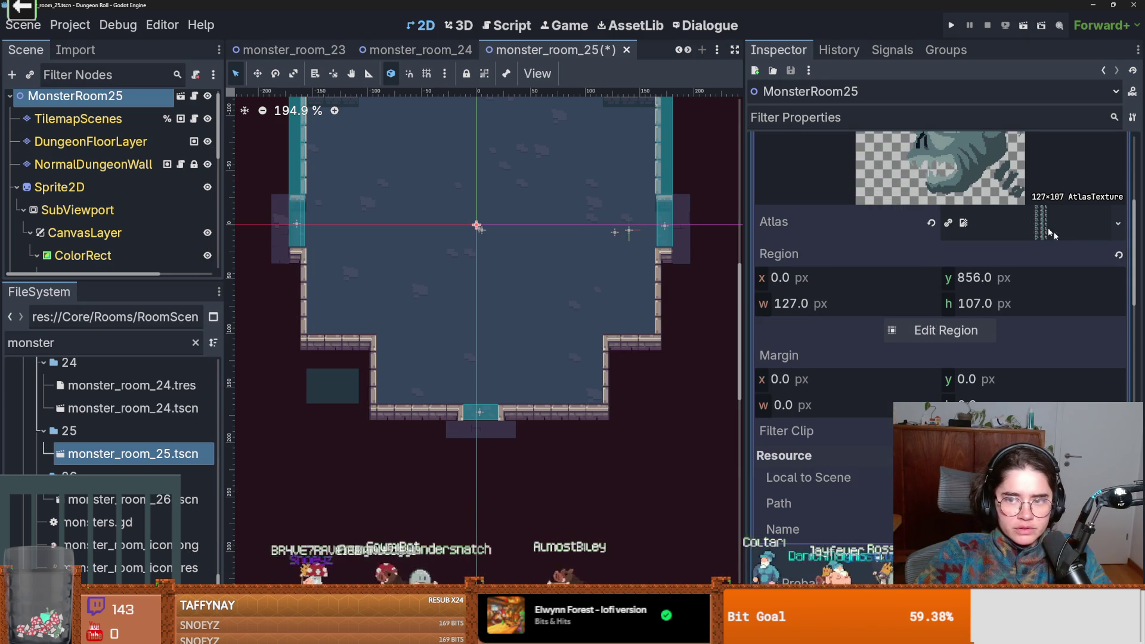
key(ctrl+s)
- Set Rds Probability to 5.0 and save monster_room_25
click(984, 290)
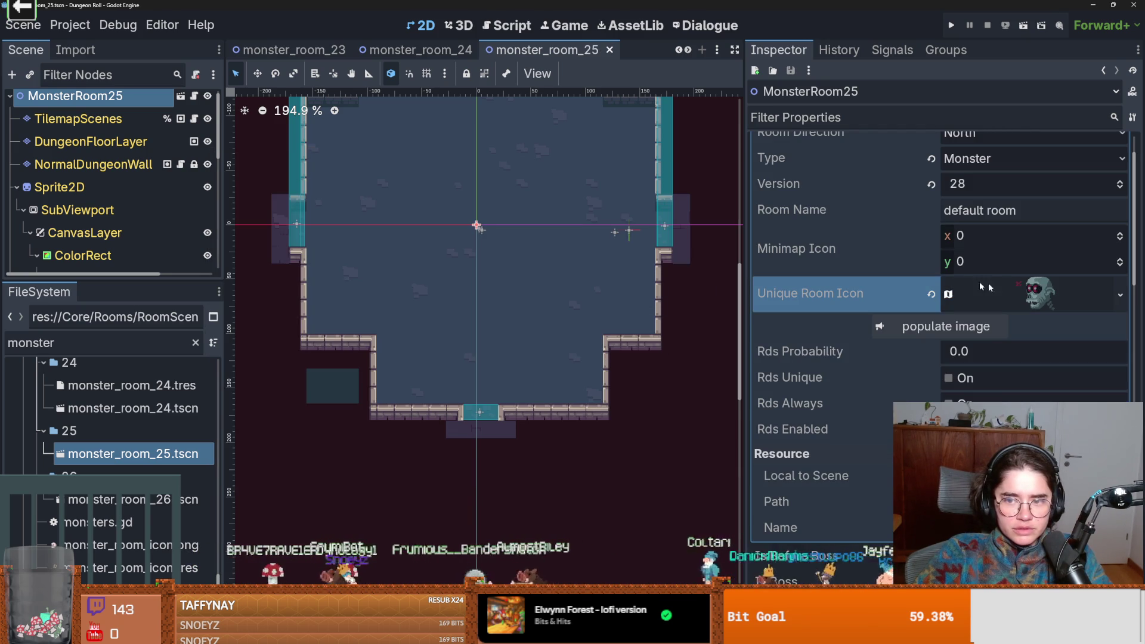
click(978, 352)
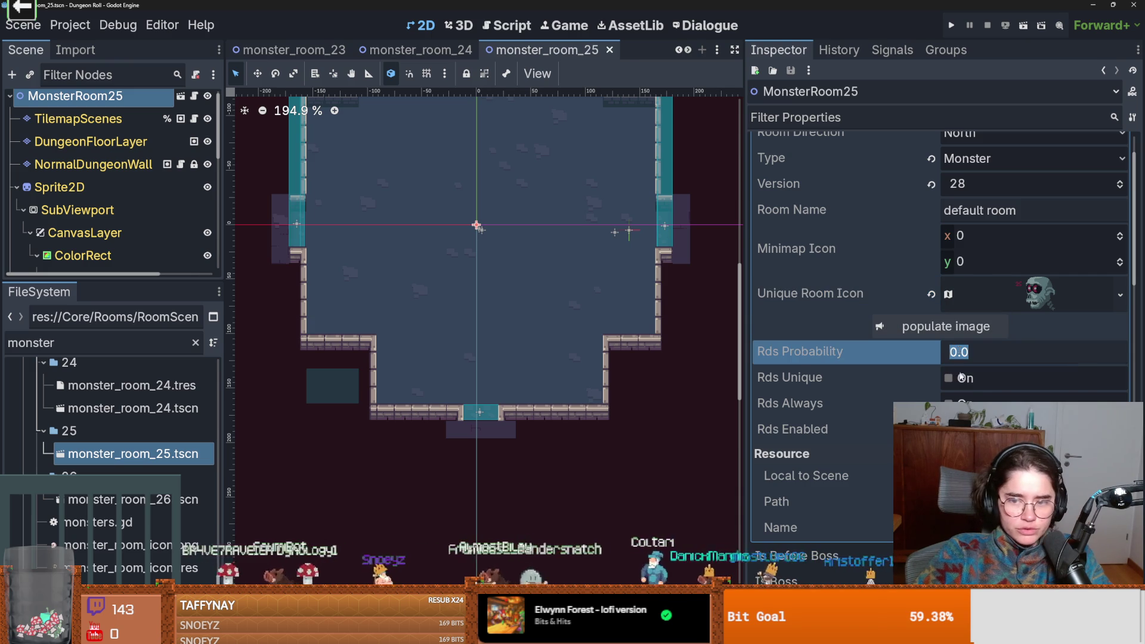
text(5)
key(Return)
key(ctrl+s)
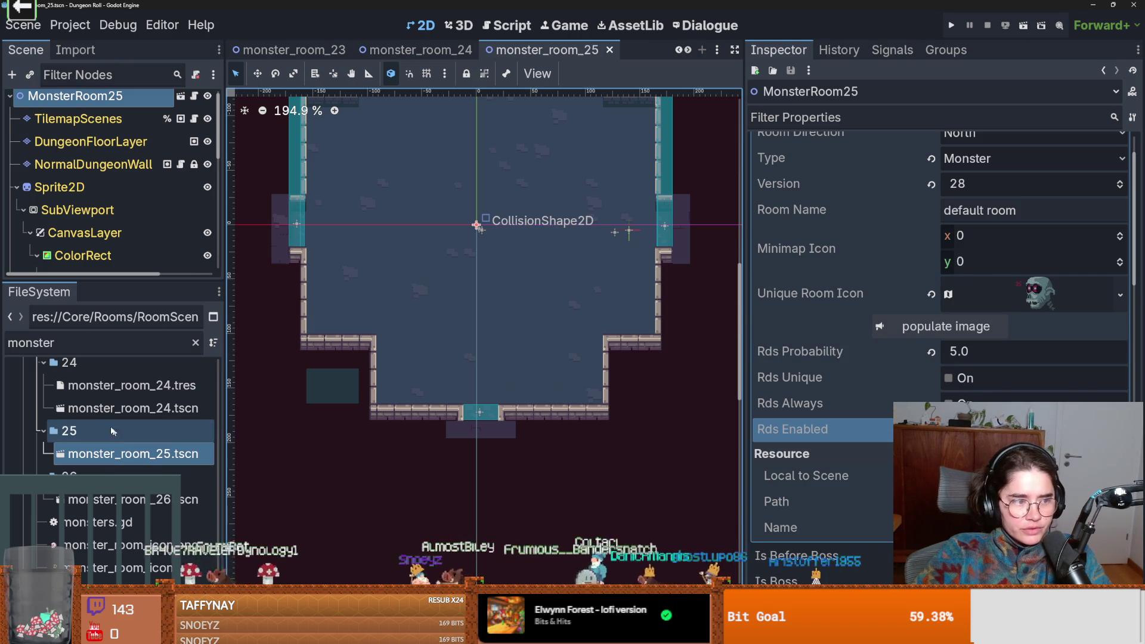
double_click(117, 454)
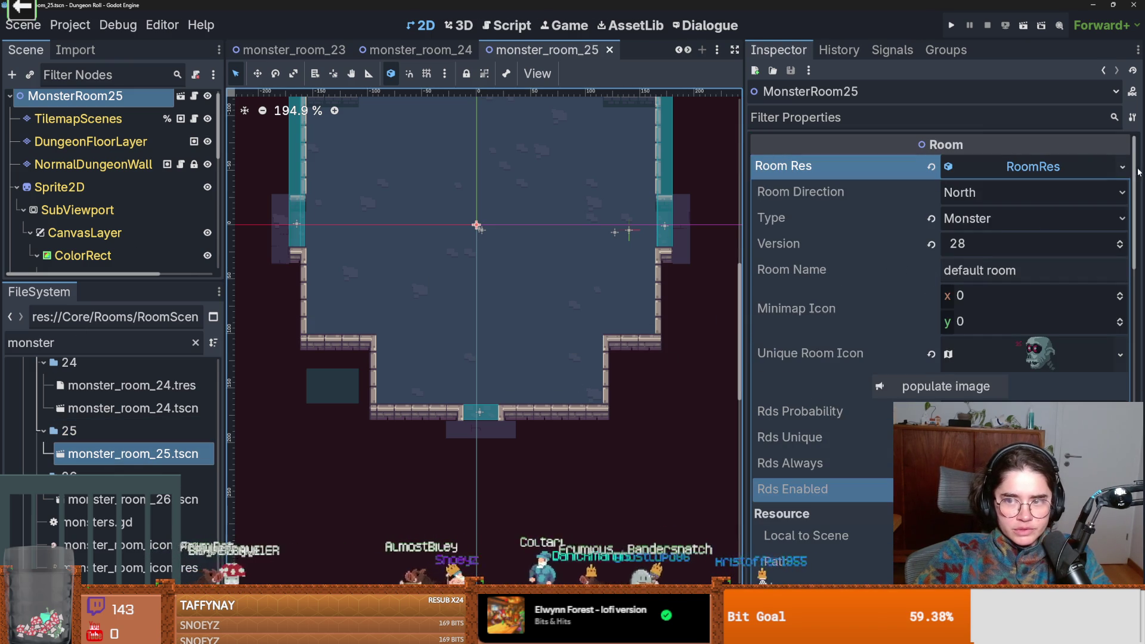
- Save the room resource as monster_room_25.tres in the MonsterRooms/25 folder
click(1096, 167)
click(1020, 372)
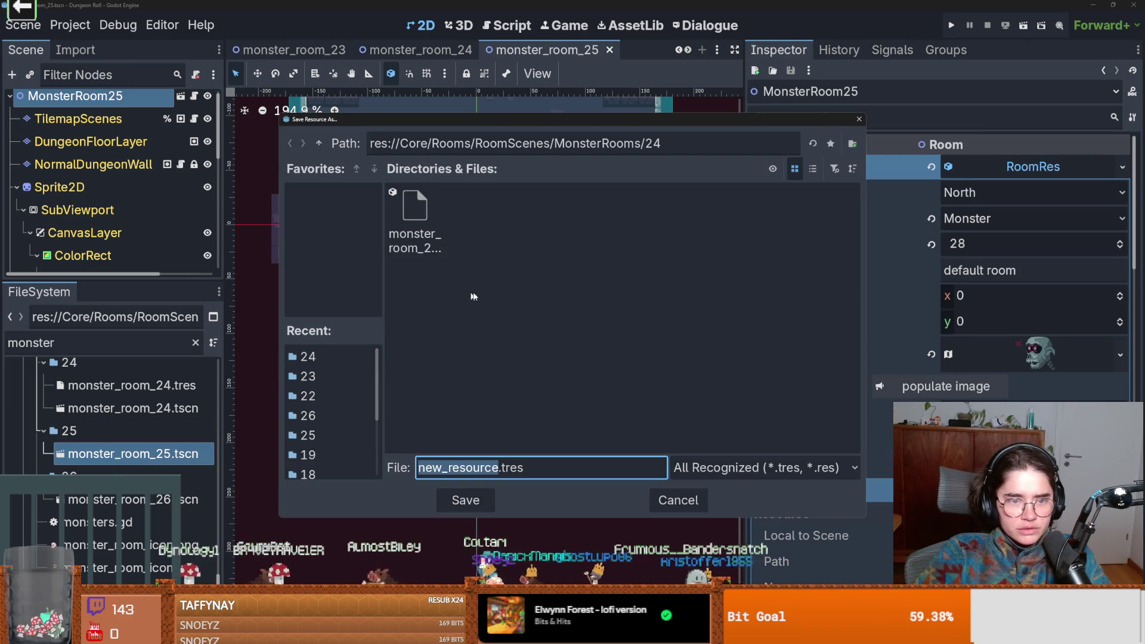
click(320, 144)
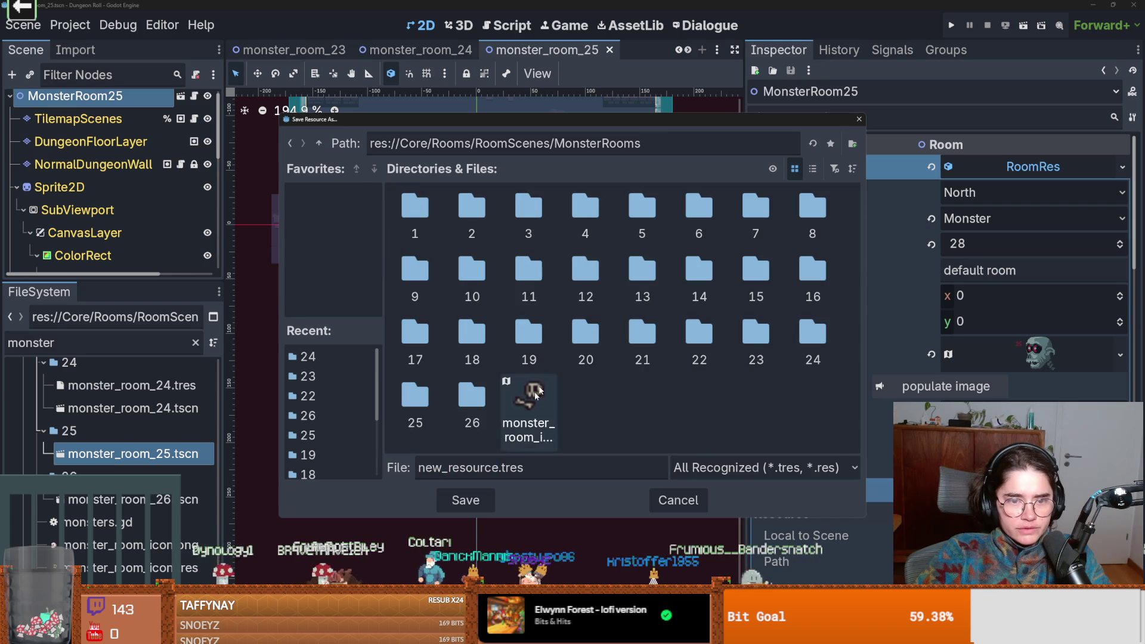
double_click(413, 405)
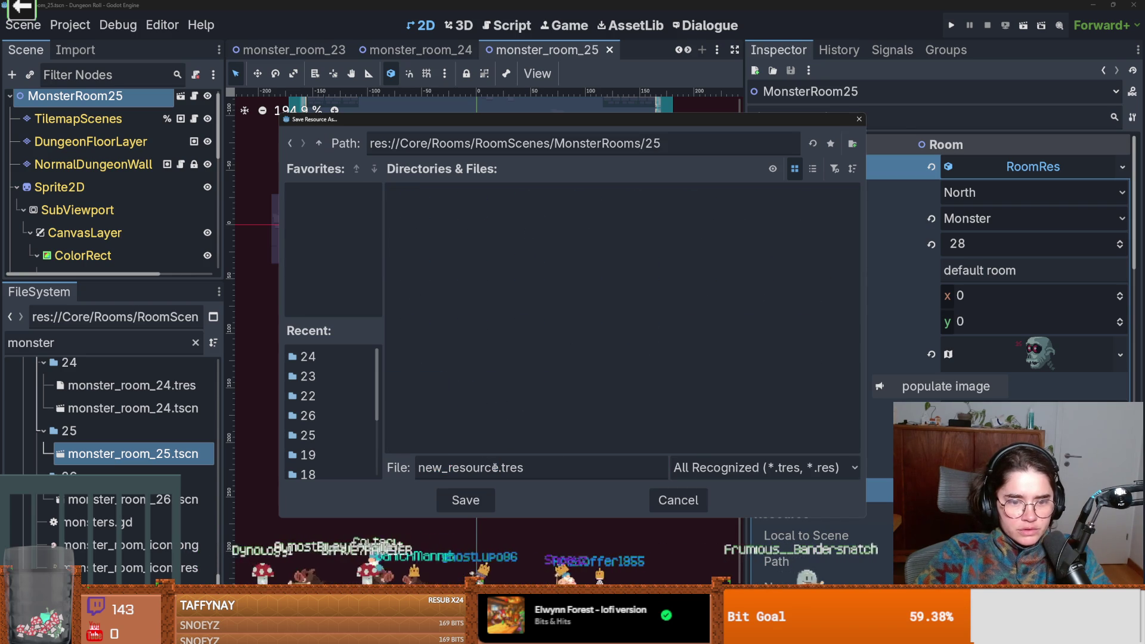
drag(493, 467, 418, 467)
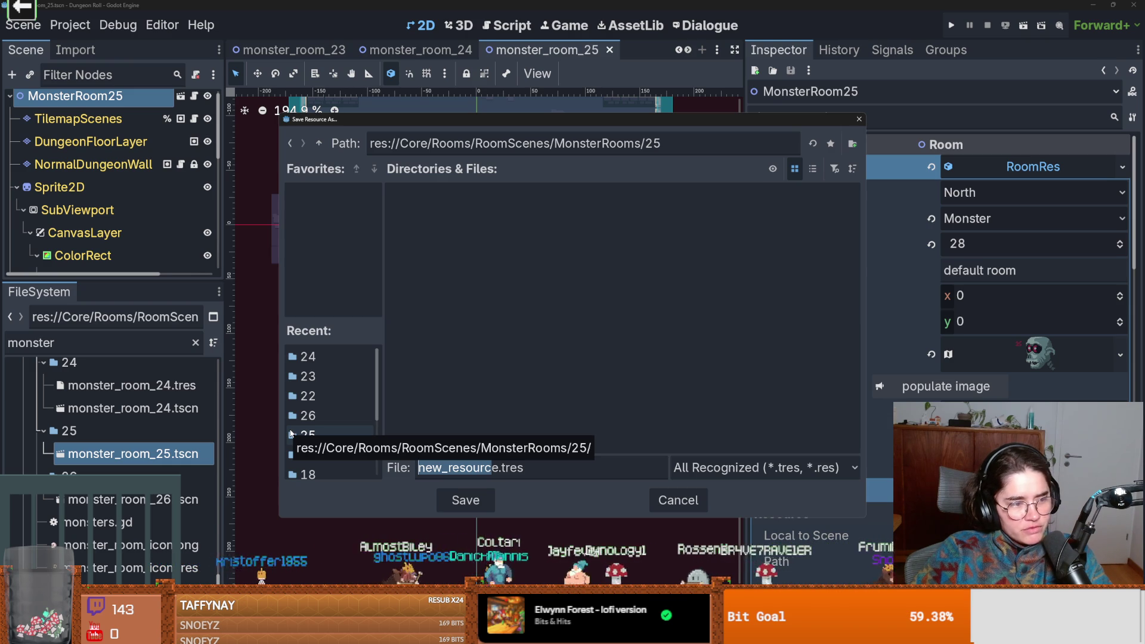
text(monster)
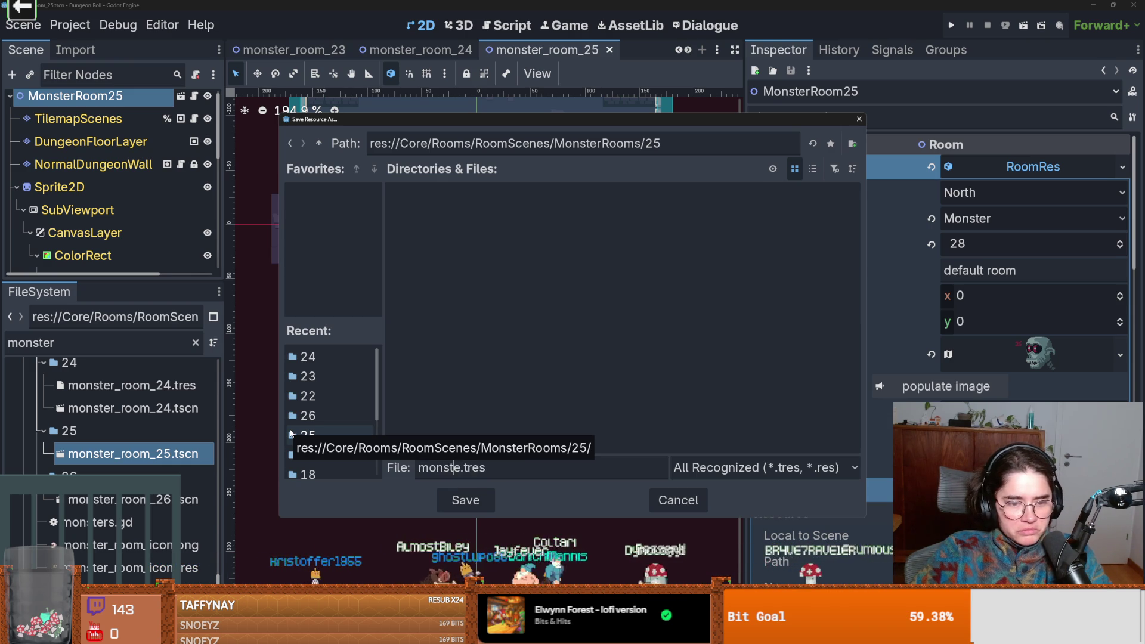
key(BackSpace)
text(_)
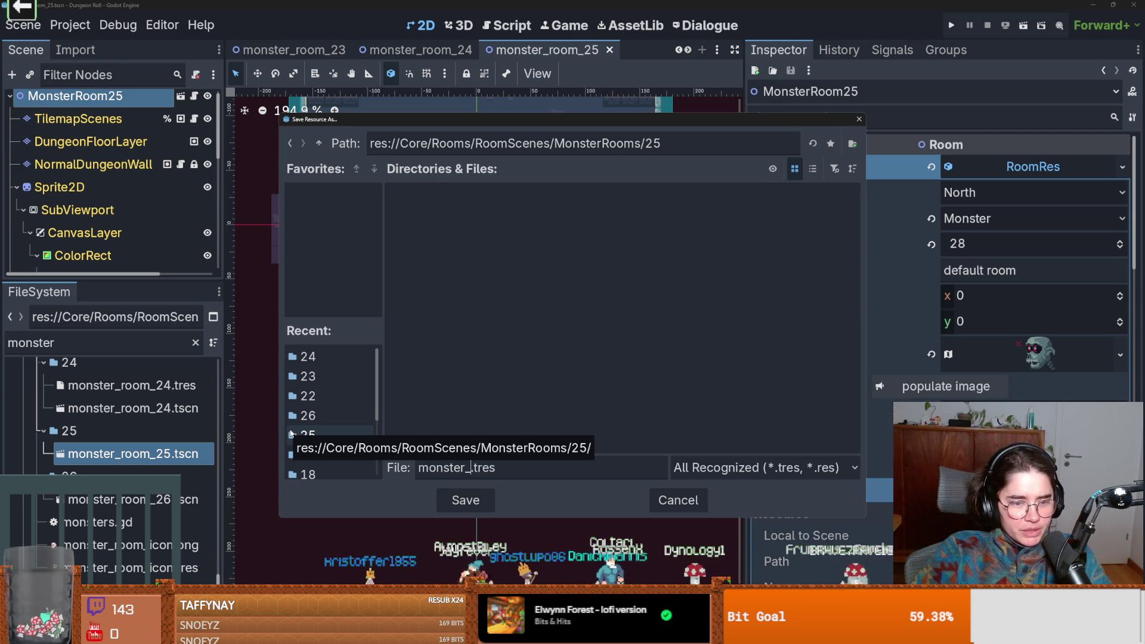
text(room_)
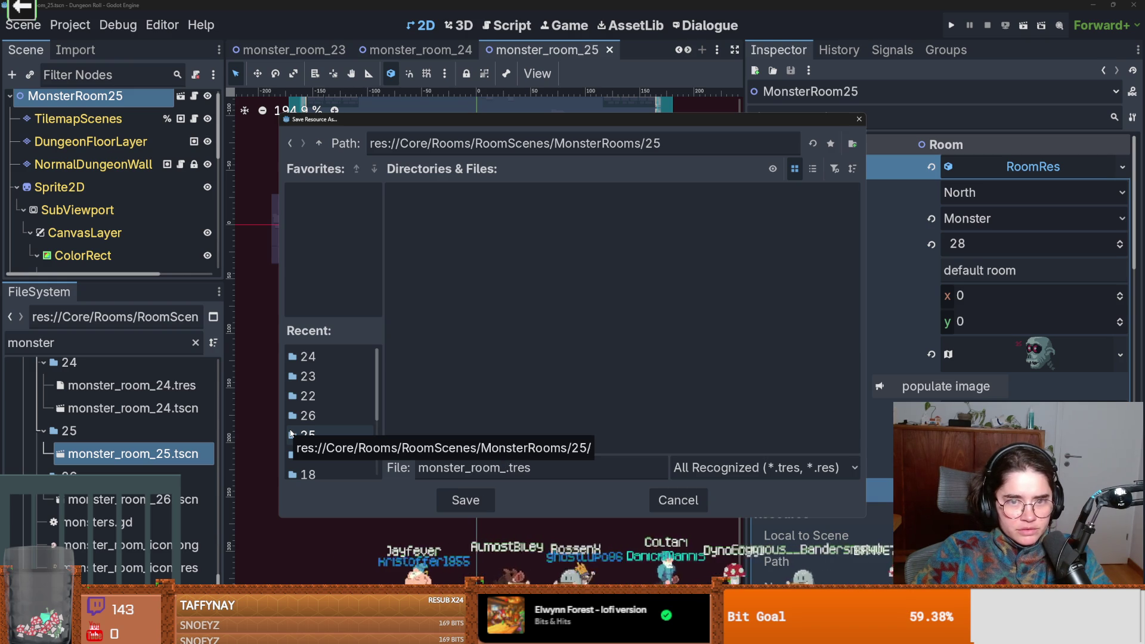
text(25)
key(Return)
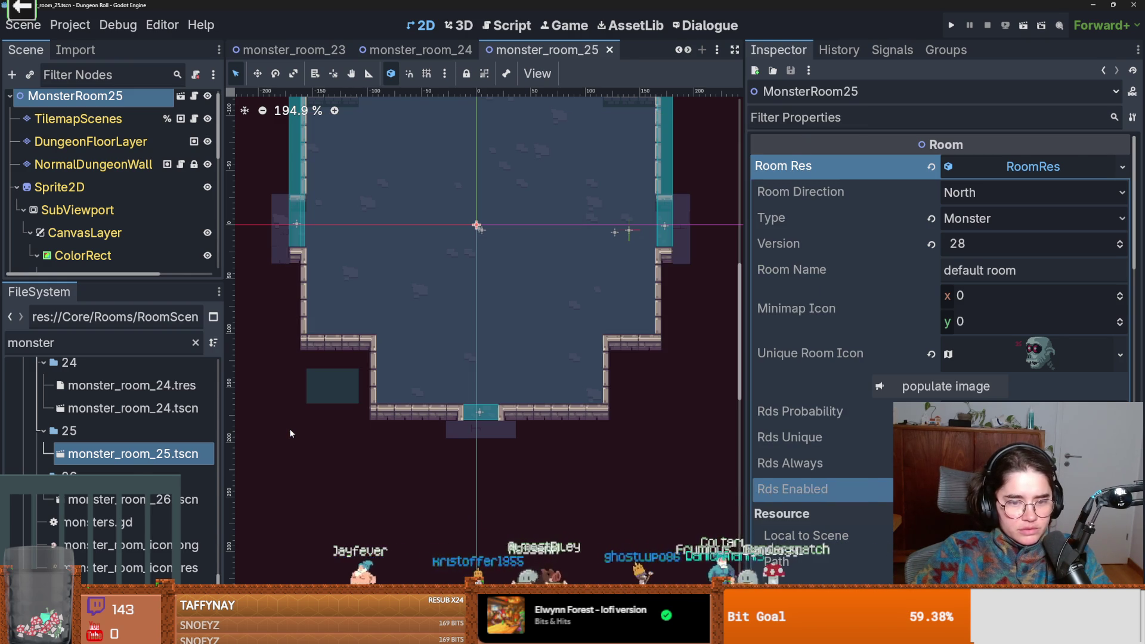
- Save the MonsterRoom25 scene and open monster_room_26.tscn
key(ctrl+s)
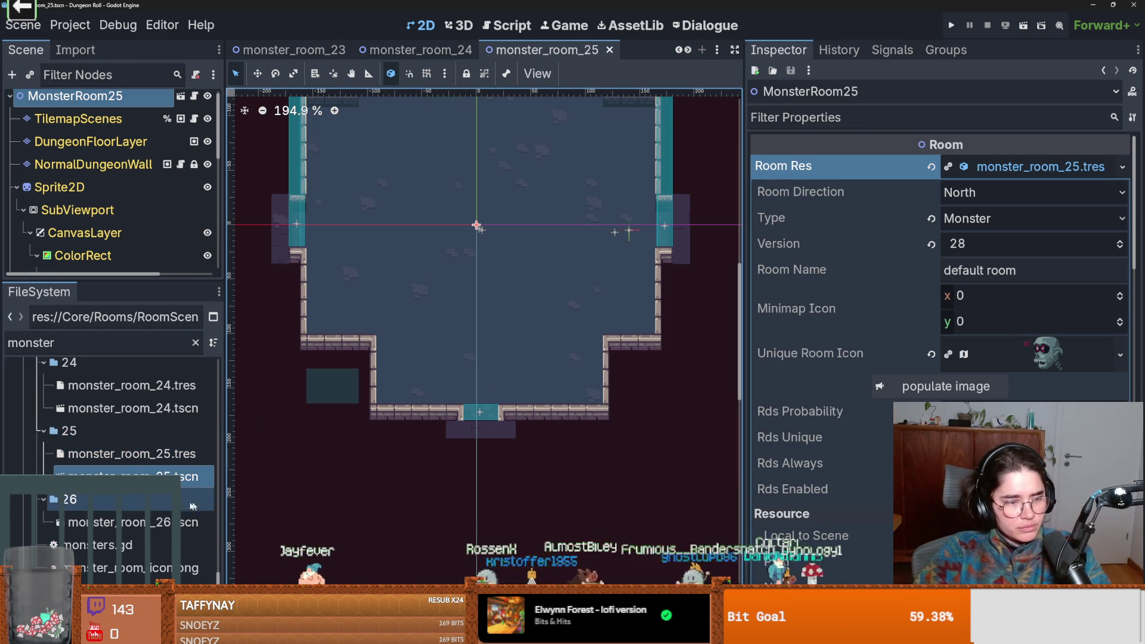
click(151, 520)
double_click(150, 521)
- Clear the shared room resource from MonsterRoom26
drag(148, 282, 148, 443)
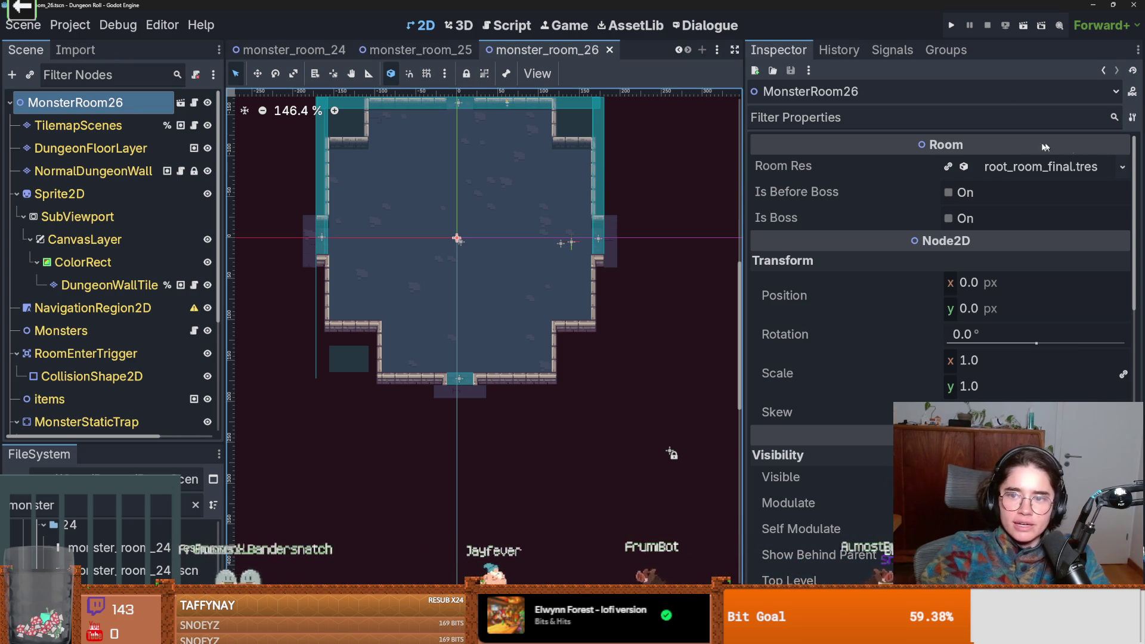
click(947, 167)
key(ctrl+z)
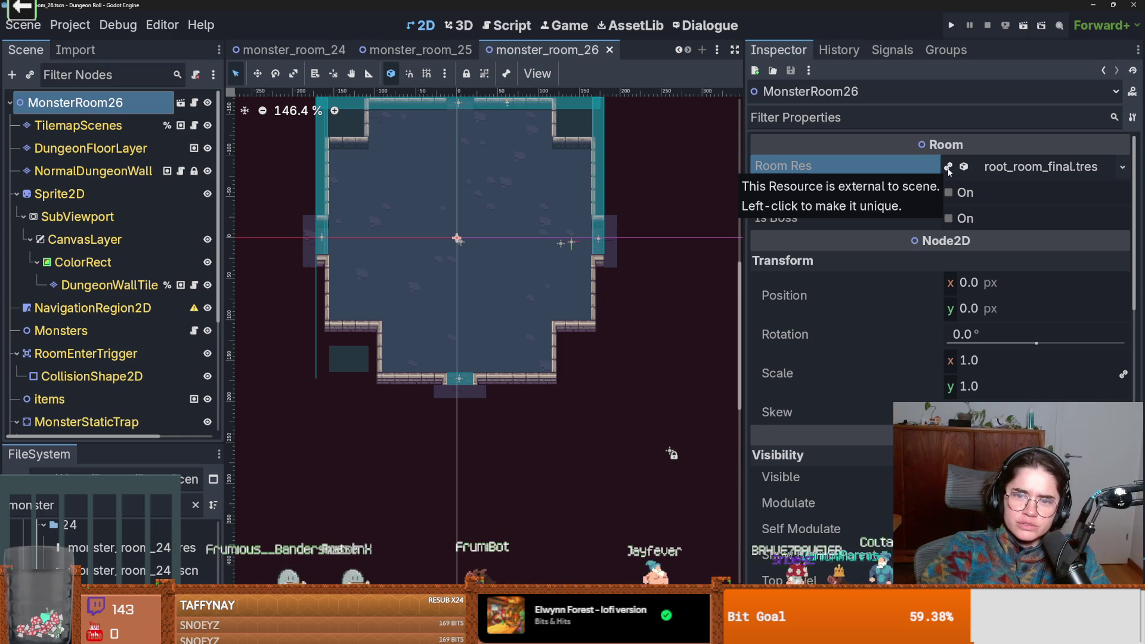
click(947, 168)
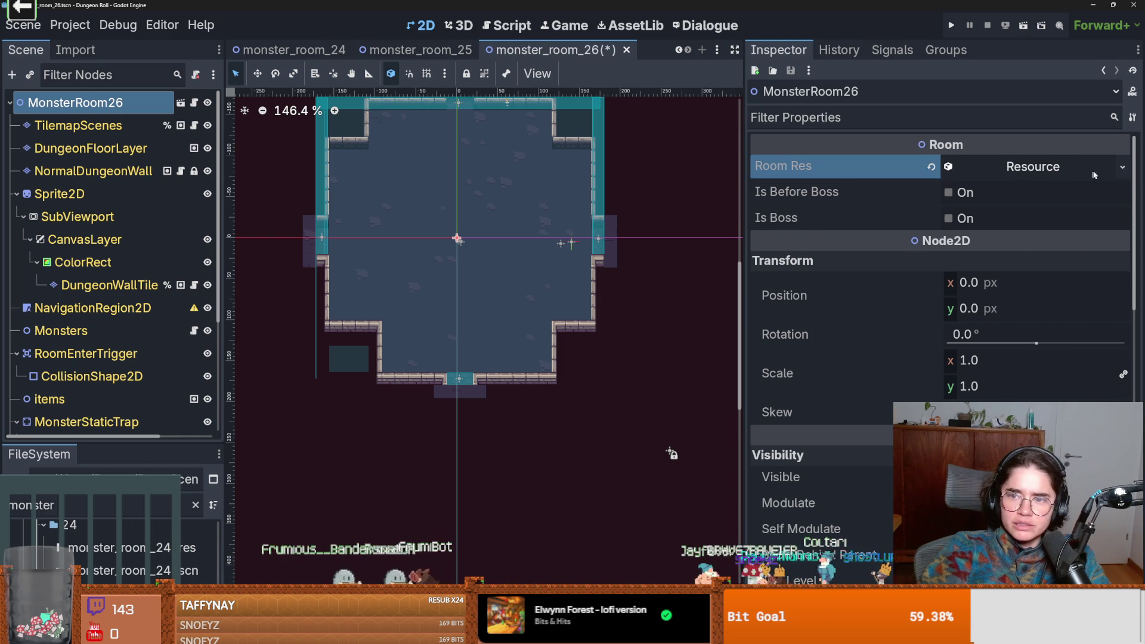
- Create a new RoomRes for MonsterRoom26 and set its type to Monster
click(1035, 172)
click(1043, 177)
click(1043, 177)
click(1044, 177)
click(1122, 167)
click(1044, 208)
click(1043, 167)
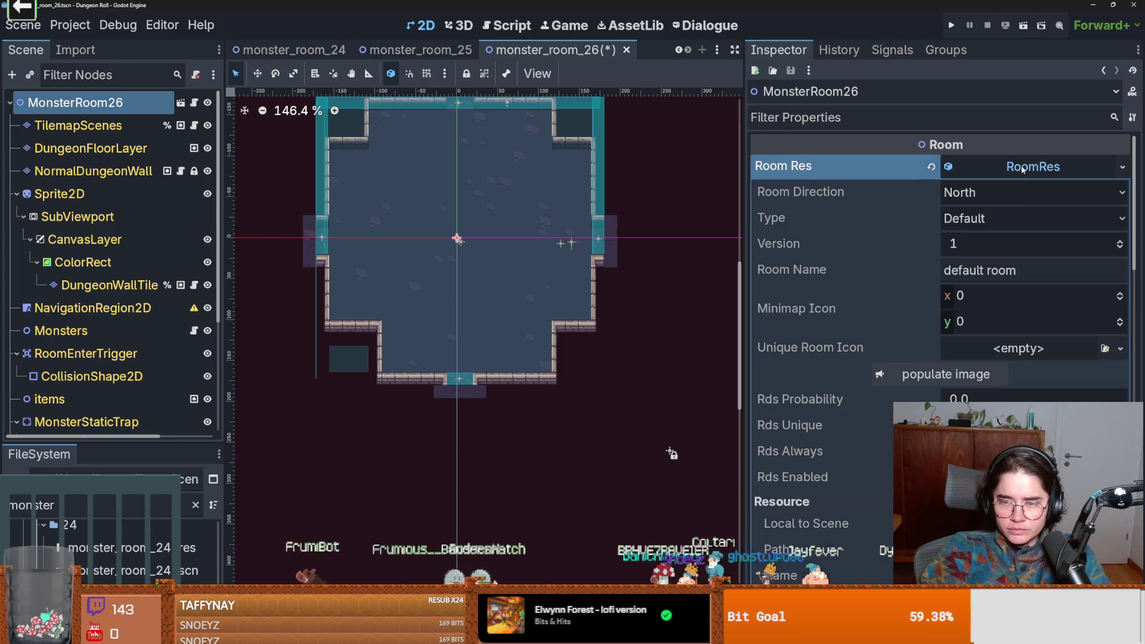
click(954, 218)
click(981, 281)
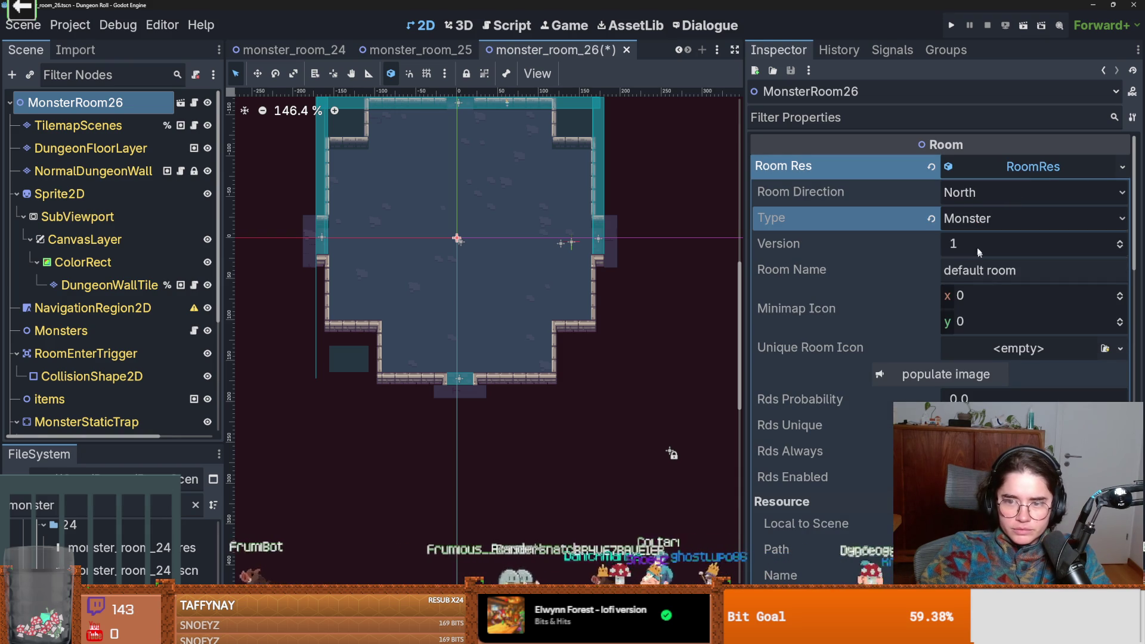
key(Tab)
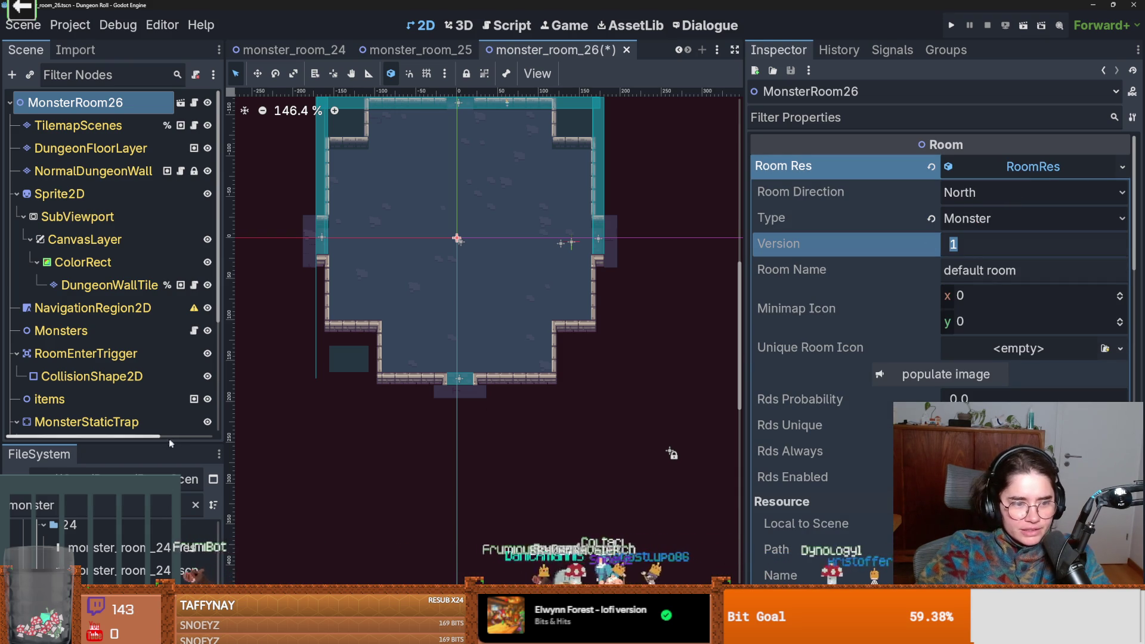
- Check monster_room_25.tres for reference, then set MonsterRoom26's version to 29
drag(222, 443, 221, 229)
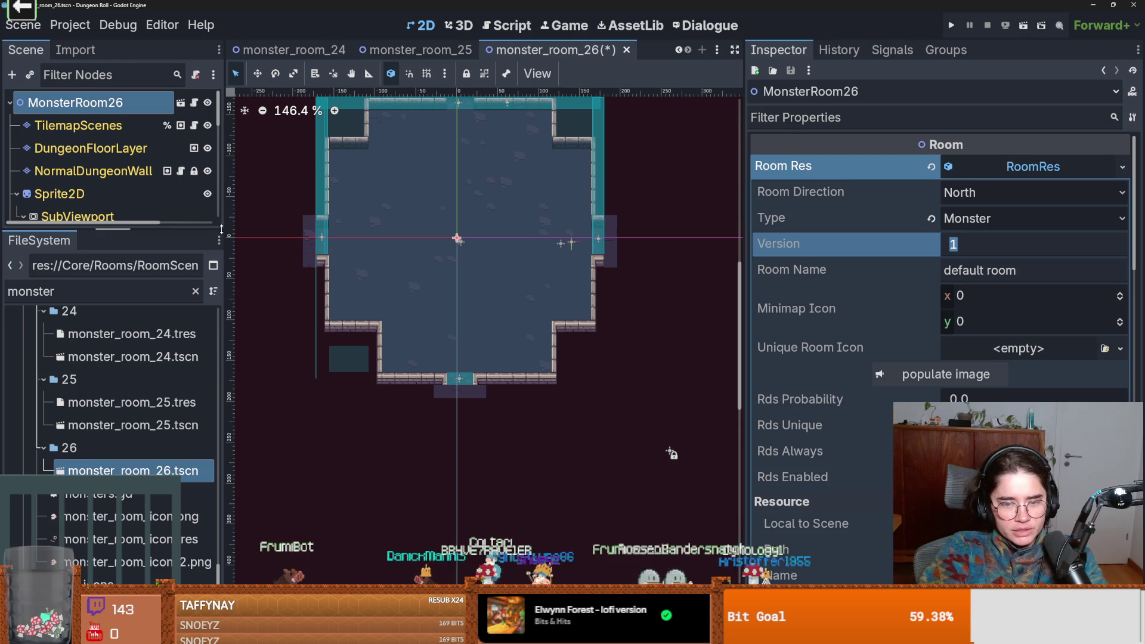
click(131, 402)
key(ctrl+s)
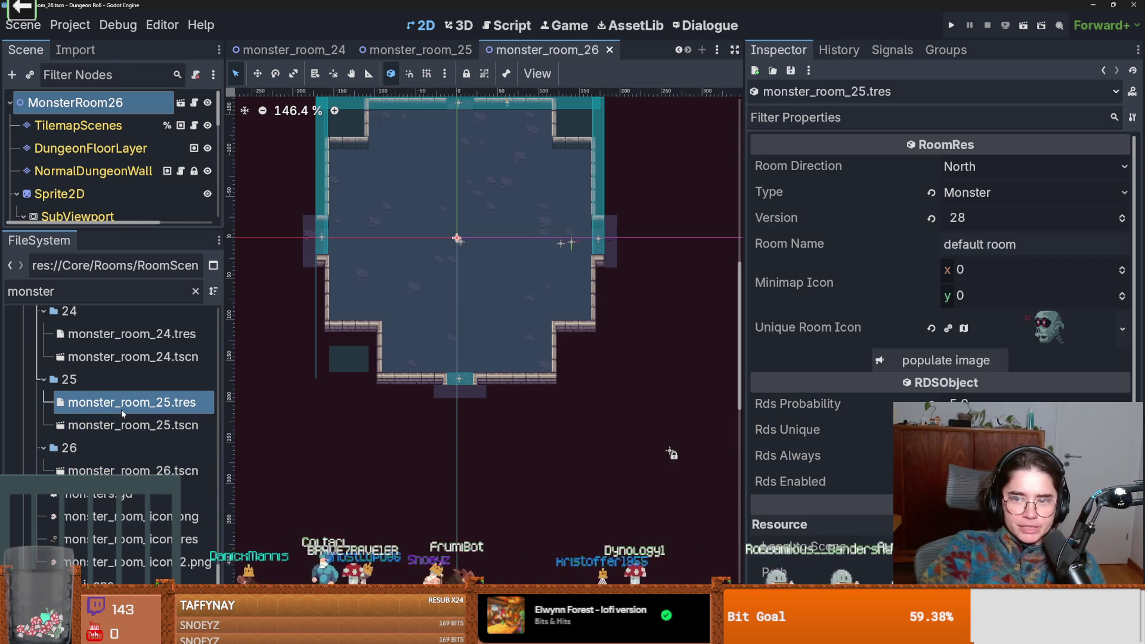
click(158, 471)
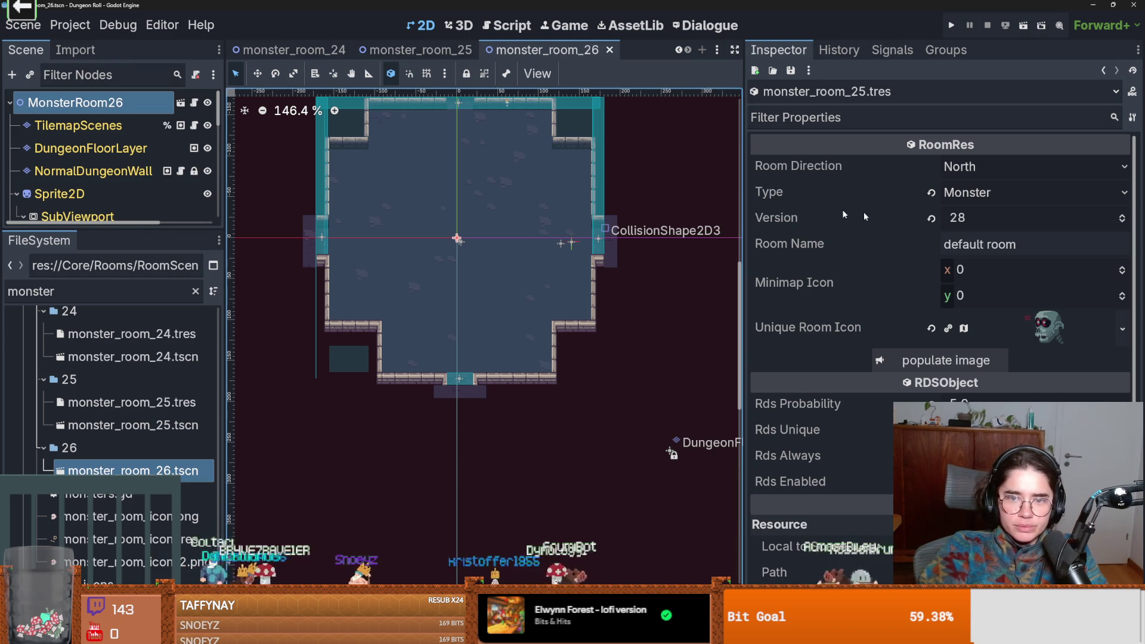
click(698, 176)
click(966, 242)
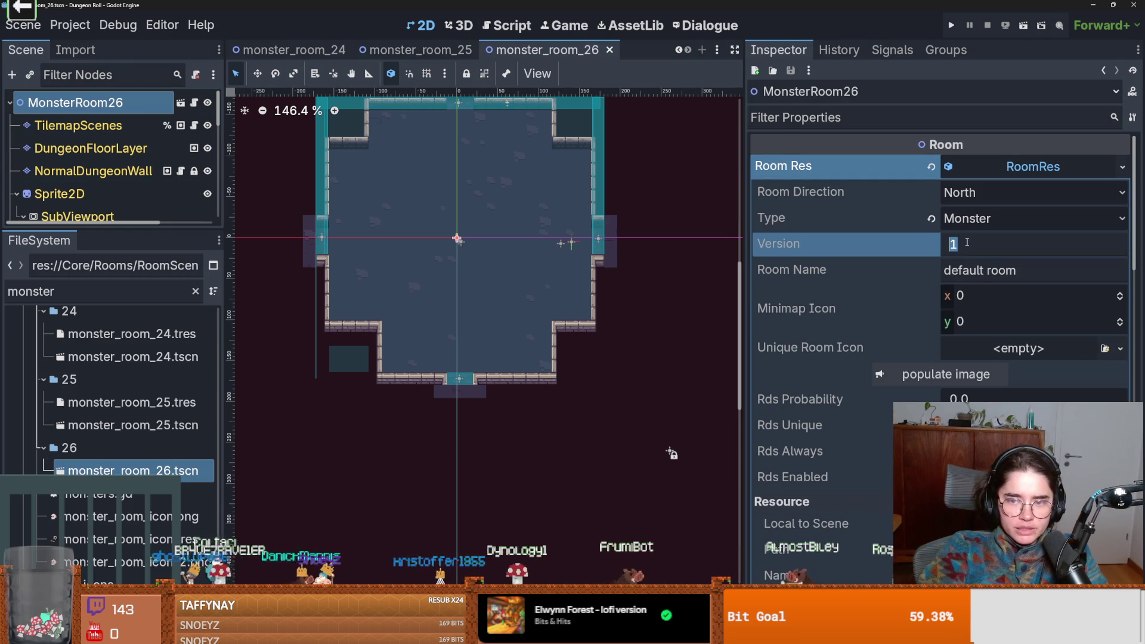
text(29)
key(Return)
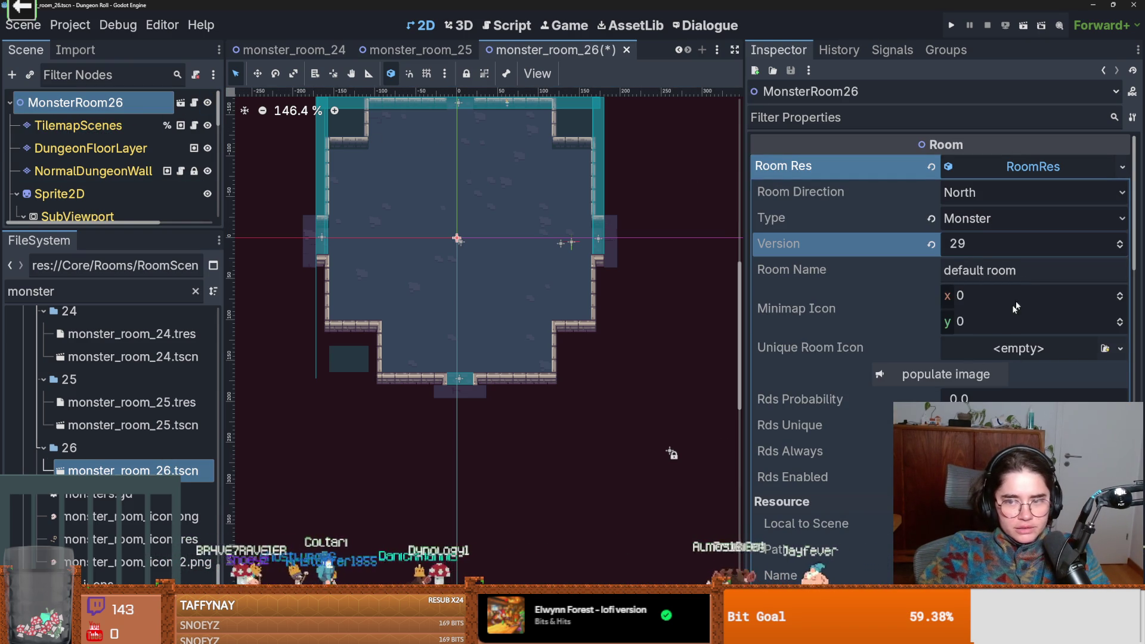
click(1119, 348)
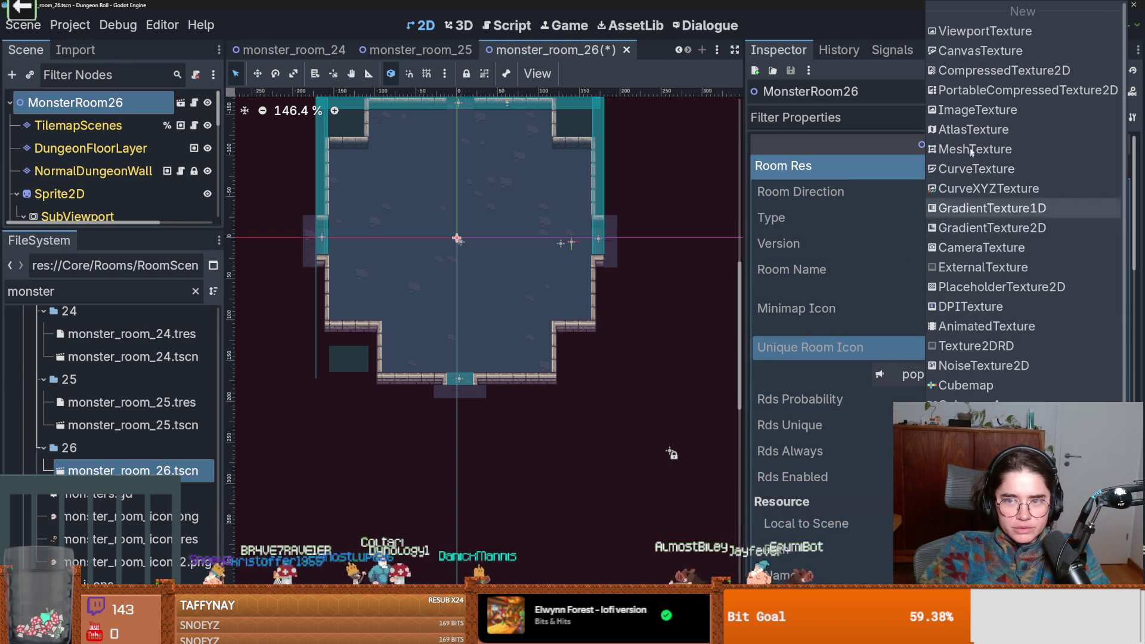
- Create an AtlasTexture for MonsterRoom26's Unique Room Icon and assign the numbered icon sheet as its atlas
click(971, 129)
click(1039, 347)
scroll(1109, 393, down, 2)
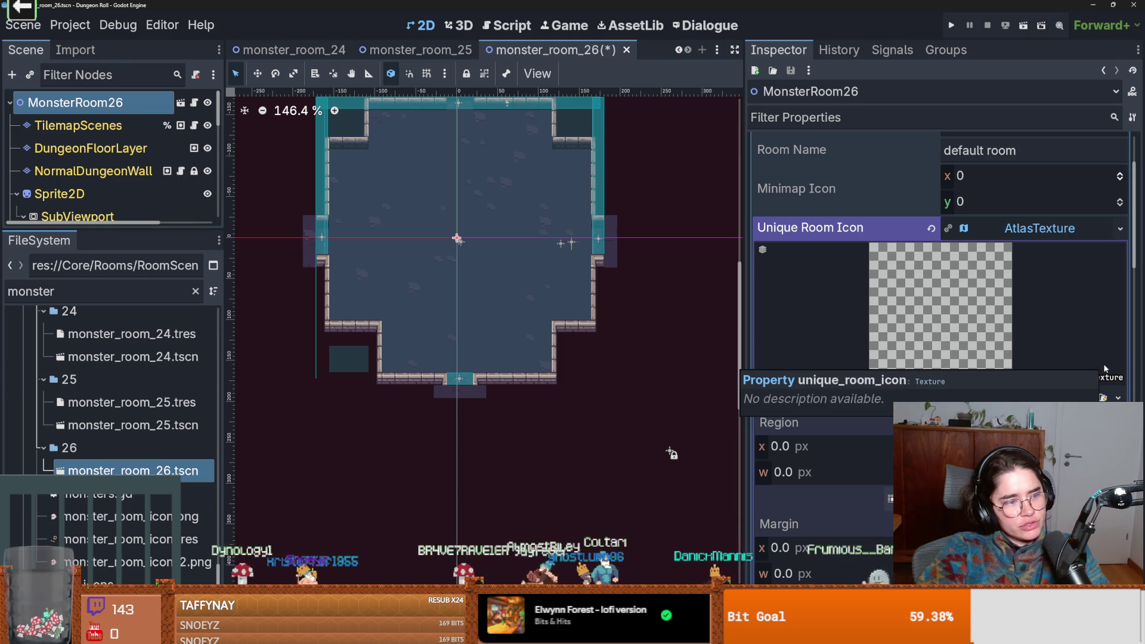
click(1117, 397)
scroll(107, 155, down, 3)
click(92, 207)
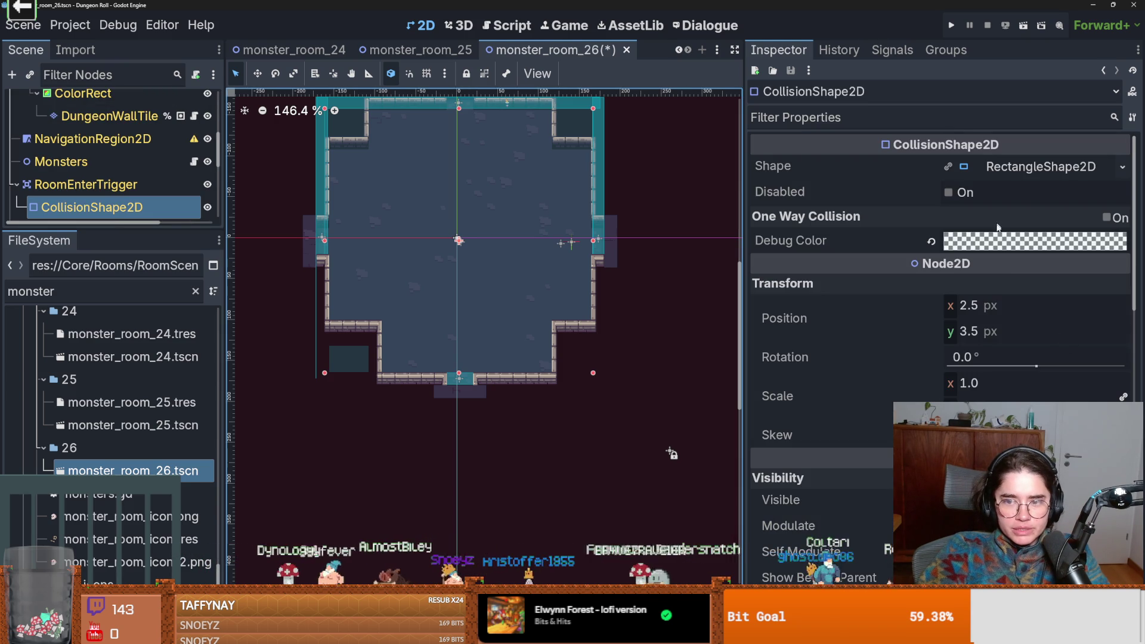
scroll(116, 164, up, 1)
scroll(116, 163, up, 3)
click(75, 102)
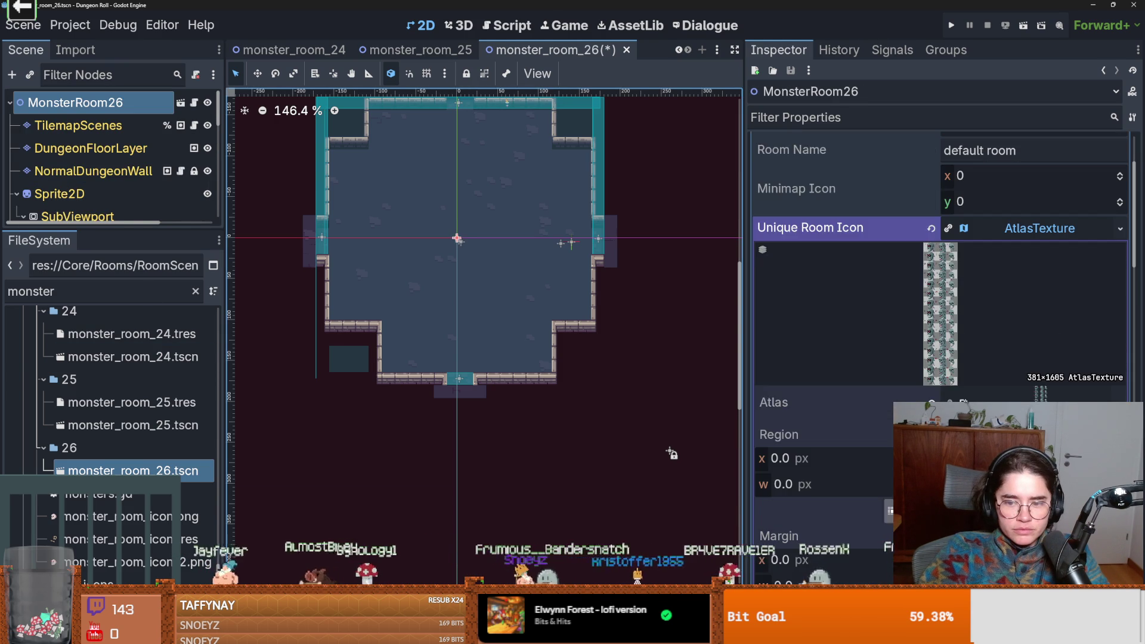
- Set the atlas region to skull frame 26 and save the scene
click(889, 507)
scroll(537, 384, down, 5)
click(581, 406)
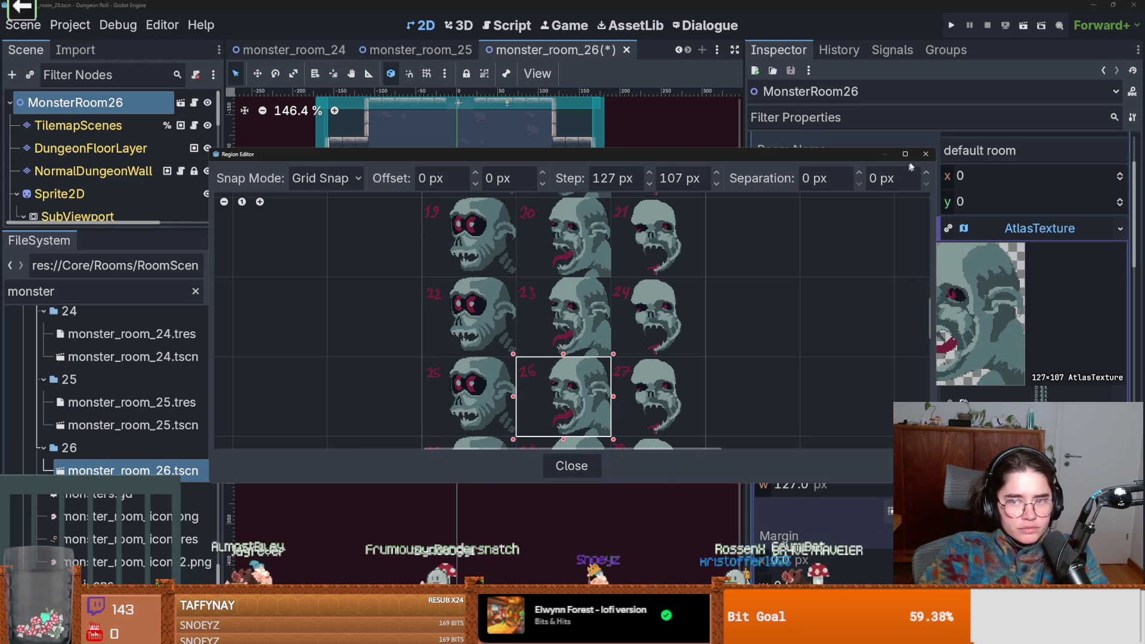
click(926, 154)
key(ctrl+s)
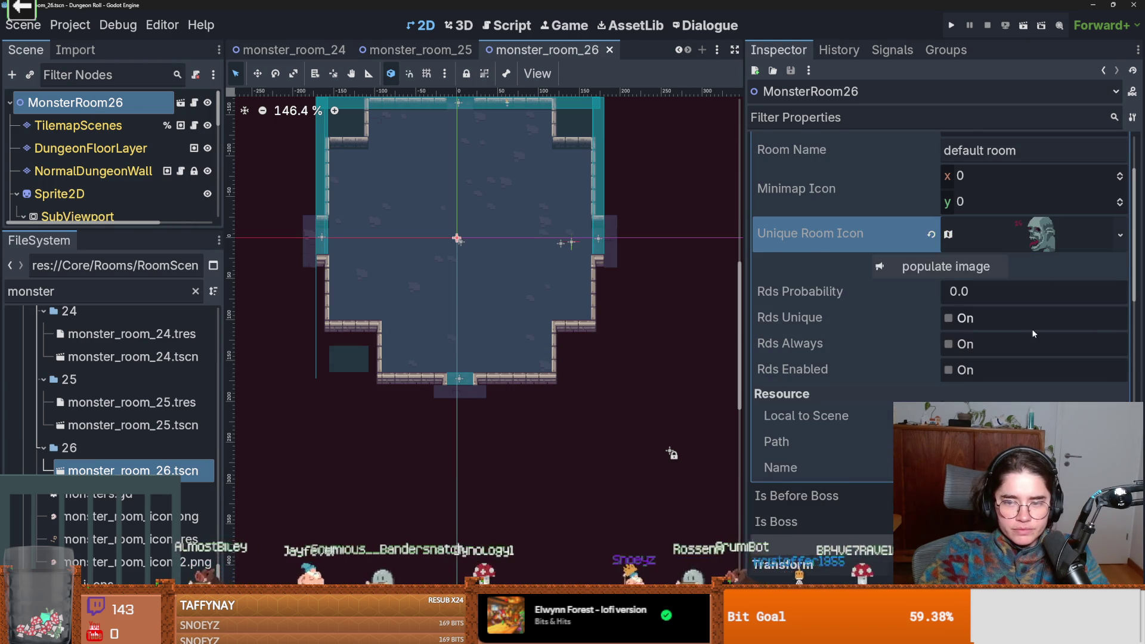
- Set the room's spawn probability to 5.0 and save the scene
scroll(1033, 333, up, 2)
click(985, 353)
text(5)
key(Return)
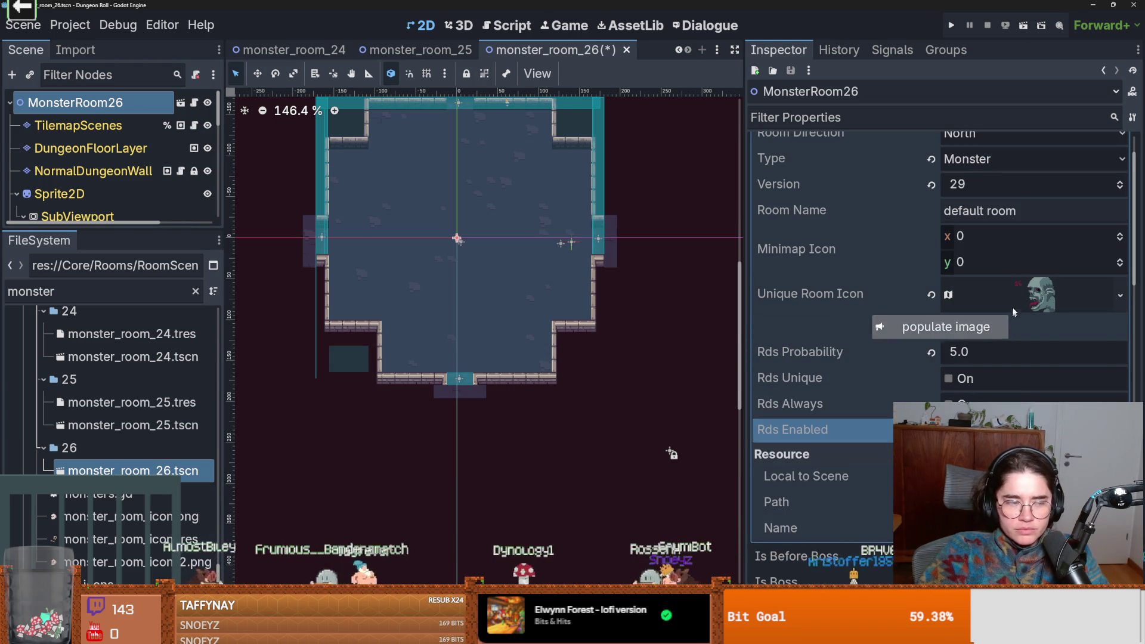
key(ctrl+s)
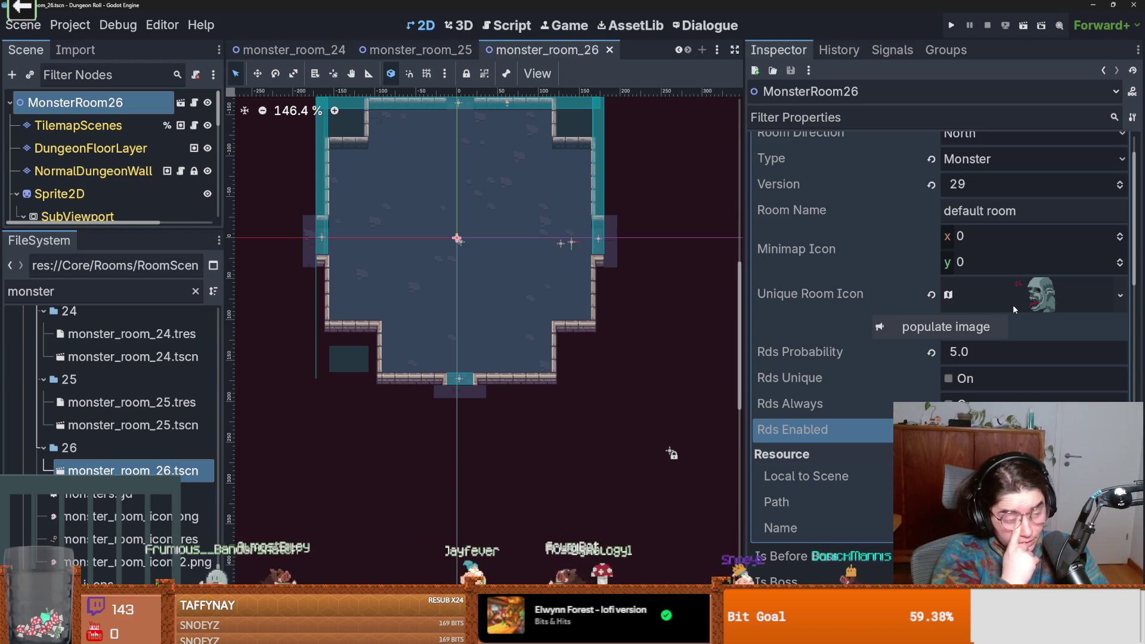
scroll(1012, 305, up, 2)
scroll(118, 388, up, 5)
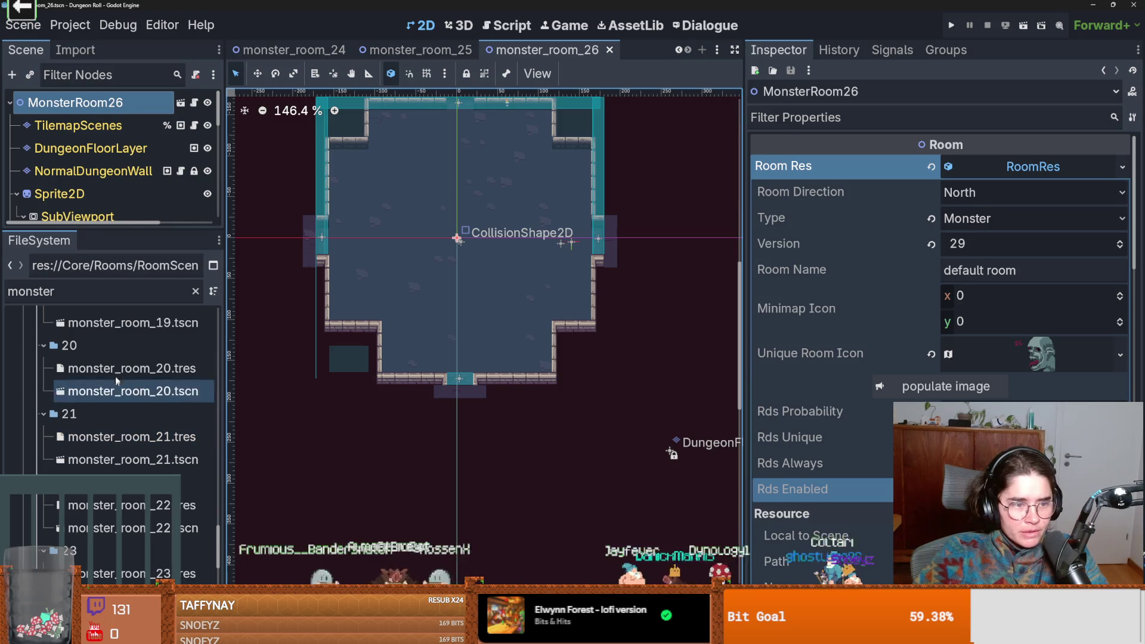
- Review the saved room resources of monster rooms 16–23 to check their minimap positions
click(118, 376)
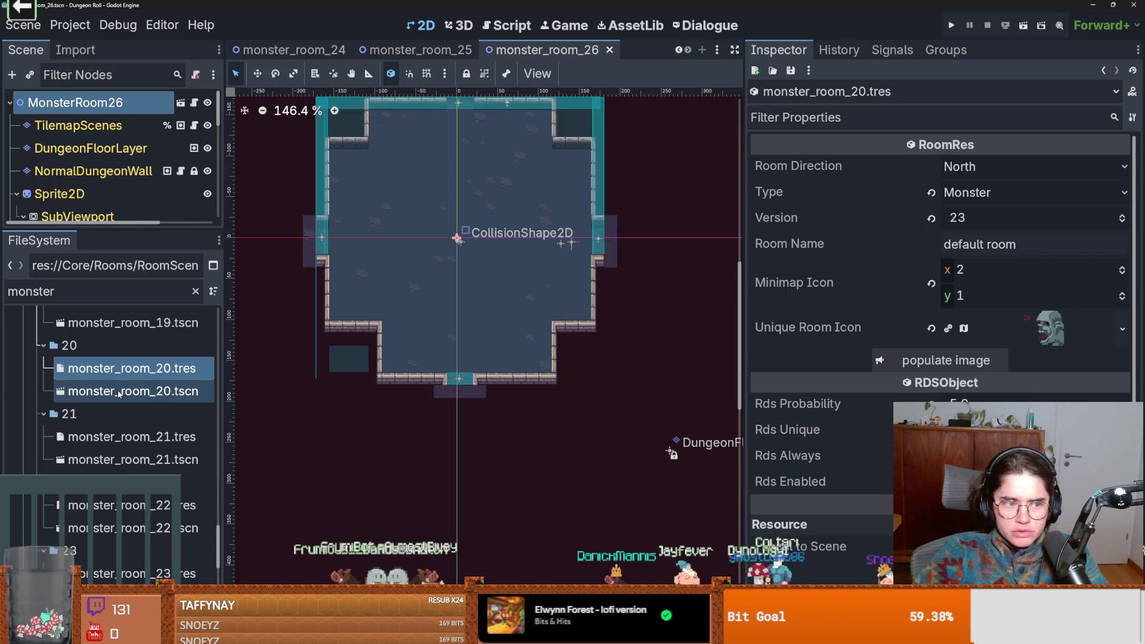
click(102, 439)
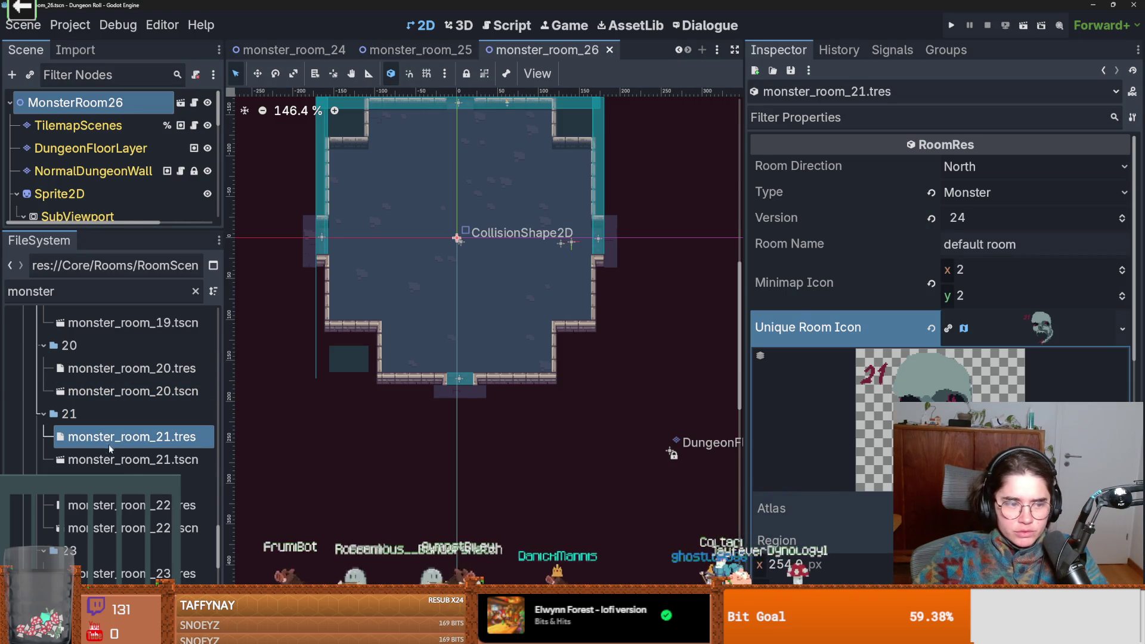
click(97, 506)
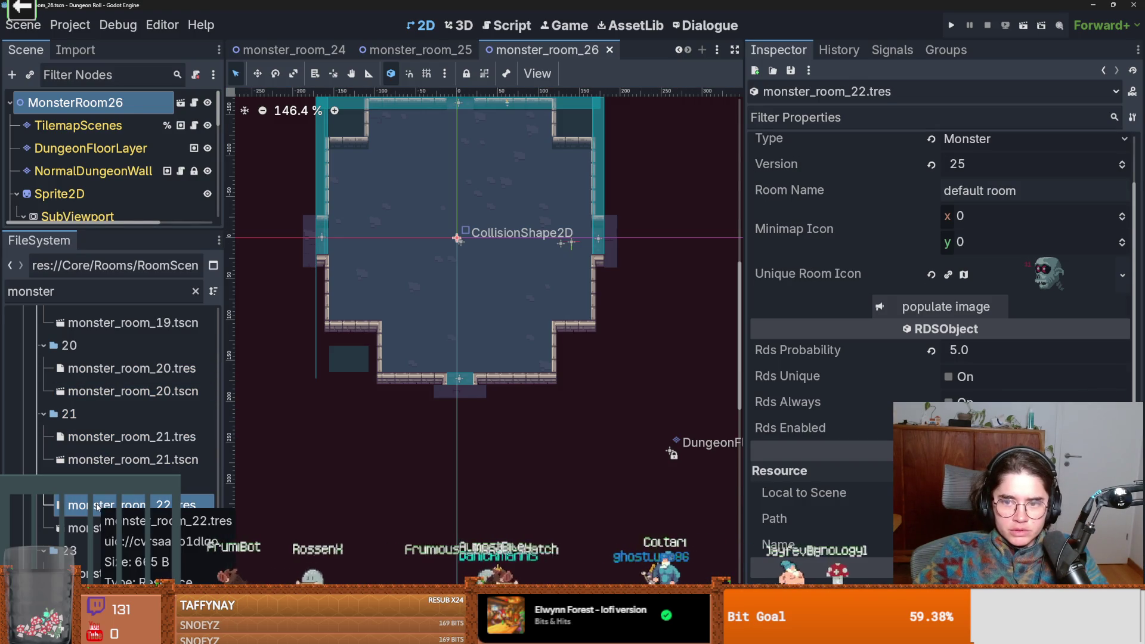
scroll(102, 504, down, 3)
click(128, 496)
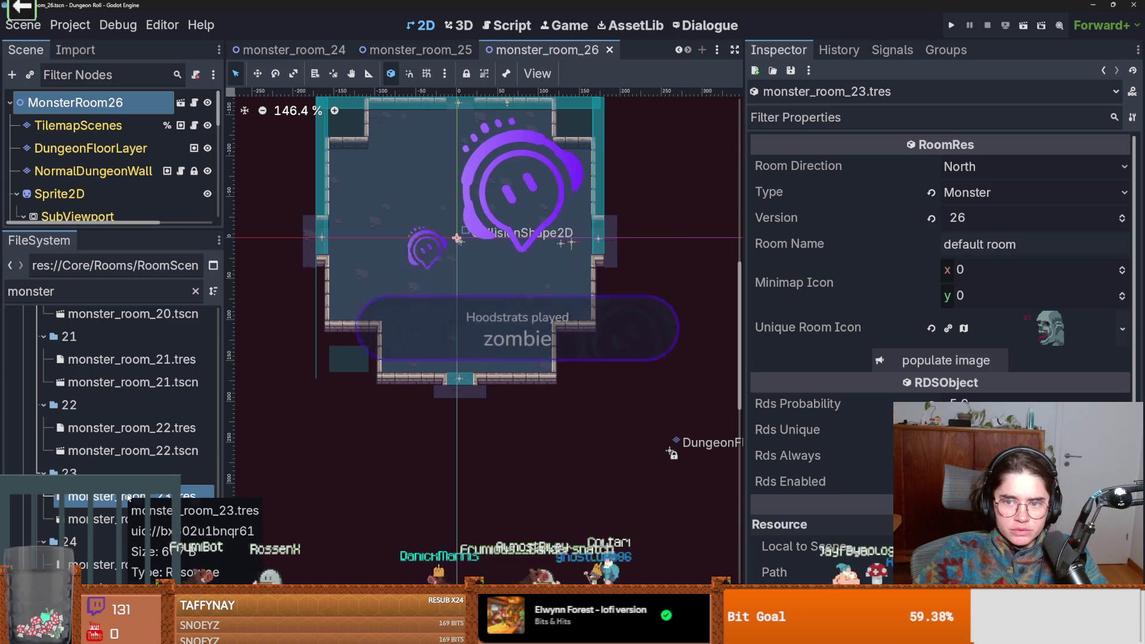
scroll(144, 452, up, 6)
scroll(144, 452, up, 4)
click(131, 355)
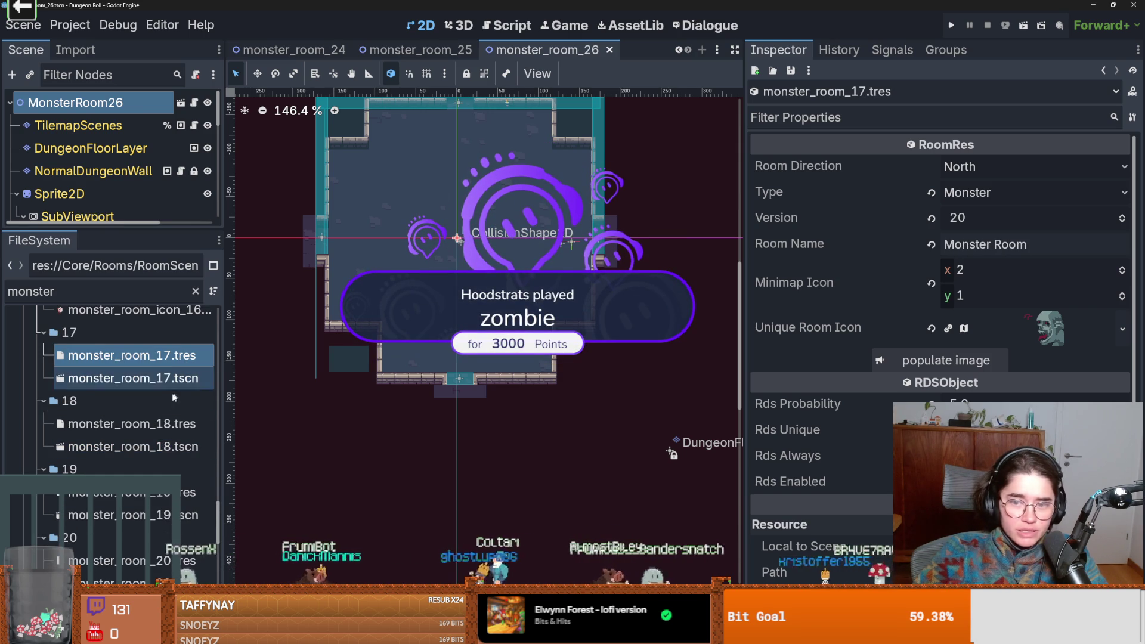
click(109, 422)
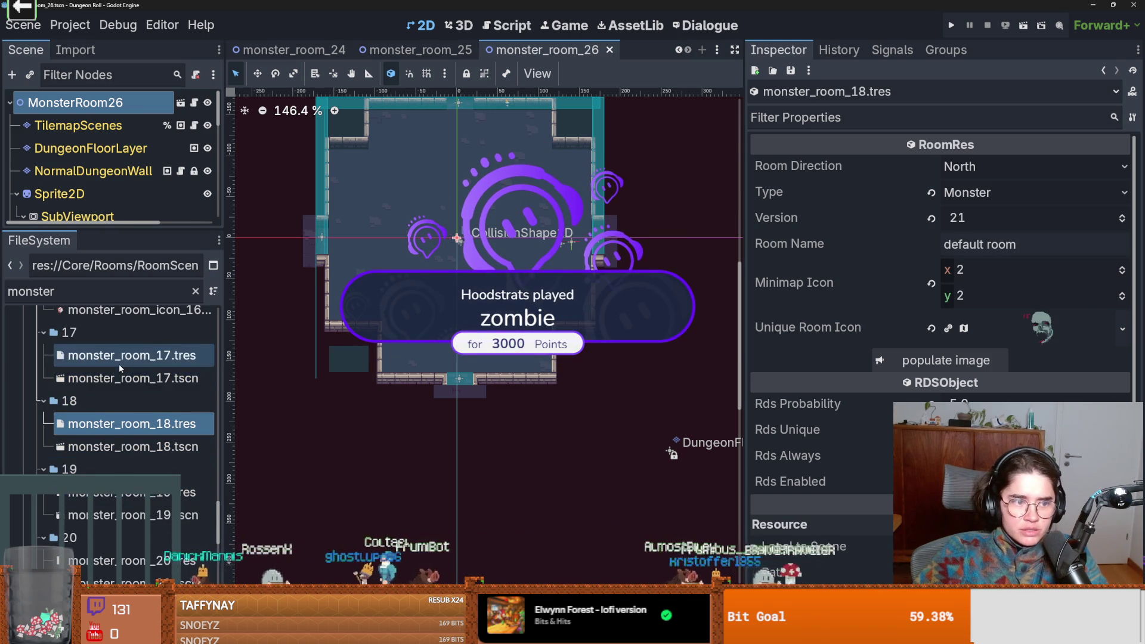
scroll(120, 368, up, 3)
click(112, 343)
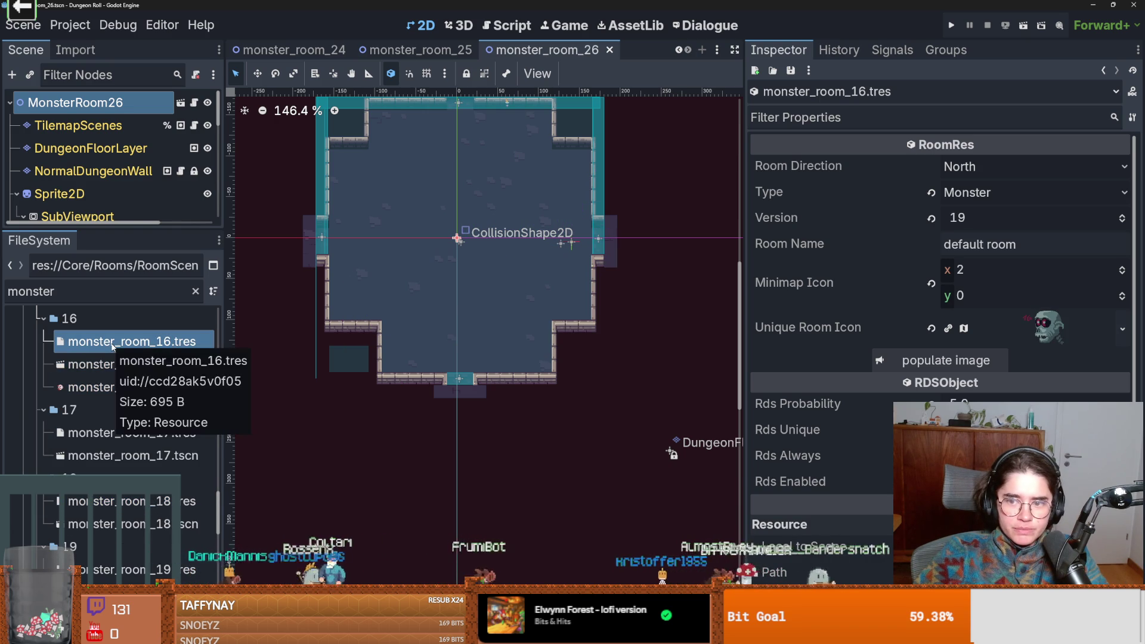
click(107, 434)
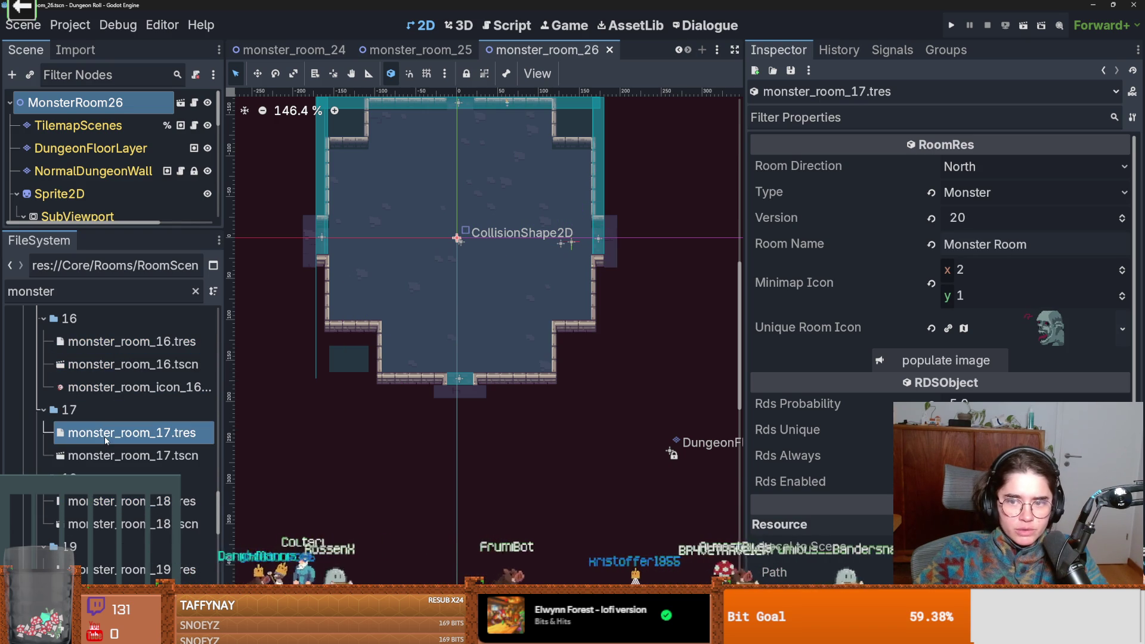
click(93, 504)
scroll(101, 417, down, 5)
click(108, 368)
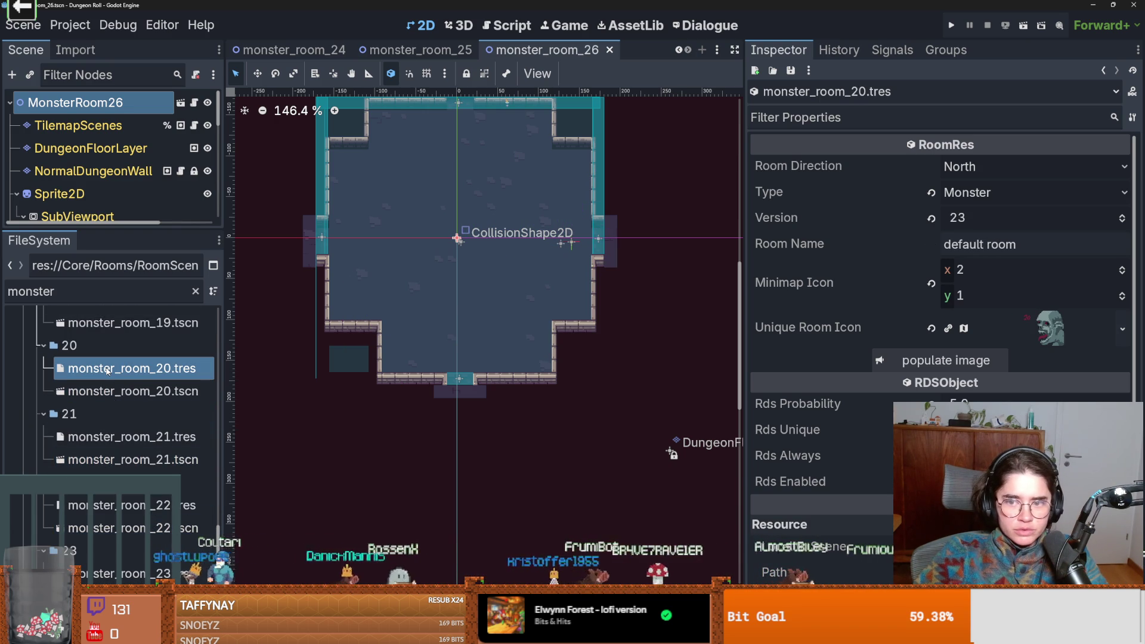
click(107, 437)
scroll(108, 465, down, 2)
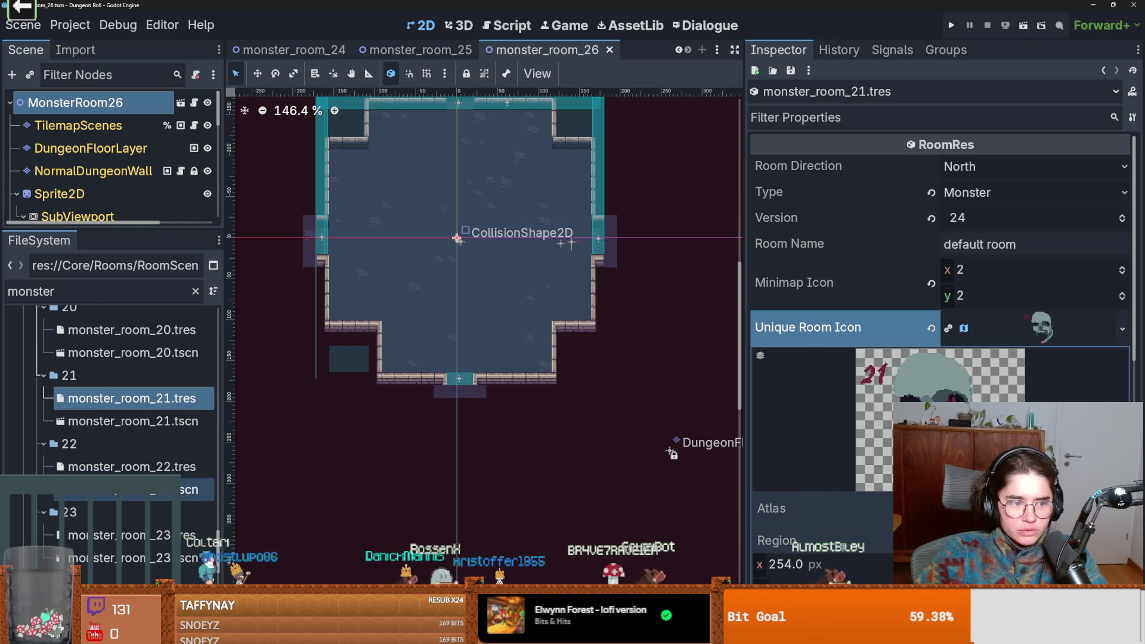
- Set monster_room_22.tres minimap x to 2 and monster_room_23.tres minimap to (2, 1)
click(107, 466)
scroll(107, 417, down, 2)
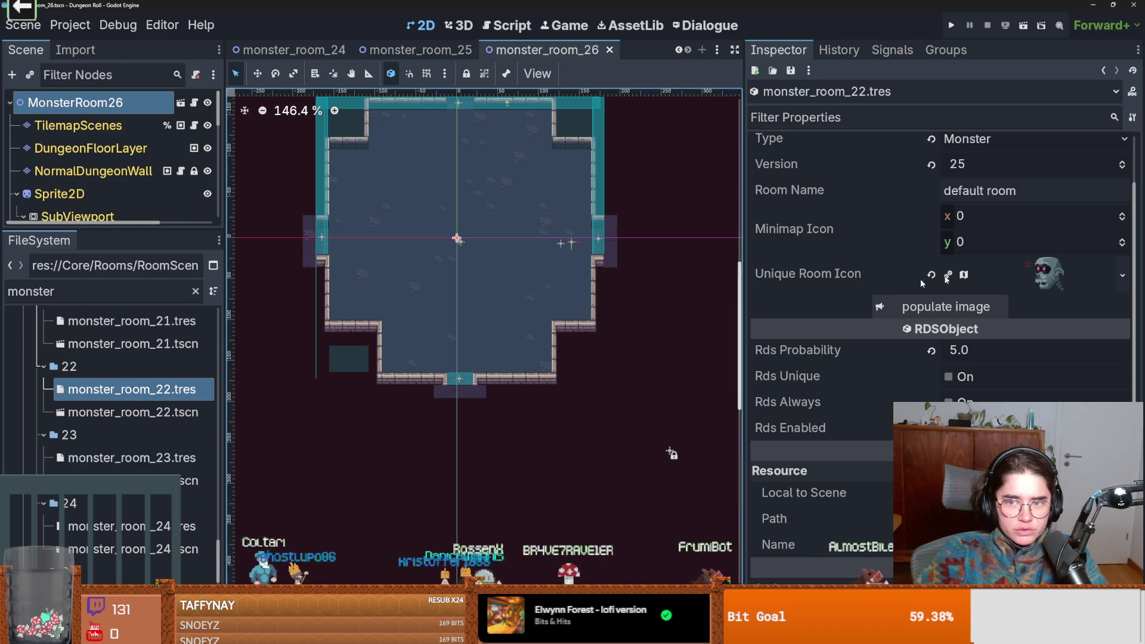
click(983, 216)
text(2)
key(Return)
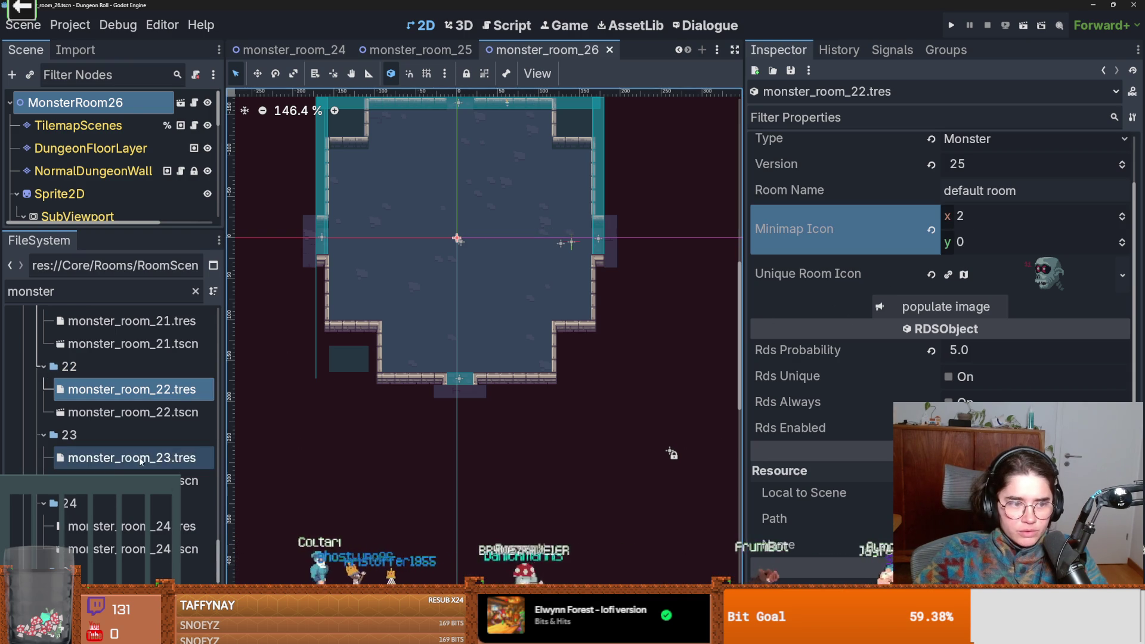
click(141, 460)
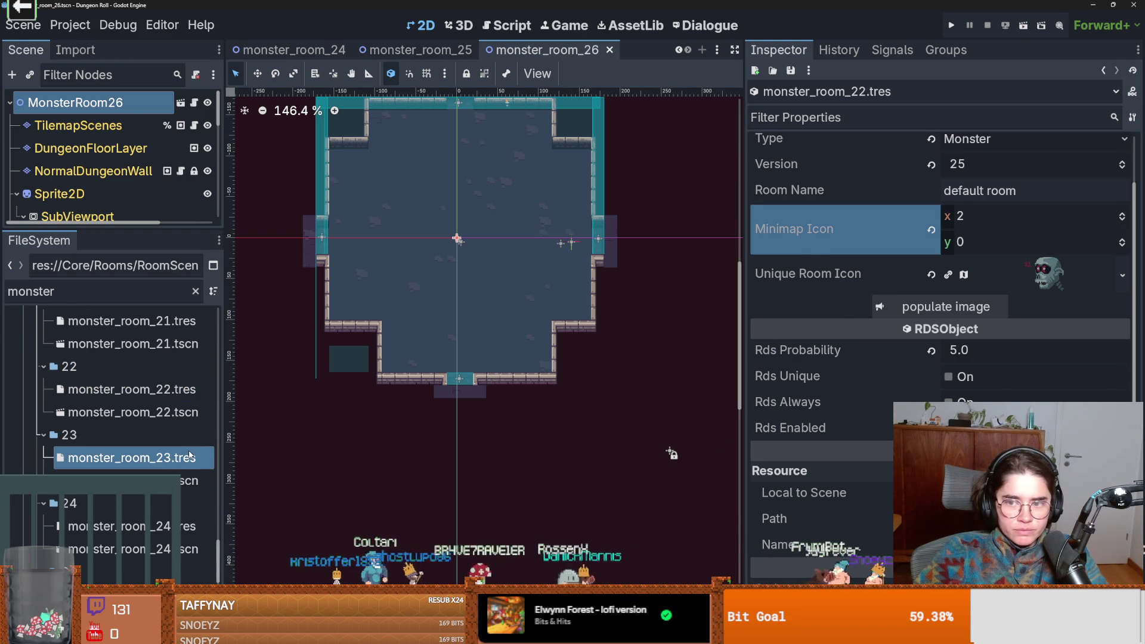
click(978, 270)
text(2)
click(978, 296)
text(1)
key(Return)
scroll(117, 458, down, 3)
- Set monster_room_24.tres minimap to (2, 2) and monster_room_25.tres minimap x to 2
click(116, 453)
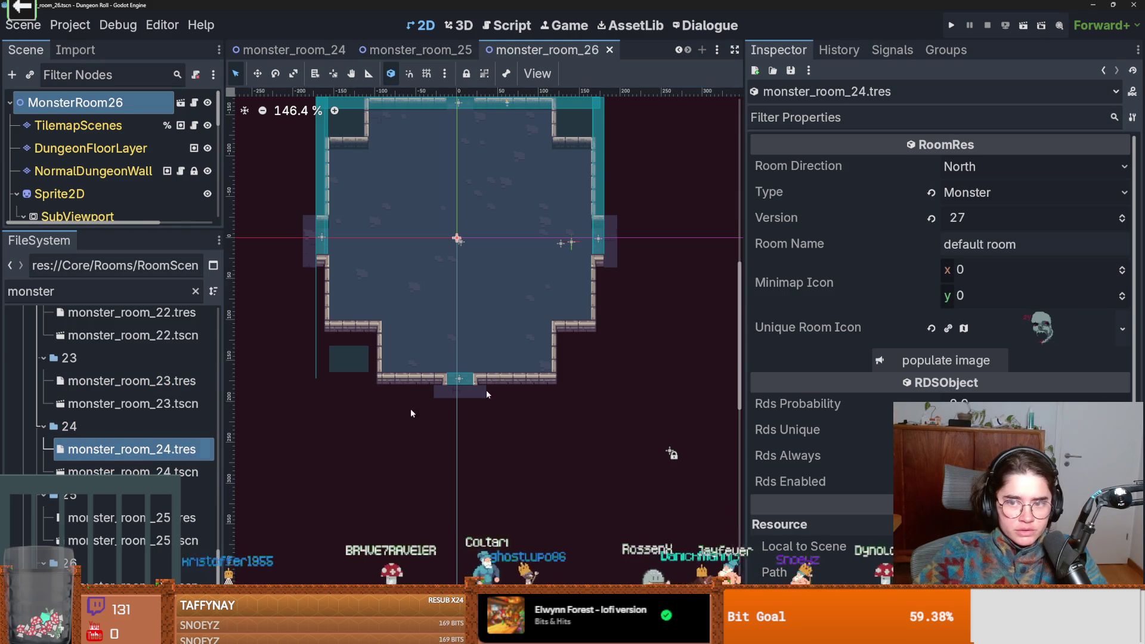
click(977, 270)
text(2)
key(Tab)
text(2)
key(Return)
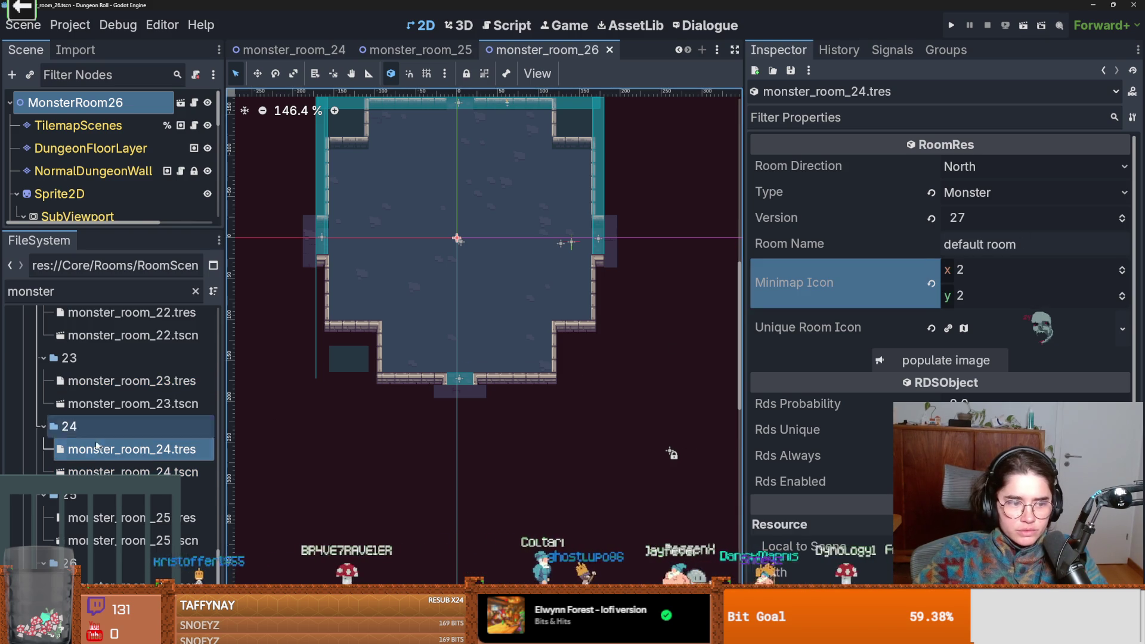
scroll(132, 442, down, 3)
click(131, 441)
click(978, 270)
text(2)
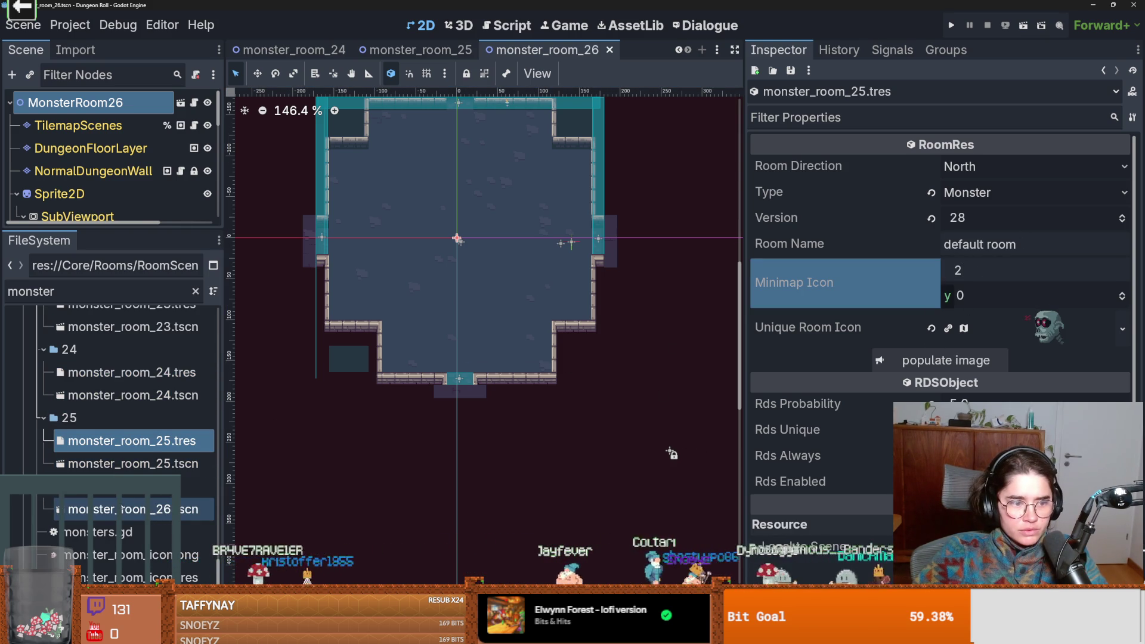
click(122, 509)
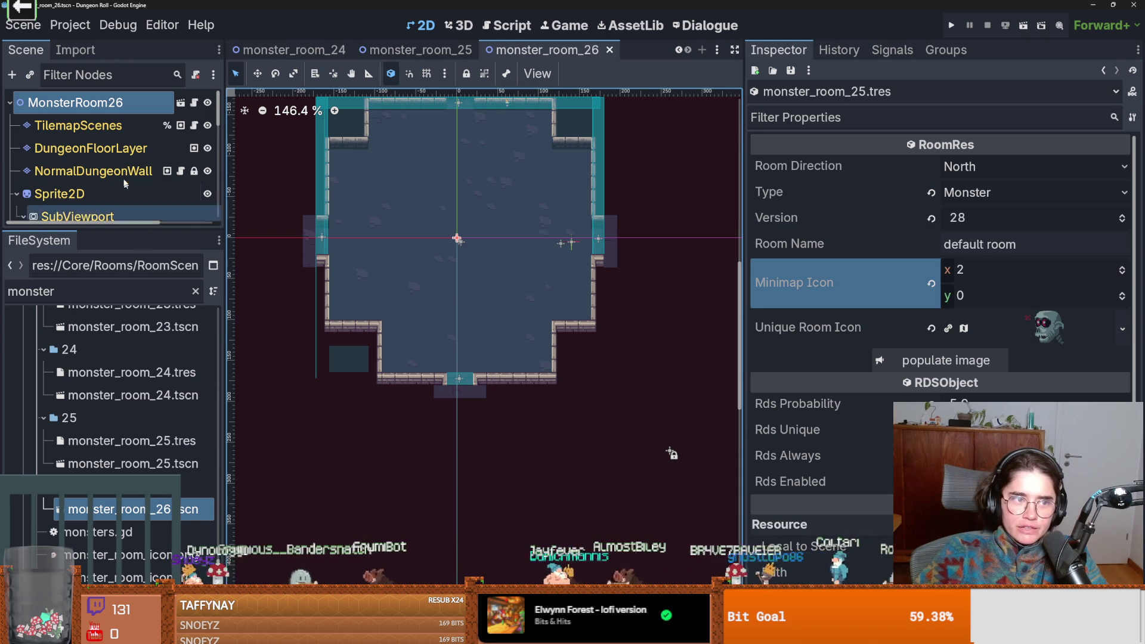
click(137, 104)
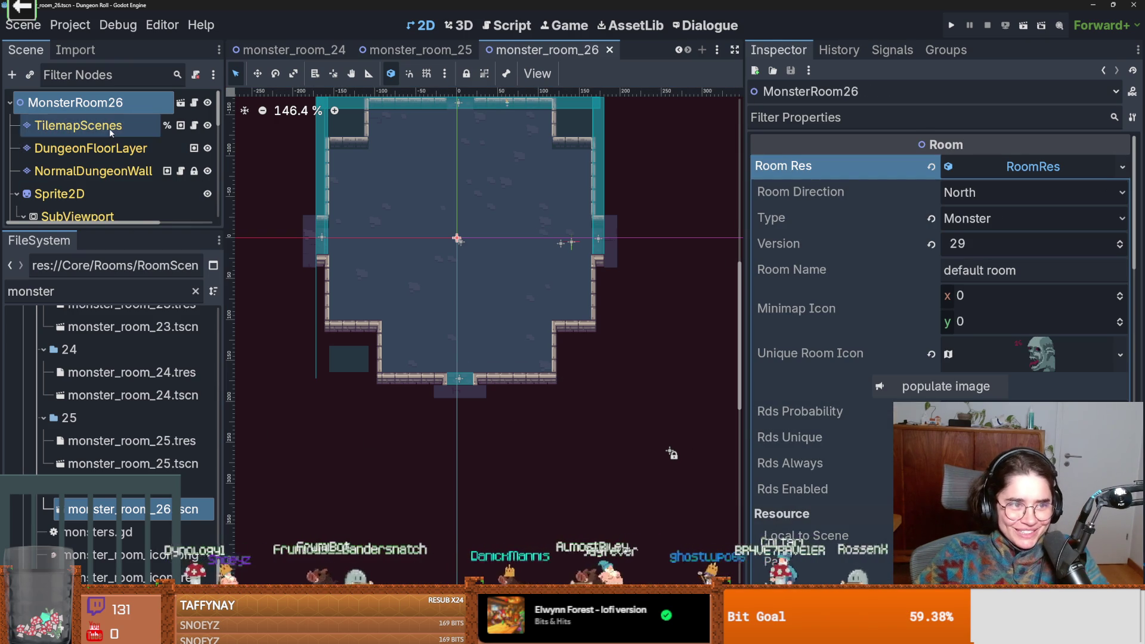
- Expand MonsterRoom26's room resource, save the scene, and set its minimap icon to (2, 2)
click(90, 125)
click(89, 102)
click(1012, 167)
click(1012, 167)
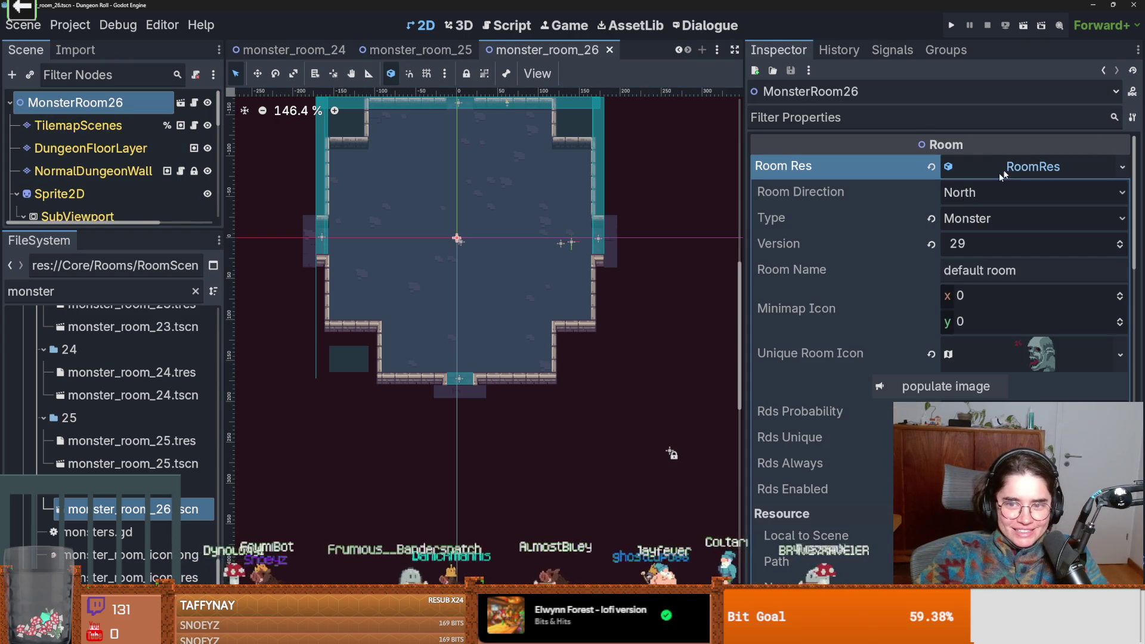
key(ctrl+s)
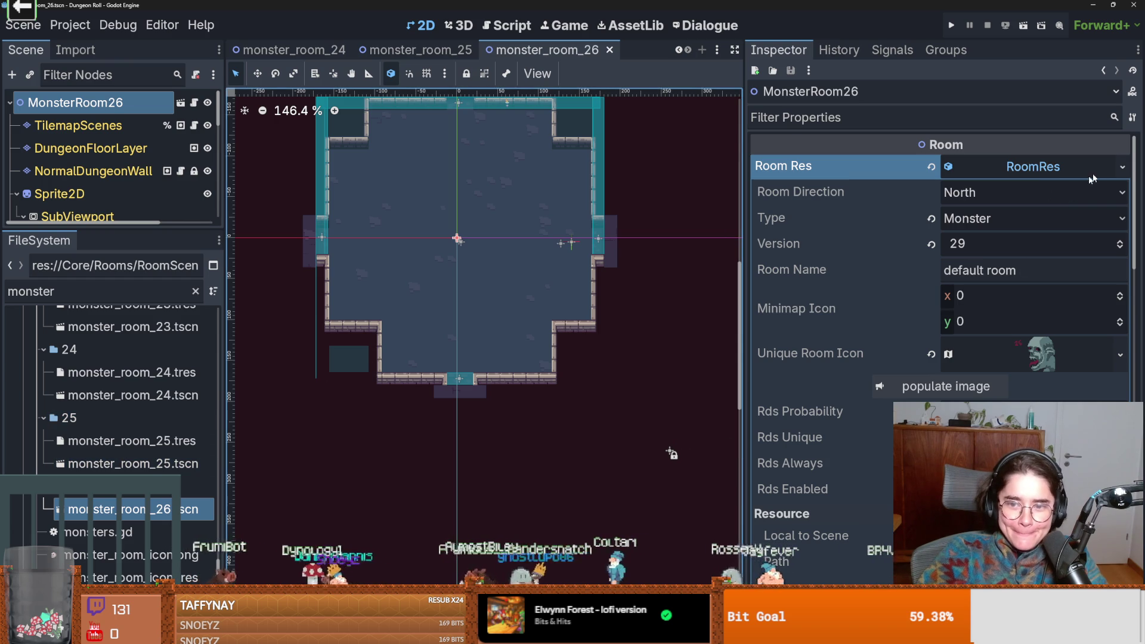
click(1004, 292)
text(2)
key(Tab)
text(2)
key(Return)
- Save the room resource as monster_room_26.tres in the MonsterRooms/26 folder
click(1127, 167)
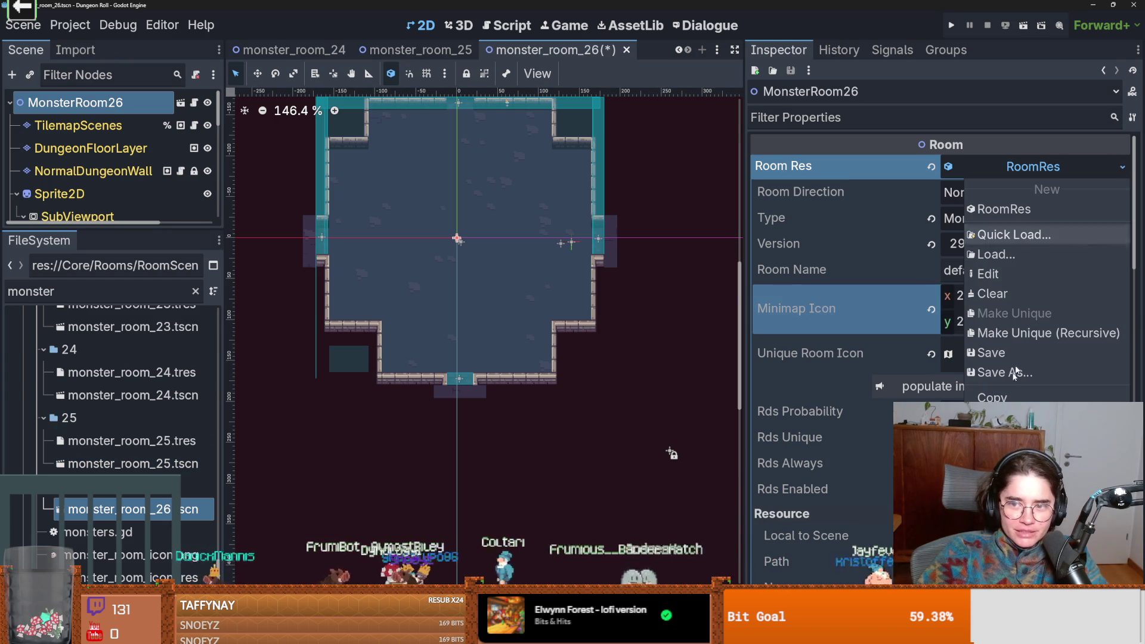
click(1007, 376)
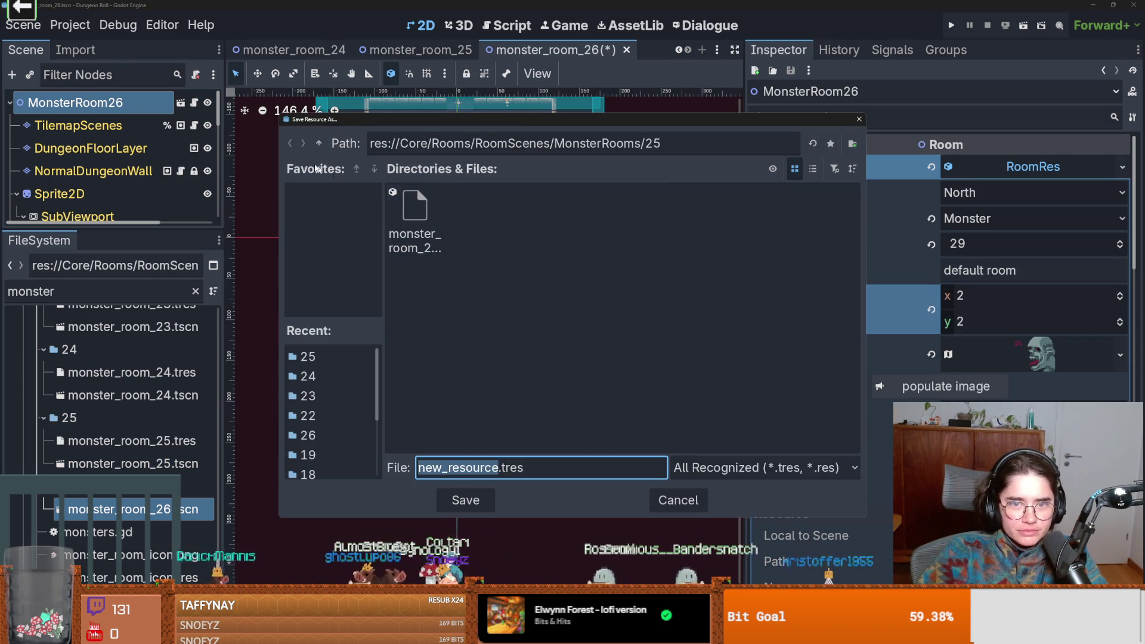
click(320, 150)
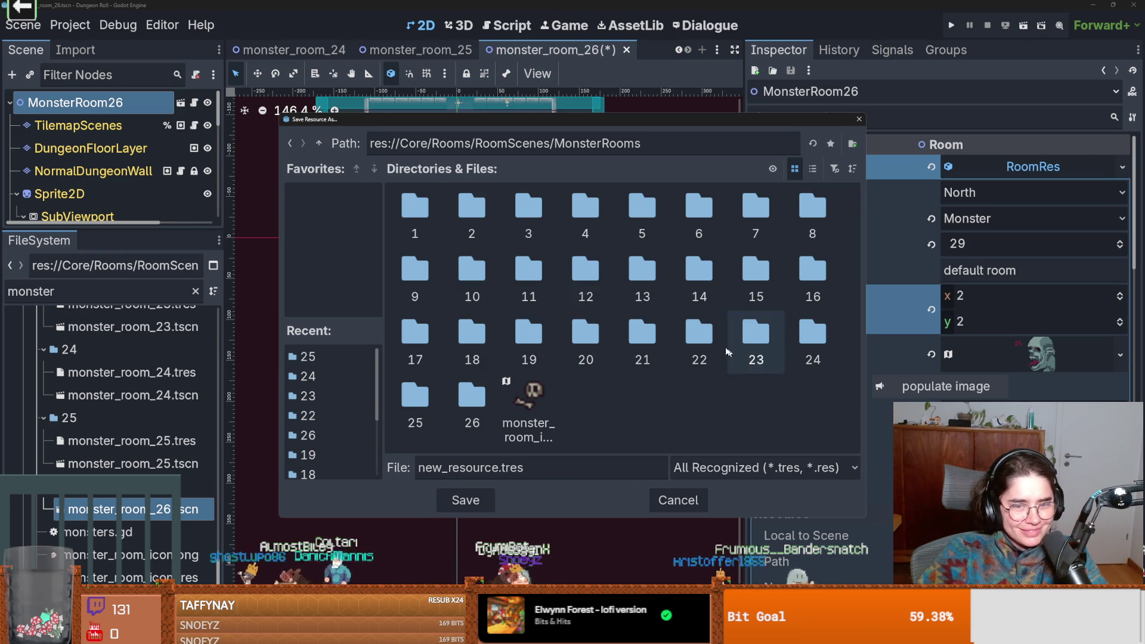
click(480, 398)
double_click(480, 399)
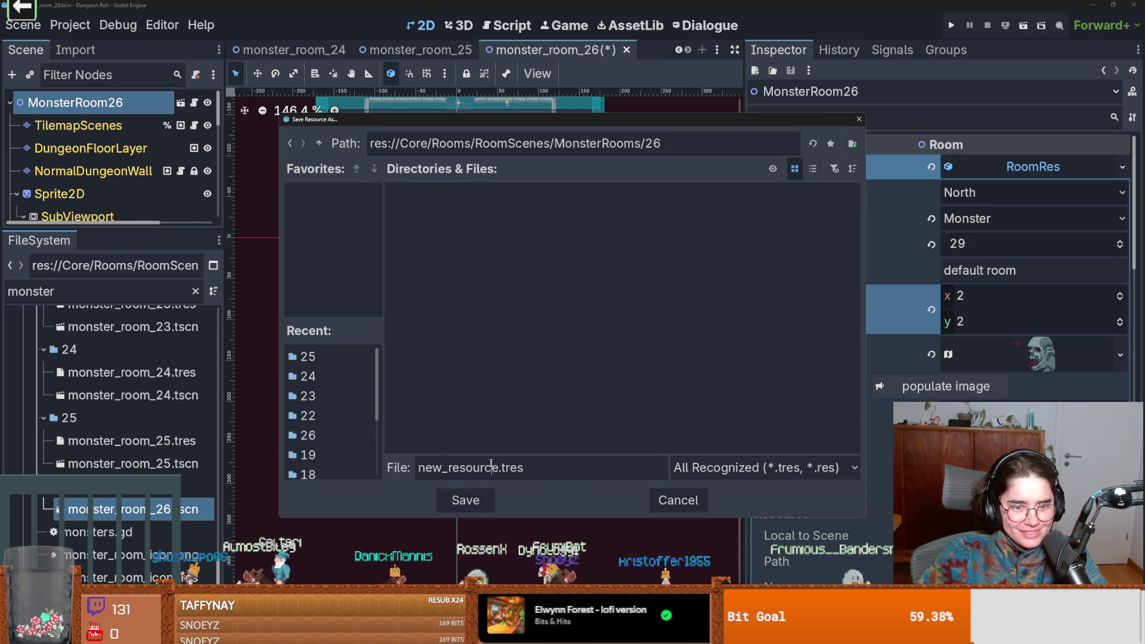
drag(395, 458, 281, 439)
text(mo)
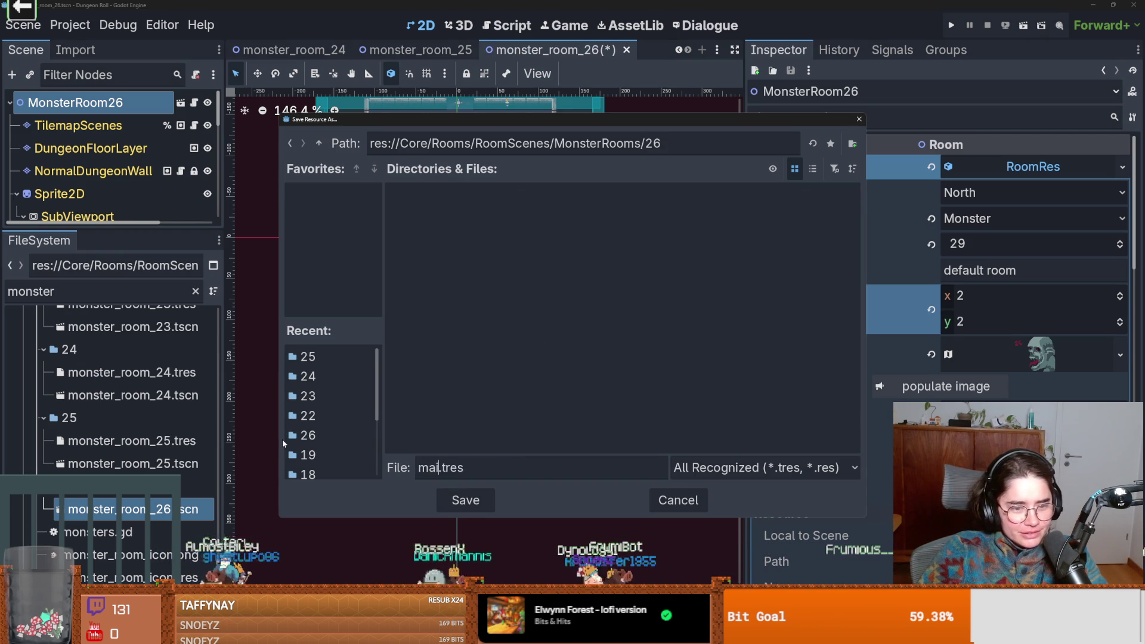
text(nster_room_2)
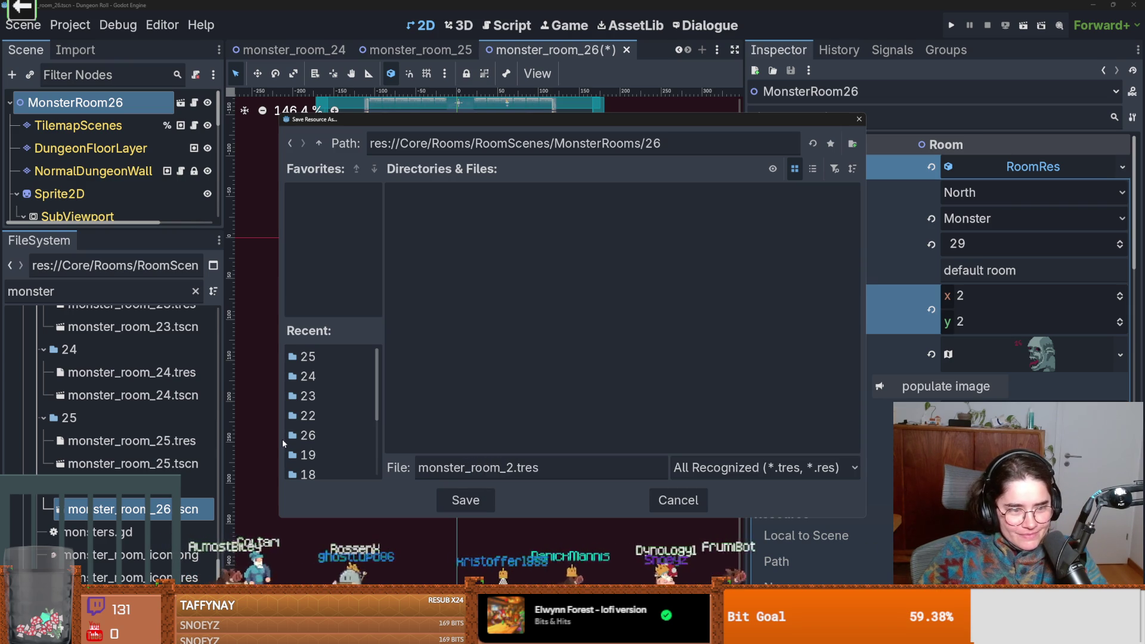
text(6)
key(Return)
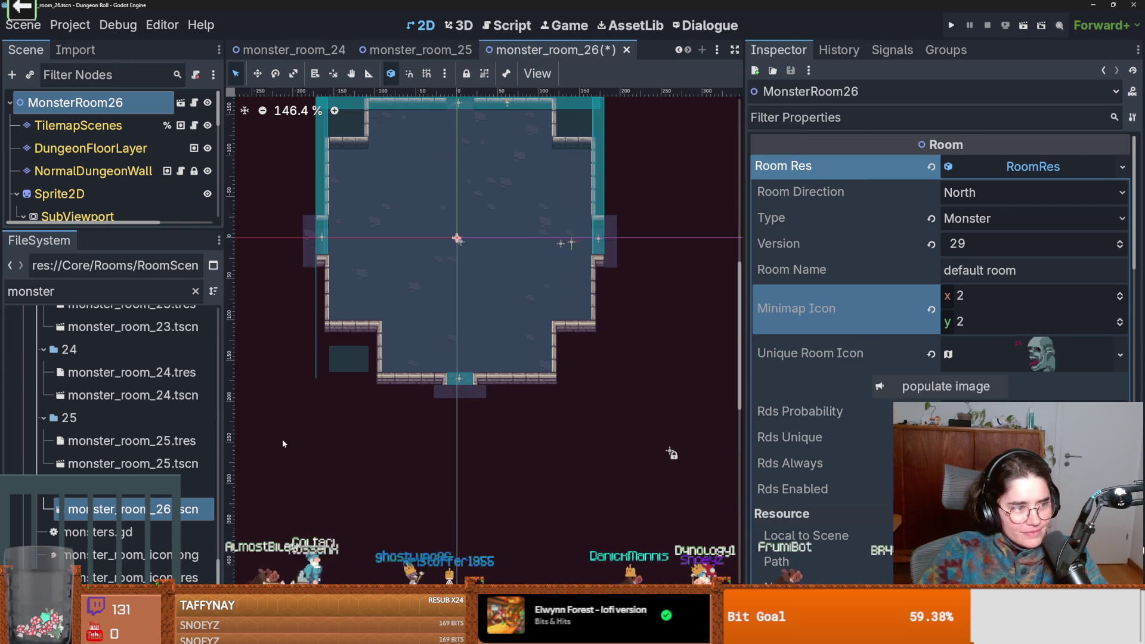
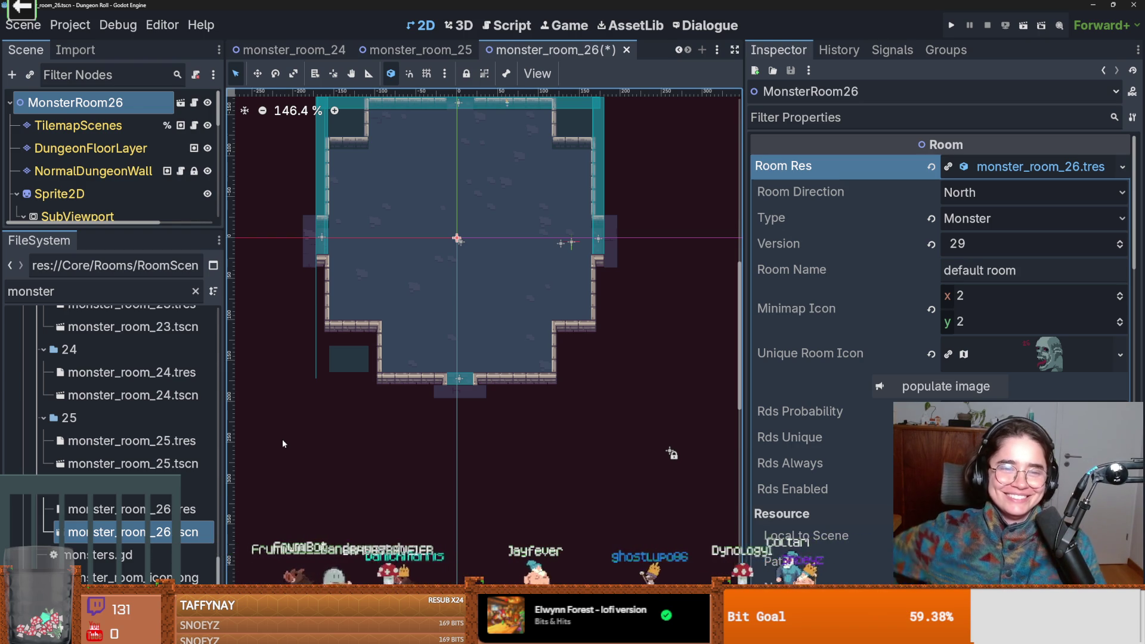
- Open monster_room_25 and monster_room_24, save monster_room_24, and check the 11 changes in GitHub Desktop
double_click(99, 464)
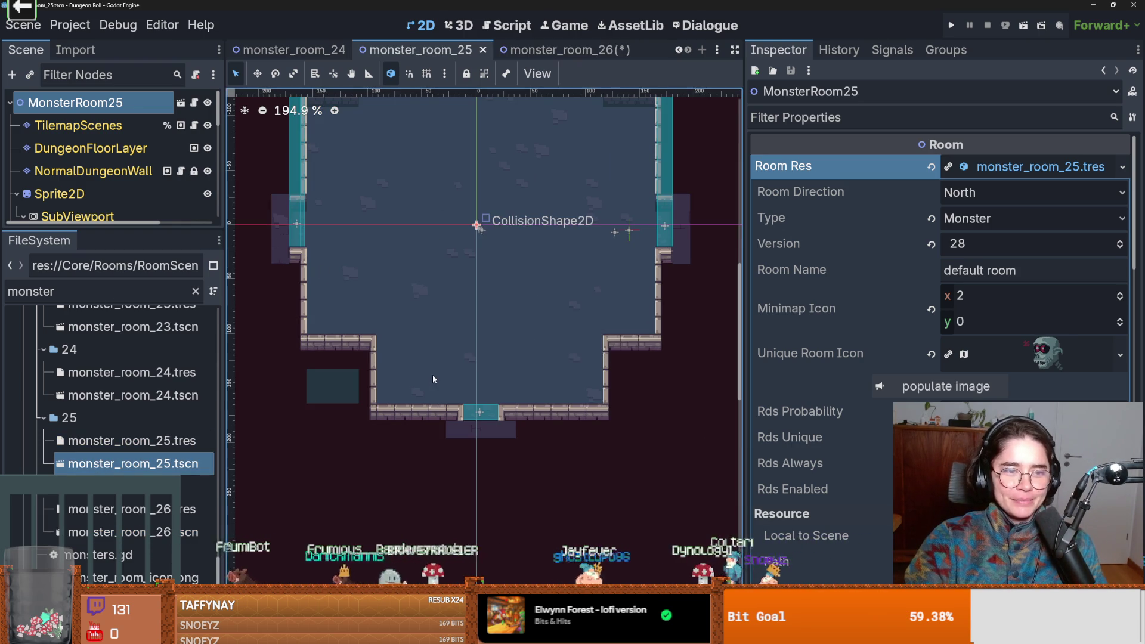
key(Up)
key(Up)
key(Up)
key(Down)
key(Return)
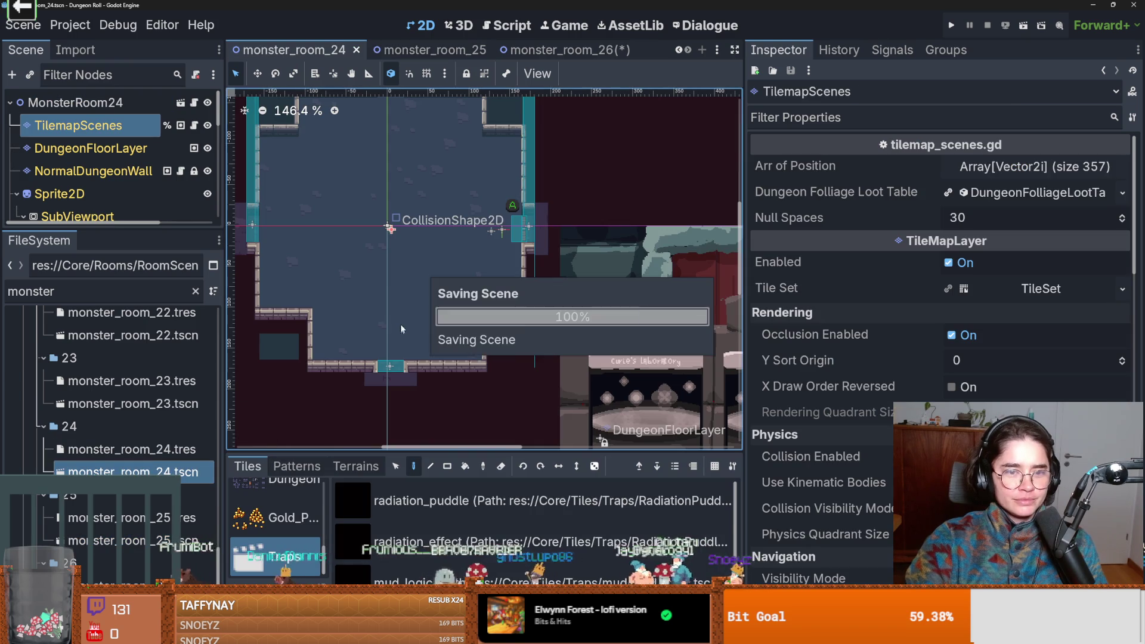
key(alt+Tab)
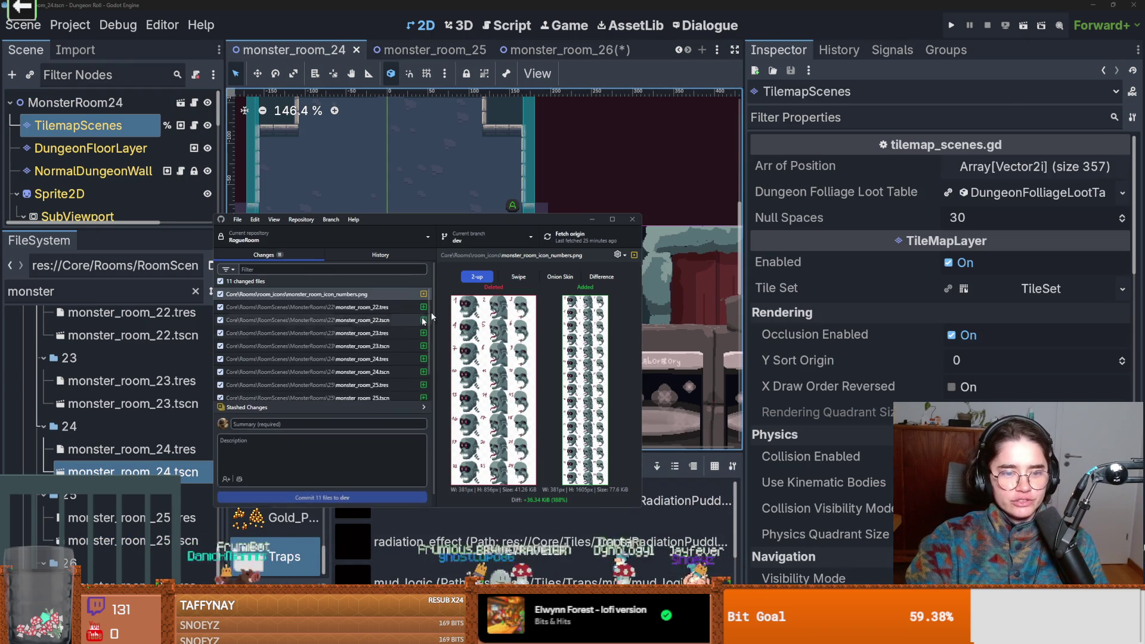
- Commit the 11 changed files to dev as 'new monster rooms' and push to origin
click(363, 427)
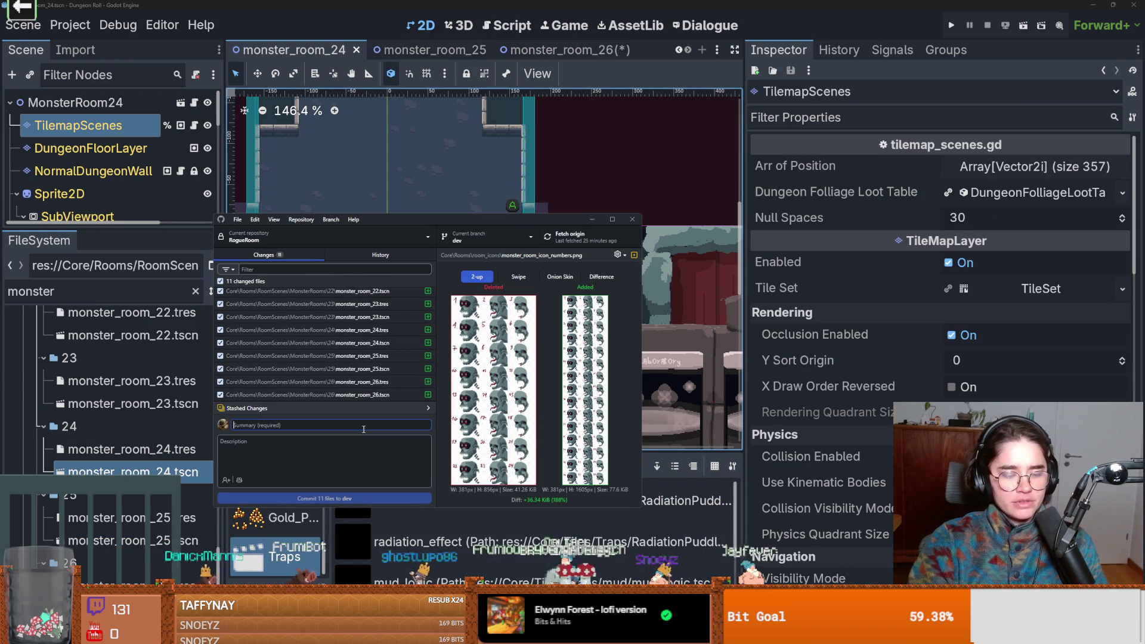
text(new monster rooms)
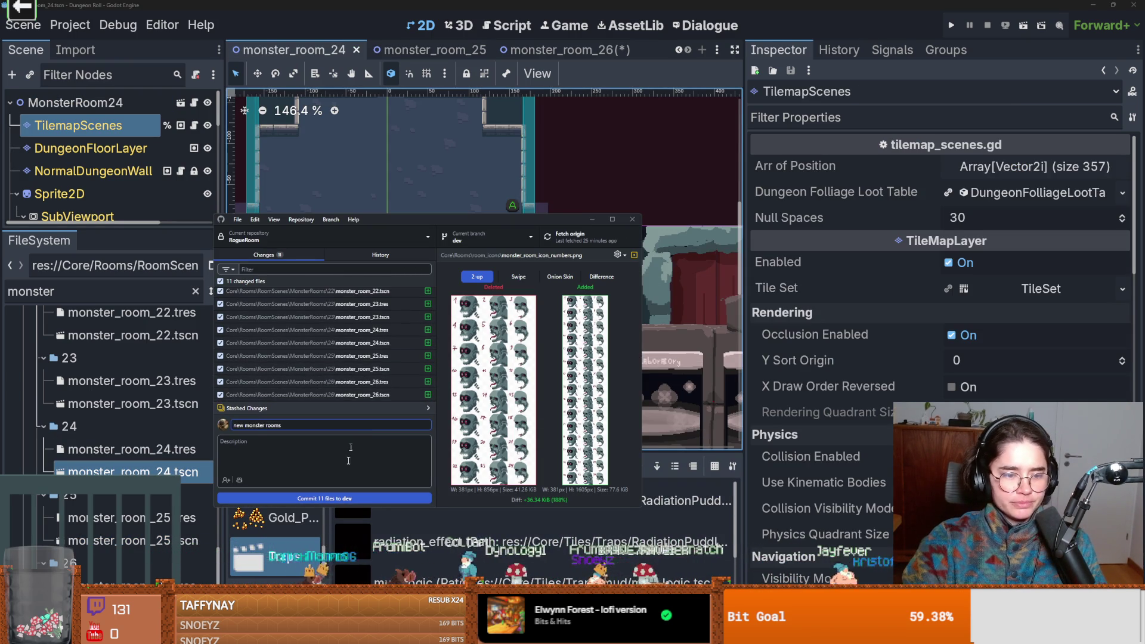
click(324, 498)
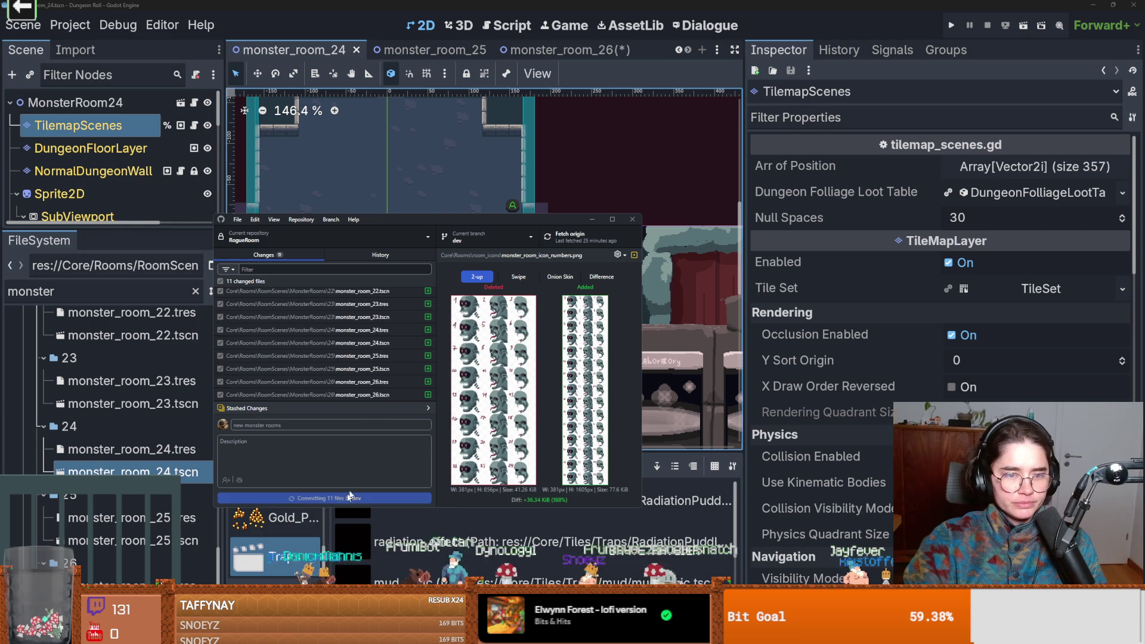
click(563, 238)
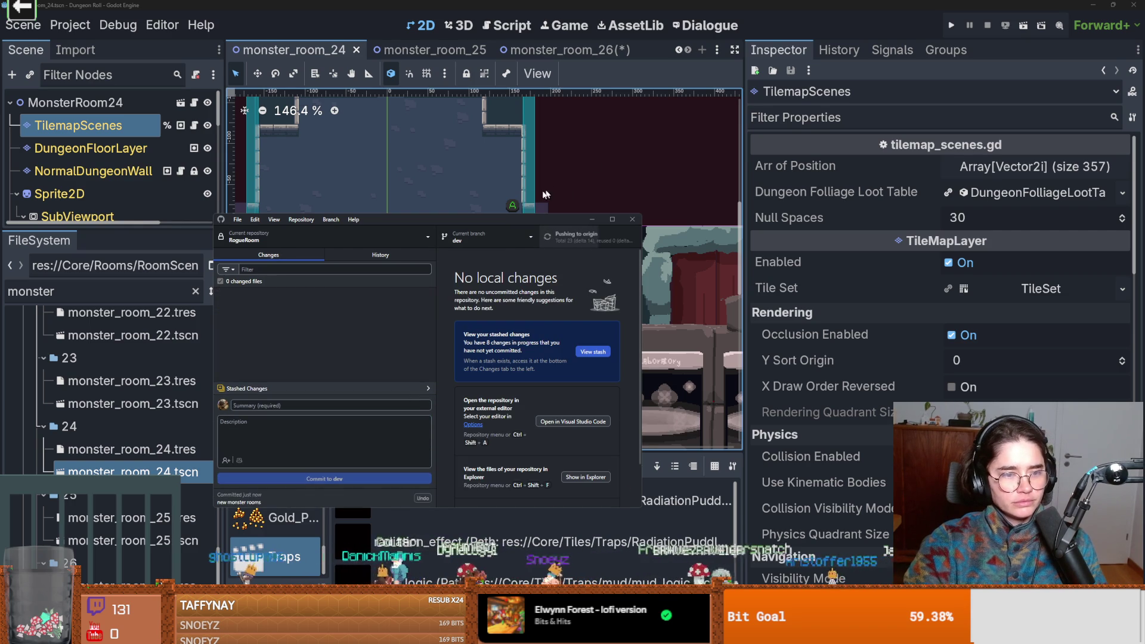
- Move the GitHub Desktop window aside and enlarge Godot's scene tree panel
drag(477, 219, 563, 197)
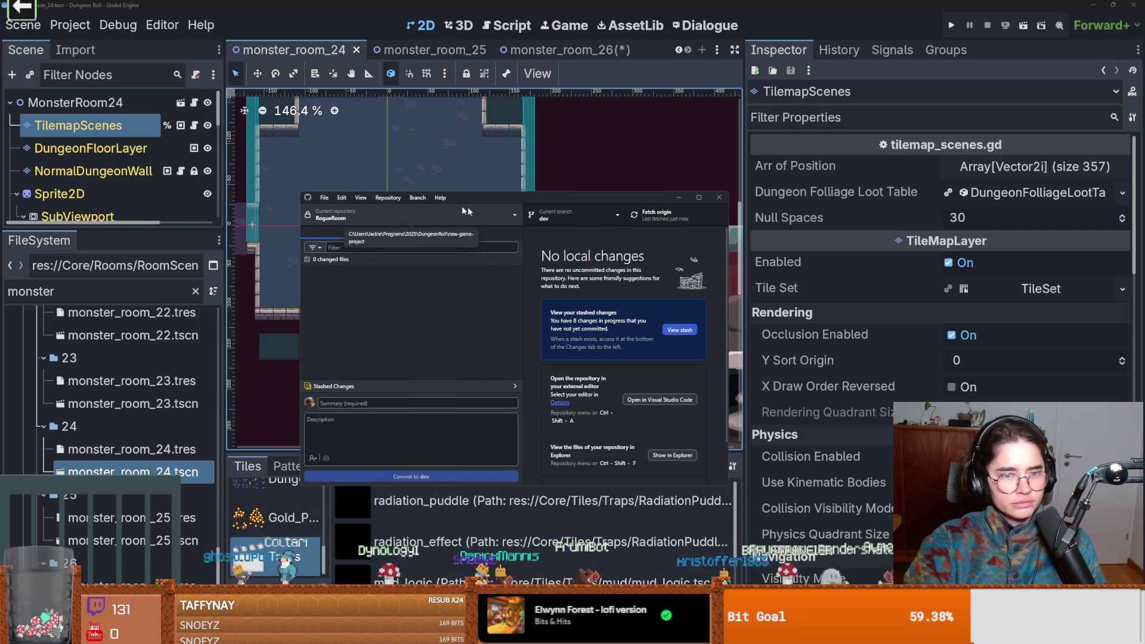
drag(484, 196, 763, 171)
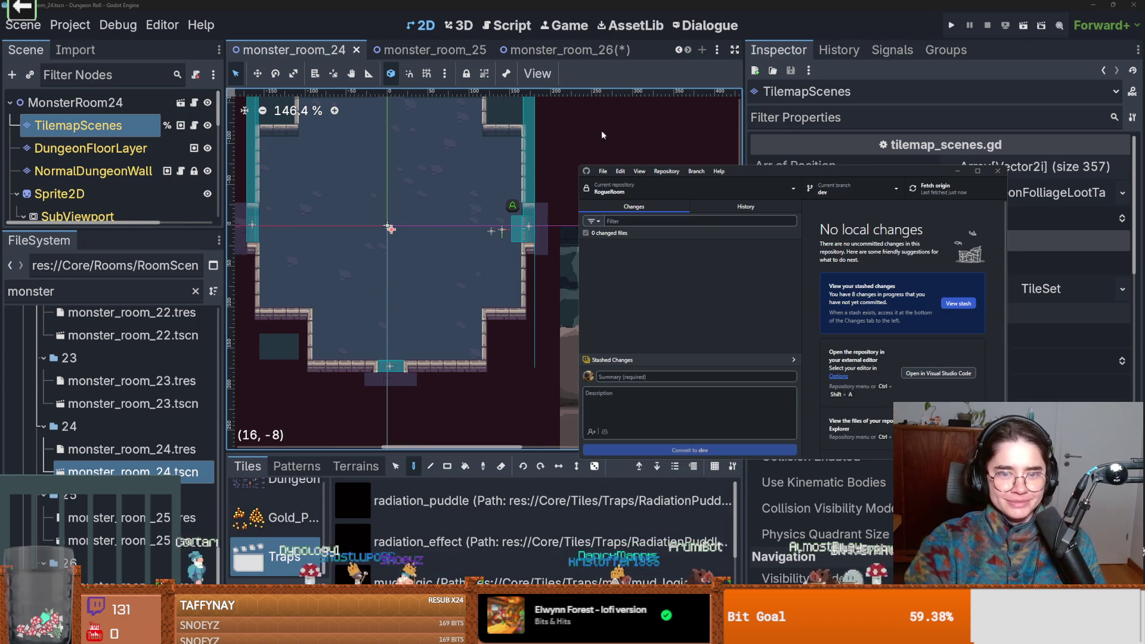
mouse_move(88, 229)
mouse_down()
mouse_move(88, 366)
mouse_move(88, 341)
mouse_up()
- Save the room, switch to the monster_room_26 tab, and create a new empty scene
key(ctrl+s)
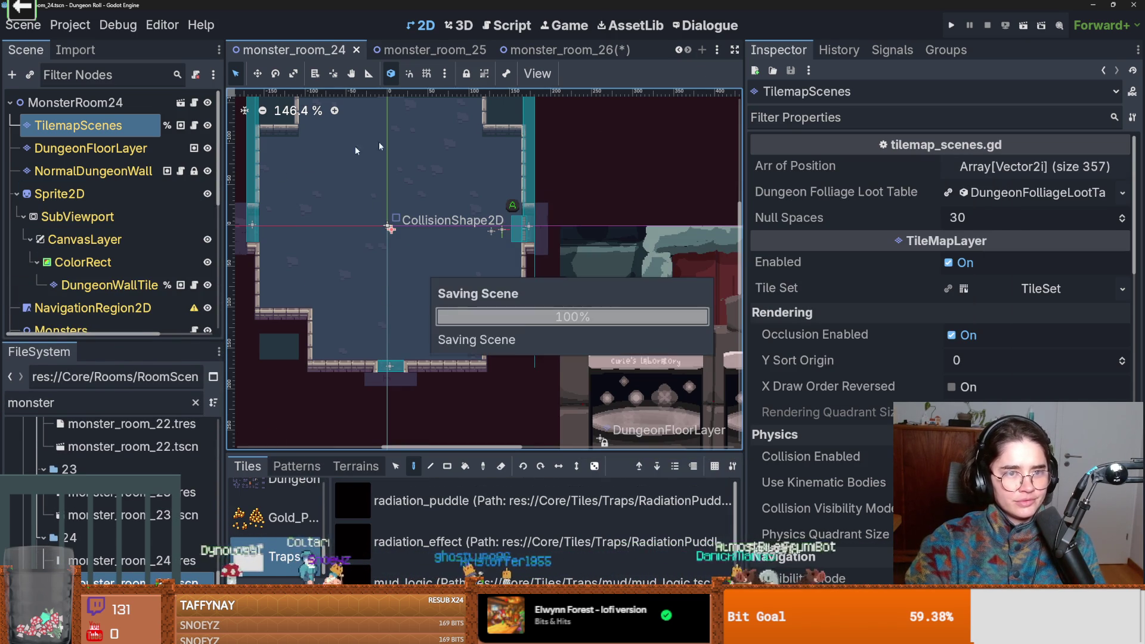
click(512, 51)
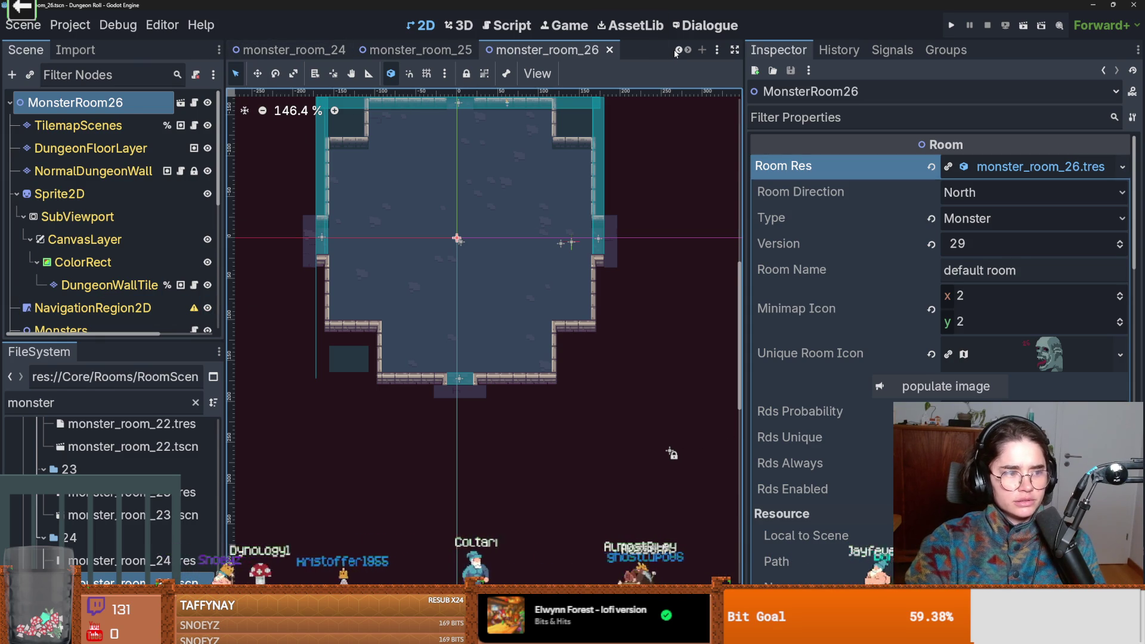
key(ctrl+n)
scroll(677, 53, up, 5)
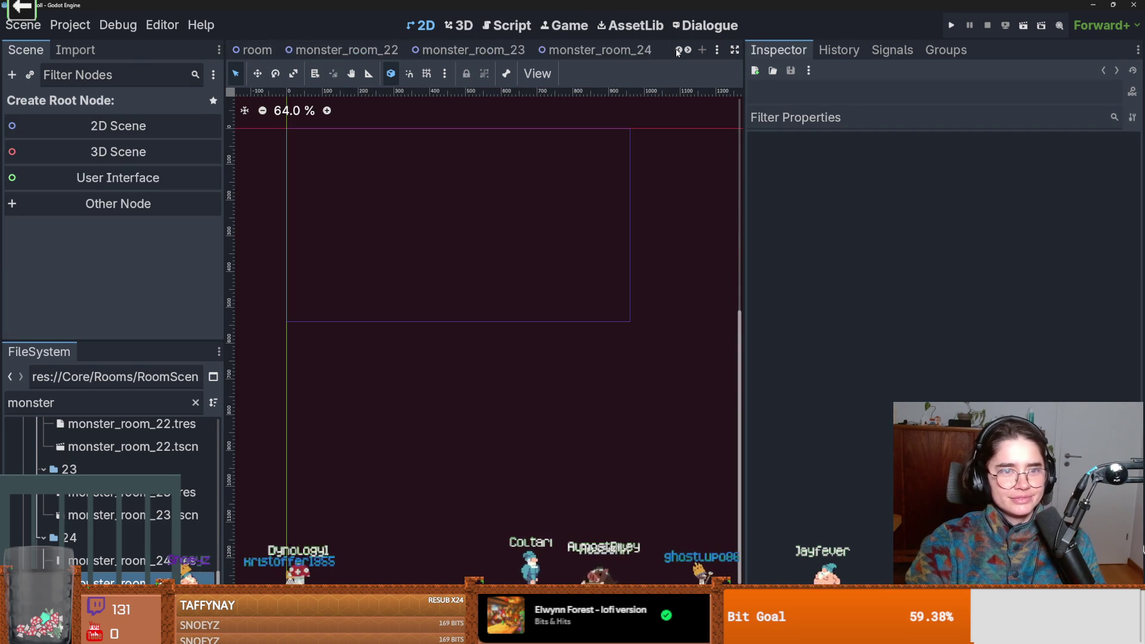
- Save TilemapArena, show its Monster tile collection, and start choosing a scene for tile ID 20
click(375, 58)
key(ctrl+s)
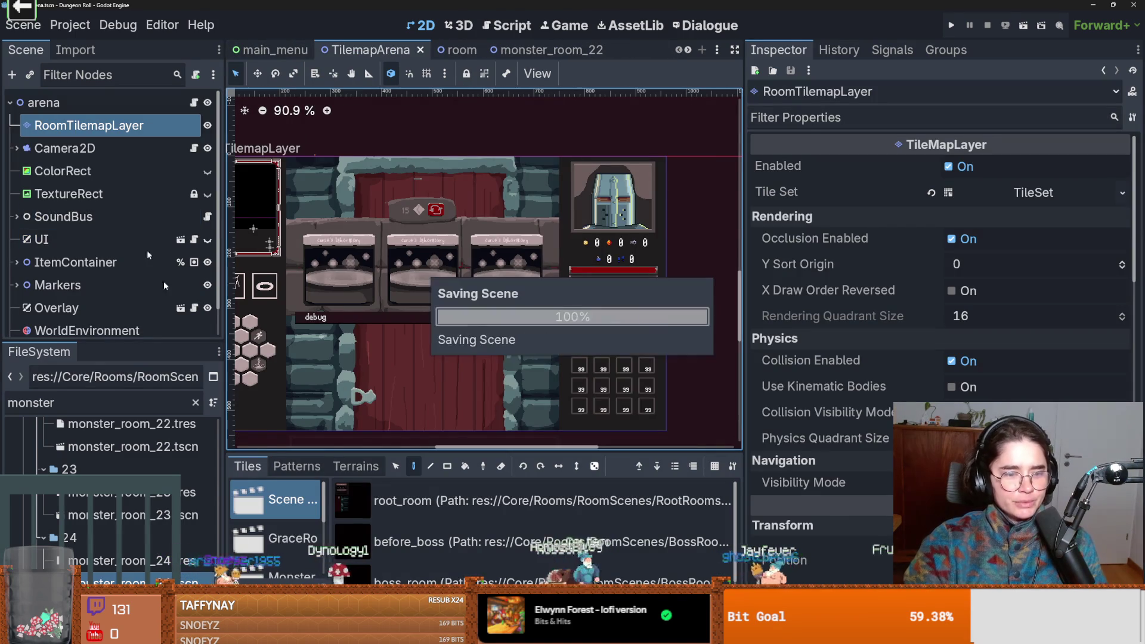
drag(414, 451, 414, 149)
click(292, 274)
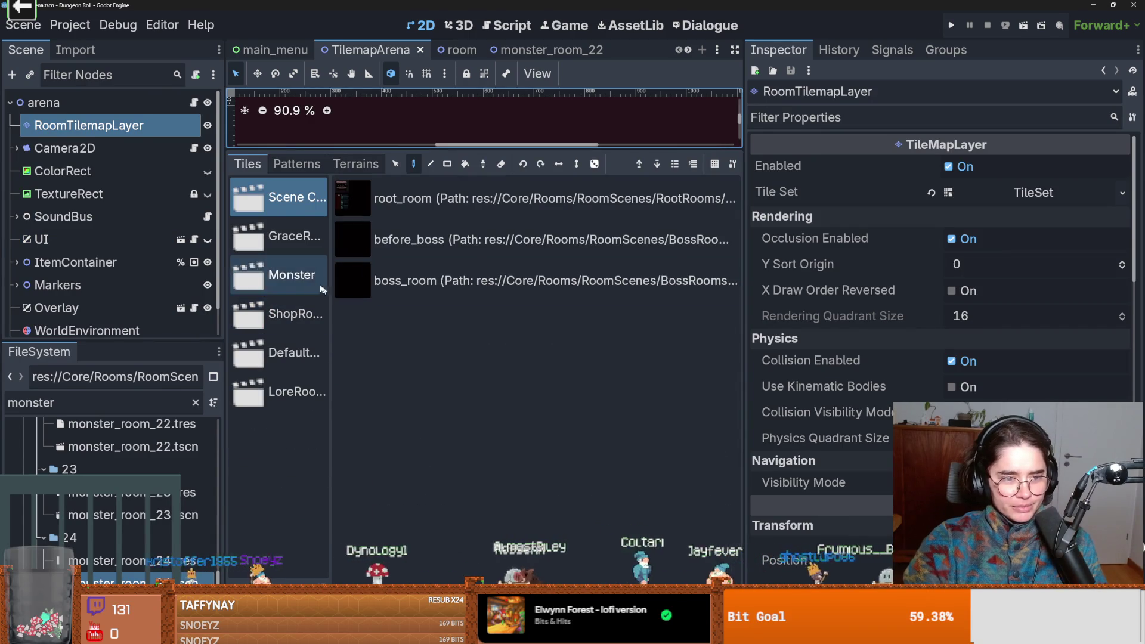
scroll(530, 492, down, 5)
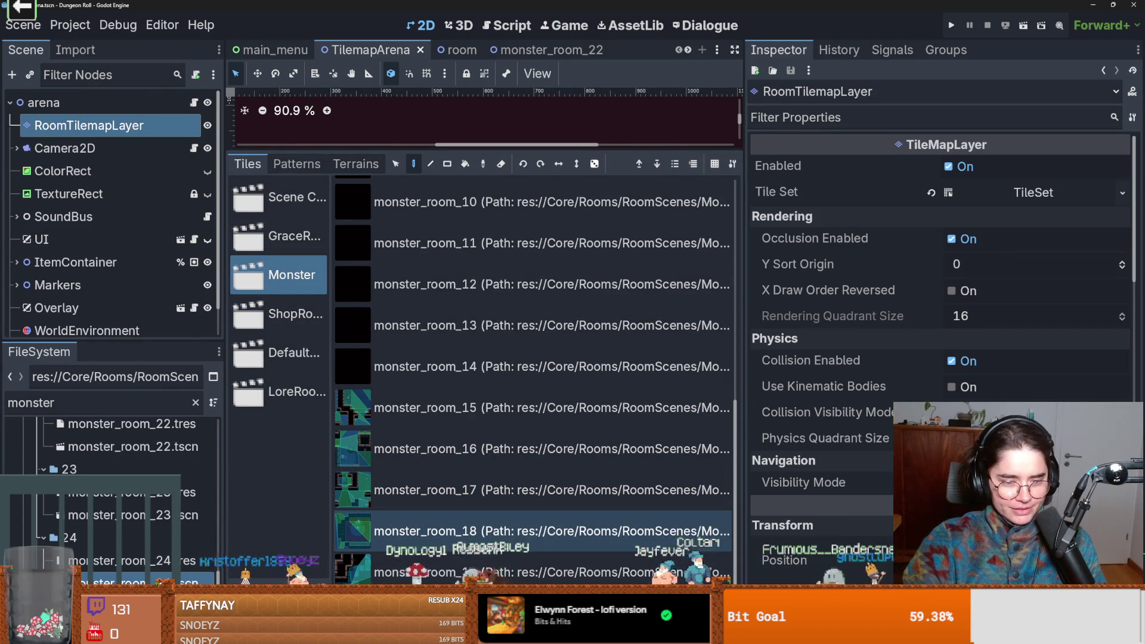
double_click(531, 490)
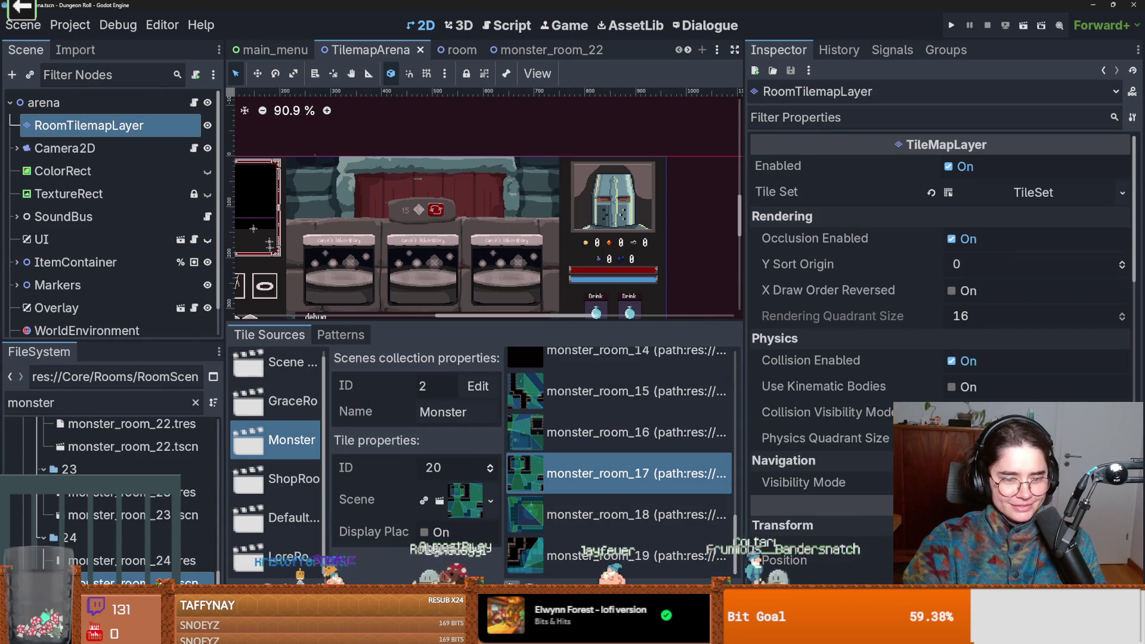
click(490, 500)
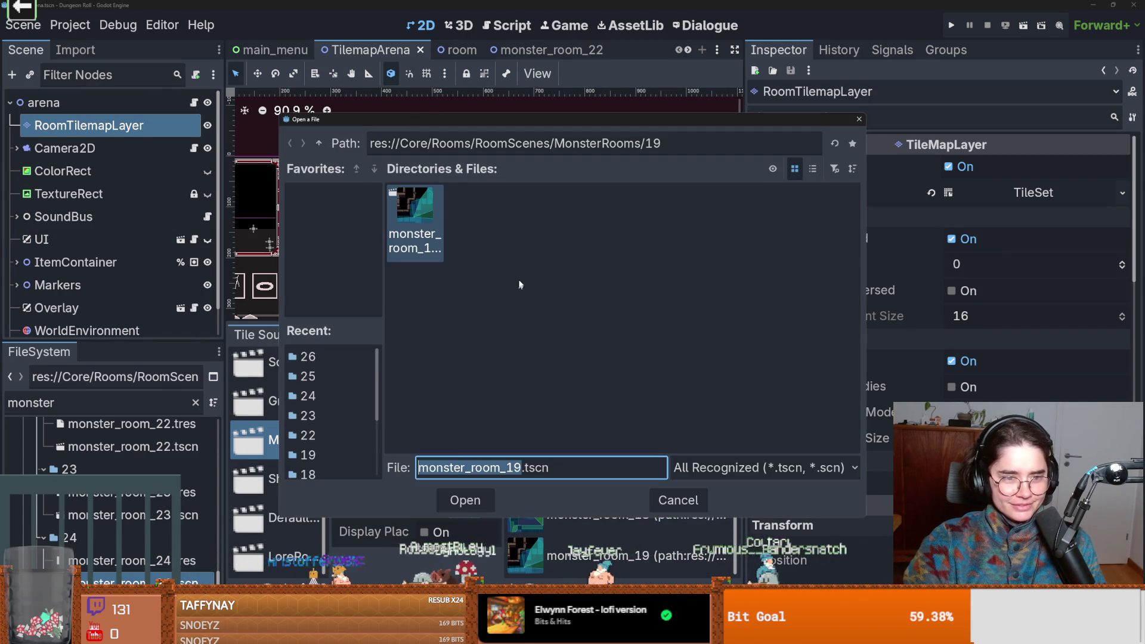
- Assign monster_room_20.tscn and monster_room_21.tscn as scene tiles in the Monster collection
click(320, 143)
double_click(600, 340)
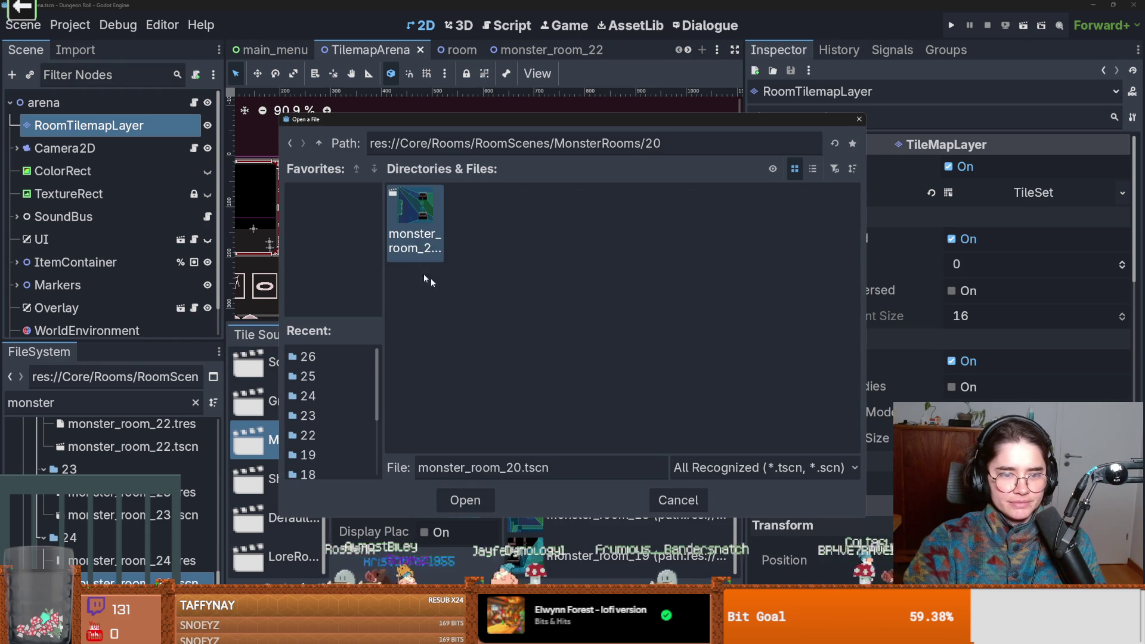
double_click(420, 233)
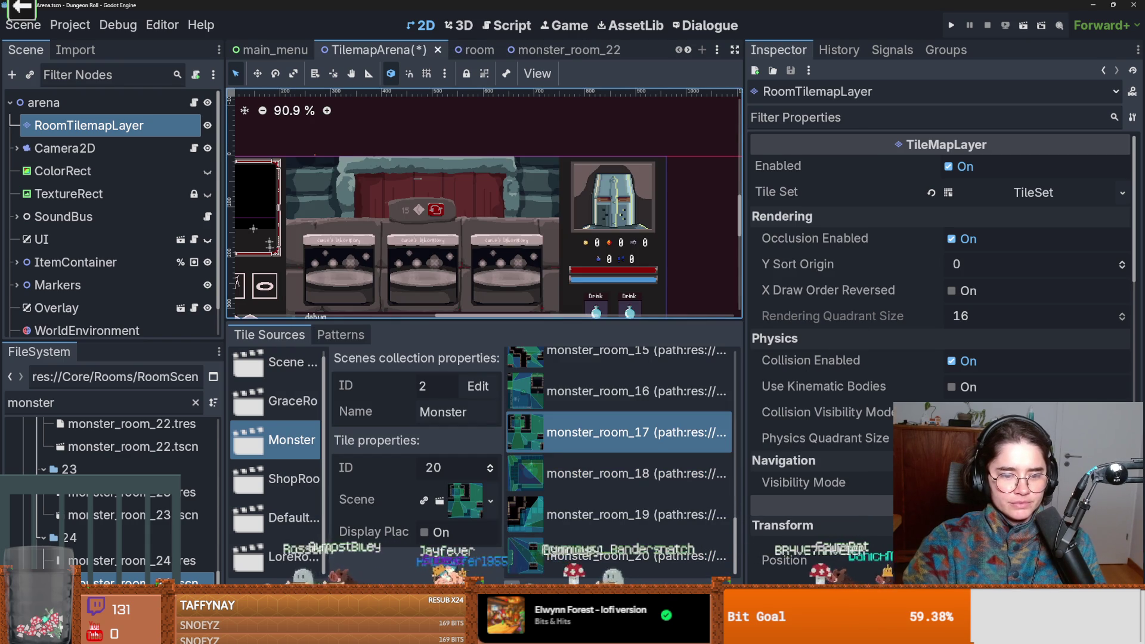
click(490, 500)
click(319, 143)
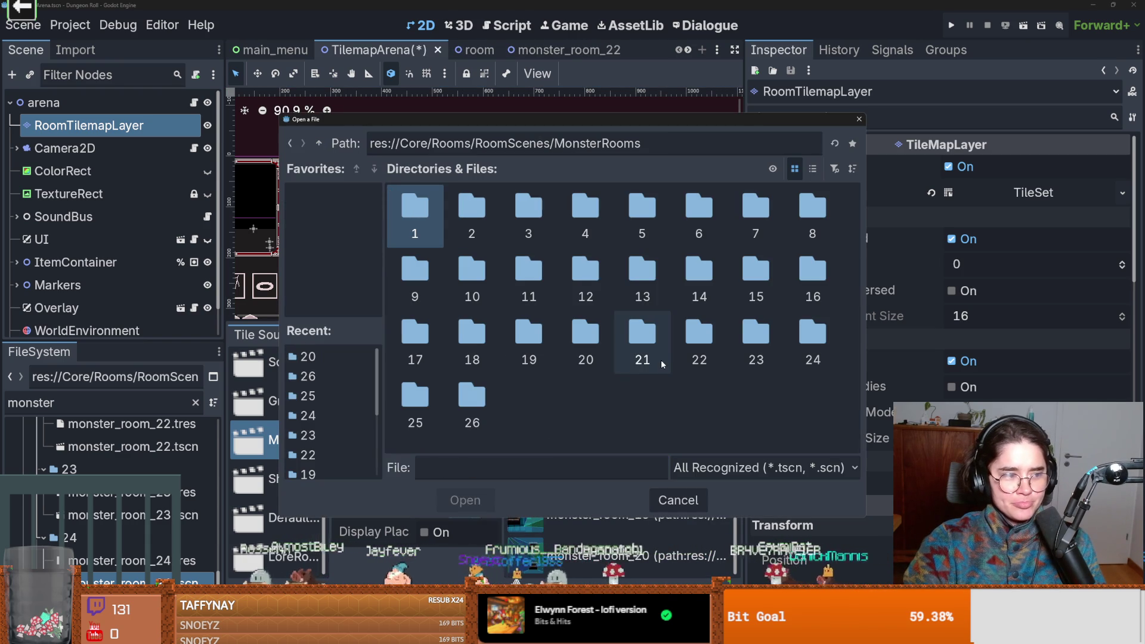
double_click(617, 341)
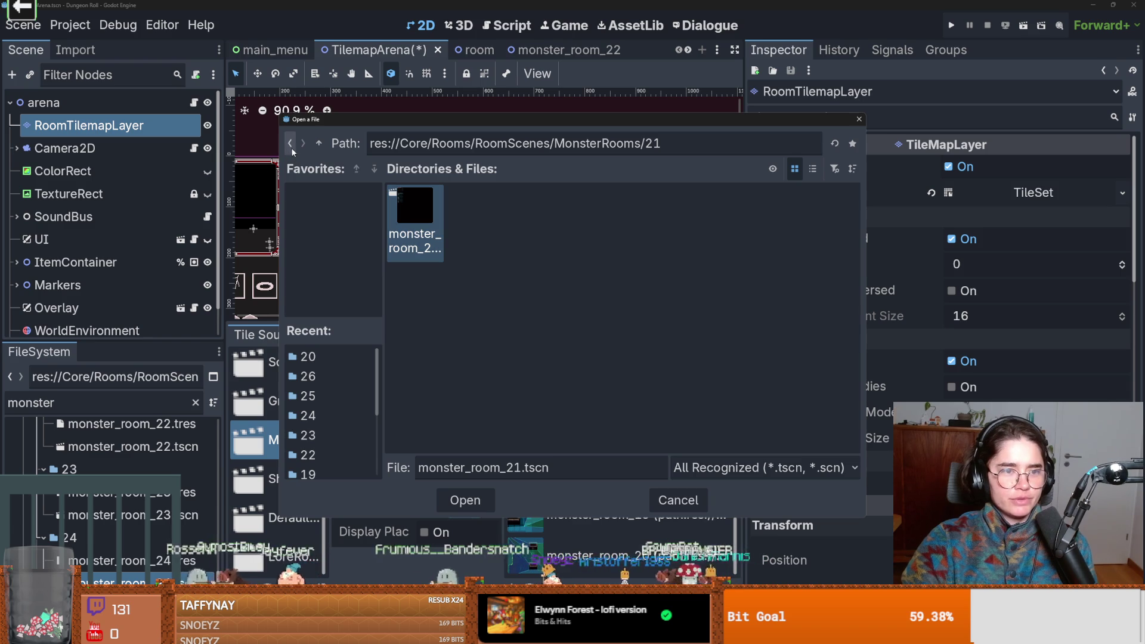
double_click(431, 223)
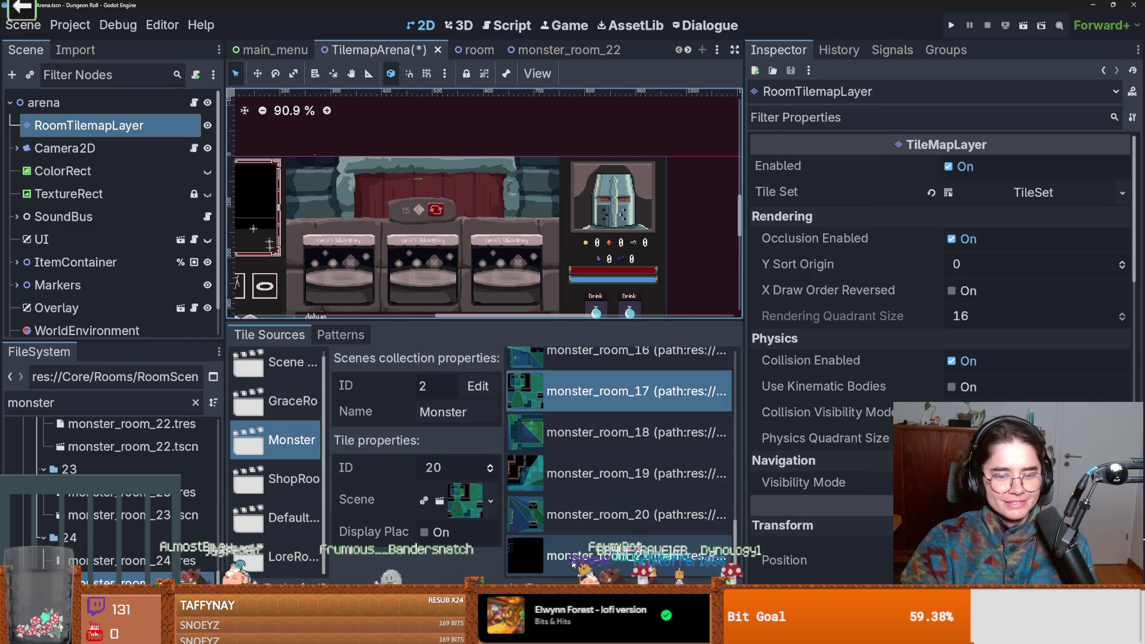
- Add monster_room_22 and monster_room_23 to the Monster scene collection
click(439, 499)
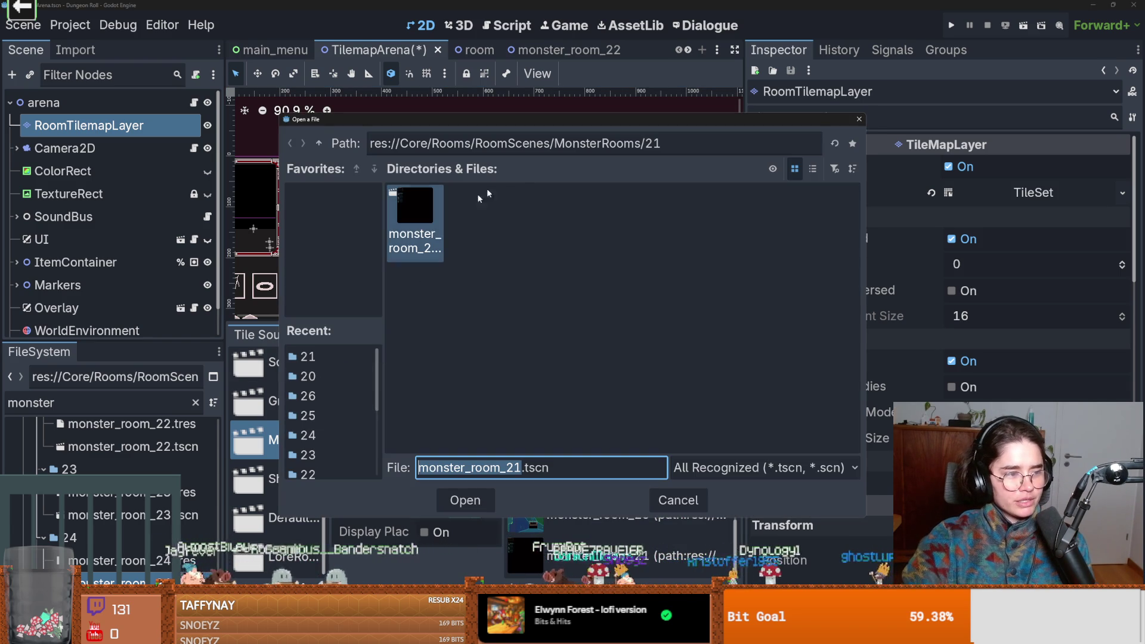
click(326, 145)
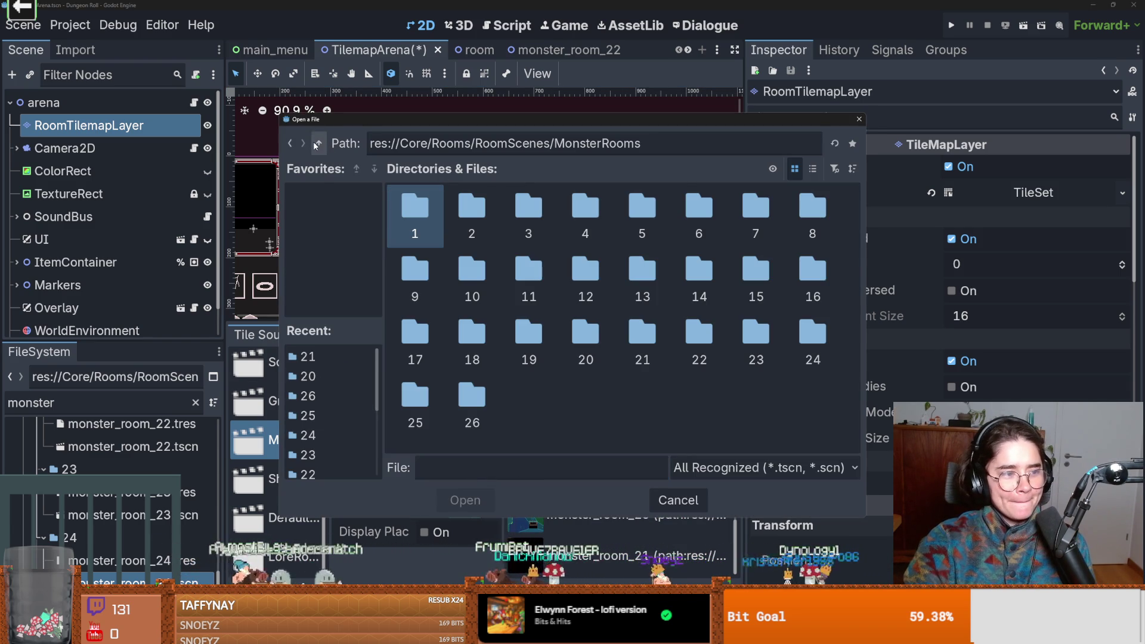
click(705, 347)
double_click(705, 347)
key(Return)
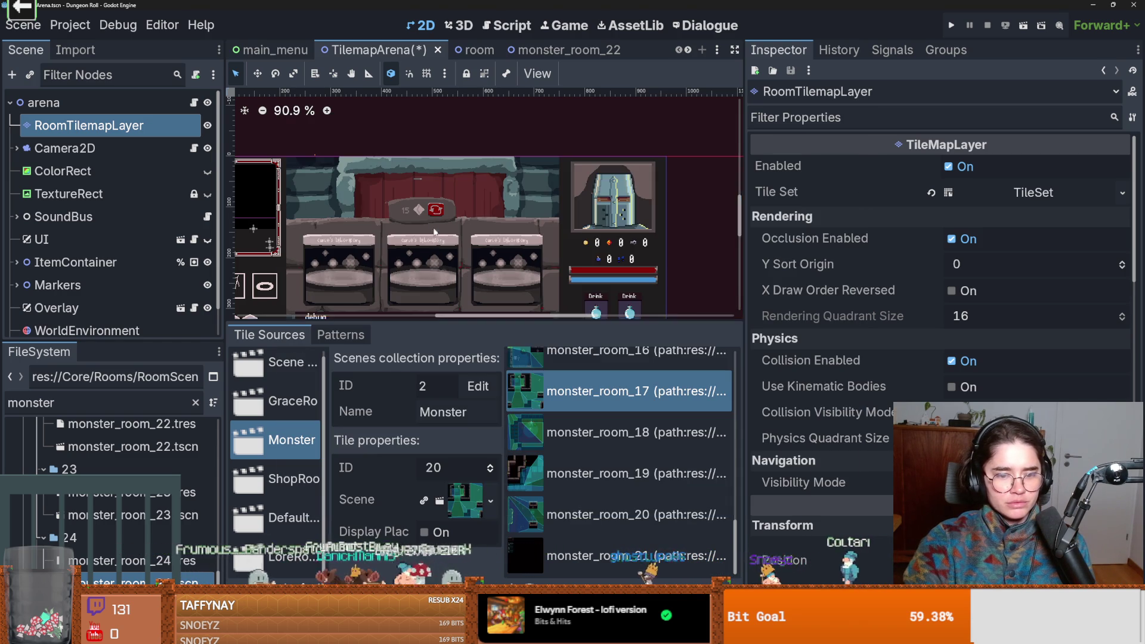
click(514, 591)
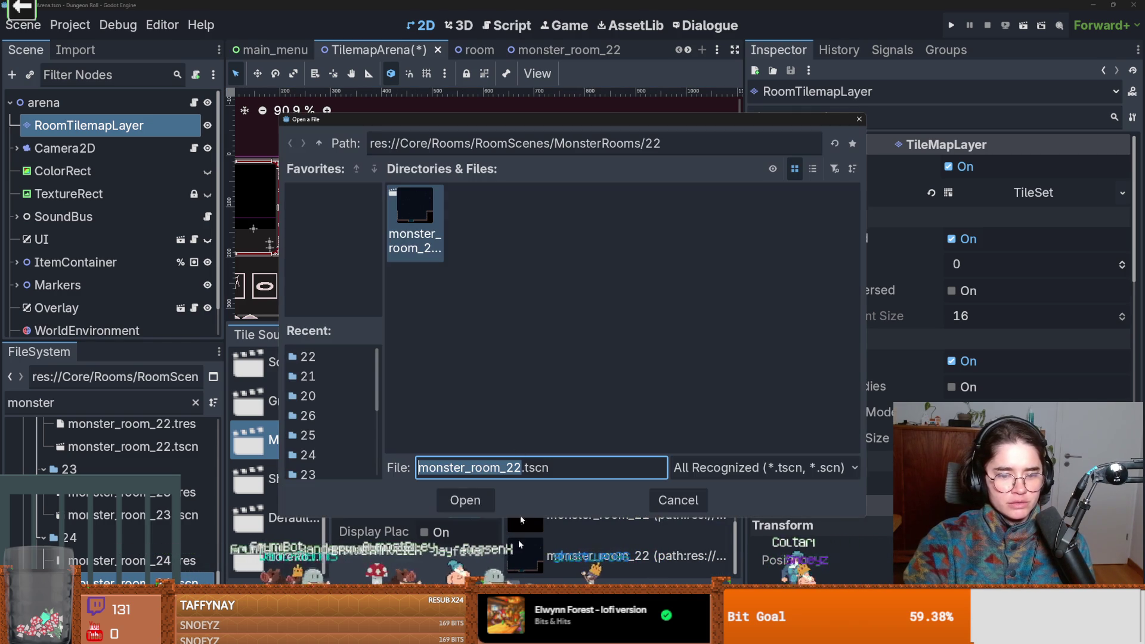
click(317, 143)
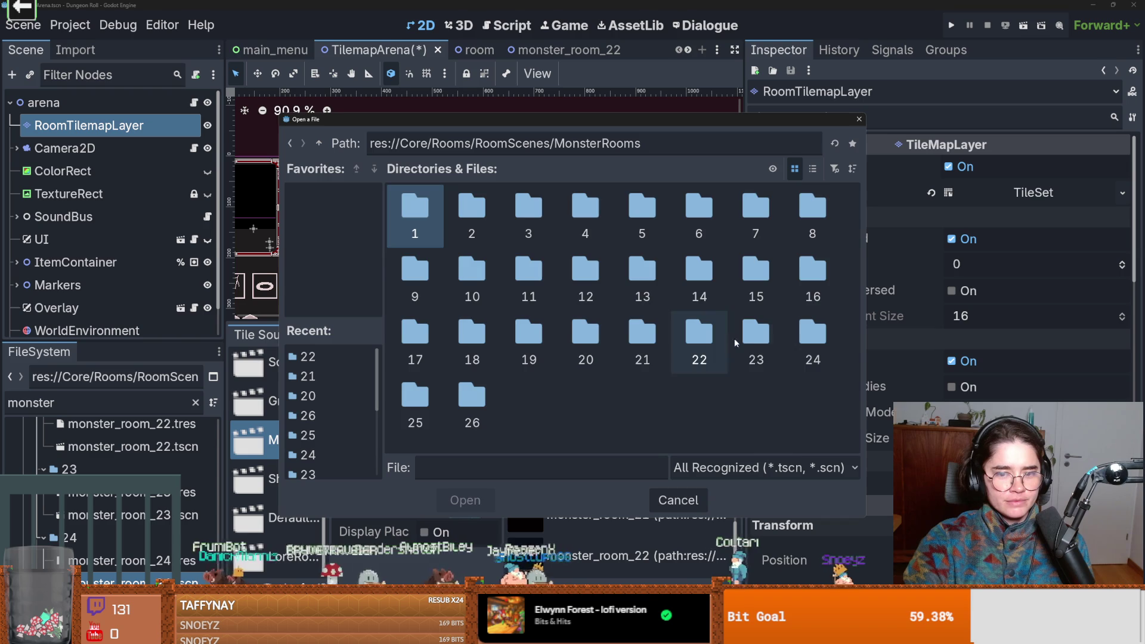
double_click(753, 339)
double_click(399, 213)
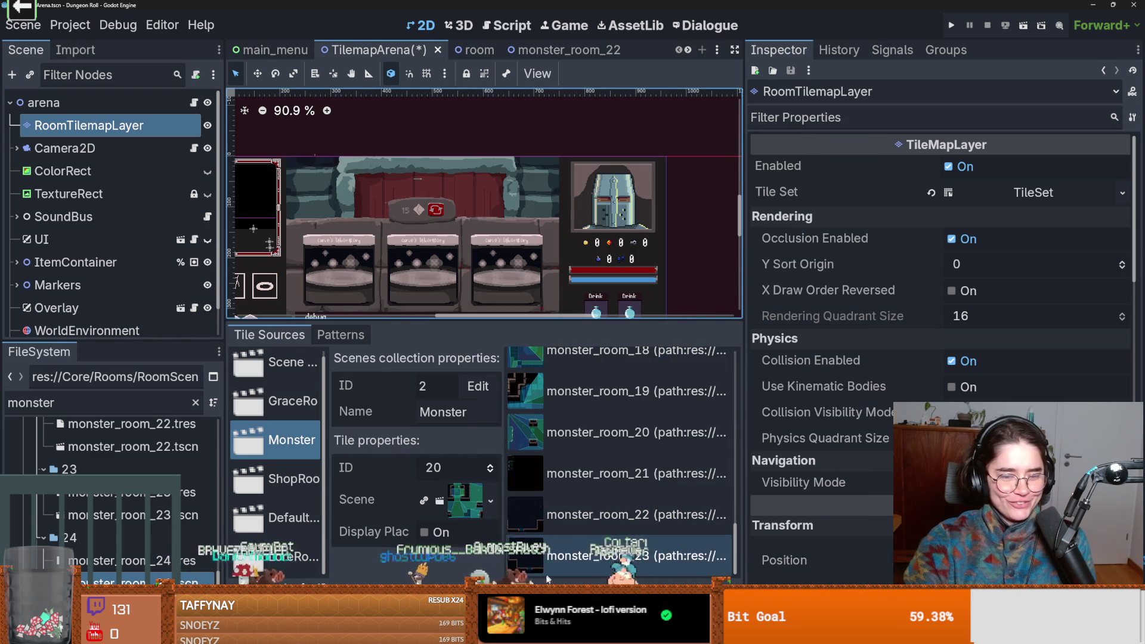
- Add monster_room_24, monster_room_25 and monster_room_26 to the Monster scene collection
click(514, 591)
click(318, 143)
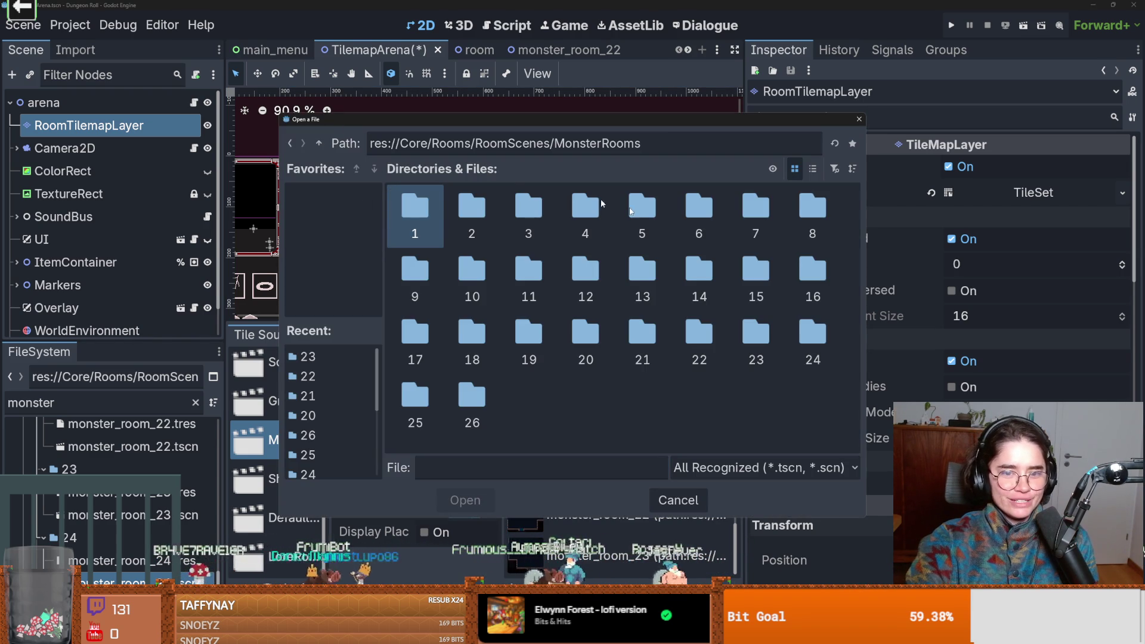
double_click(813, 342)
double_click(414, 223)
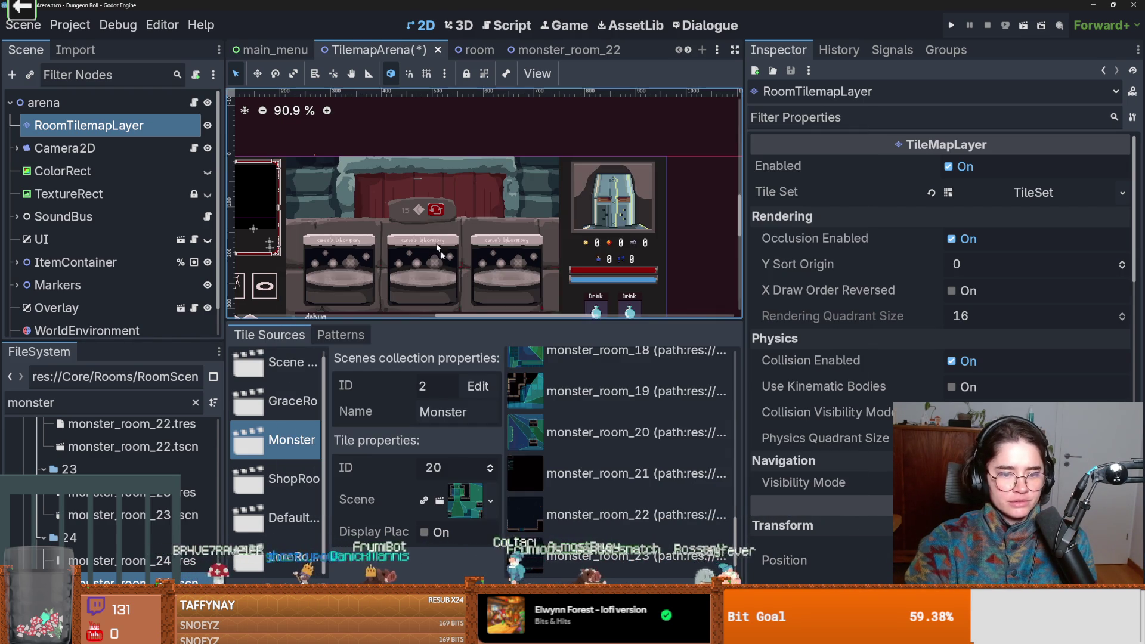
click(514, 591)
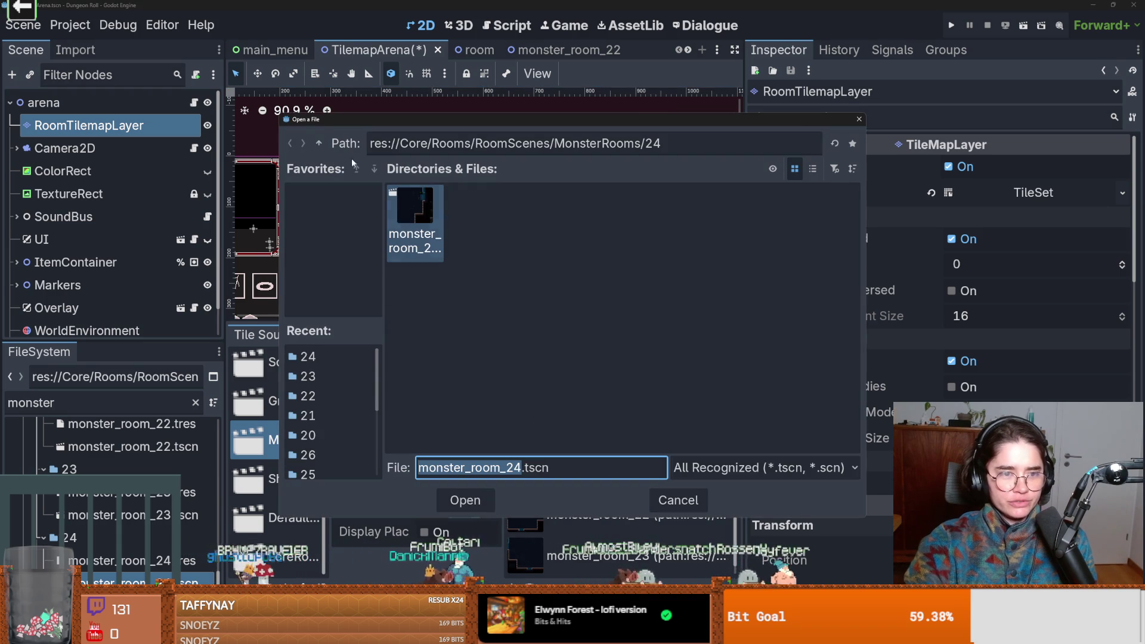
click(318, 143)
double_click(415, 405)
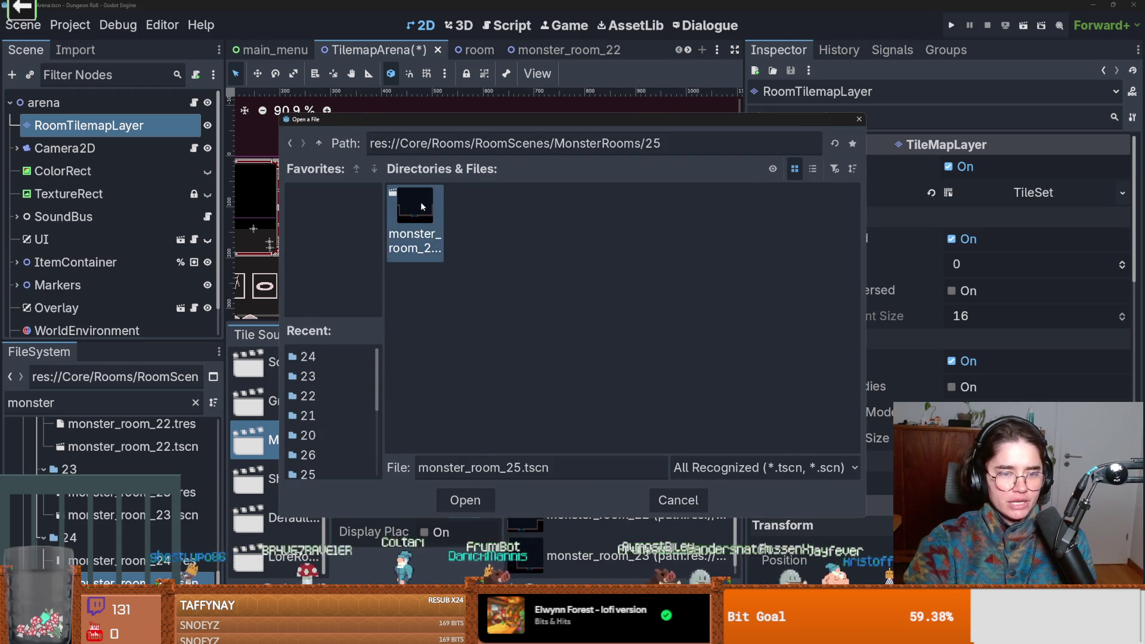
double_click(420, 201)
click(513, 591)
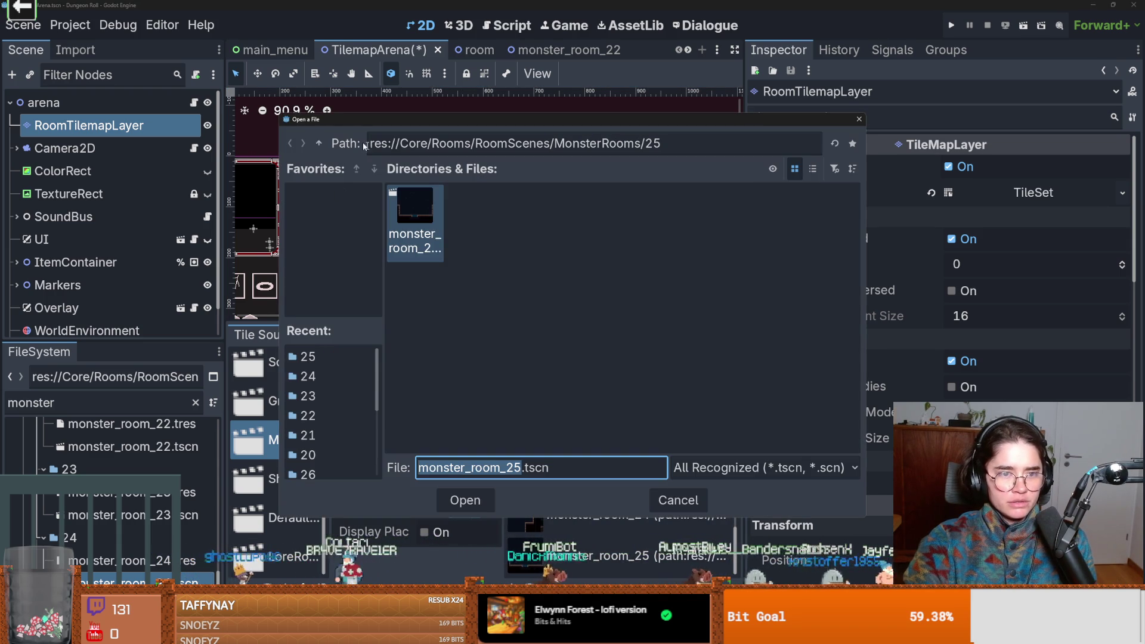
click(318, 143)
double_click(474, 399)
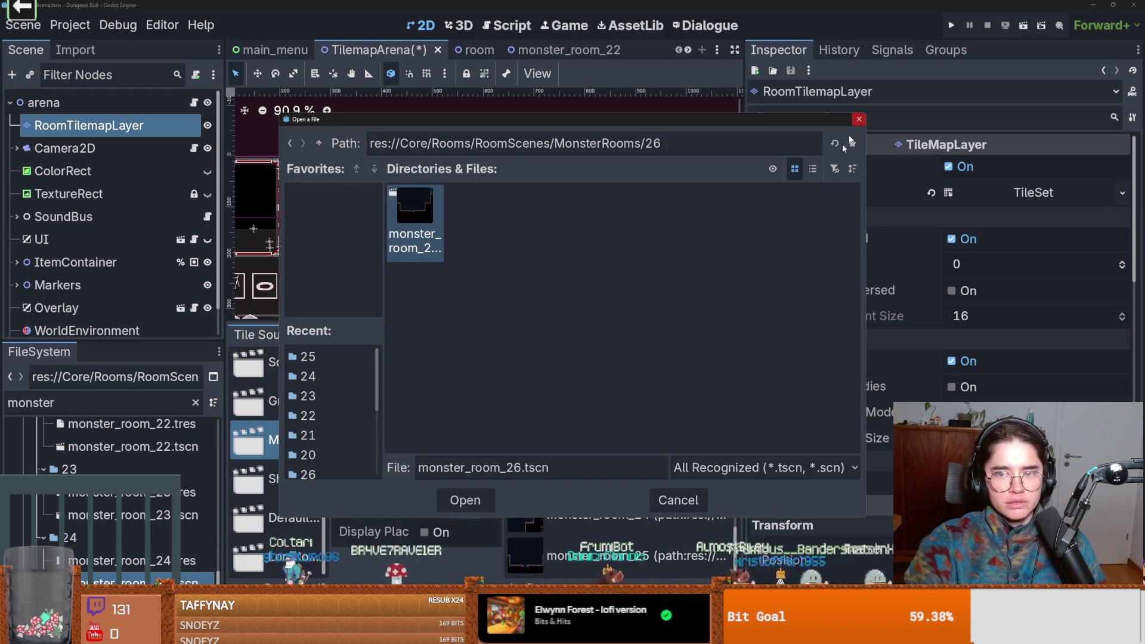
click(465, 499)
- Save the TilemapArena scene and close all open scene tabs
key(ctrl+s)
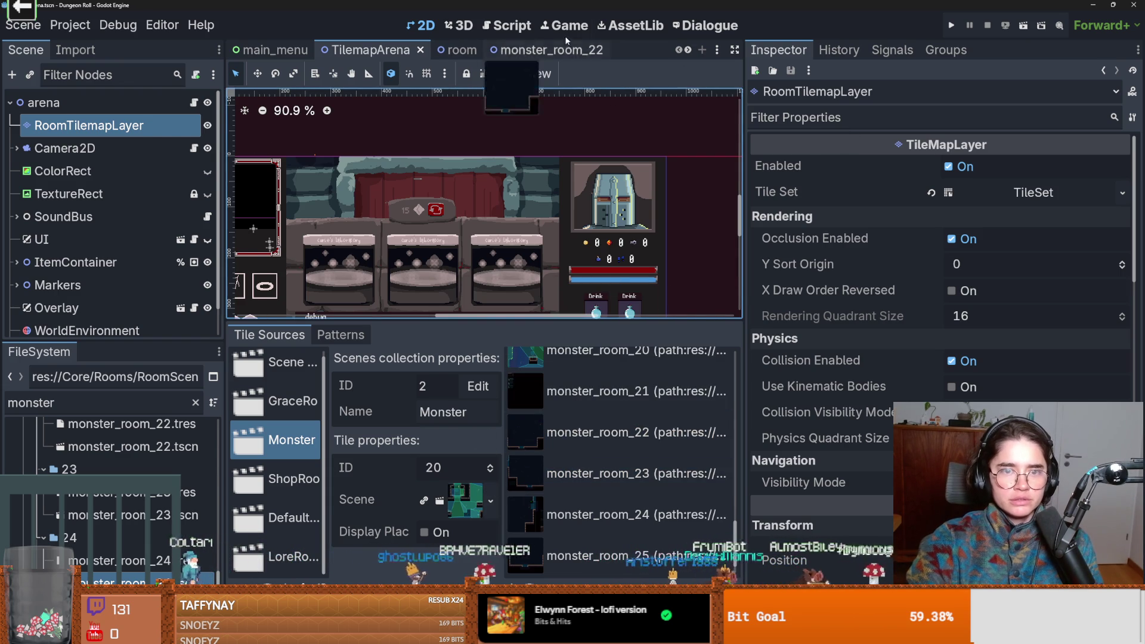
right_click(559, 50)
click(621, 286)
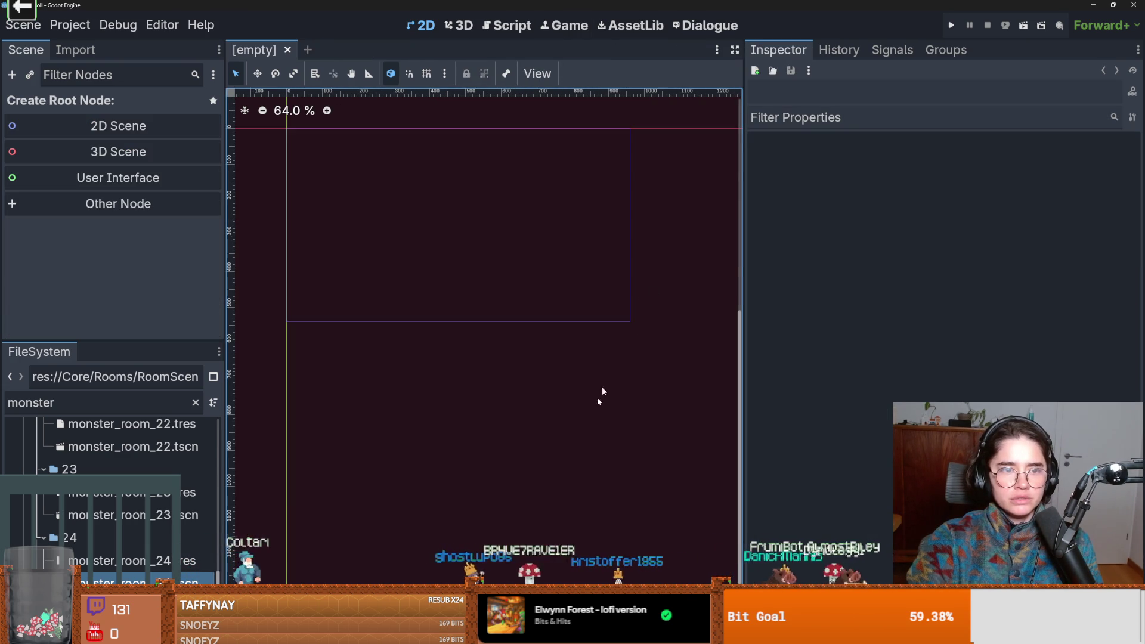
- Commit the two changed files as 'missing rooms and added to tilemap' and push to origin
key(alt+Tab)
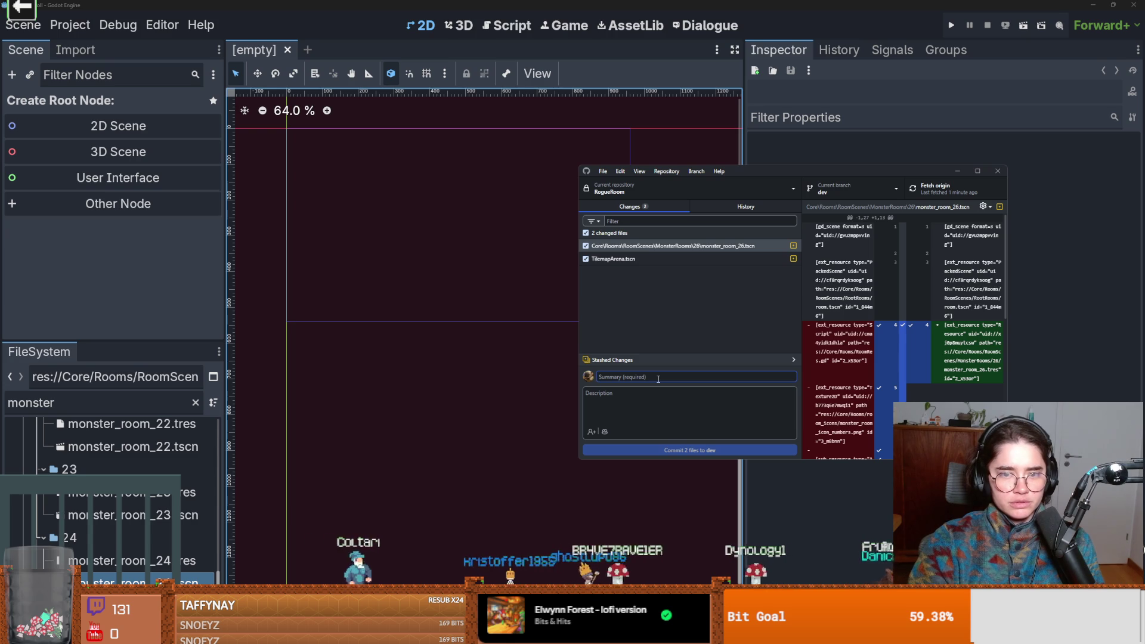
text(ro)
key(BackSpace)
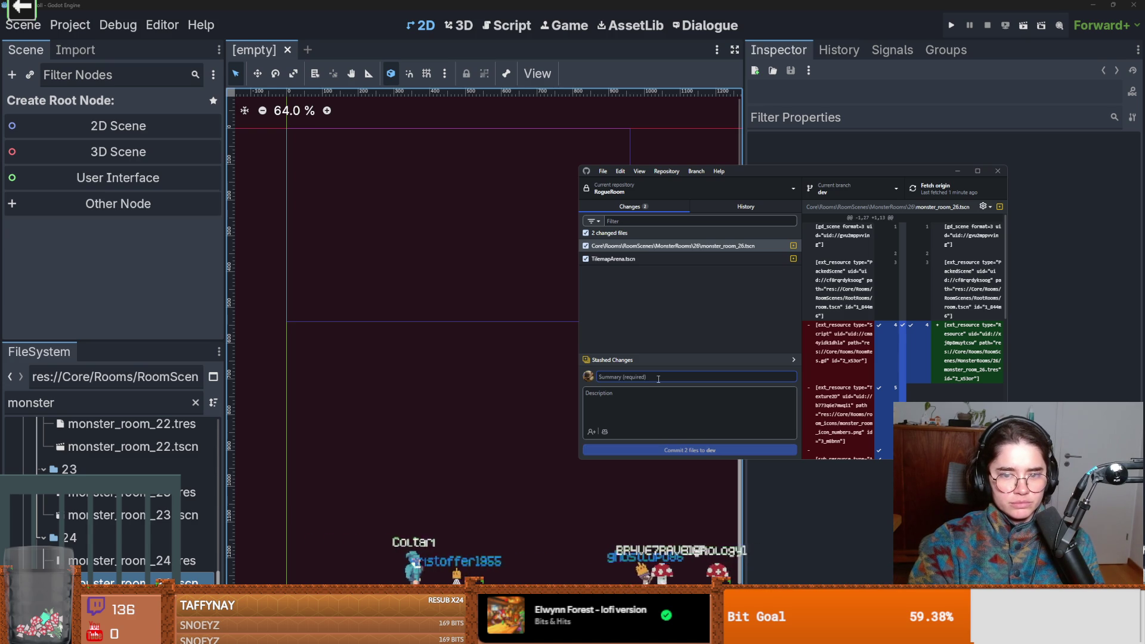
text(missing )
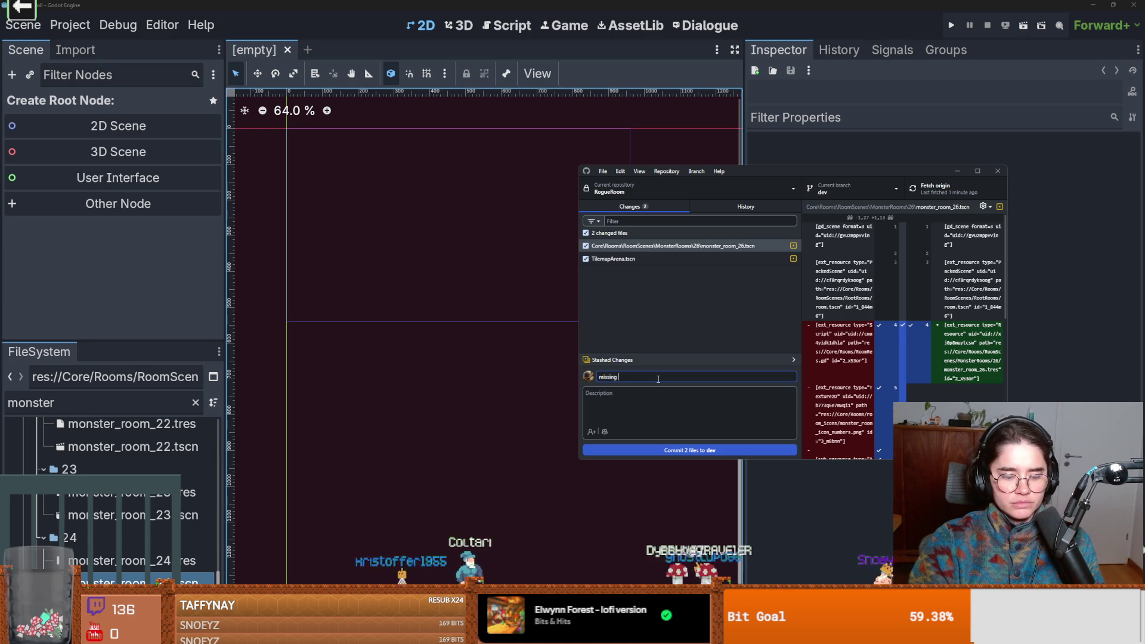
text(rooms and added to tilemap)
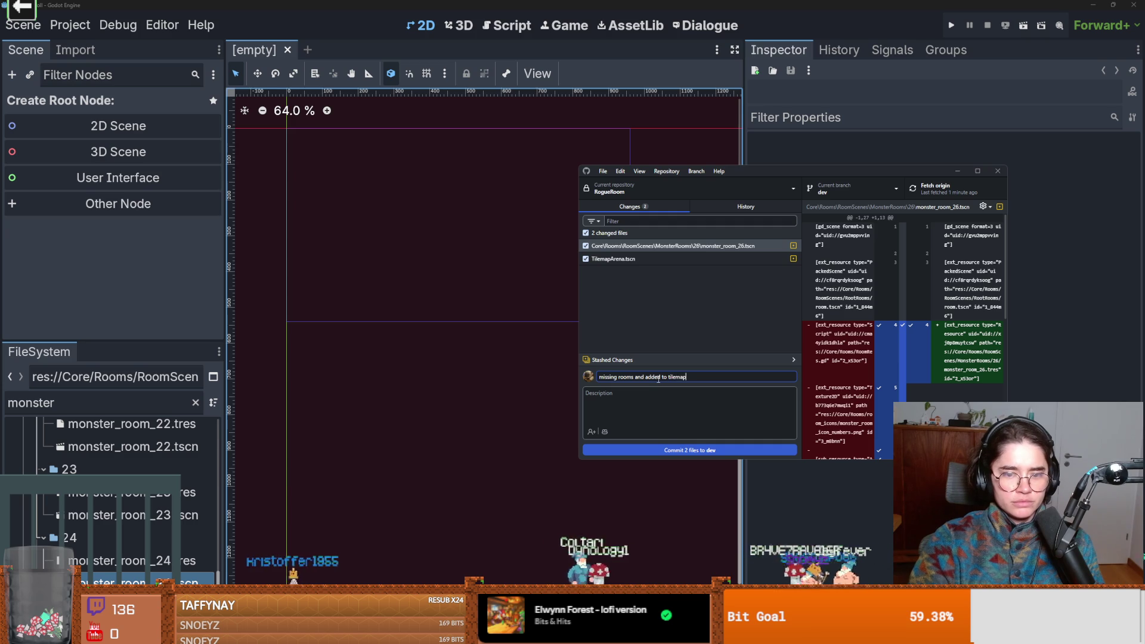
key(ctrl+Return)
click(952, 197)
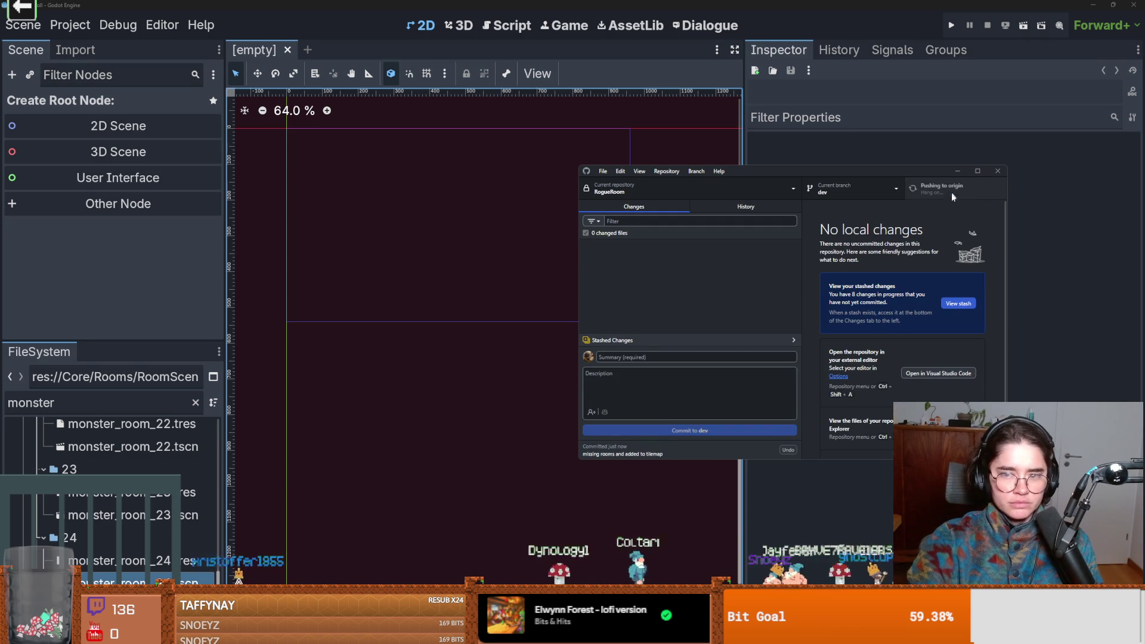
click(378, 324)
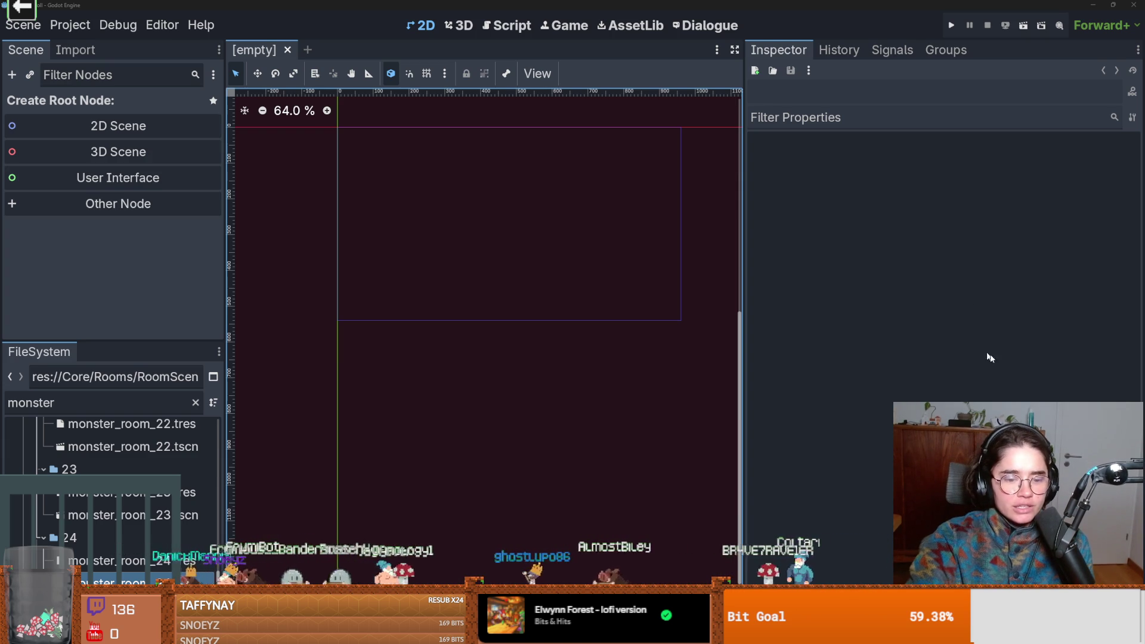
- Bring GitHub Desktop up, maximize then restore it, and glance at the itch.io jam page
key(alt+Tab)
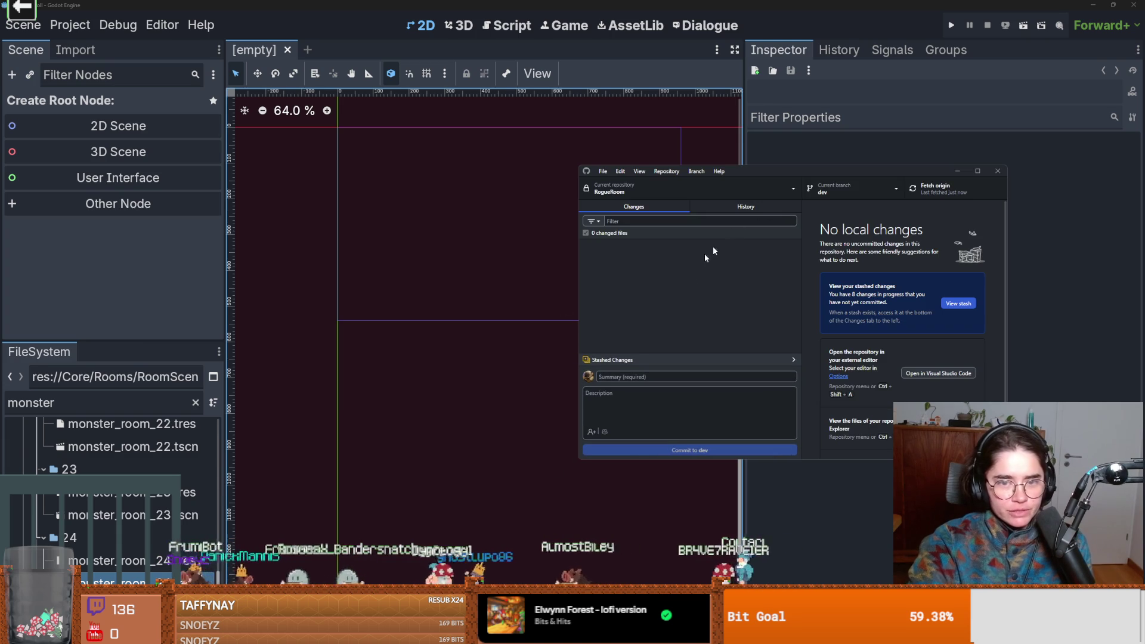
key(super+Up)
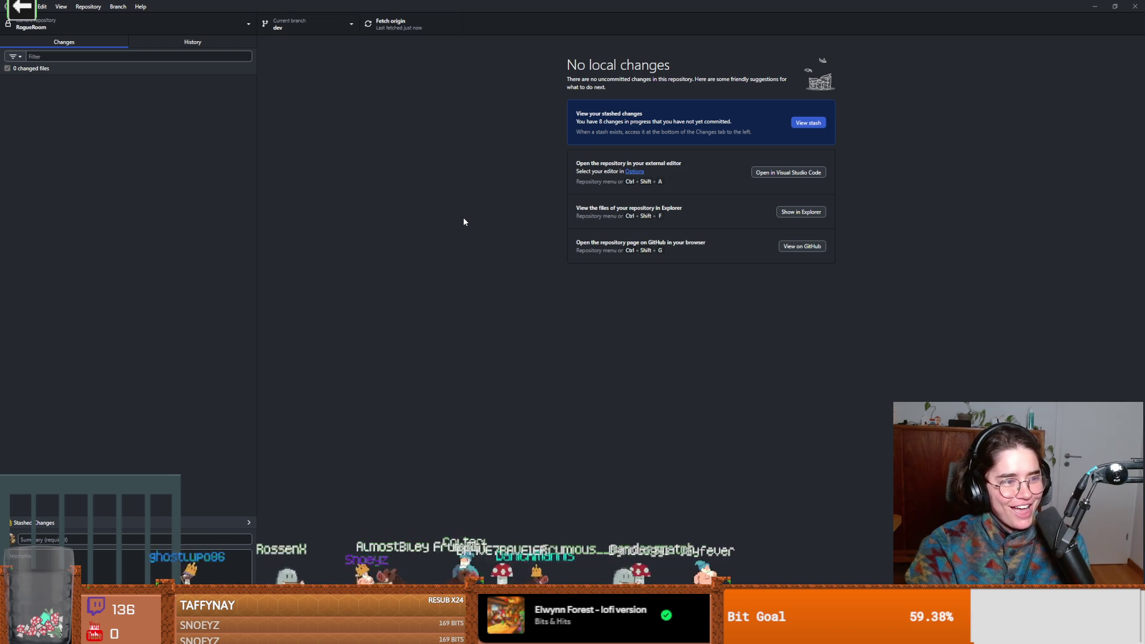
double_click(664, 4)
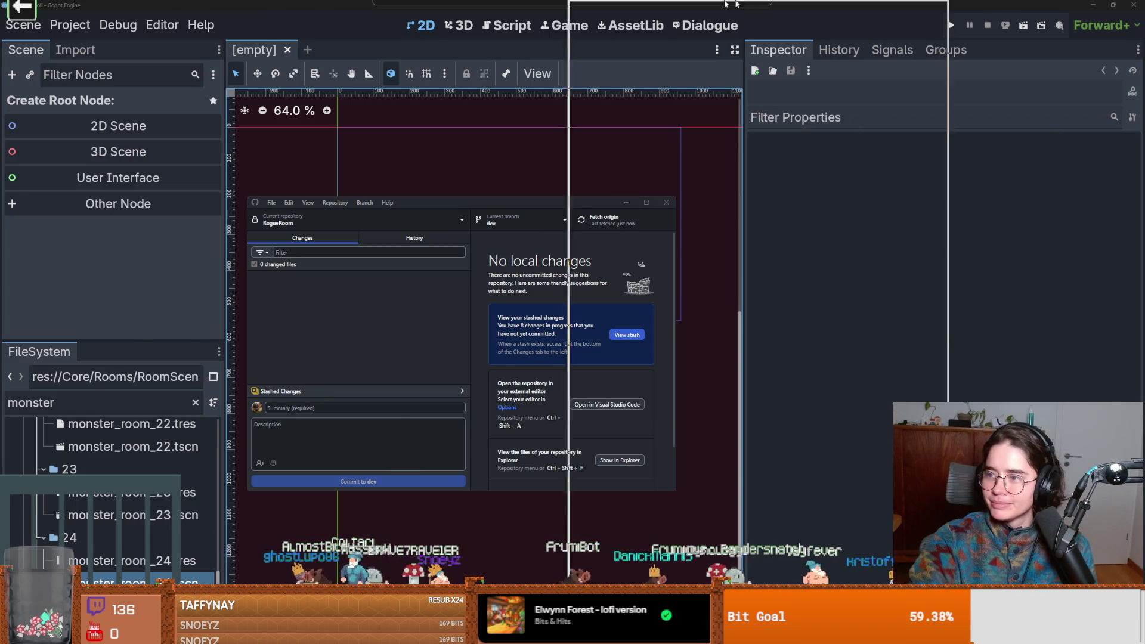
key(alt+Tab)
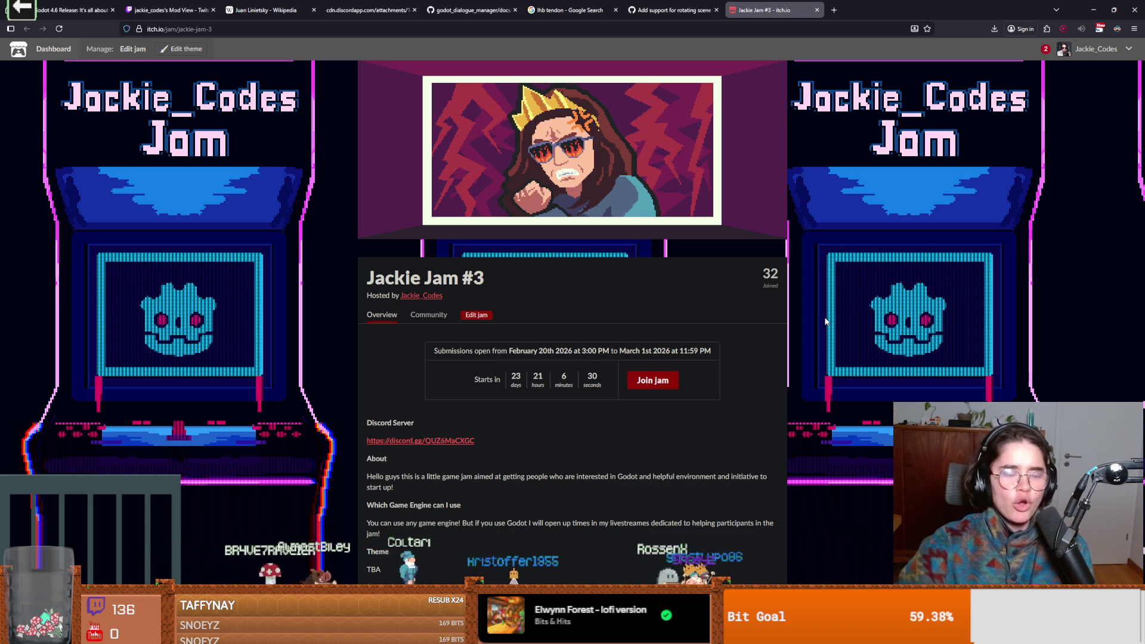
key(alt+Tab)
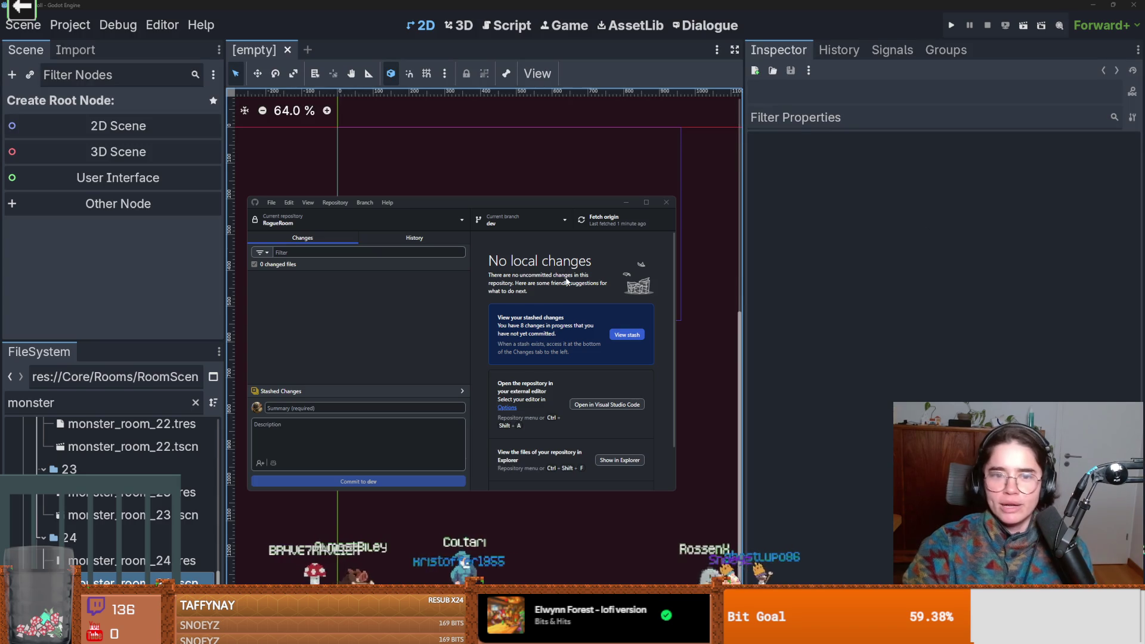
- Focus the Godot editor and zoom and pan around the empty scene's 2D view
click(689, 207)
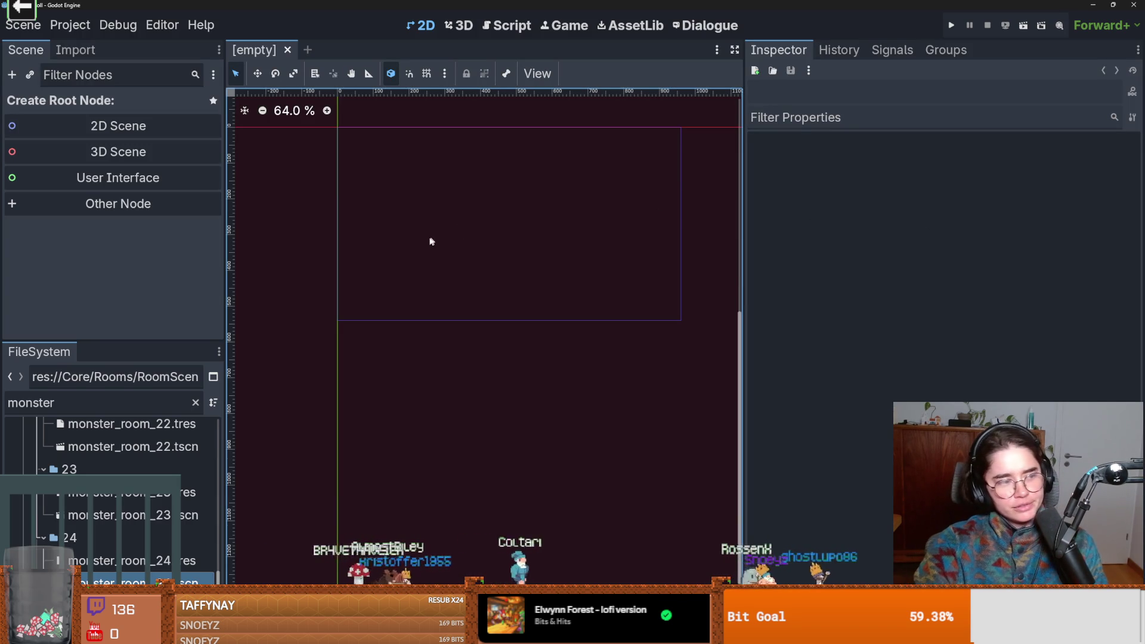
scroll(390, 358, up, 2)
scroll(508, 334, down, 6)
drag(503, 327, 406, 397)
scroll(405, 395, up, 2)
scroll(382, 328, up, 3)
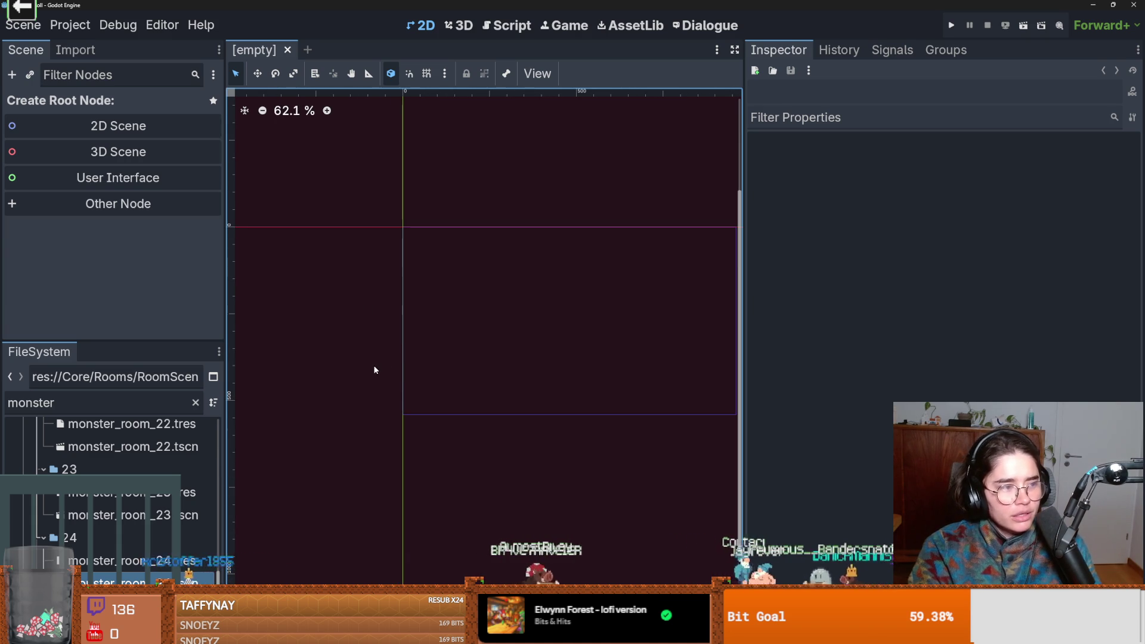
scroll(358, 384, up, 4)
scroll(393, 359, up, 2)
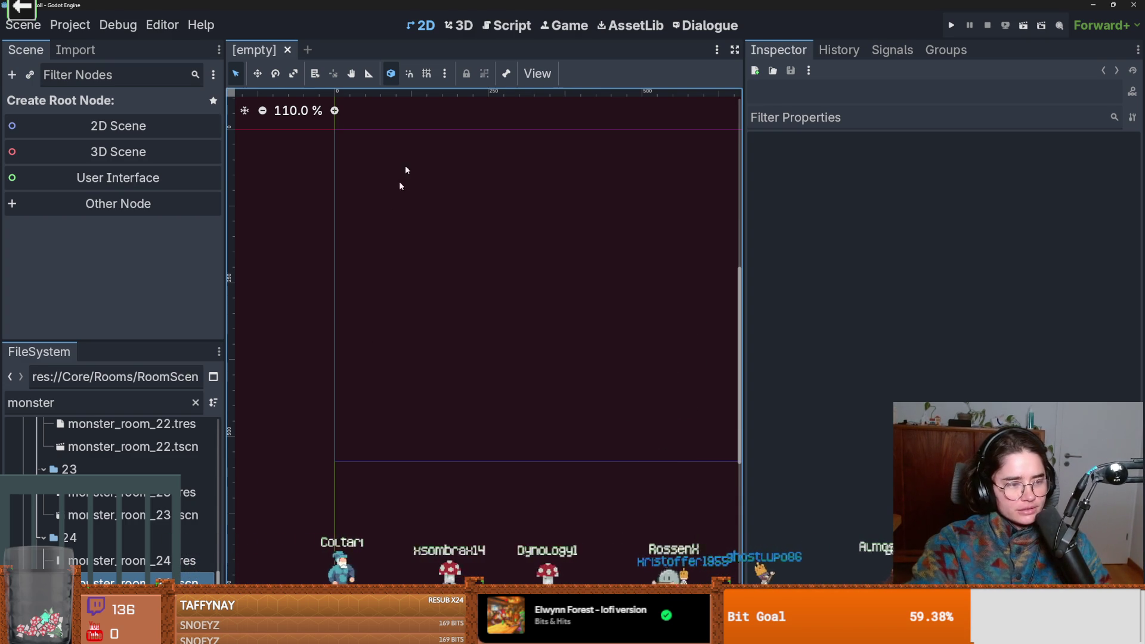
- Run the project to launch Dungeon Roll at its title menu
click(951, 25)
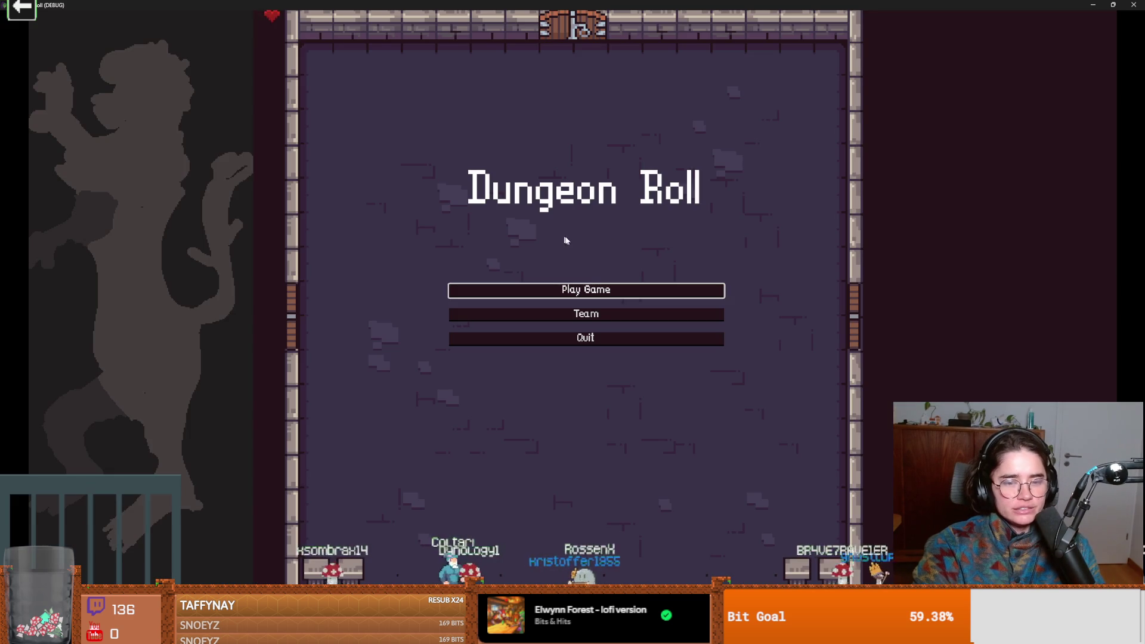
- Start a game as the Crusader and walk through the top door to the three-room choice
click(573, 286)
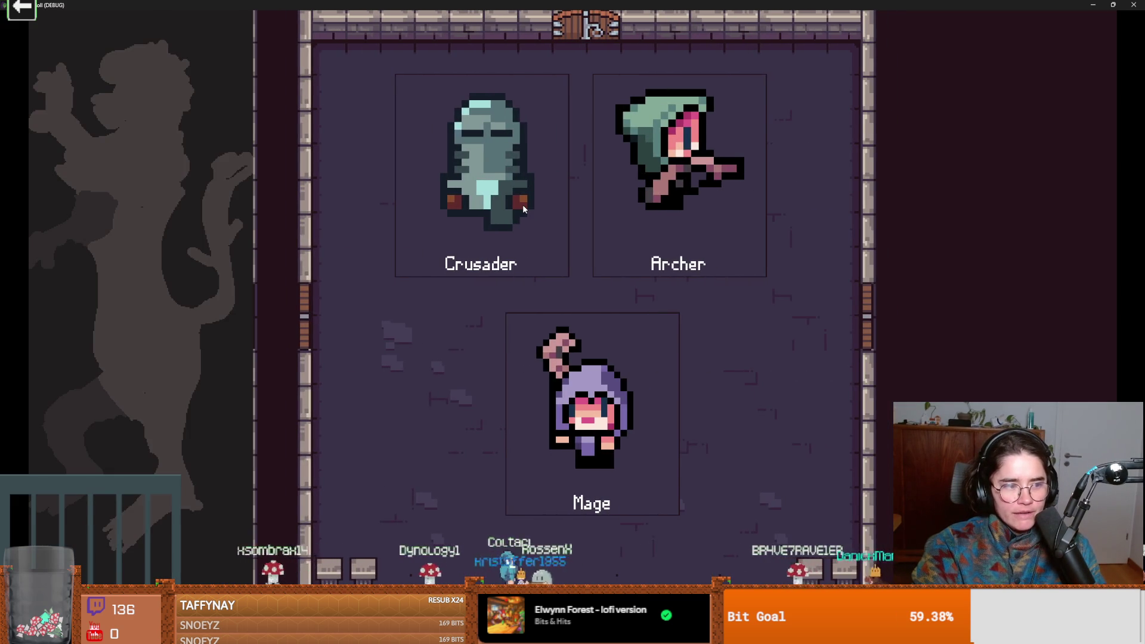
click(522, 204)
key(w)
key(space)
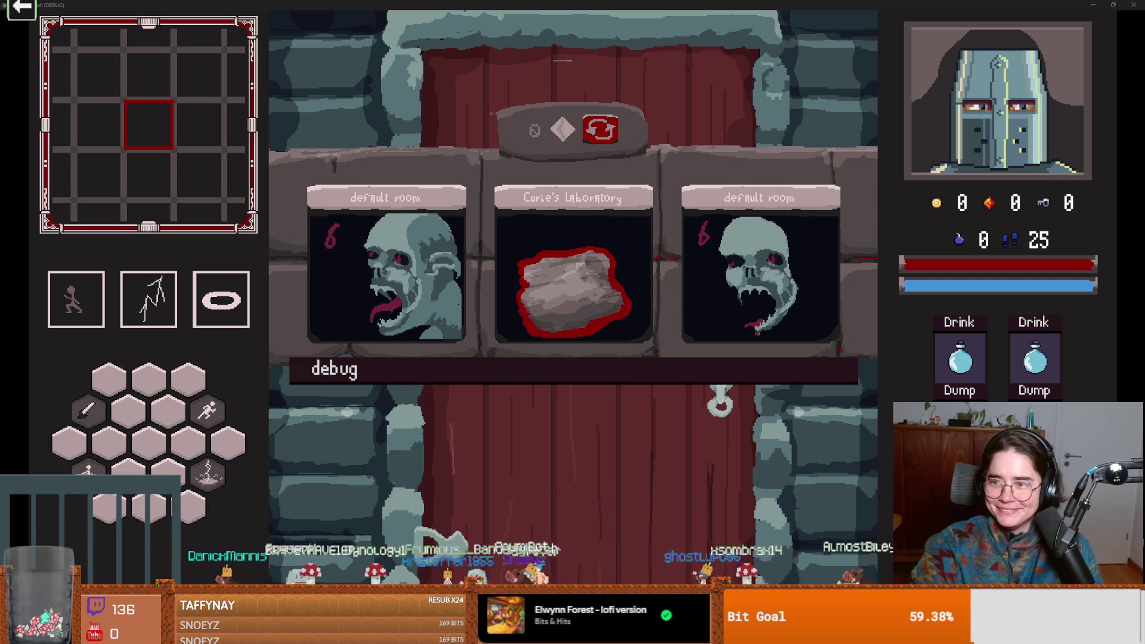
key(alt+Tab)
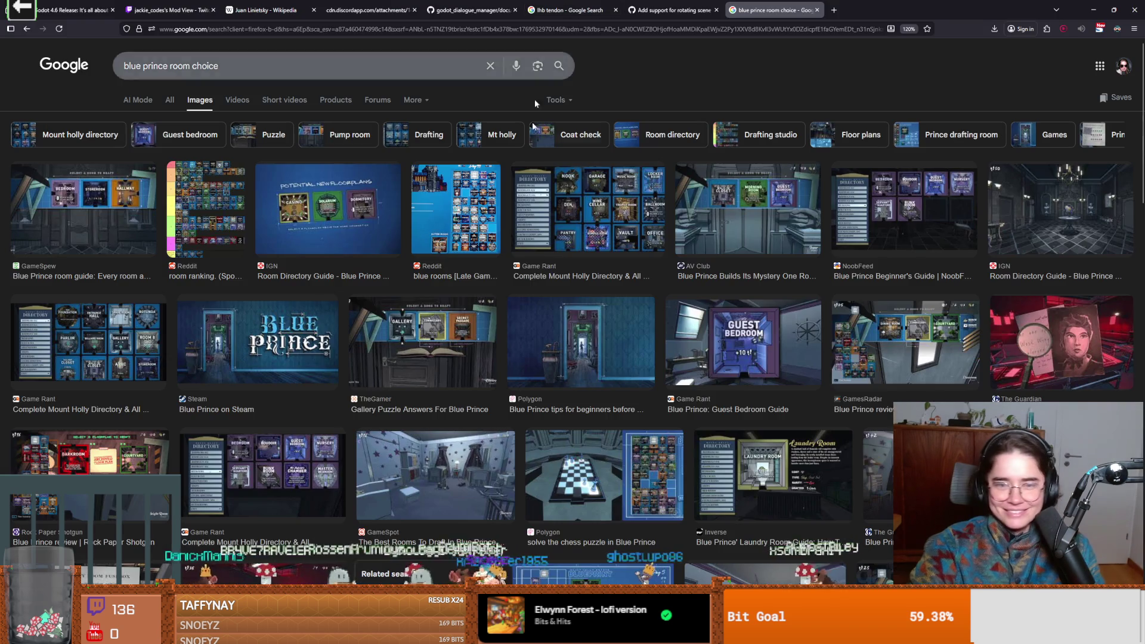
- Preview several Blue Prince room-choice screenshots, ending on the Gallery Puzzle Answers shot, then return to the game
click(86, 181)
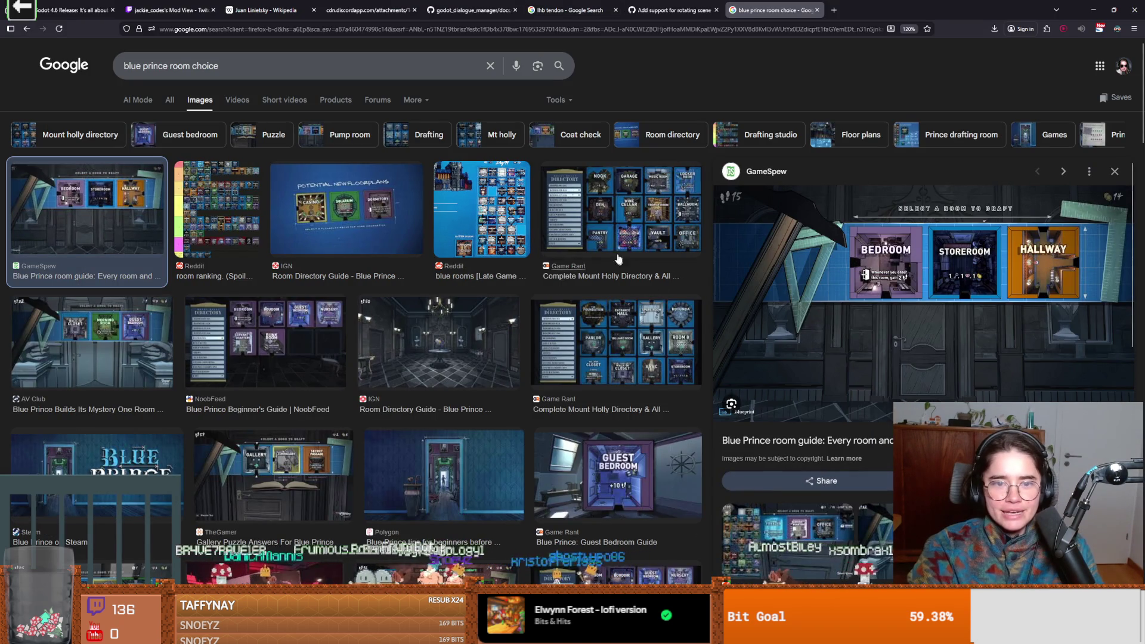
click(617, 260)
click(169, 325)
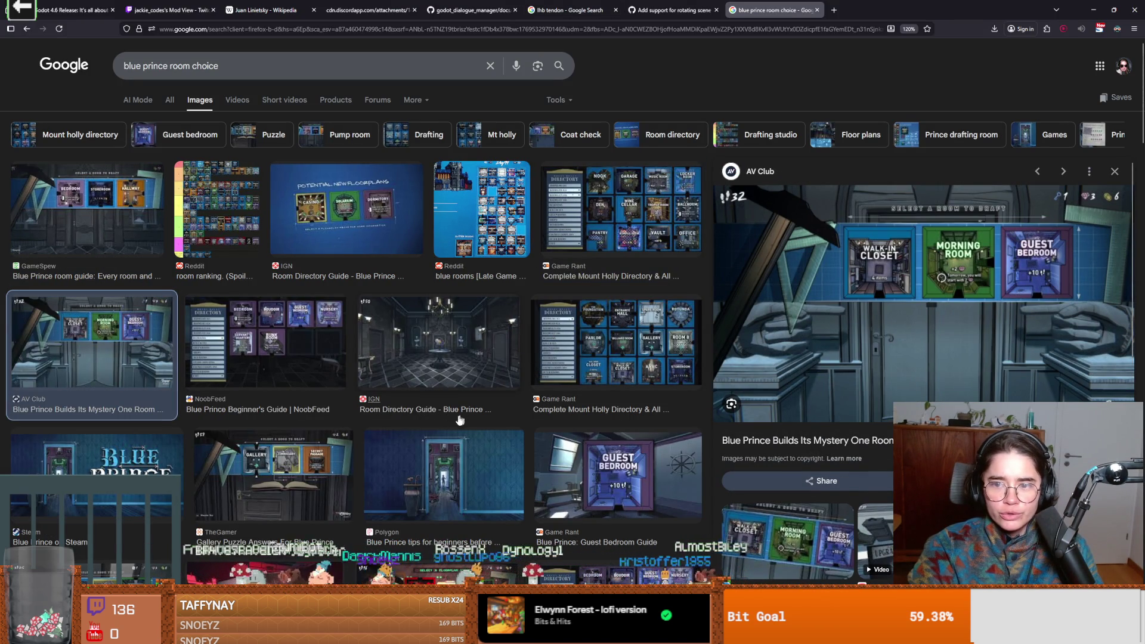
scroll(459, 420, down, 2)
click(324, 379)
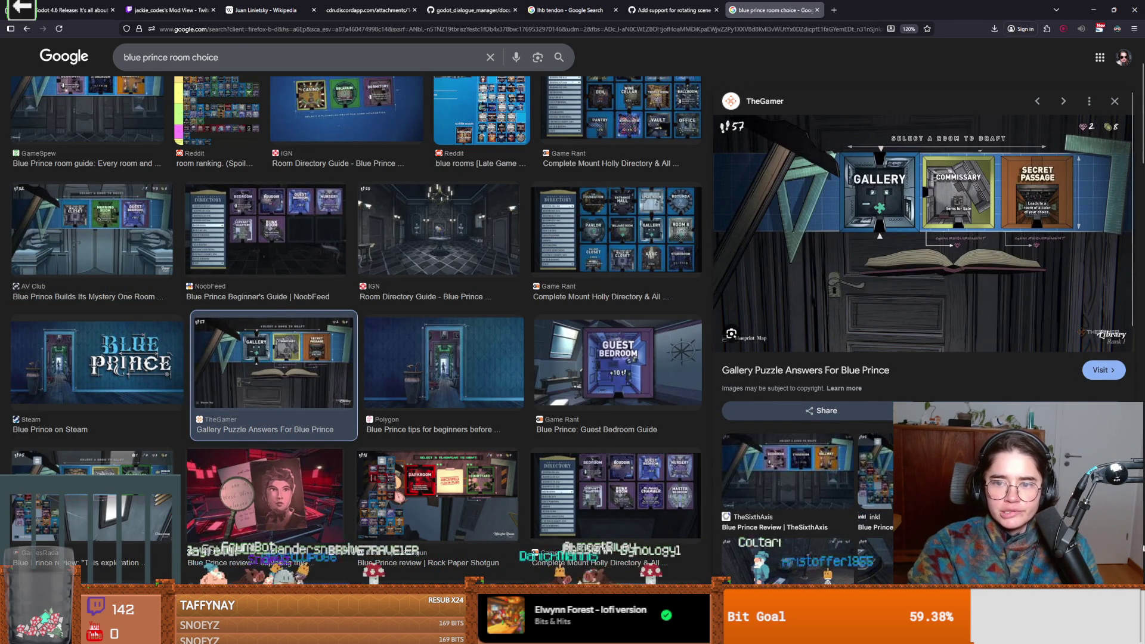
key(alt+Tab)
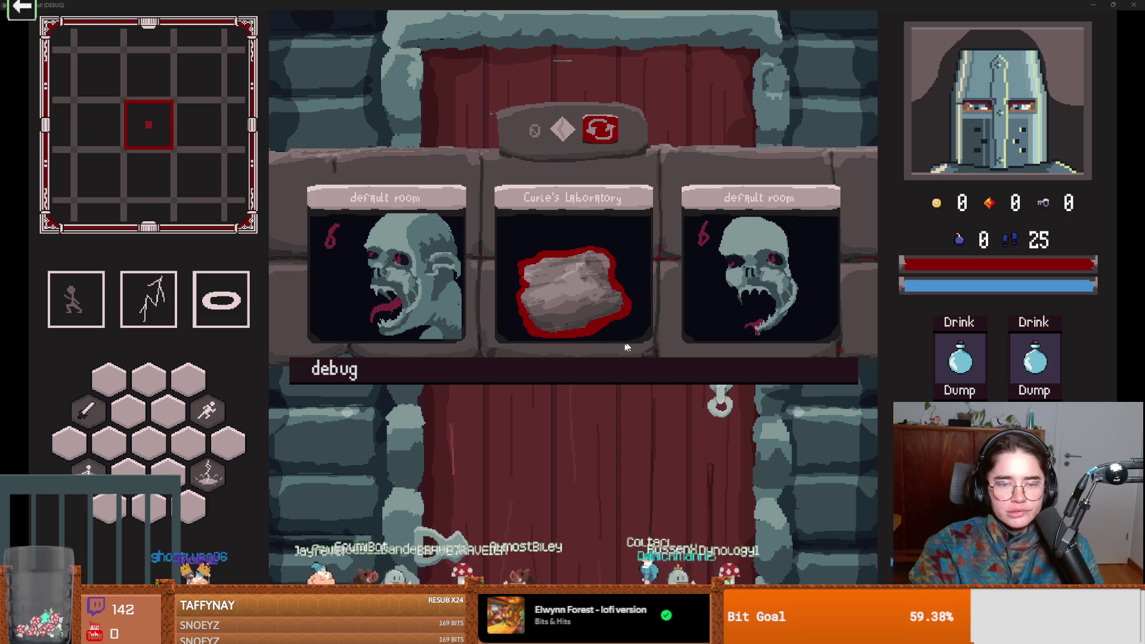
- Stop the Dungeon Roll debug run, enlarge the file dock, and clear the Filter Files text
key(super+Down)
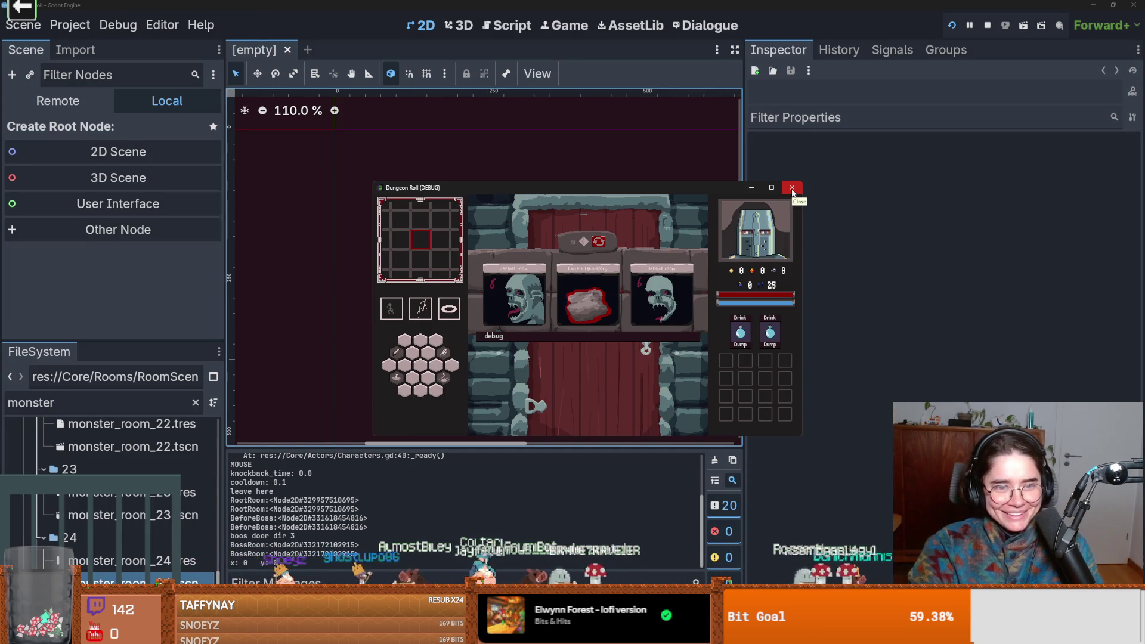
click(791, 189)
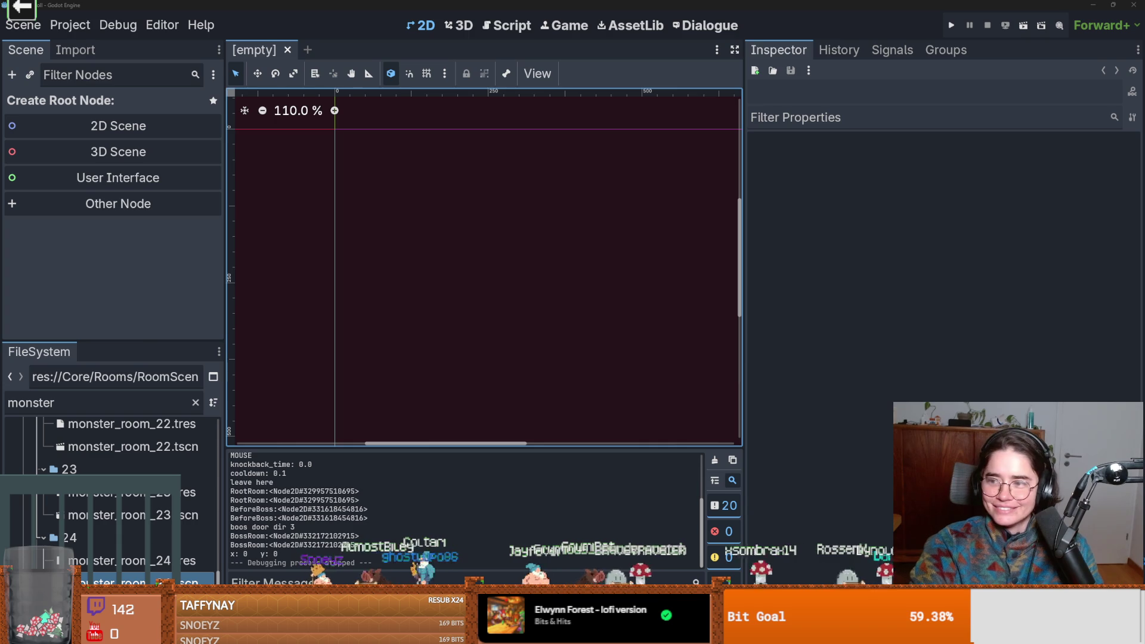
drag(104, 341, 101, 194)
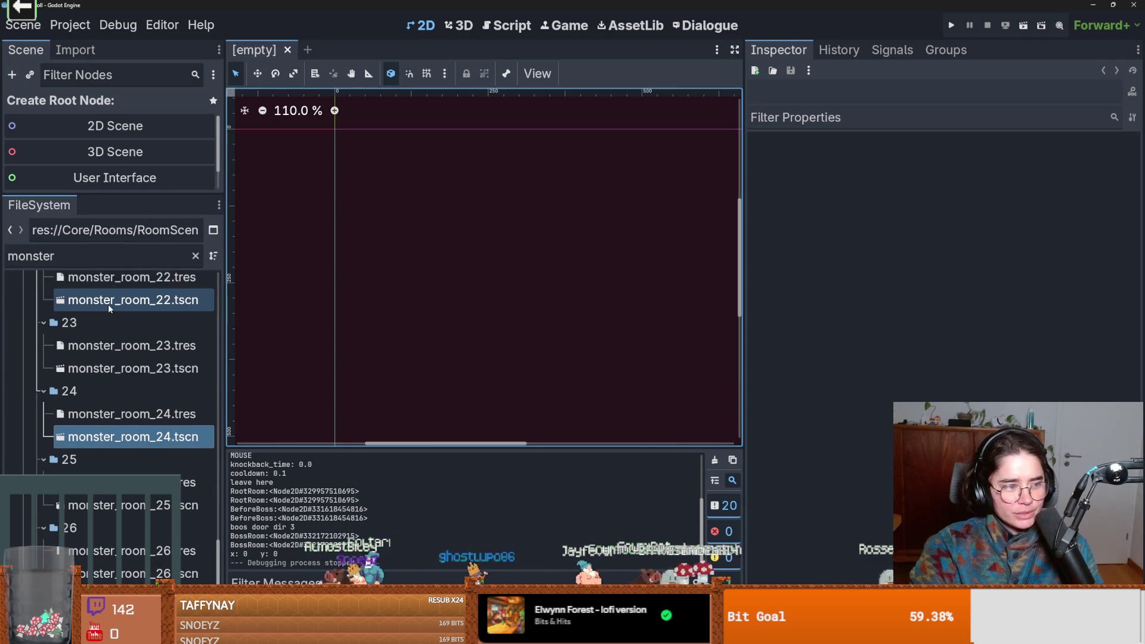
click(179, 266)
key(BackSpace)
key(BackSpace)
key(BackSpace)
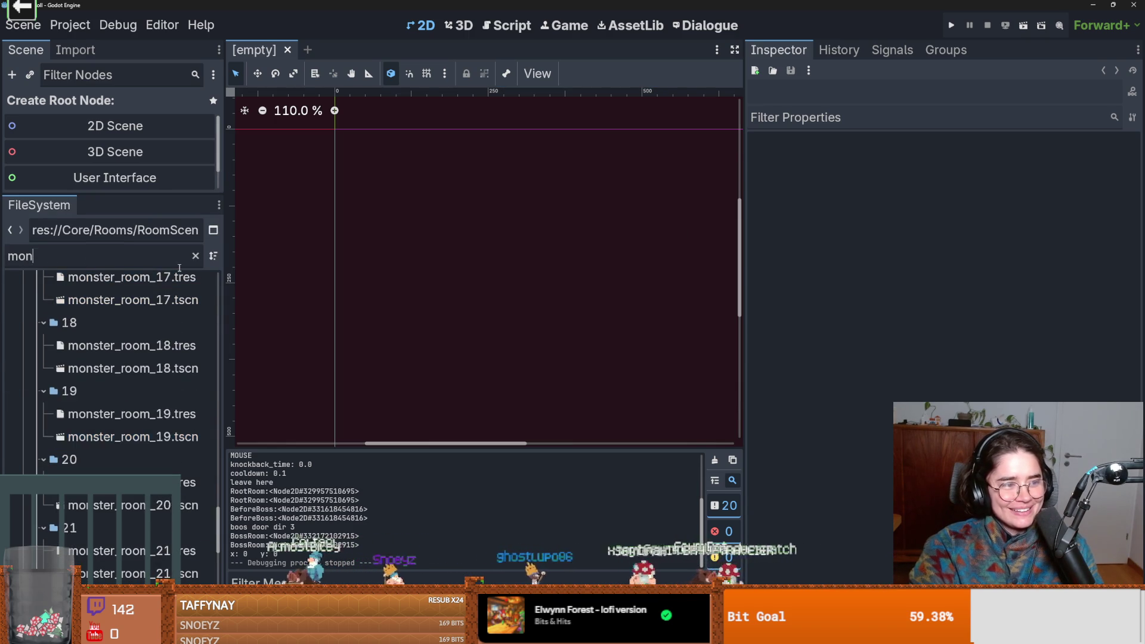
key(BackSpace)
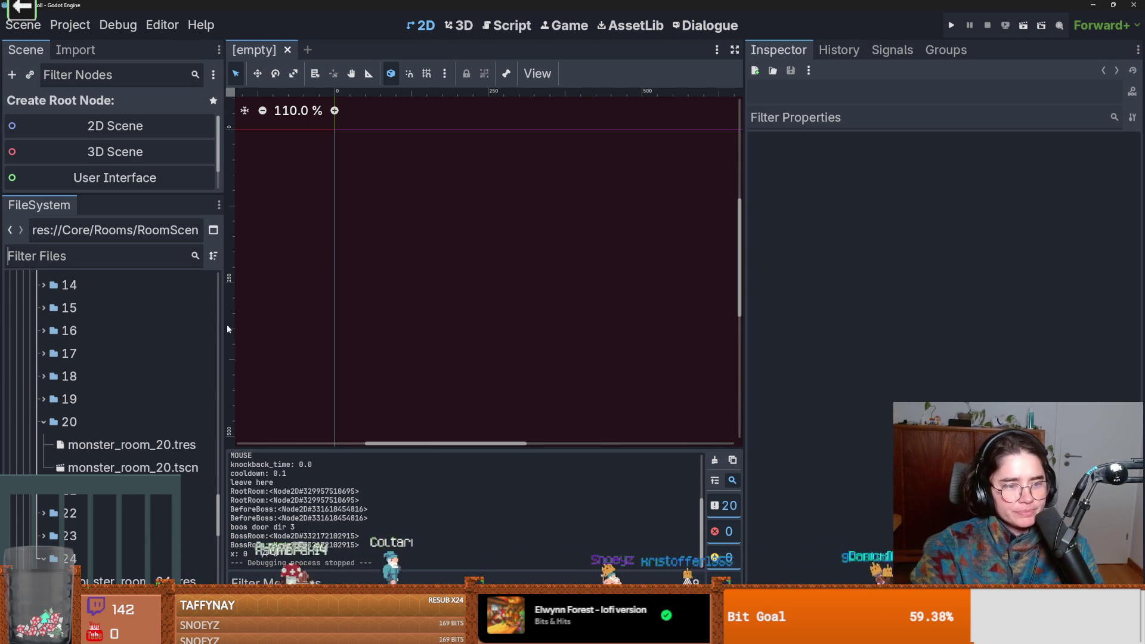
drag(222, 333, 260, 323)
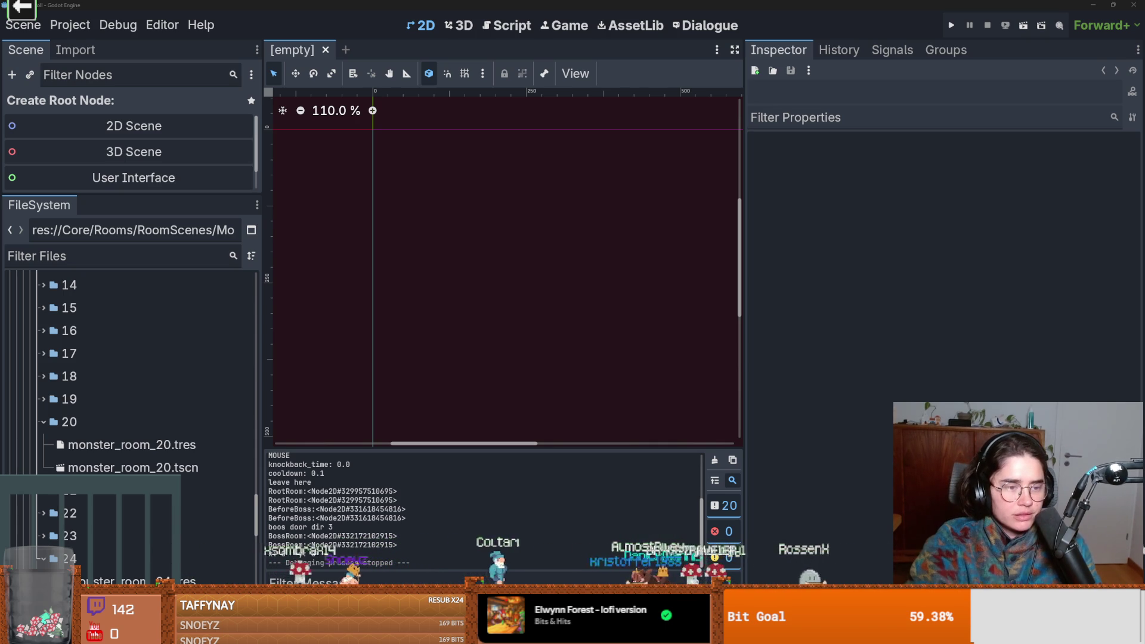
- Launch a command prompt from the res:// folder using Open in Terminal
drag(257, 502, 276, 340)
scroll(153, 357, up, 10)
right_click(58, 314)
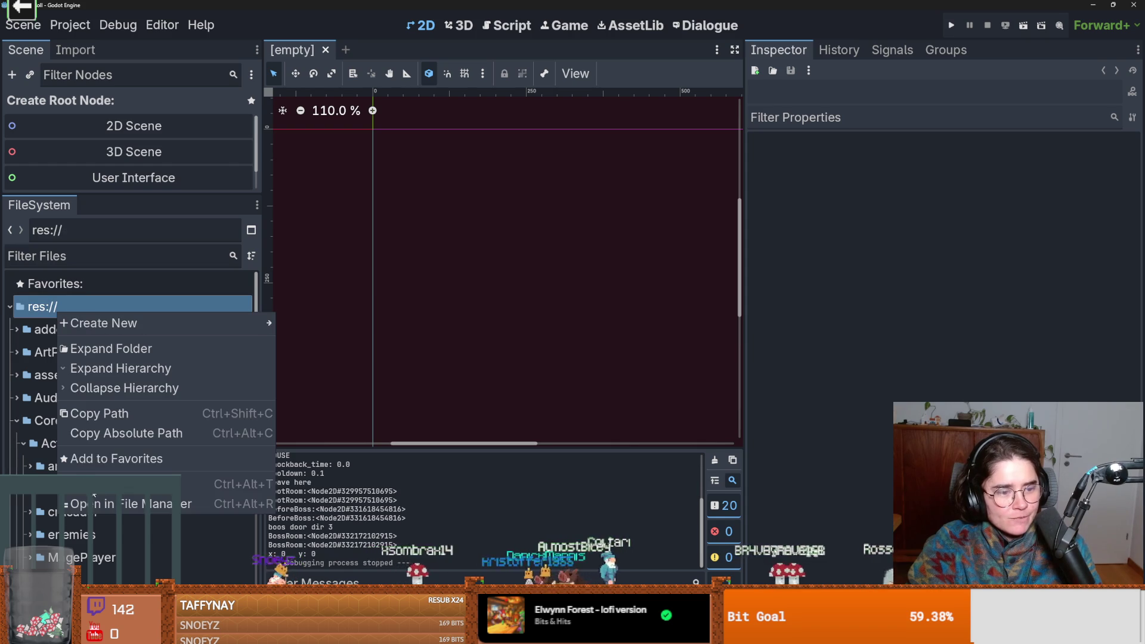
click(94, 485)
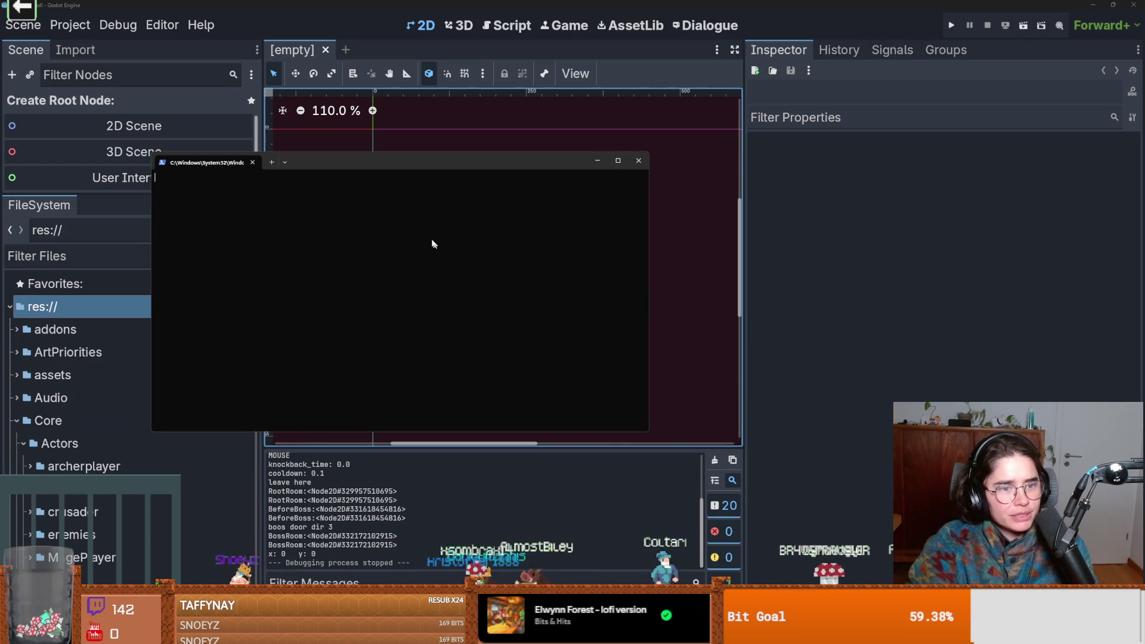
- Run git to list its commands, type 'git reset --ha' without running it, then close the terminal
text(git)
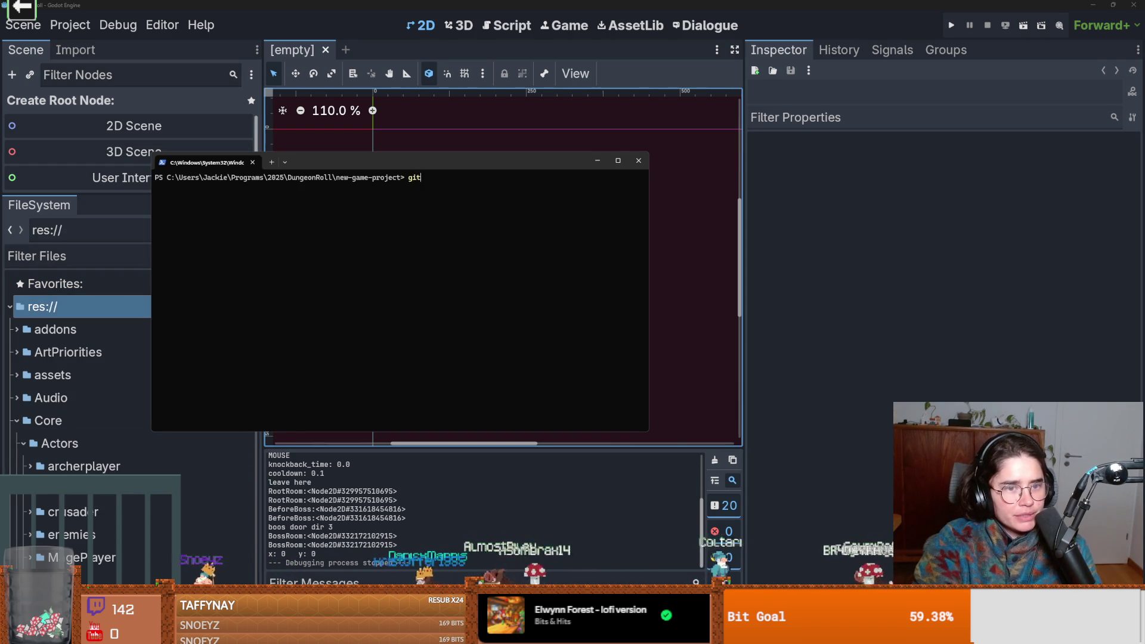
key(Return)
text(git reset --)
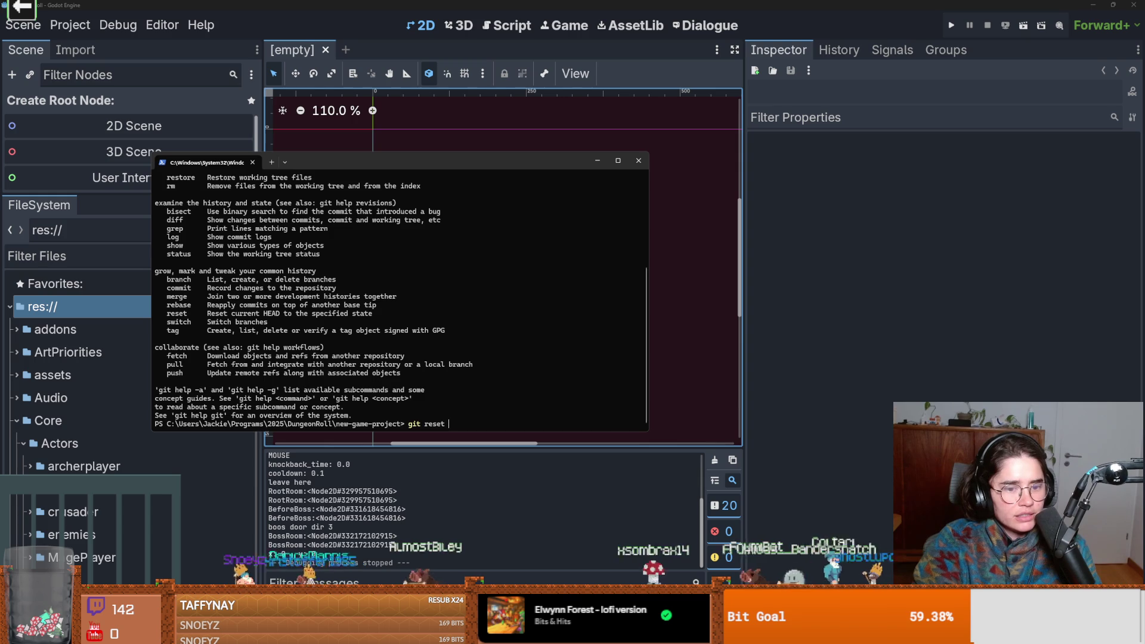
text(hard)
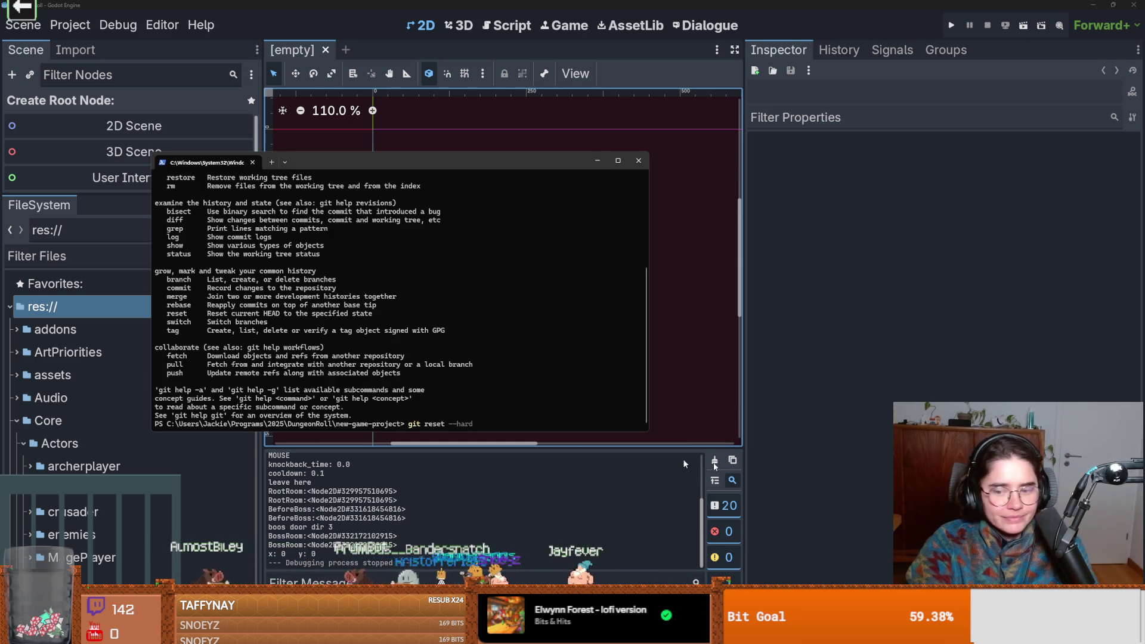
click(879, 448)
scroll(456, 262, up, 3)
mouse_move(455, 262)
mouse_down()
mouse_move(577, 251)
mouse_move(492, 265)
mouse_up()
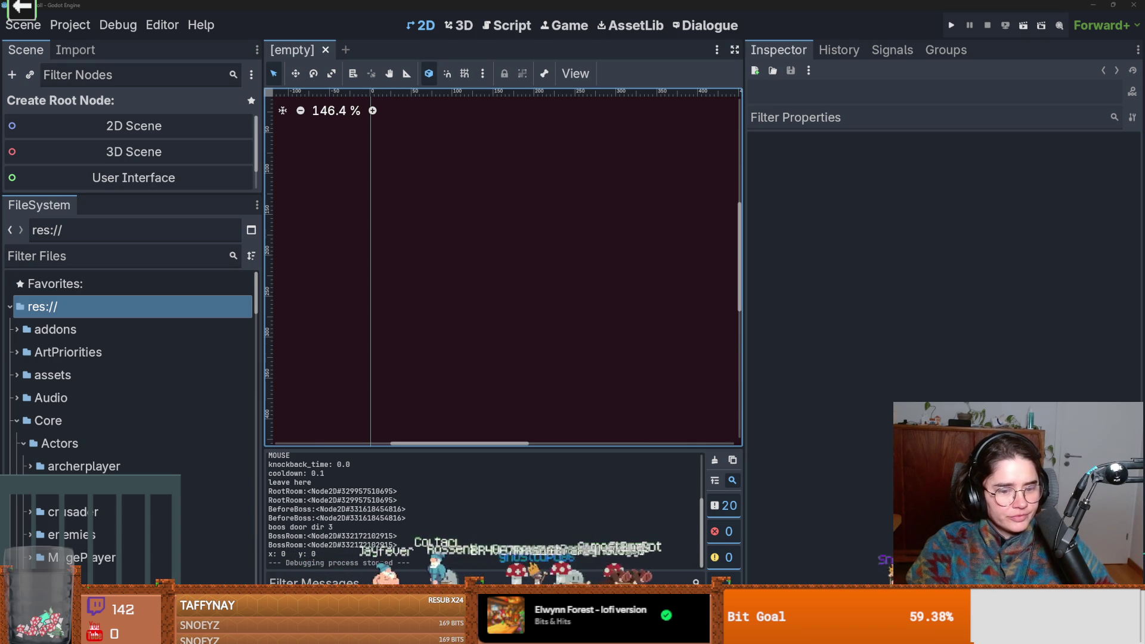
- Maximize GitHub Desktop, glance at its repository menus without changing anything, then show the pixel-art portrait in Firefox
key(alt+Tab)
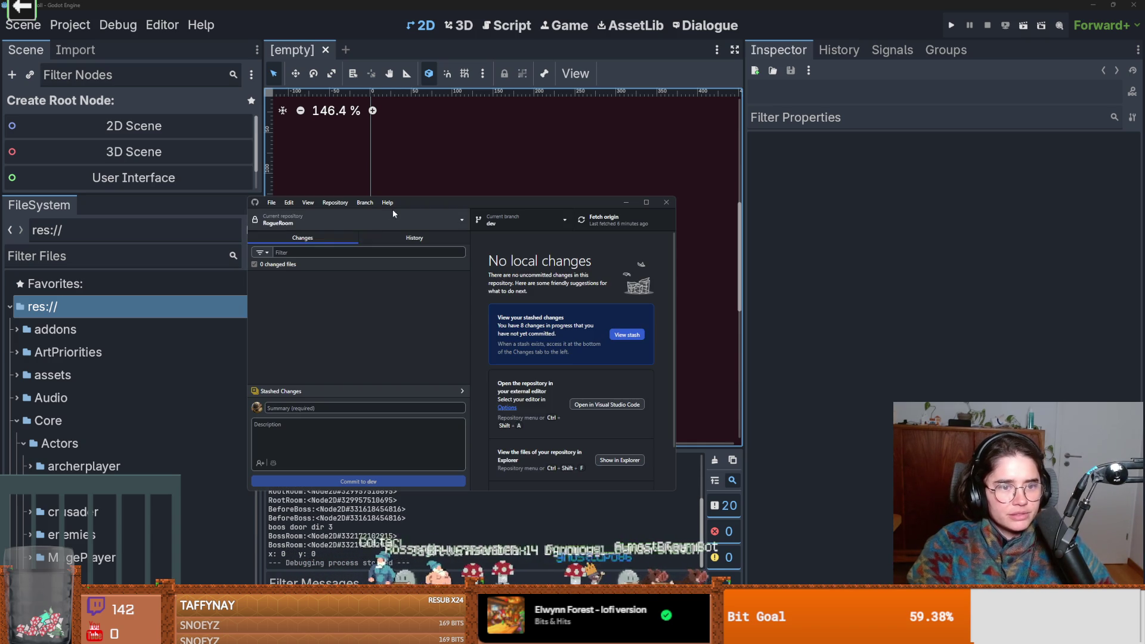
double_click(412, 198)
click(88, 6)
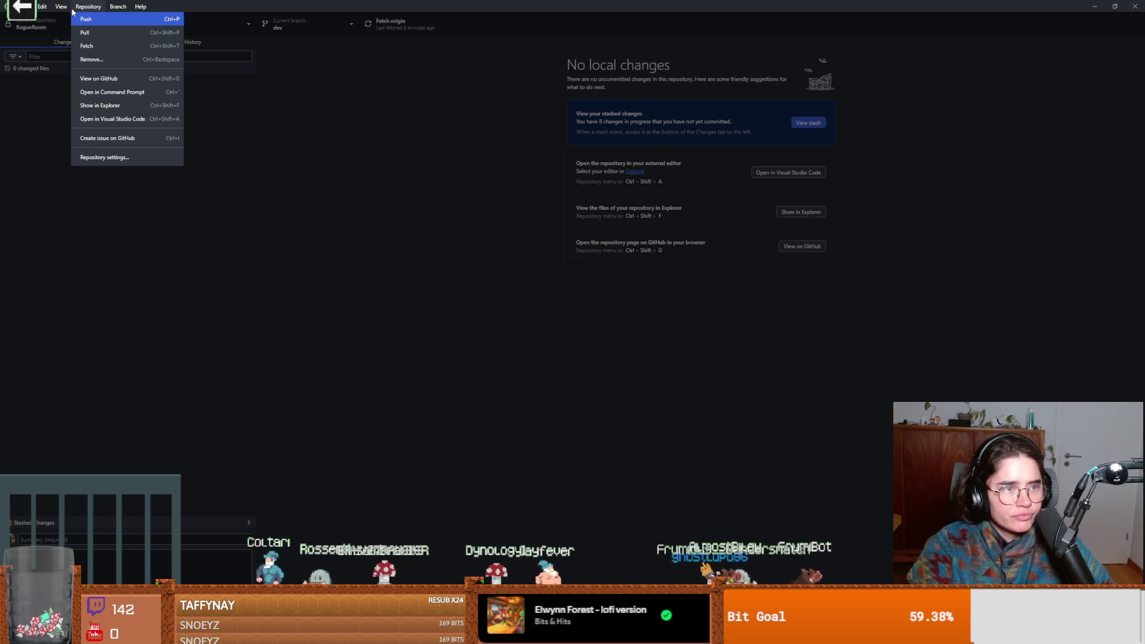
mouse_move(57, 12)
mouse_move(21, 7)
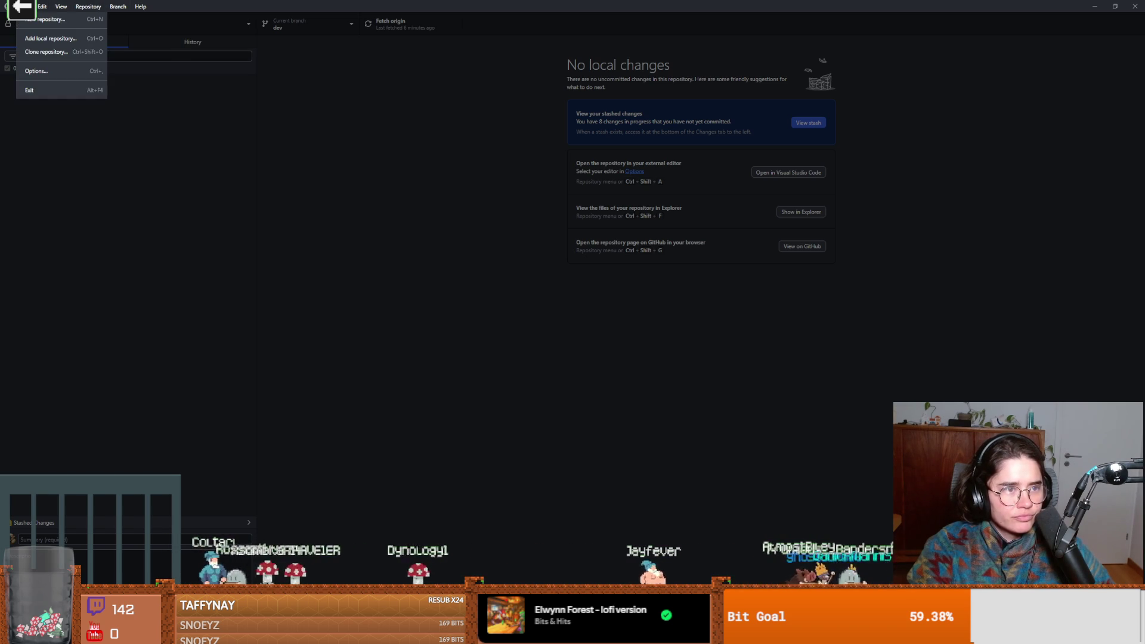
mouse_move(122, 6)
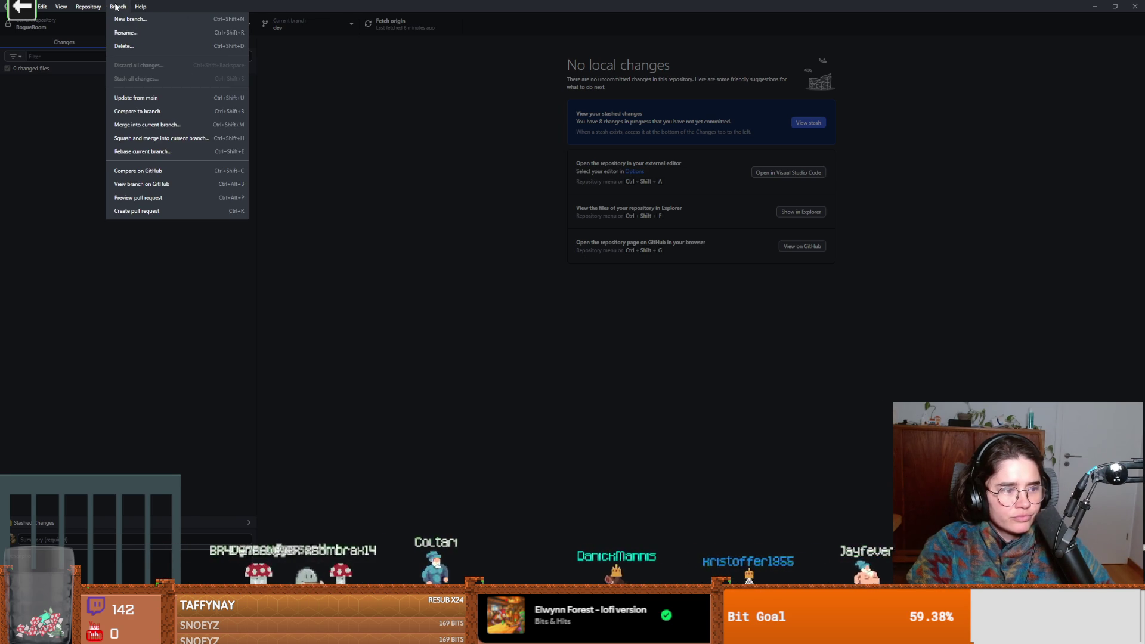
click(483, 393)
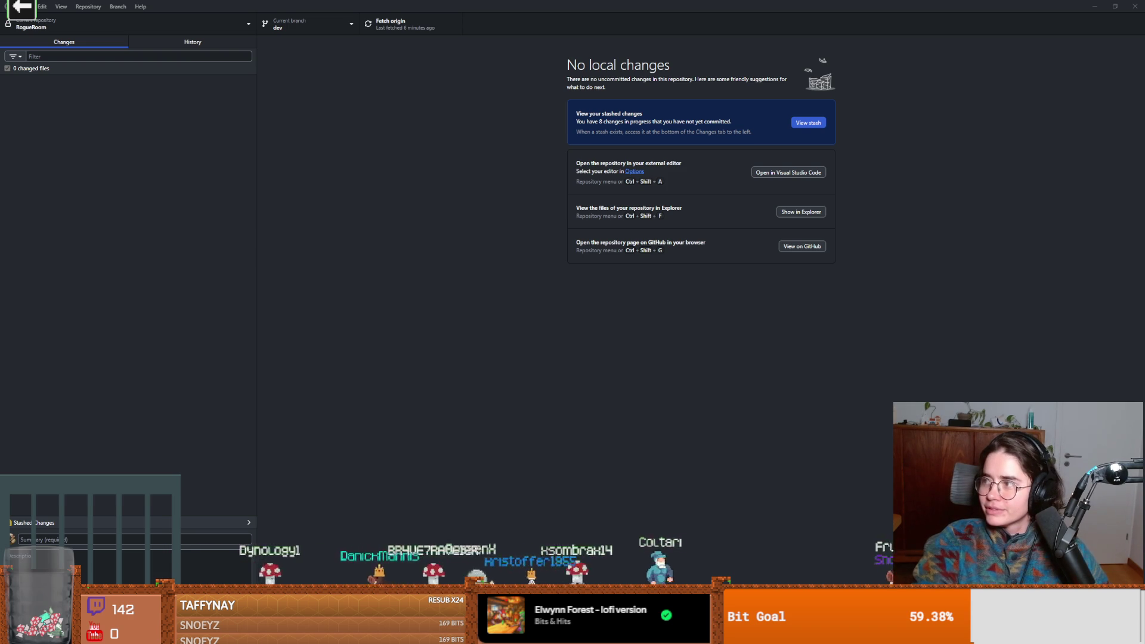
key(alt+Tab)
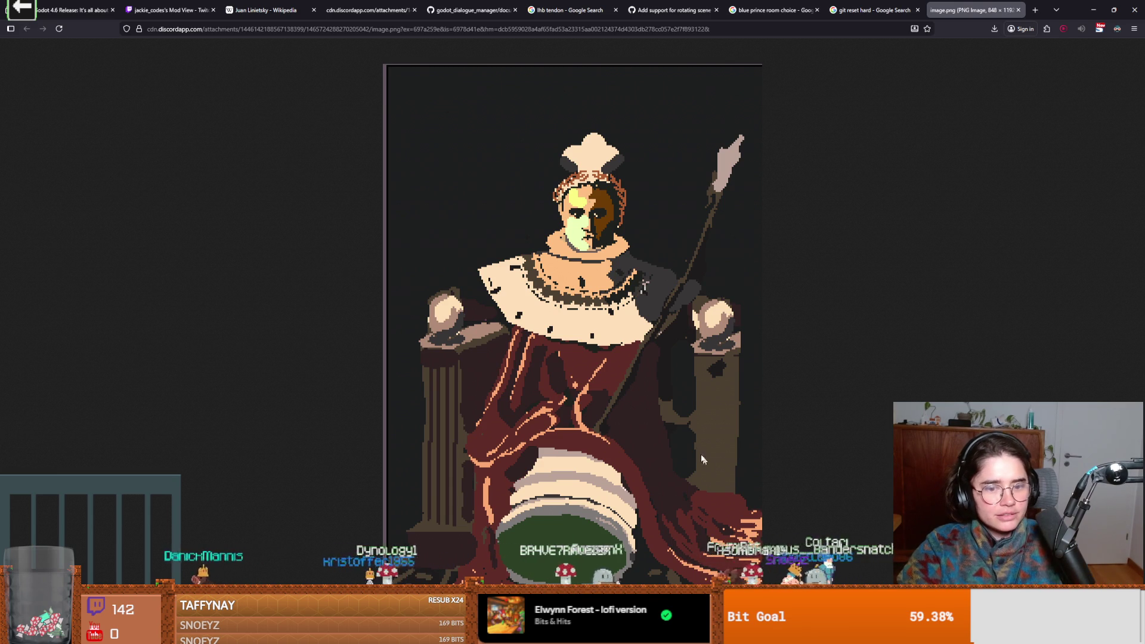
- Zoom into the pixel-art portrait, compare it with the Napoleon painting, then return to GitHub Desktop
ctrl+scroll(689, 444, up, 3)
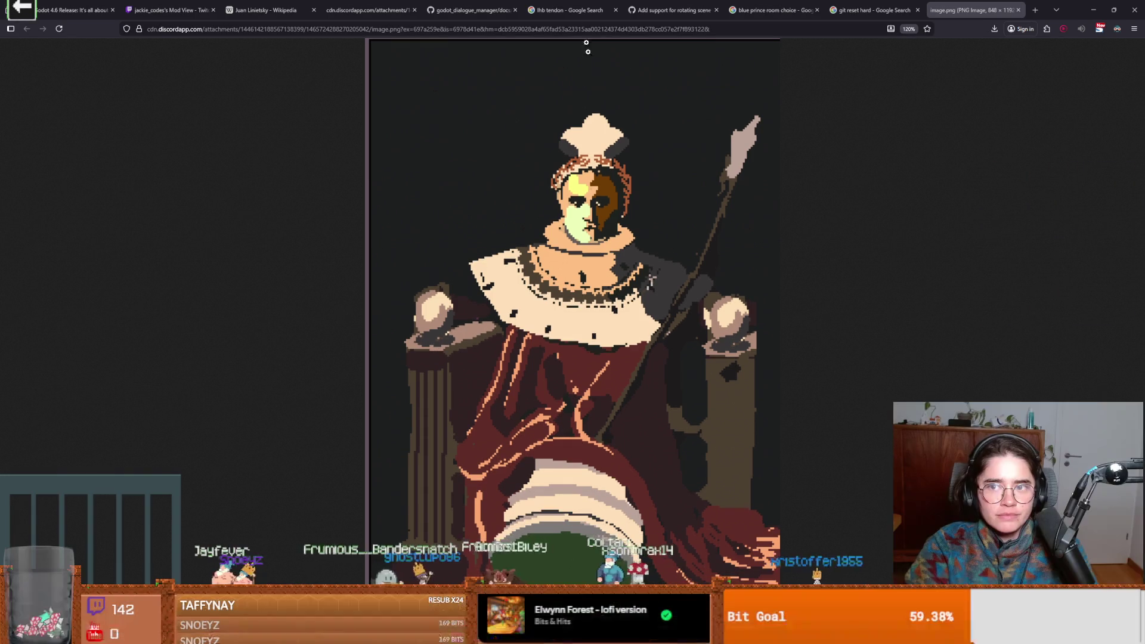
click(1094, 10)
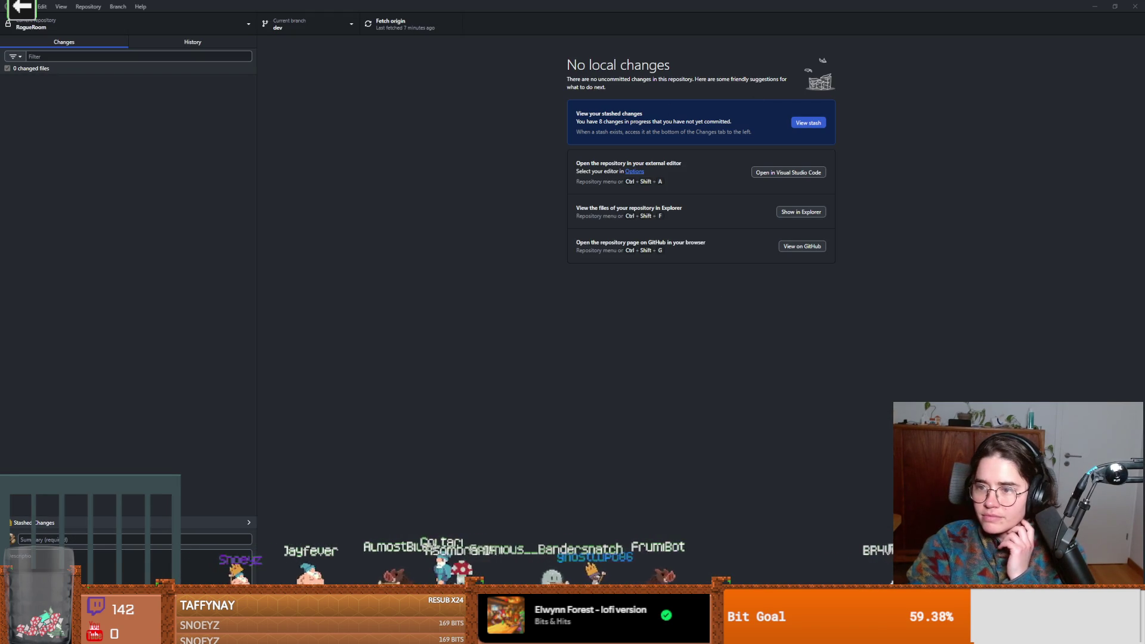
key(alt+Tab)
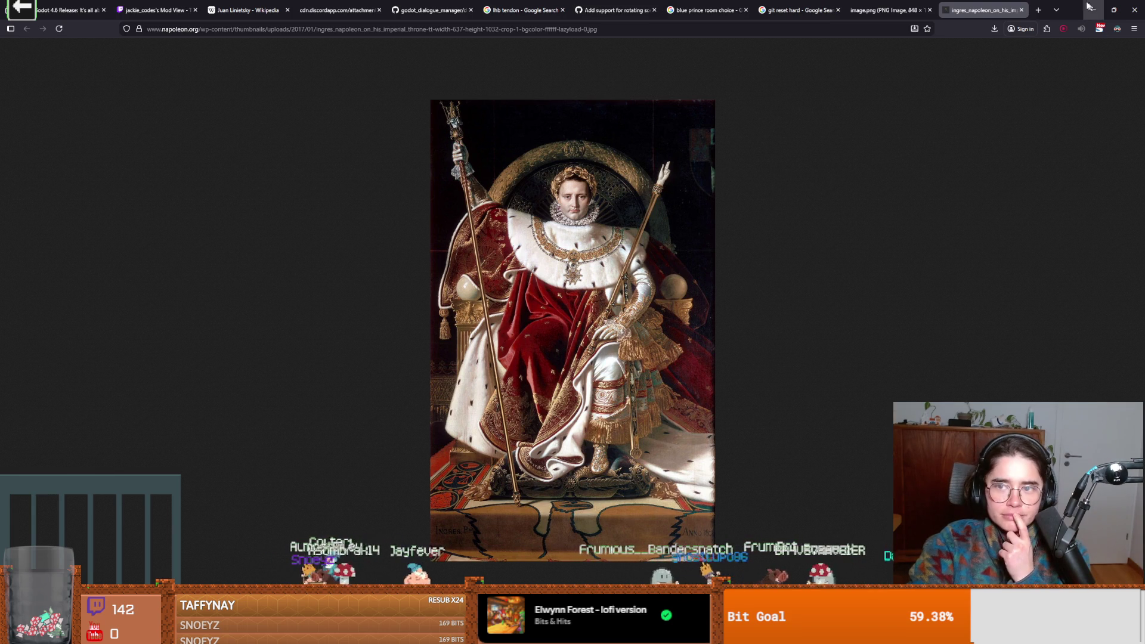
key(alt+Tab)
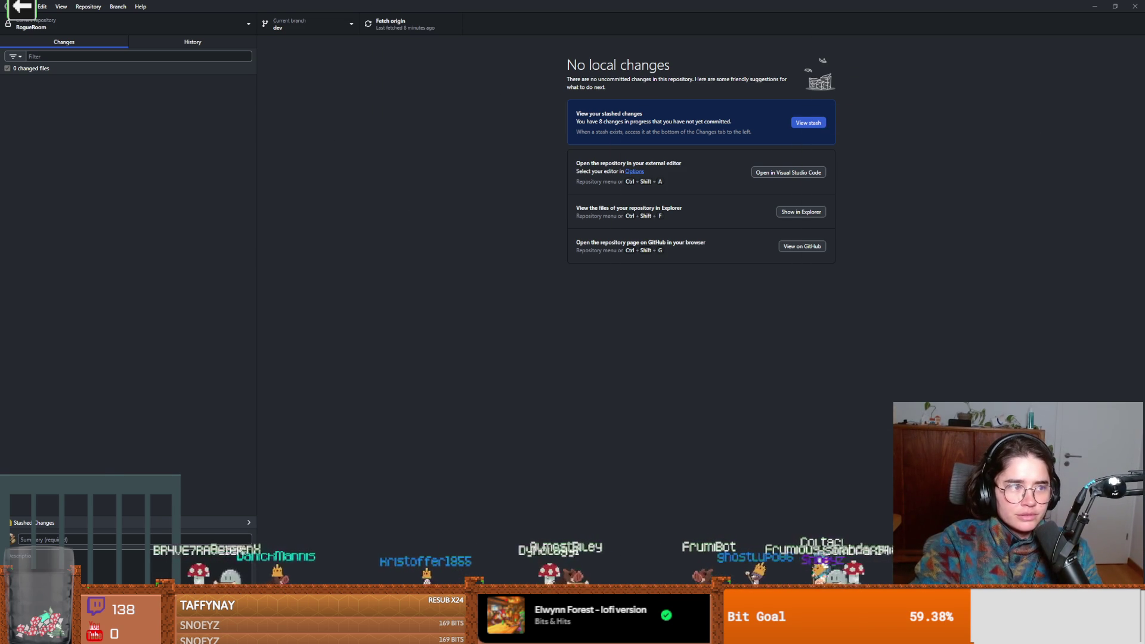
- Switch back to Godot and enlarge the Scene dock, with the room_chooser scene and its Panel showing
key(alt+Tab)
scroll(328, 175, up, 1)
scroll(542, 204, left, 3)
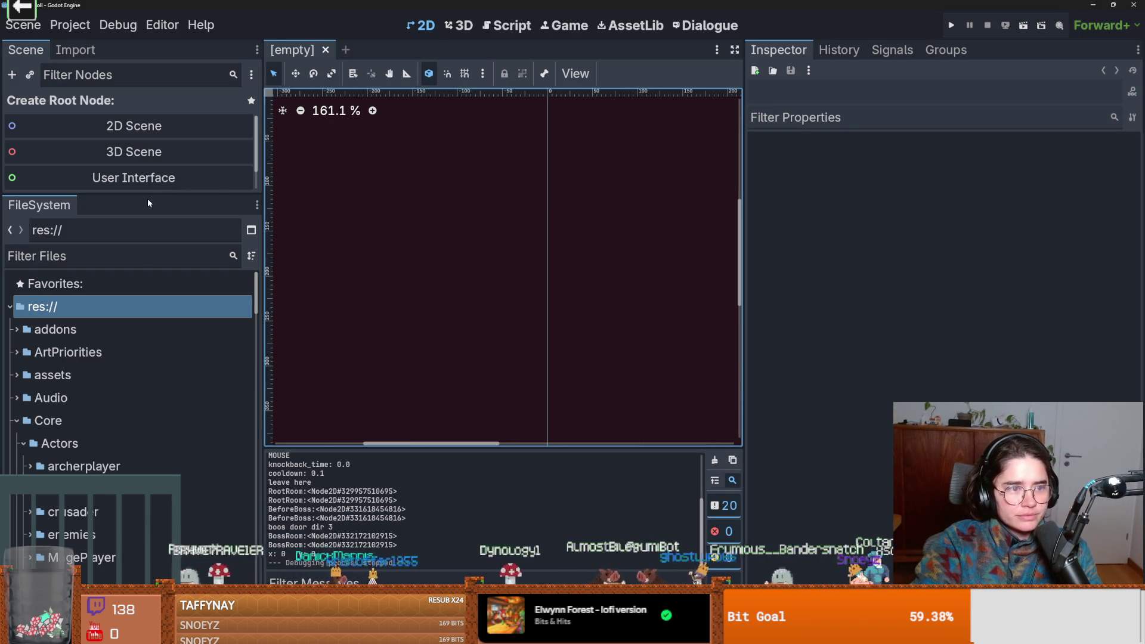
drag(150, 191, 149, 319)
scroll(448, 227, up, 3)
scroll(350, 253, down, 20)
scroll(477, 292, up, 8)
scroll(456, 273, down, 1)
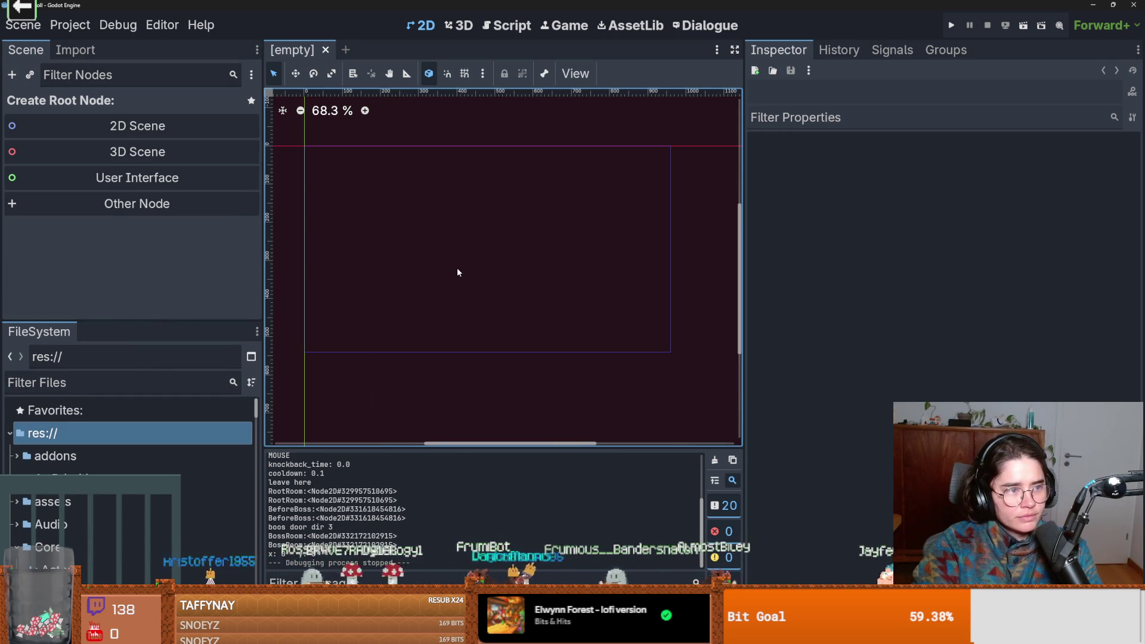
scroll(457, 271, up, 1)
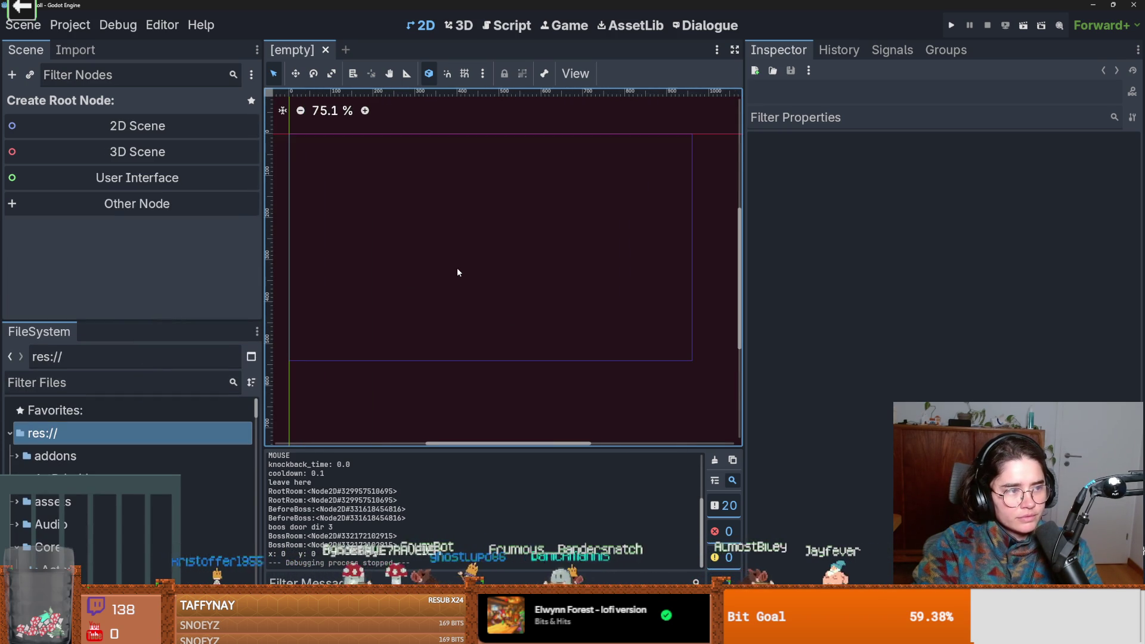
scroll(456, 268, down, 3)
scroll(470, 251, up, 2)
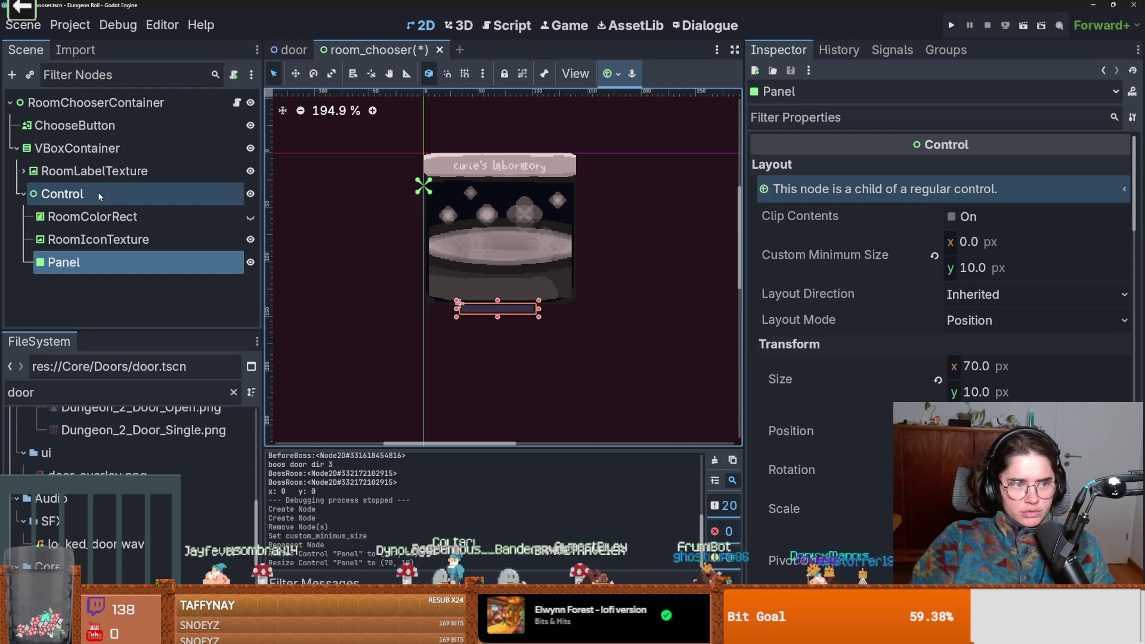
- Anchor the Panel to Center Bottom and extend its bottom edge to make it taller
click(607, 73)
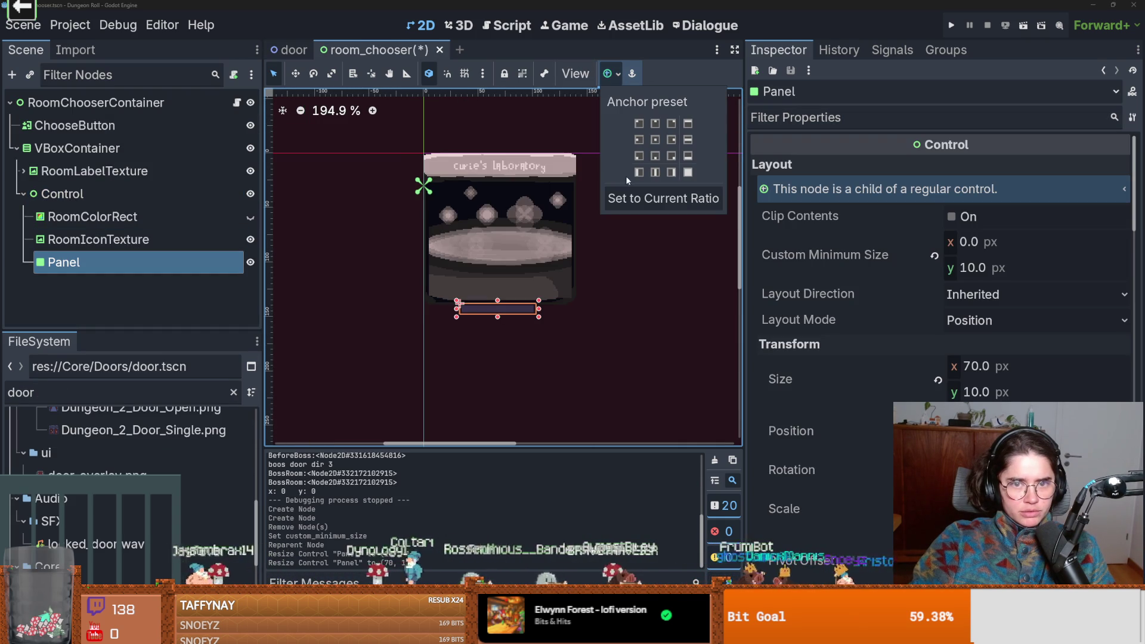
click(654, 155)
scroll(500, 286, up, 8)
scroll(505, 284, up, 1)
drag(465, 311, 464, 324)
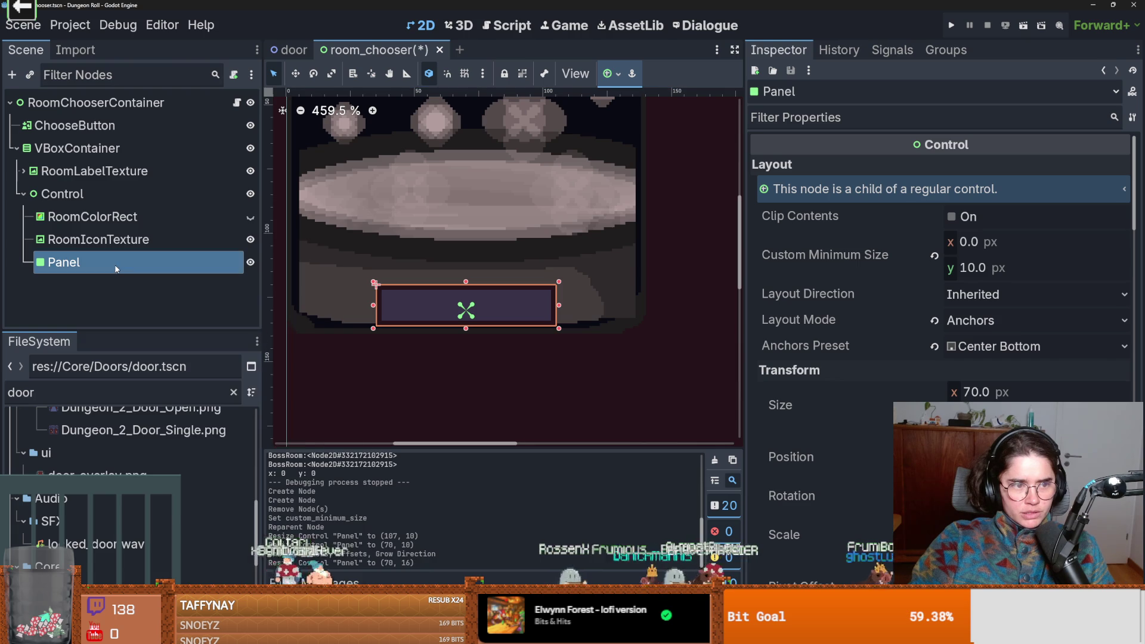
- Start adding a child node to Panel, searching for 'argin'
right_click(122, 204)
click(166, 207)
text(argin)
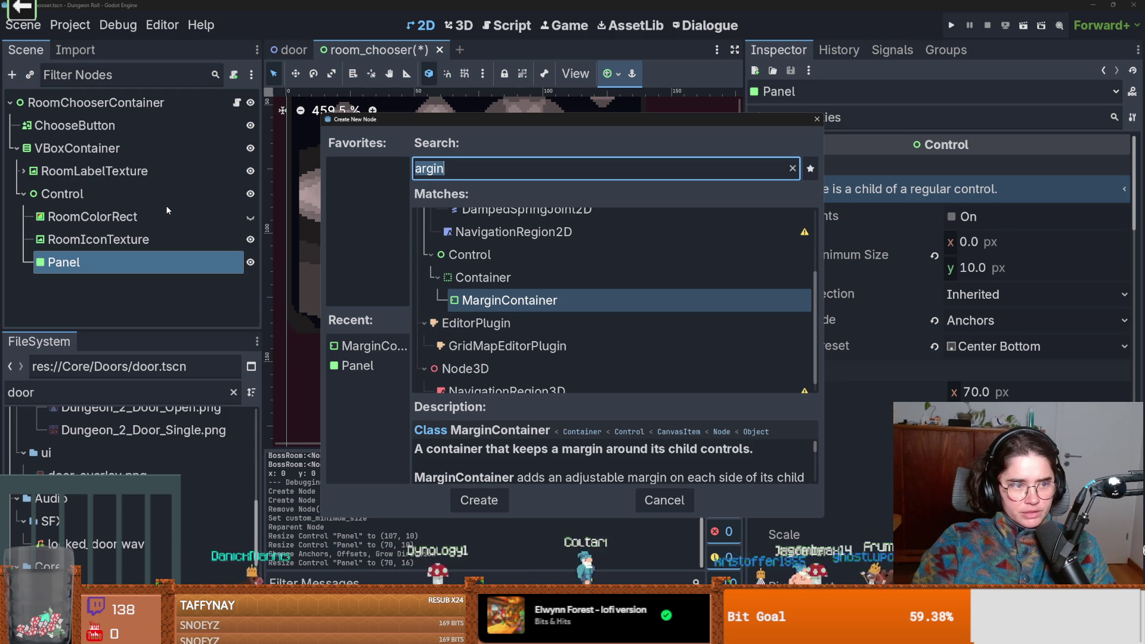
- Search for 'texture' in Create New Node and create a TextureRect under Panel
text(c)
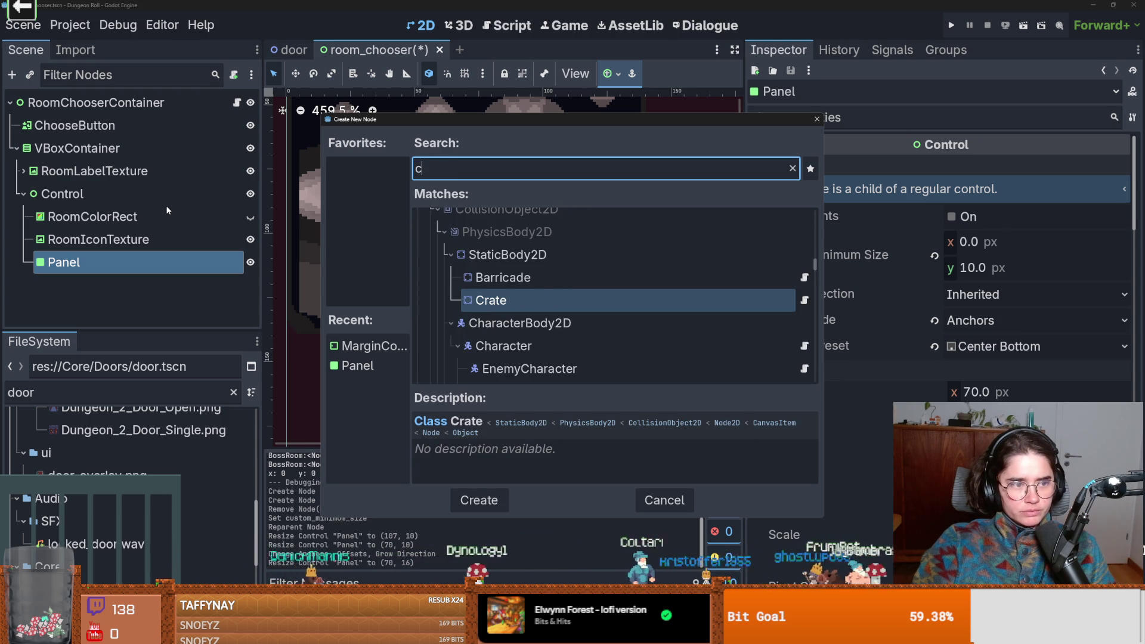
key(BackSpace)
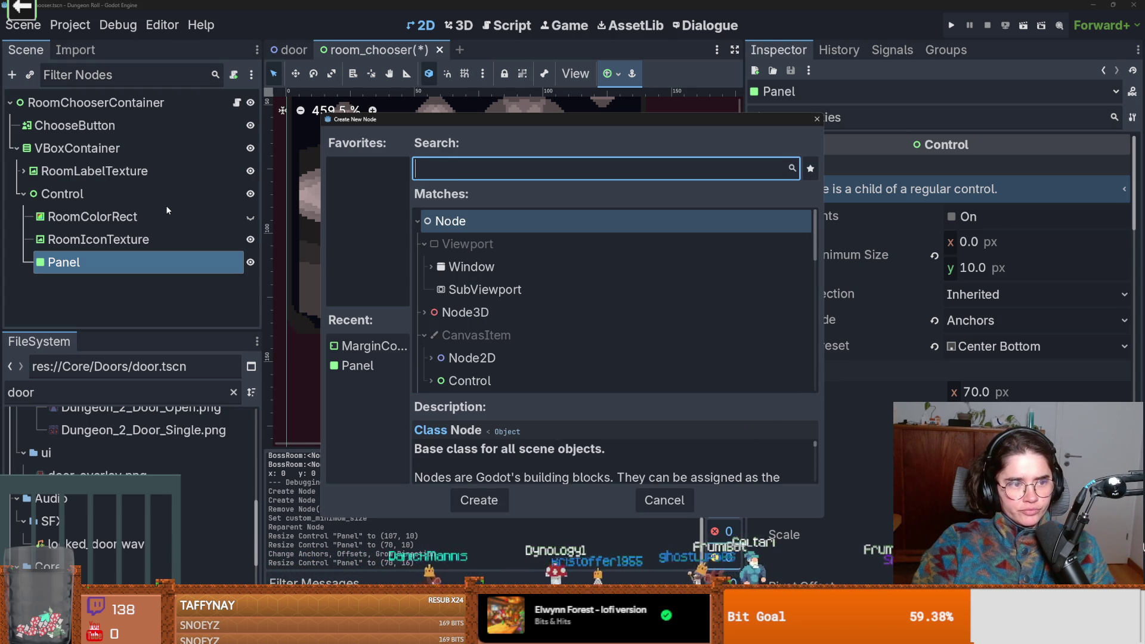
text(textrue)
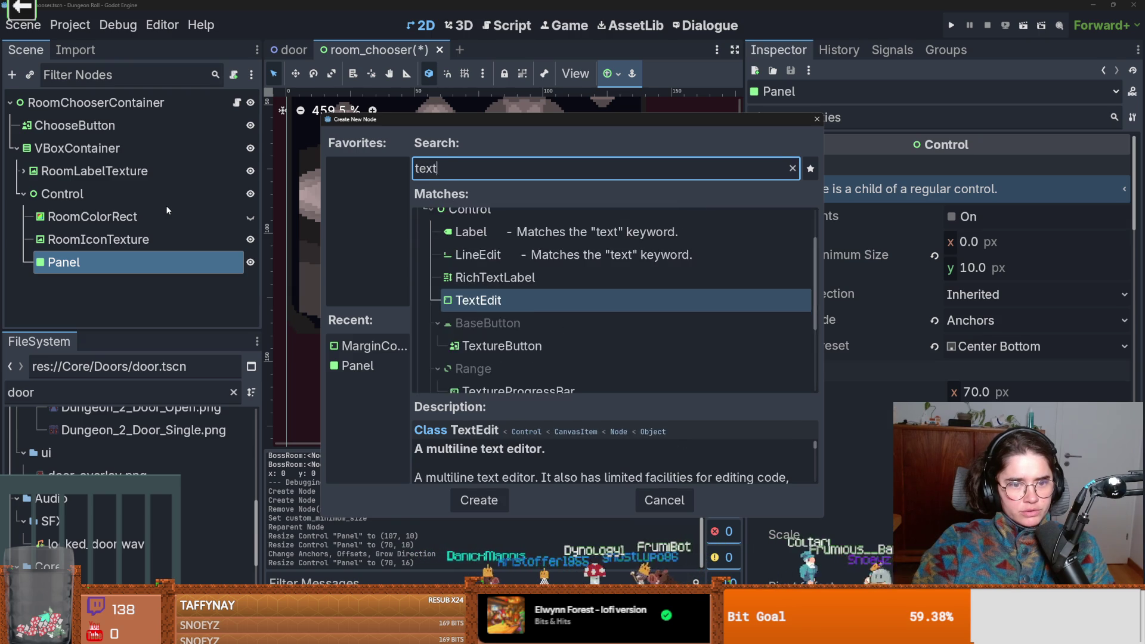
key(BackSpace)
key(BackSpace)
key(BackSpace)
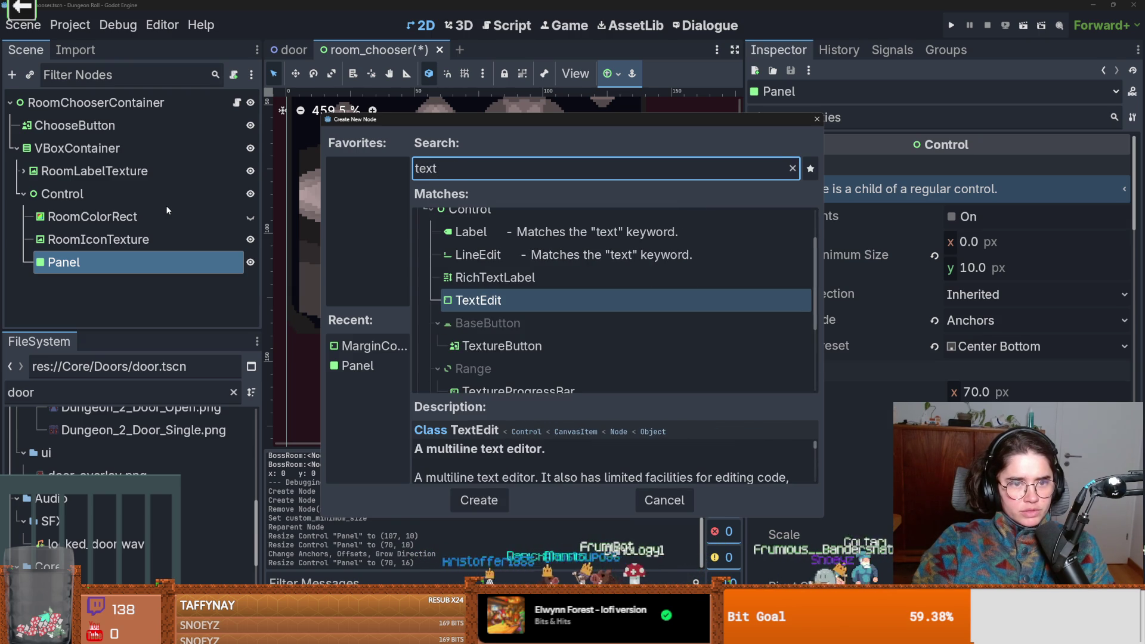
text(u)
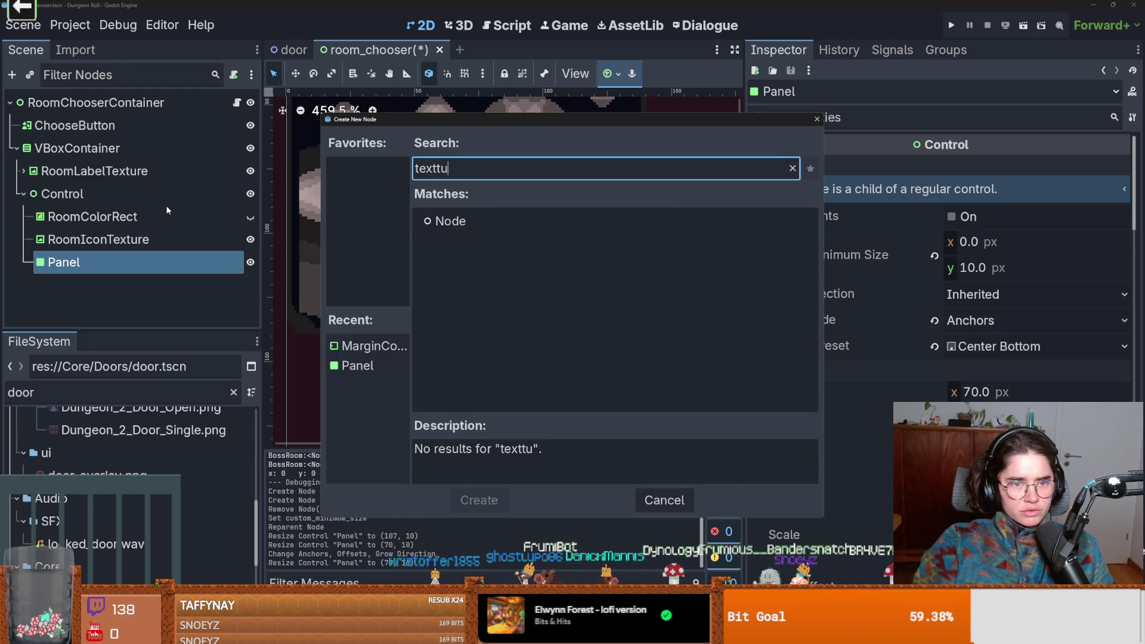
text(re)
key(Return)
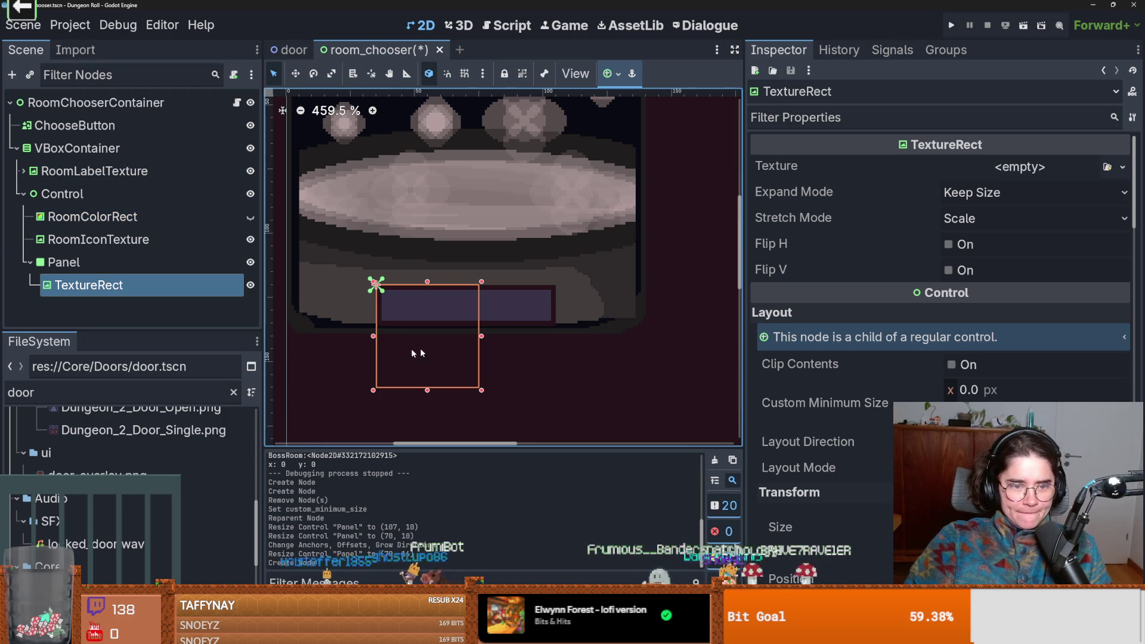
- Assign the recent ghost sprite as the TextureRect's texture, then open the Quick Load Select Texture2D picker
click(1122, 167)
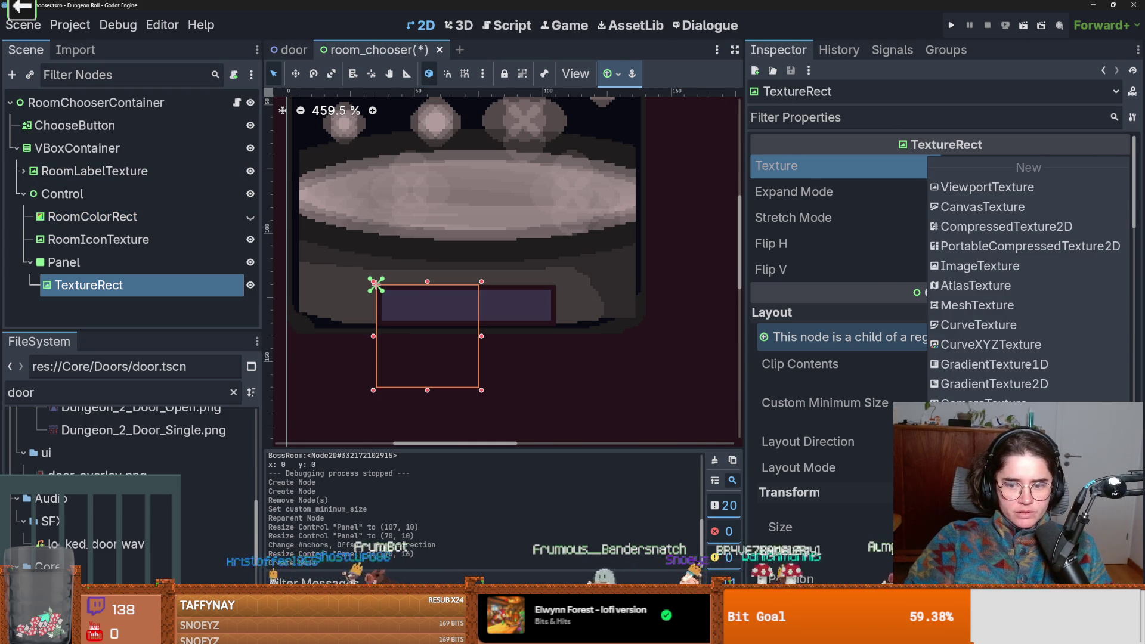
click(1128, 180)
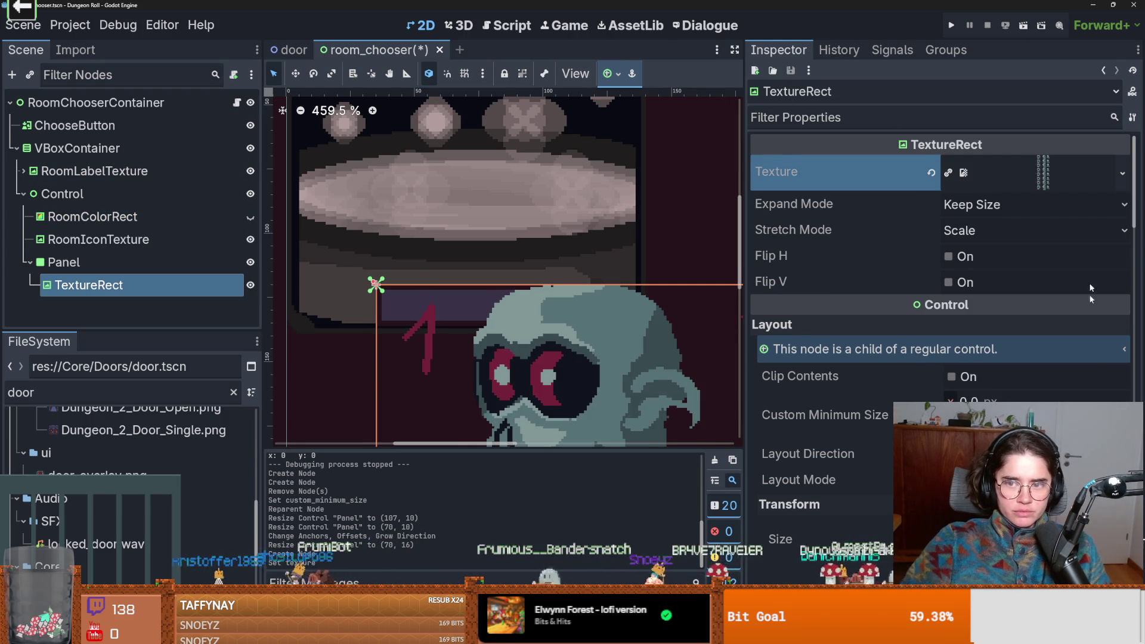
click(1124, 174)
key(Escape)
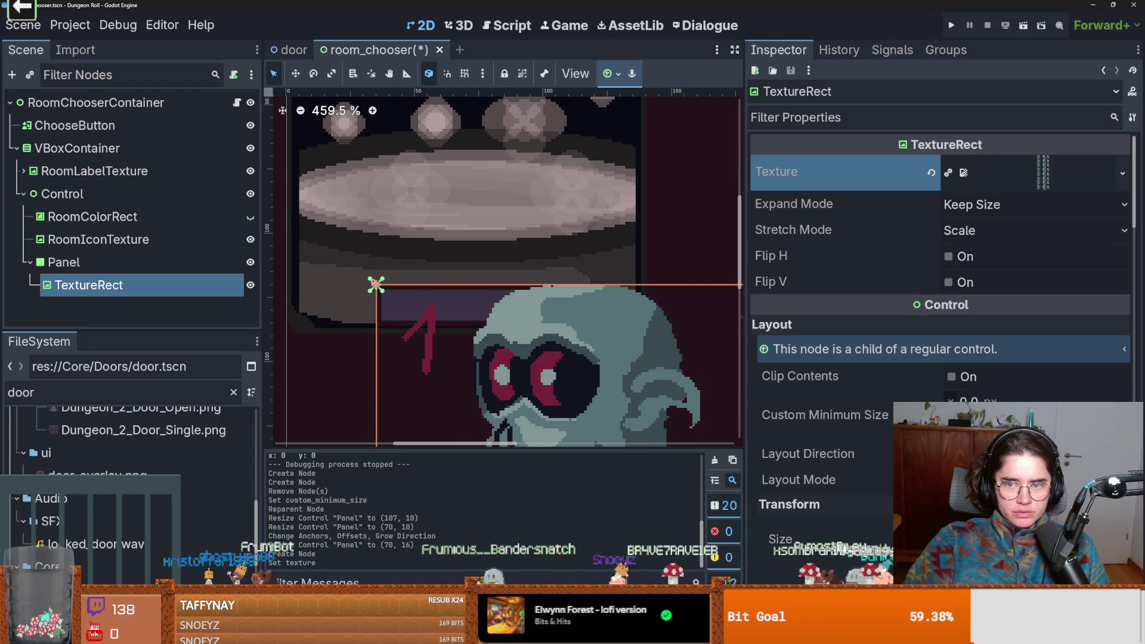
click(1116, 174)
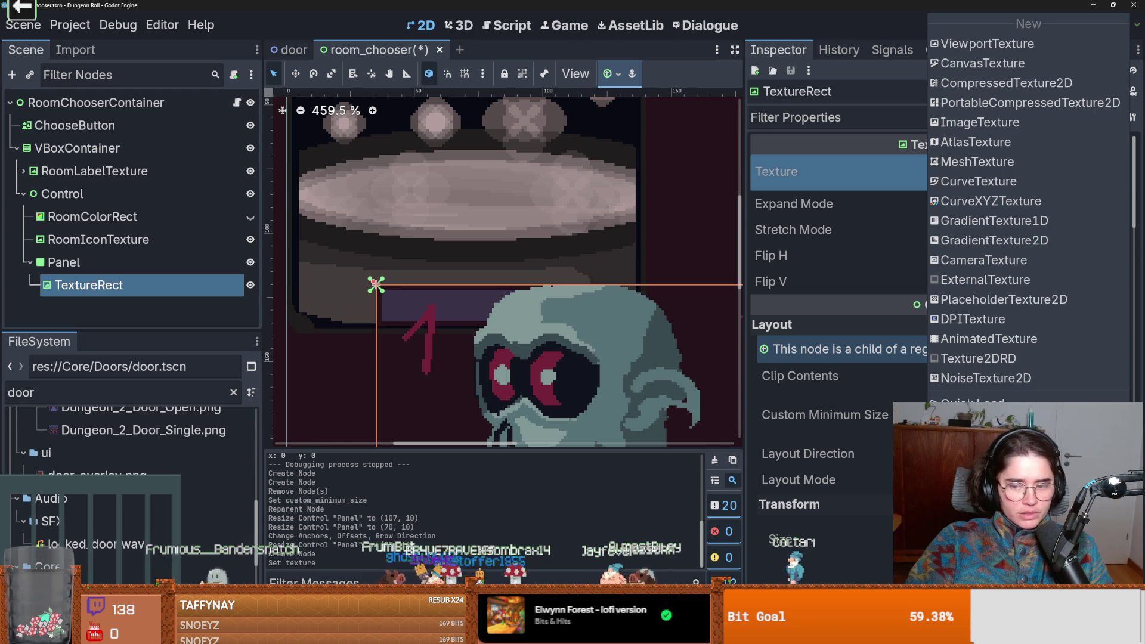
click(972, 403)
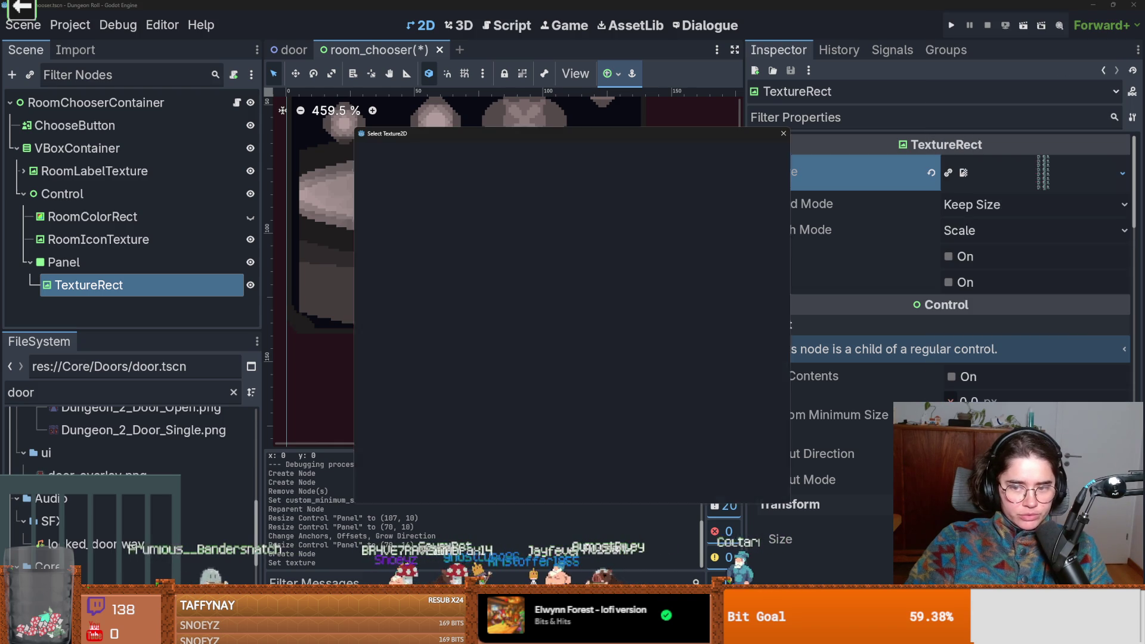